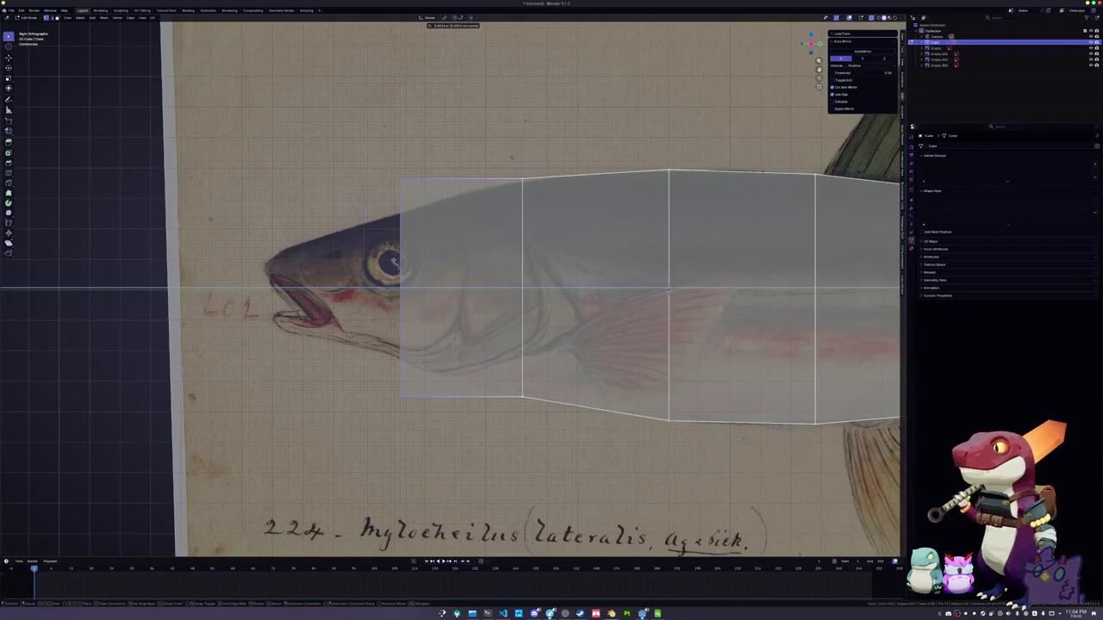
Extrude the front face toward the mouth and pull its corners in to taper the head
{"action": "left_click", "coordinate": [332, 253]}
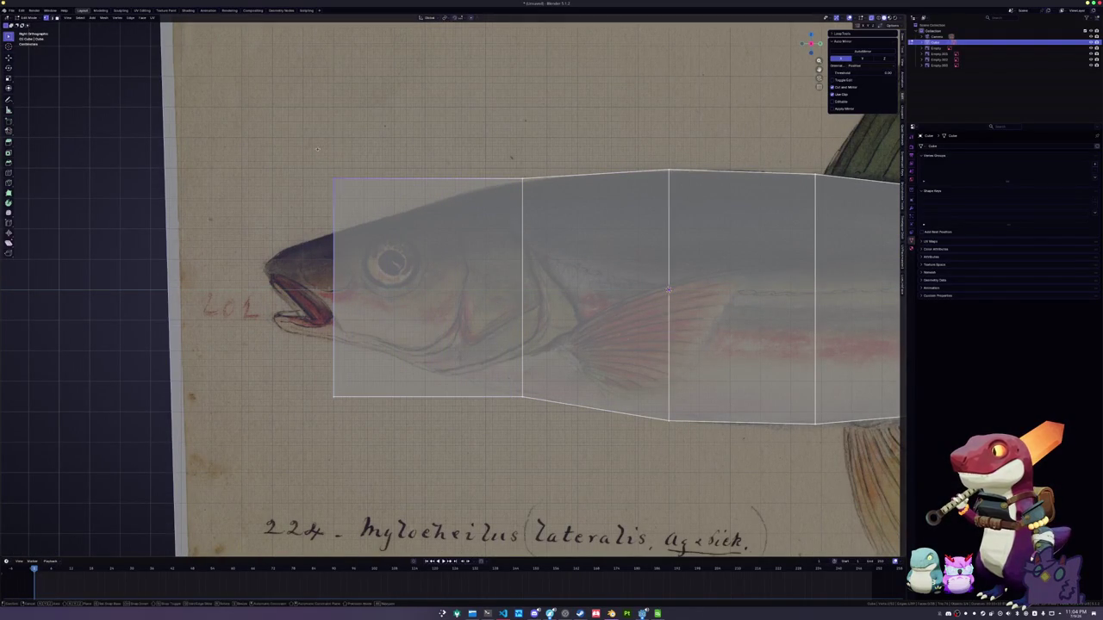
{"action": "left_click_drag", "start_coordinate": [334, 180], "coordinate": [333, 233]}
{"action": "left_click_drag", "start_coordinate": [334, 398], "coordinate": [334, 337]}
{"action": "left_click_drag", "start_coordinate": [543, 201], "coordinate": [508, 152]}
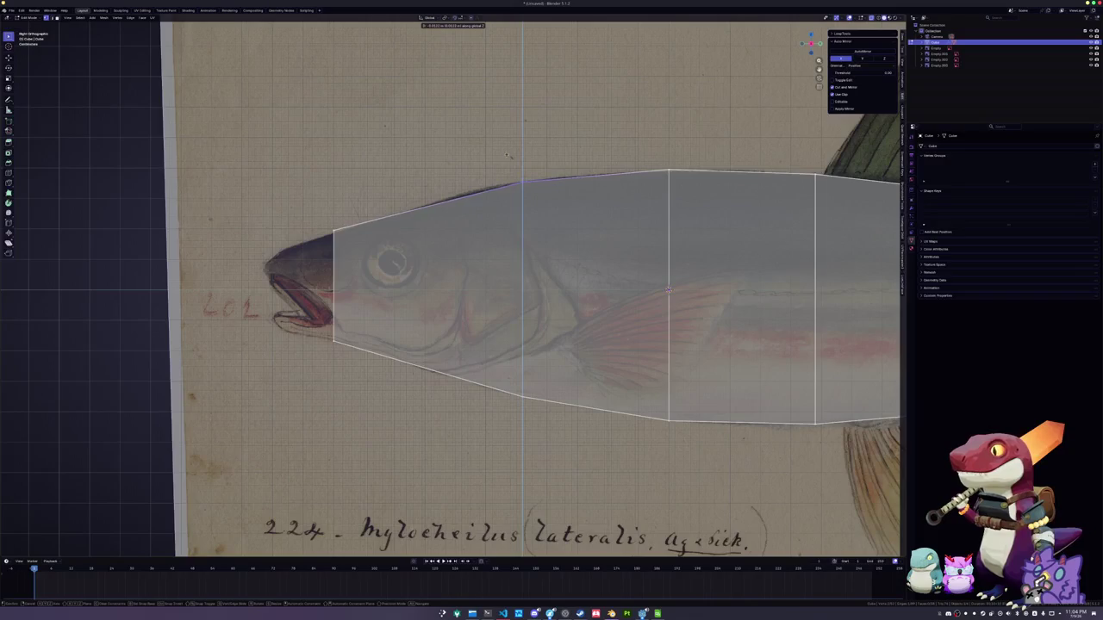
Cut an edge loop across the head and shift it vertically
{"action": "key", "text": "ctrl+r"}
{"action": "left_click", "coordinate": [435, 220]}
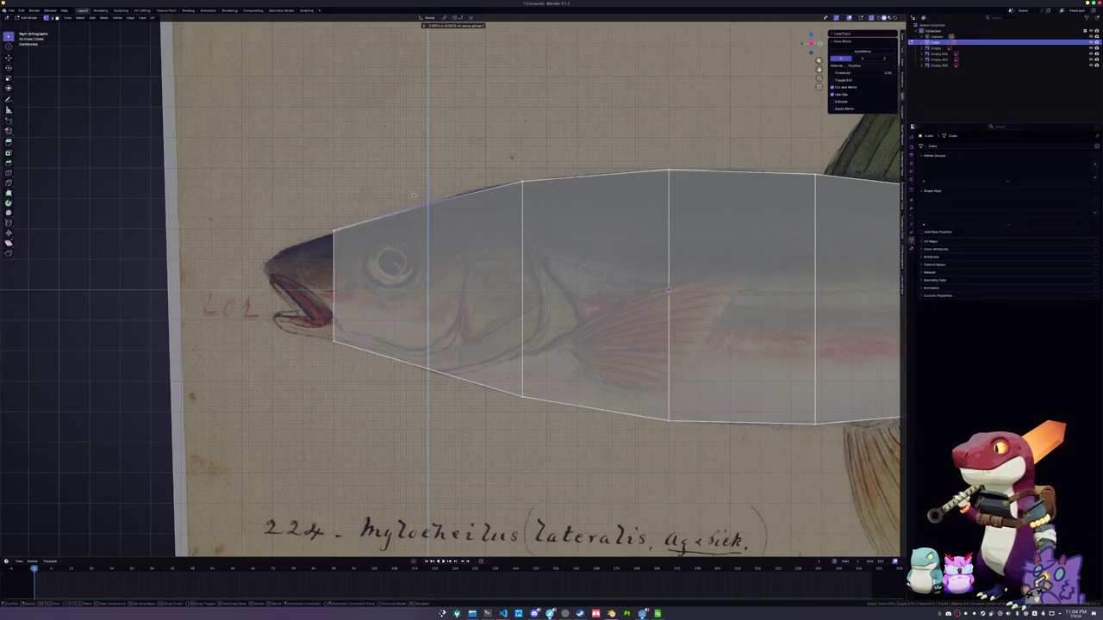
{"action": "key", "text": "g"}
{"action": "key", "text": "z"}
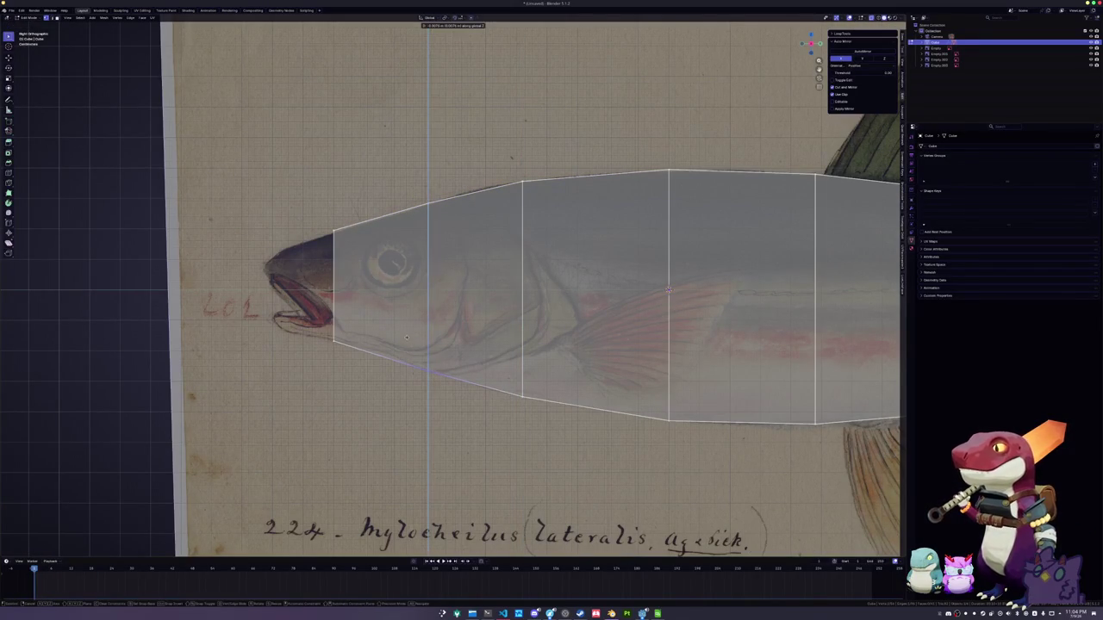
{"action": "left_click", "coordinate": [406, 338]}
Add a lengthwise edge loop running along the fish body
{"action": "middle_click_drag", "start_coordinate": [407, 338], "coordinate": [145, 310], "text": "shift"}
{"action": "scroll", "coordinate": [407, 265], "scroll_direction": "down", "scroll_amount": 1}
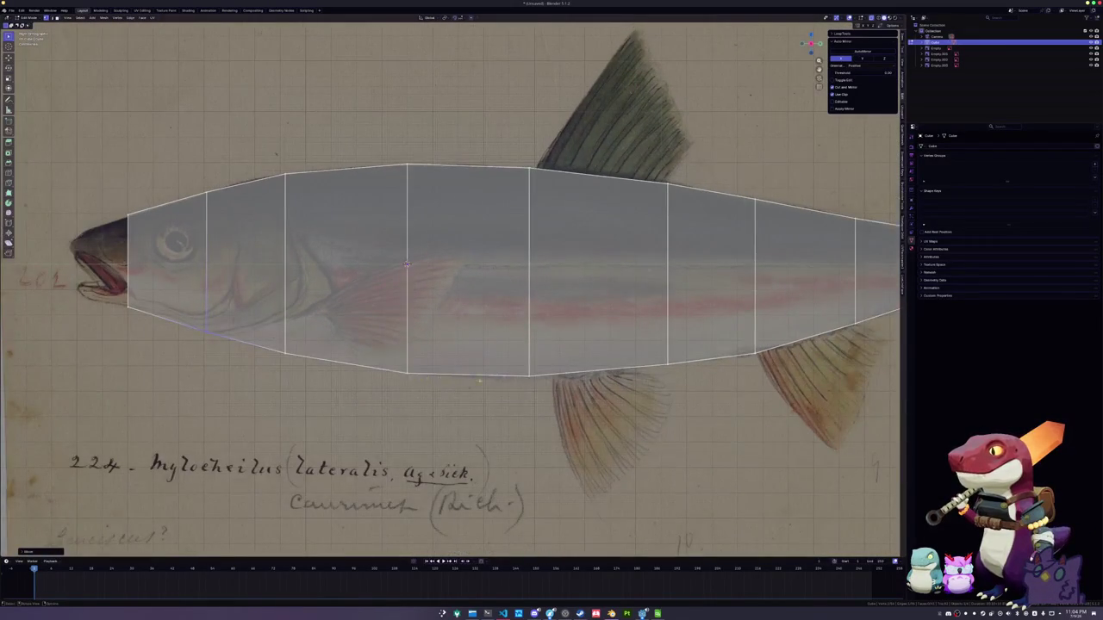
{"action": "middle_click_drag", "start_coordinate": [407, 265], "coordinate": [305, 257], "text": "shift"}
{"action": "middle_click_drag", "start_coordinate": [457, 364], "coordinate": [415, 363], "text": "shift"}
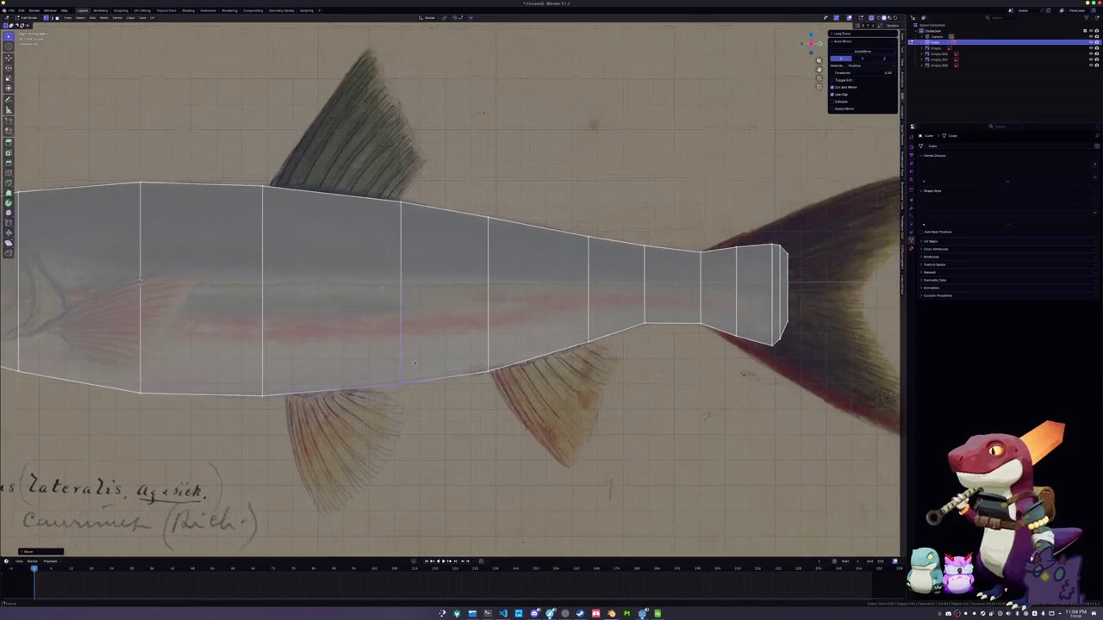
{"action": "middle_click_drag", "start_coordinate": [259, 366], "coordinate": [414, 354], "text": "shift"}
{"action": "mouse_move", "coordinate": [346, 344]}
{"action": "middle_mouse_down", "text": "shift"}
{"action": "mouse_move", "coordinate": [413, 340]}
{"action": "mouse_move", "coordinate": [519, 301]}
{"action": "middle_mouse_up", "text": "shift"}
{"action": "scroll", "coordinate": [519, 300], "scroll_direction": "up", "scroll_amount": 3}
{"action": "left_click", "coordinate": [519, 301]}
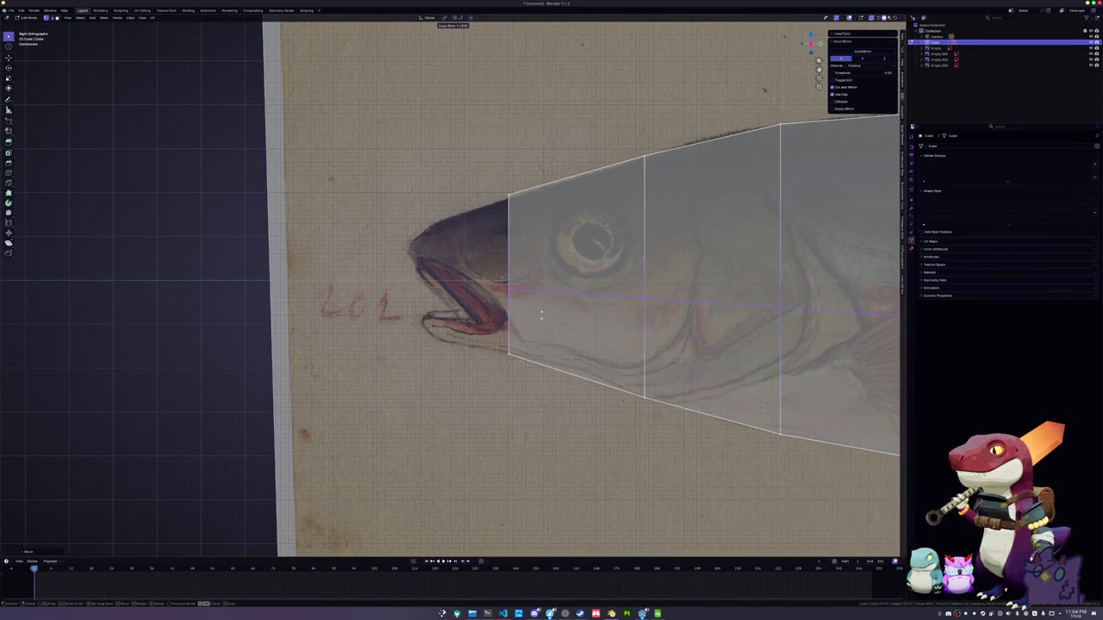
{"action": "left_click", "coordinate": [459, 297]}
Select the new lengthwise midline edge through the head and body
{"action": "left_click_drag", "start_coordinate": [645, 349], "coordinate": [596, 290]}
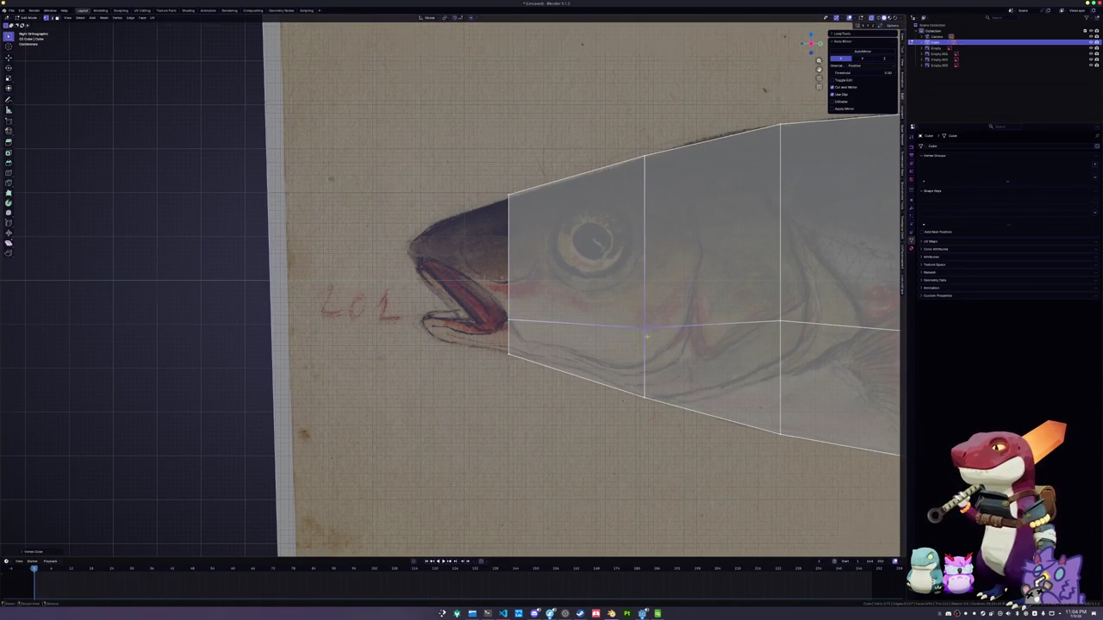
{"action": "scroll", "coordinate": [676, 323], "scroll_direction": "down", "scroll_amount": 3}
{"action": "middle_click_drag", "start_coordinate": [677, 323], "coordinate": [397, 310], "text": "shift"}
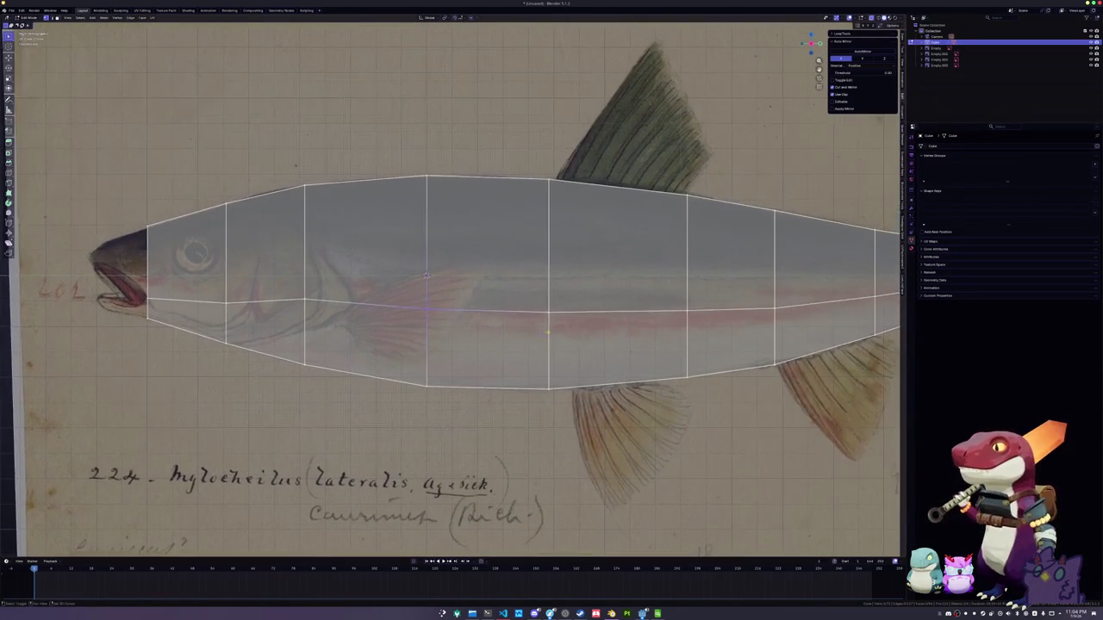
{"action": "left_click_drag", "start_coordinate": [389, 280], "coordinate": [392, 281]}
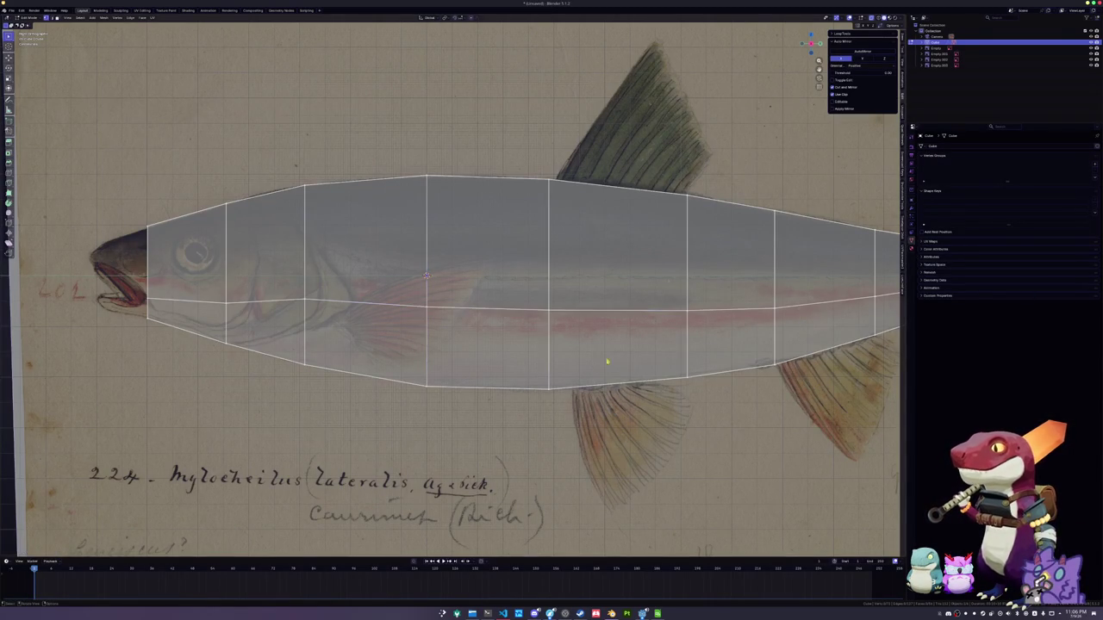
Add two loop cuts behind the head and near the gills, nudging the second vertically
{"action": "scroll", "coordinate": [818, 387], "scroll_direction": "down", "scroll_amount": 2}
{"action": "scroll", "coordinate": [817, 386], "scroll_direction": "down", "scroll_amount": 1}
{"action": "scroll", "coordinate": [818, 386], "scroll_direction": "down", "scroll_amount": 1}
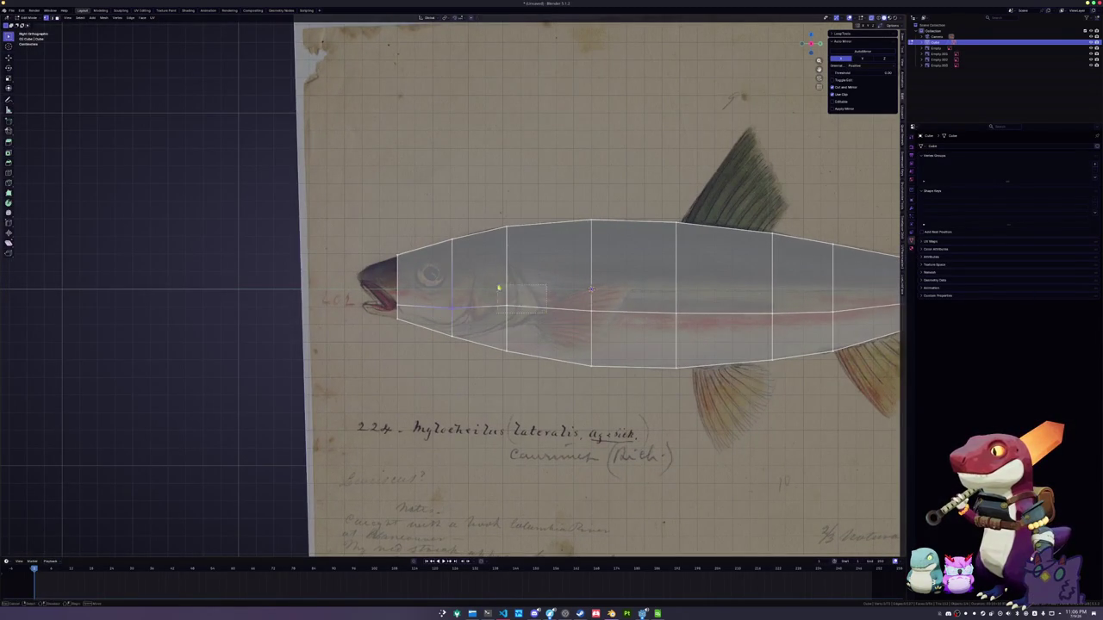
{"action": "mouse_move", "coordinate": [608, 312]}
{"action": "middle_mouse_down", "text": "shift"}
{"action": "mouse_move", "coordinate": [542, 297]}
{"action": "mouse_move", "coordinate": [447, 297]}
{"action": "middle_mouse_up", "text": "shift"}
{"action": "key", "text": "ctrl+r"}
{"action": "left_click", "coordinate": [336, 176]}
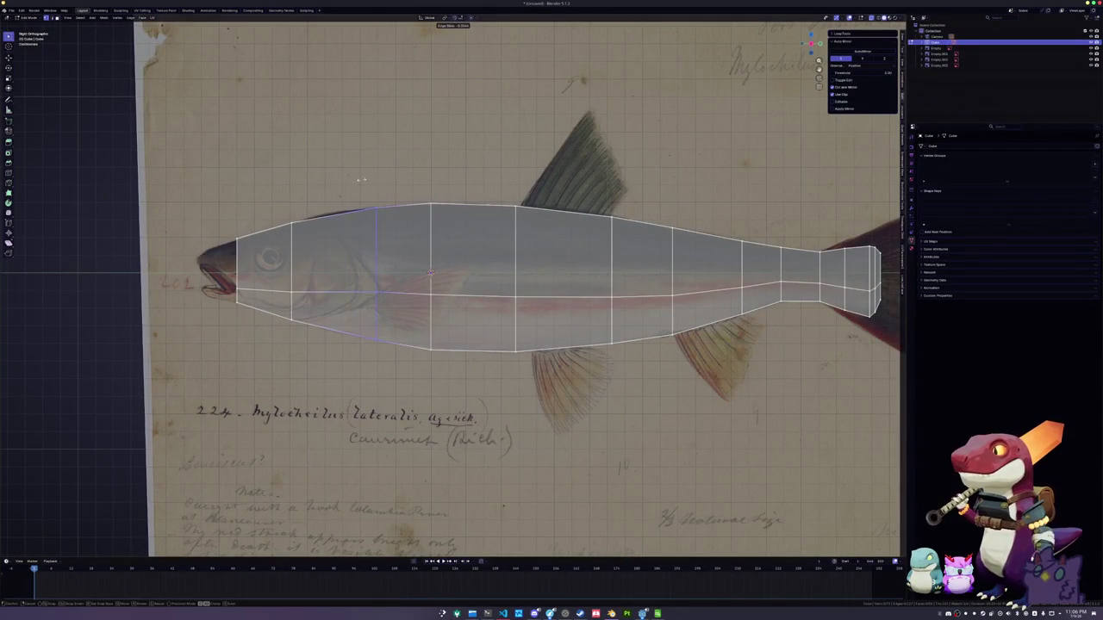
{"action": "left_click", "coordinate": [363, 179]}
{"action": "key", "text": "ctrl+r"}
{"action": "left_click", "coordinate": [341, 218]}
{"action": "key", "text": "g"}
{"action": "key", "text": "z"}
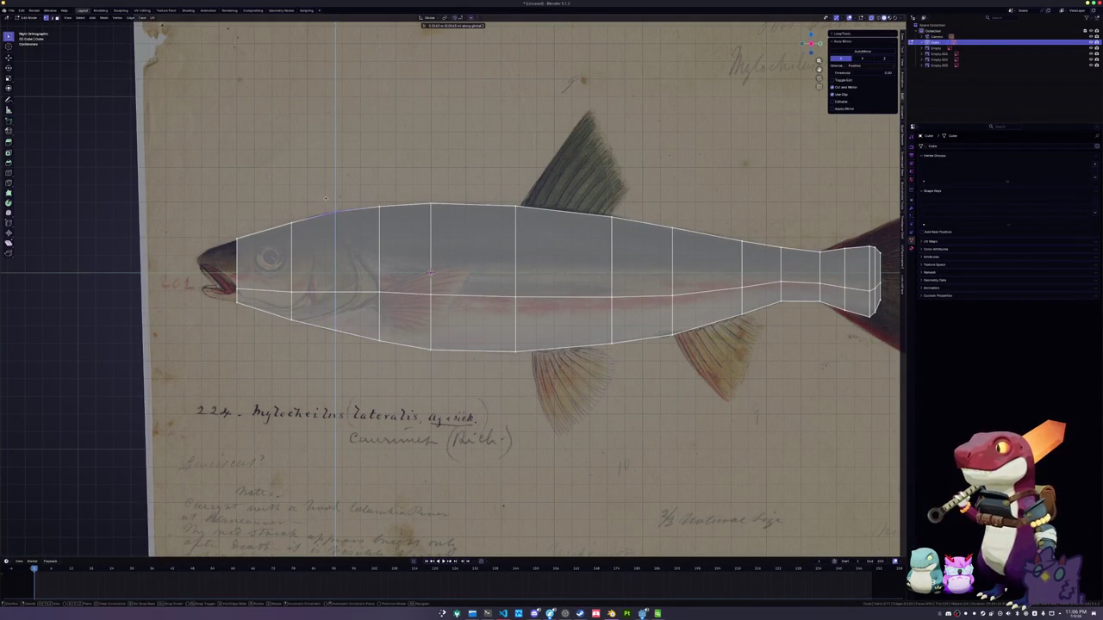
{"action": "left_click", "coordinate": [325, 197]}
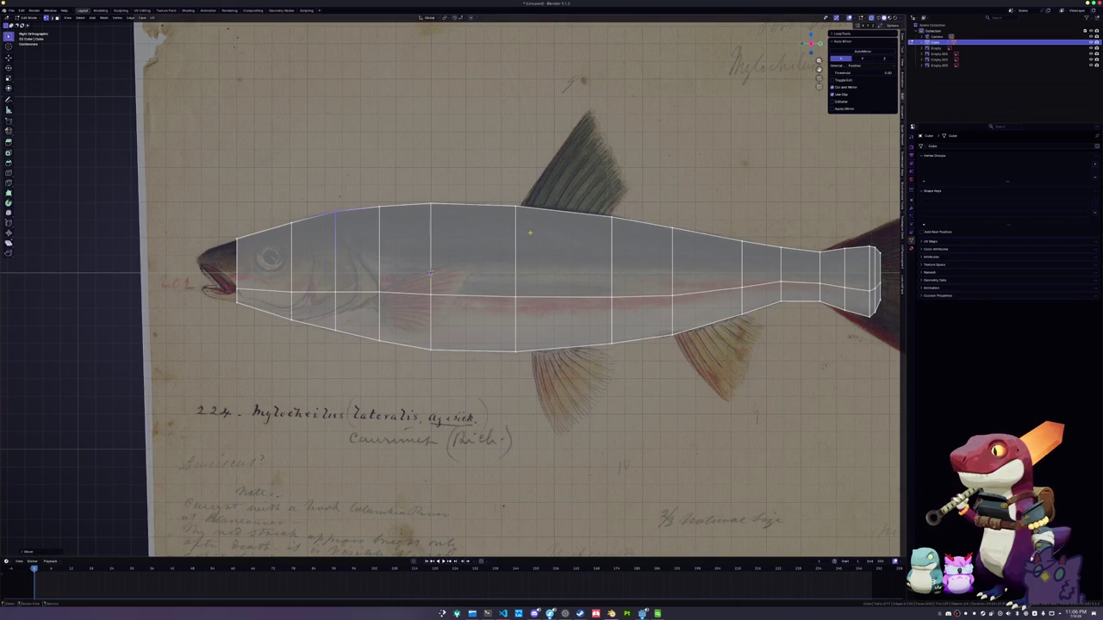
Move the tail-end vertices vertically to follow the outline
{"action": "scroll", "coordinate": [525, 231], "scroll_direction": "right", "scroll_amount": 5, "text": "ctrl"}
{"action": "scroll", "coordinate": [595, 282], "scroll_direction": "right", "scroll_amount": 1, "text": "ctrl"}
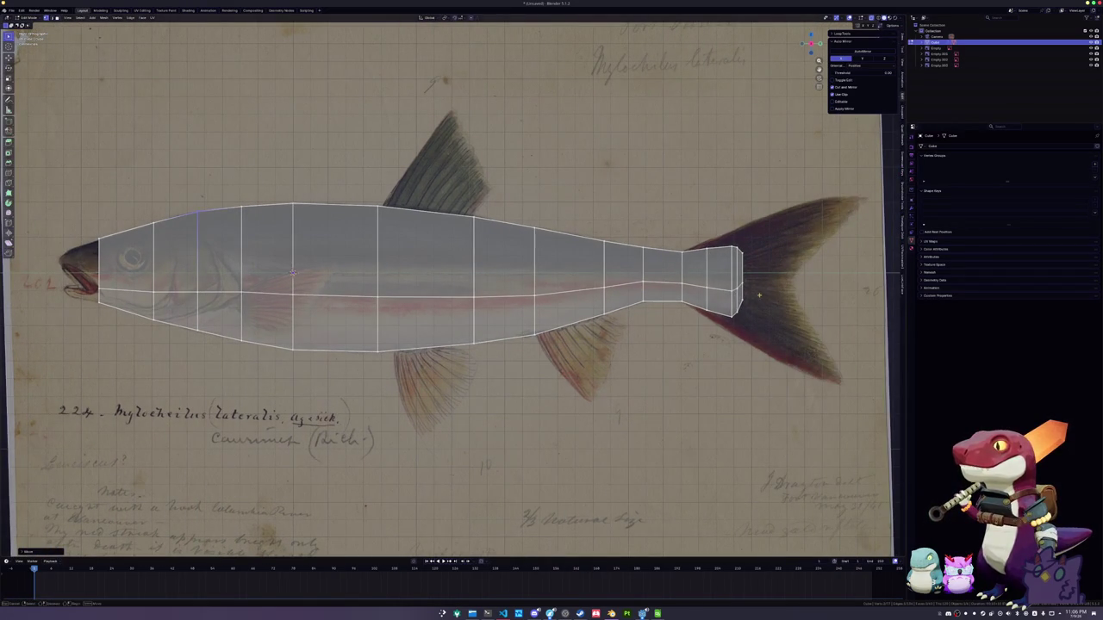
{"action": "scroll", "coordinate": [757, 275], "scroll_direction": "up", "scroll_amount": 1}
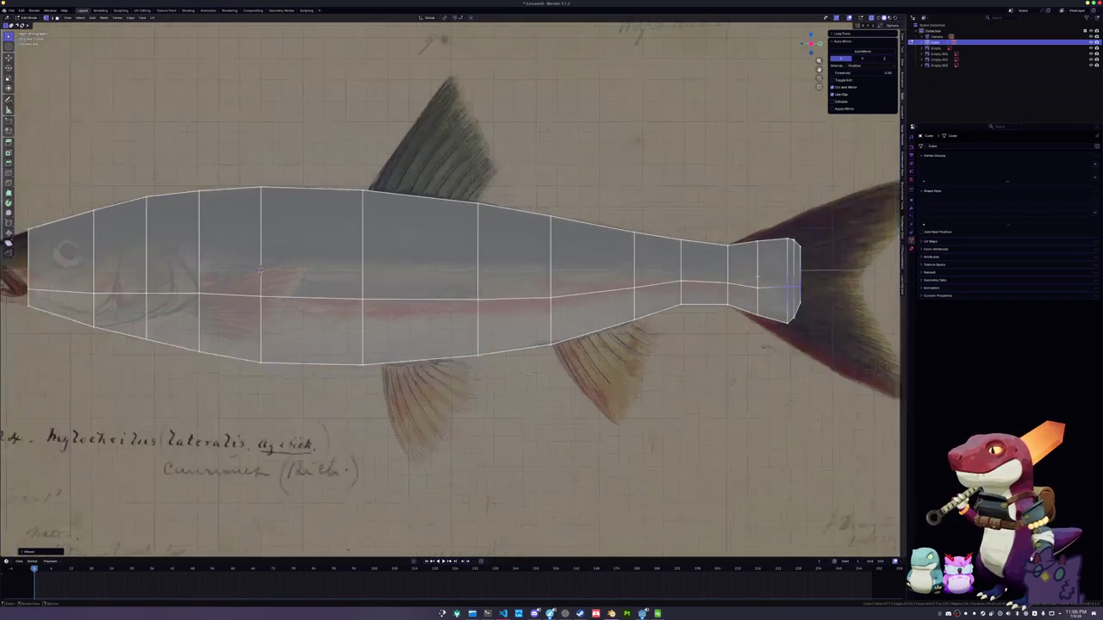
{"action": "scroll", "coordinate": [756, 272], "scroll_direction": "up", "scroll_amount": 1}
{"action": "key", "text": "g"}
{"action": "key", "text": "z"}
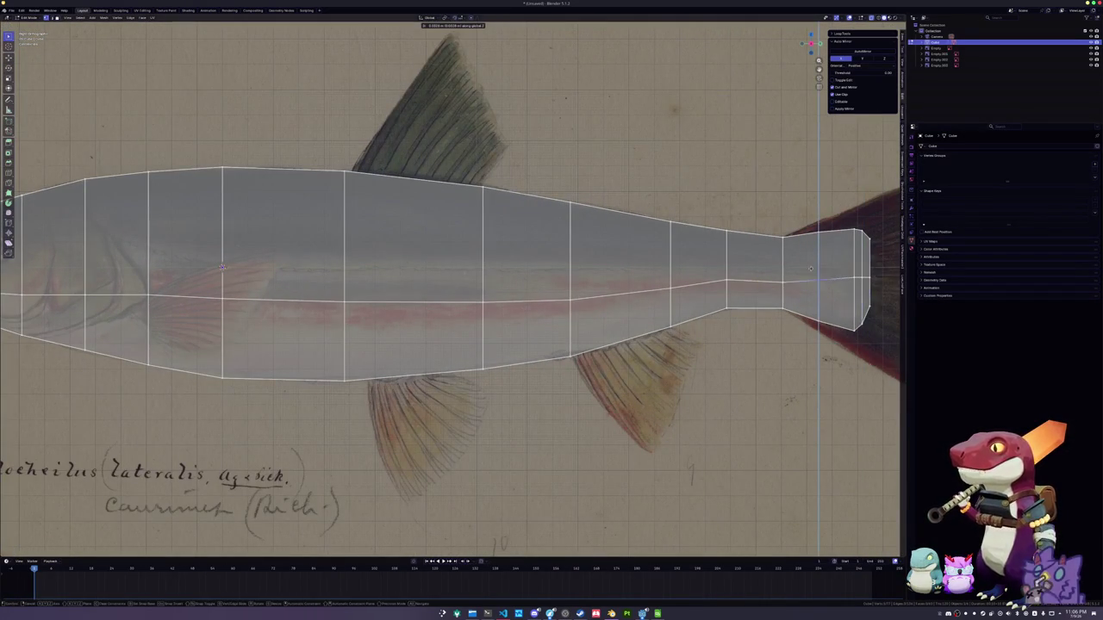
{"action": "left_click", "coordinate": [767, 263]}
Slide a lower rear body vertex along its edge to match the drawing
{"action": "middle_click_drag", "start_coordinate": [767, 263], "coordinate": [585, 263], "text": "shift"}
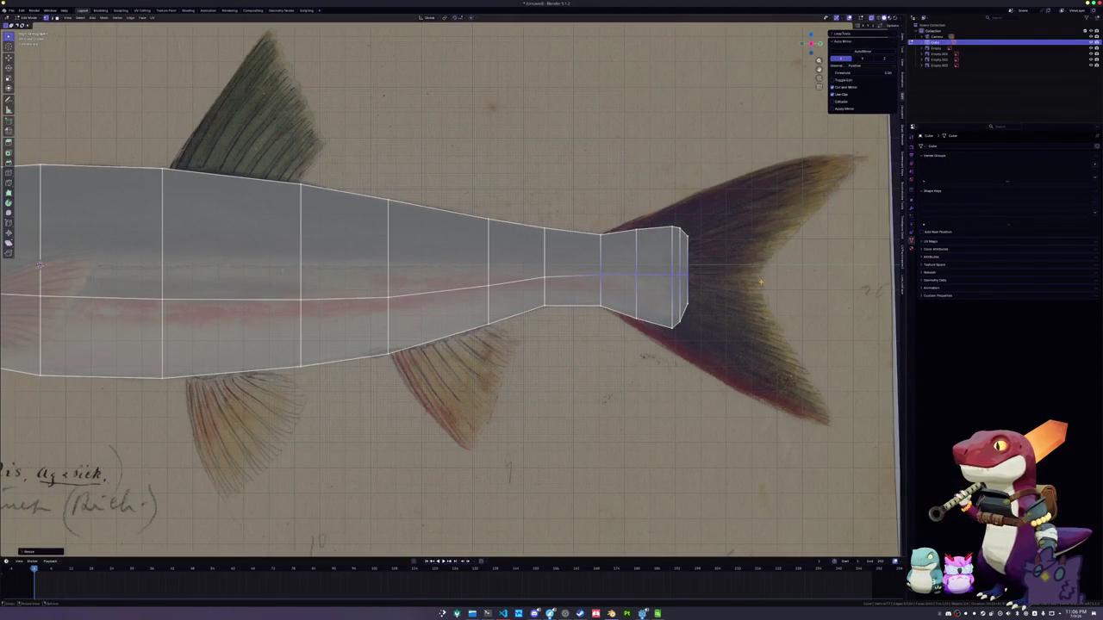
{"action": "scroll", "coordinate": [761, 283], "scroll_direction": "up", "scroll_amount": 1}
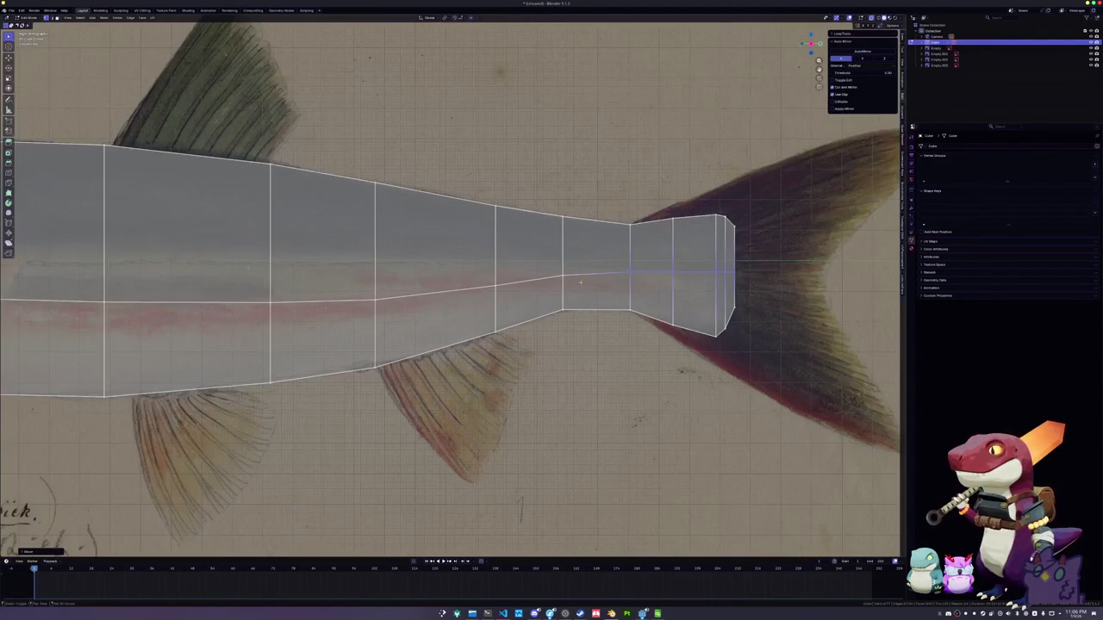
{"action": "scroll", "coordinate": [761, 283], "scroll_direction": "up", "scroll_amount": 1}
{"action": "left_click", "coordinate": [635, 274]}
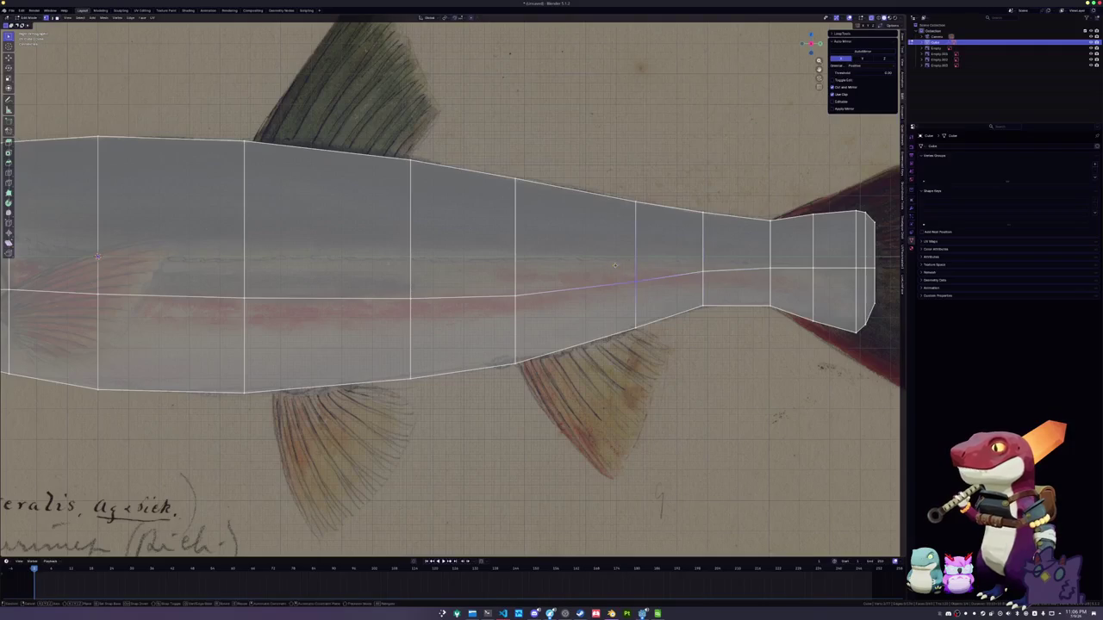
{"action": "key", "text": "g"}
{"action": "key", "text": "g"}
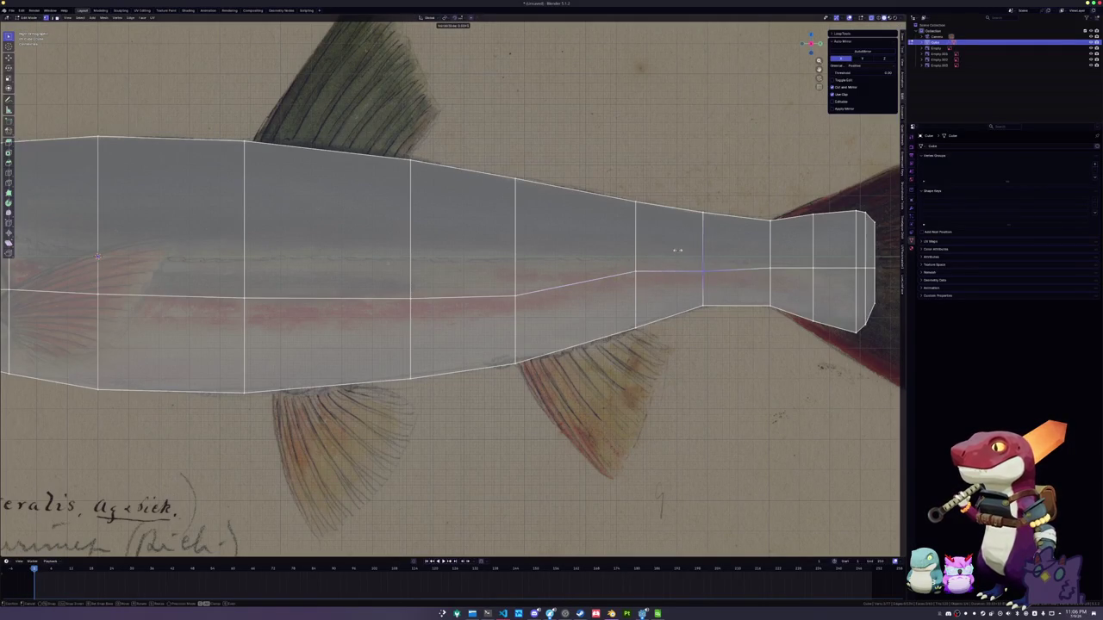
{"action": "left_click", "coordinate": [677, 247]}
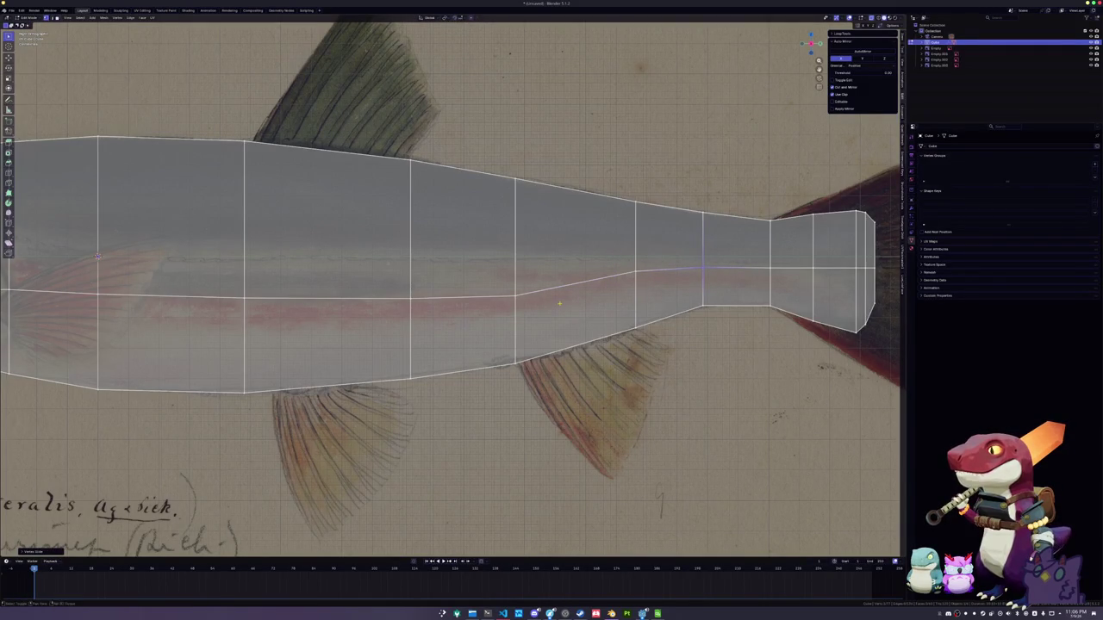
Slide a tail-base vertex and the rear body edge loop to narrow the tail stalk
{"action": "middle_click_drag", "start_coordinate": [563, 301], "coordinate": [610, 275], "text": "shift"}
{"action": "left_click", "coordinate": [542, 237]}
{"action": "key", "text": "g"}
{"action": "key", "text": "g"}
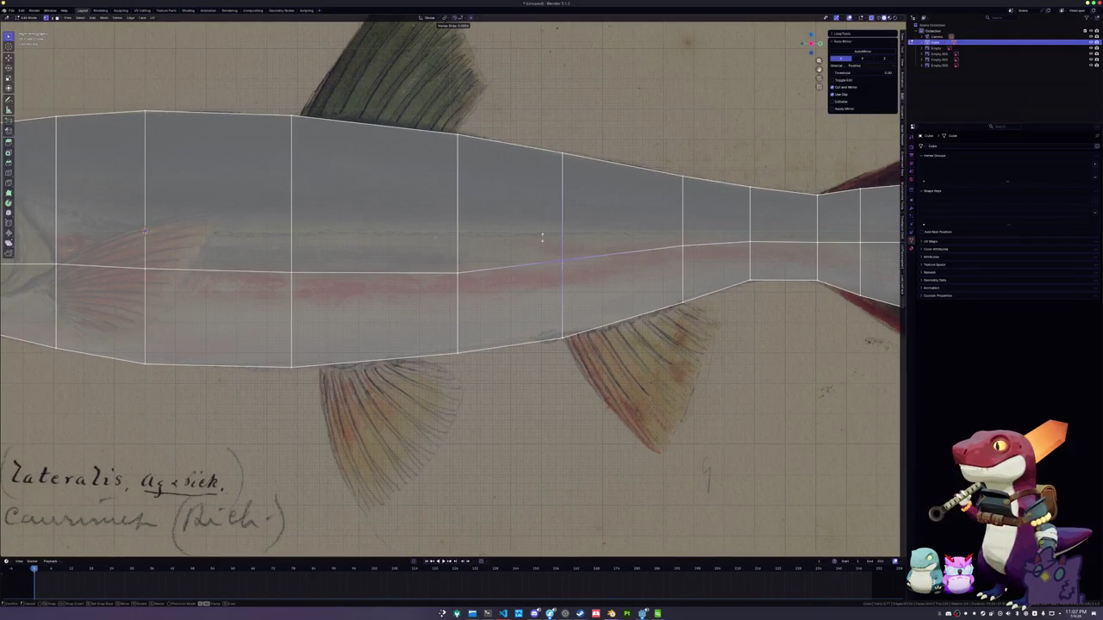
{"action": "middle_click_drag", "start_coordinate": [405, 221], "coordinate": [438, 226], "text": "shift"}
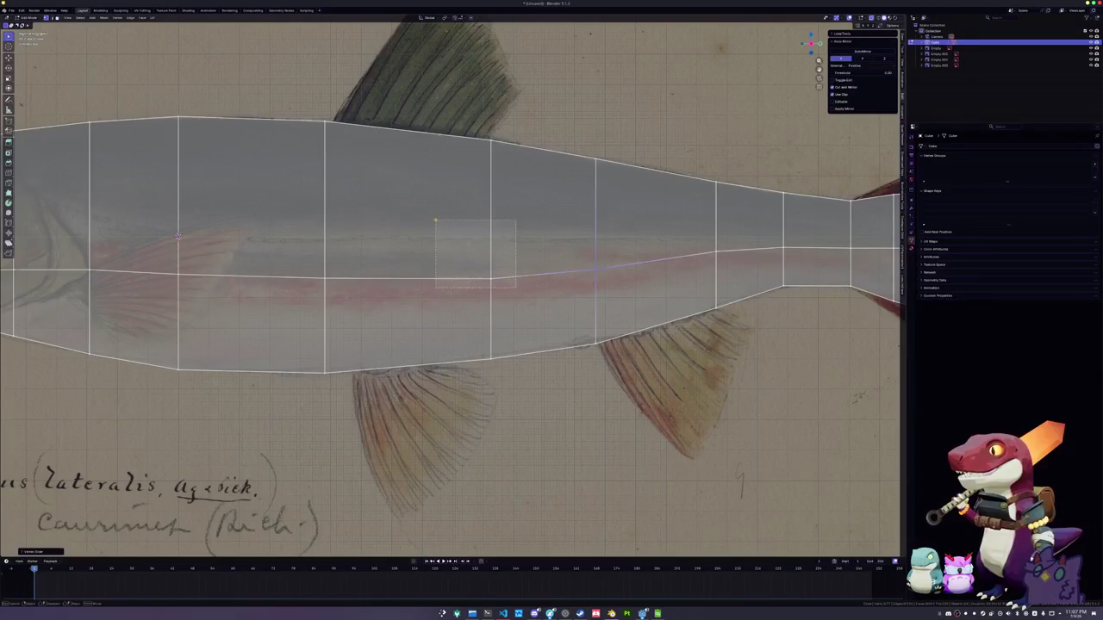
{"action": "left_click", "coordinate": [437, 220]}
{"action": "key", "text": "g"}
{"action": "key", "text": "g"}
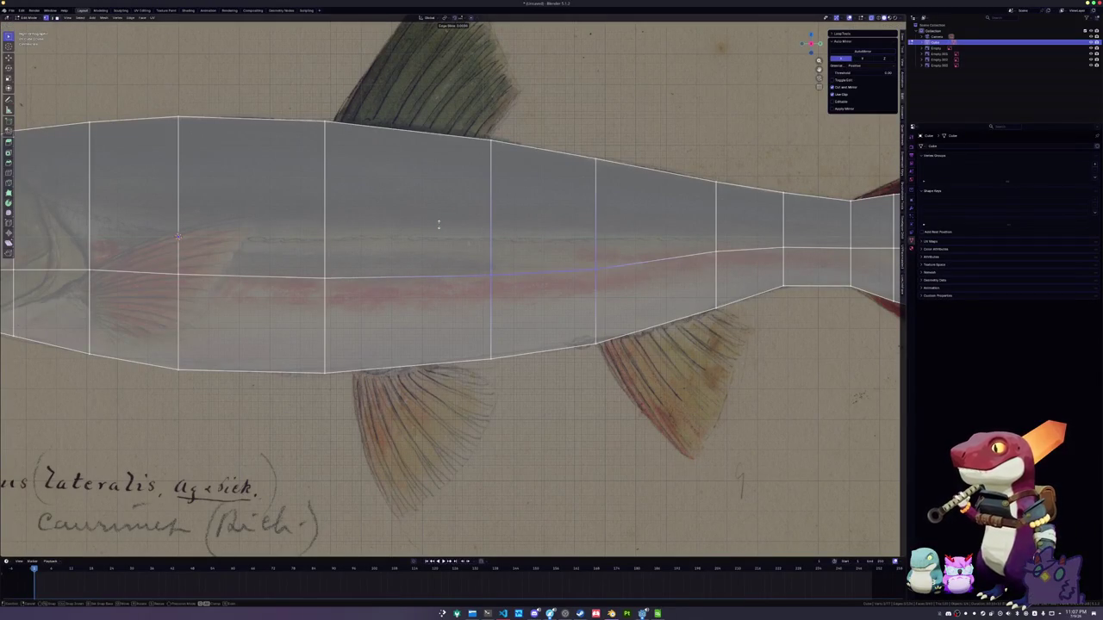
{"action": "left_click", "coordinate": [440, 220]}
Shift a midline vertex forward toward the head
{"action": "scroll", "coordinate": [440, 221], "scroll_direction": "down", "scroll_amount": 2}
{"action": "mouse_move", "coordinate": [441, 221]}
{"action": "middle_mouse_down", "text": "shift"}
{"action": "mouse_move", "coordinate": [435, 243]}
{"action": "mouse_move", "coordinate": [472, 298]}
{"action": "middle_mouse_up", "text": "shift"}
{"action": "left_click", "coordinate": [472, 298]}
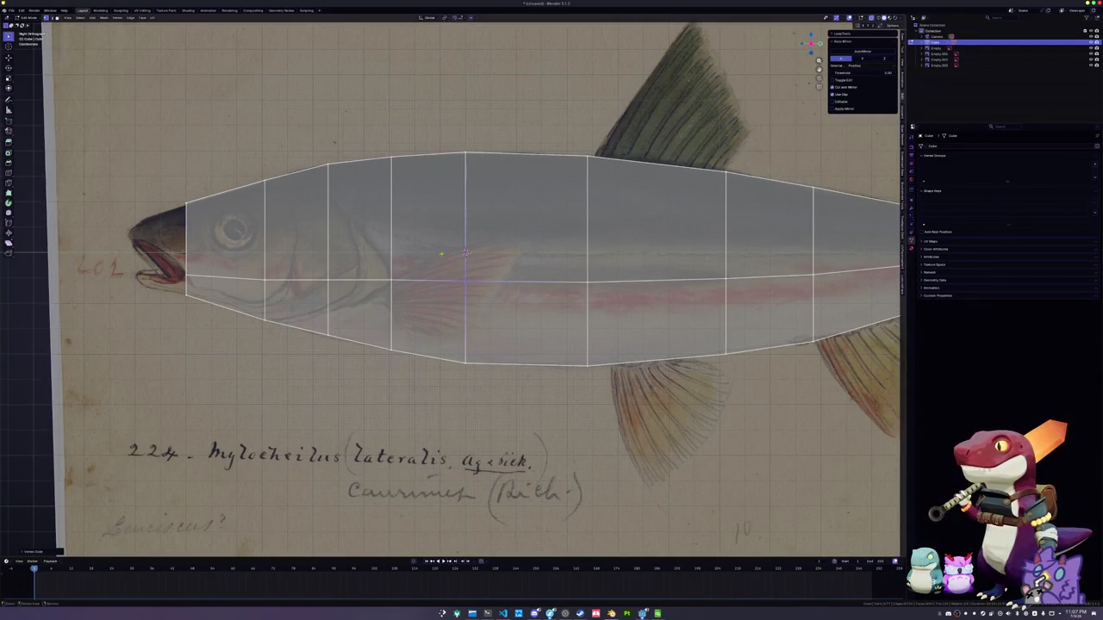
{"action": "scroll", "coordinate": [465, 253], "scroll_direction": "down", "scroll_amount": 1}
{"action": "scroll", "coordinate": [396, 260], "scroll_direction": "down", "scroll_amount": 1}
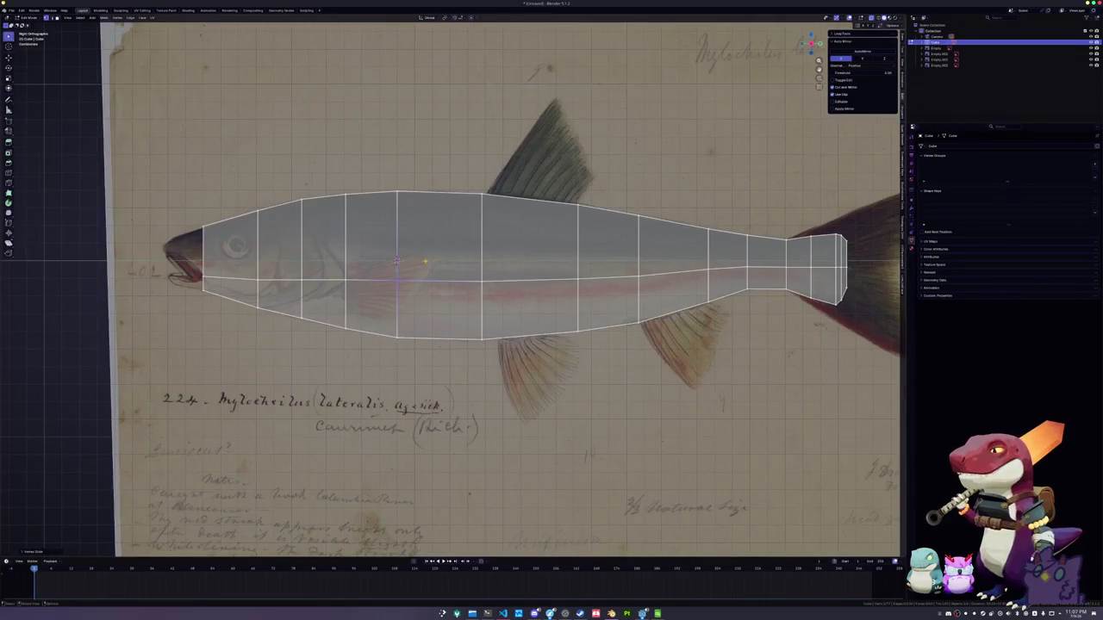
{"action": "scroll", "coordinate": [396, 260], "scroll_direction": "down", "scroll_amount": 1}
{"action": "scroll", "coordinate": [405, 262], "scroll_direction": "up", "scroll_amount": 1}
{"action": "scroll", "coordinate": [415, 267], "scroll_direction": "up", "scroll_amount": 1}
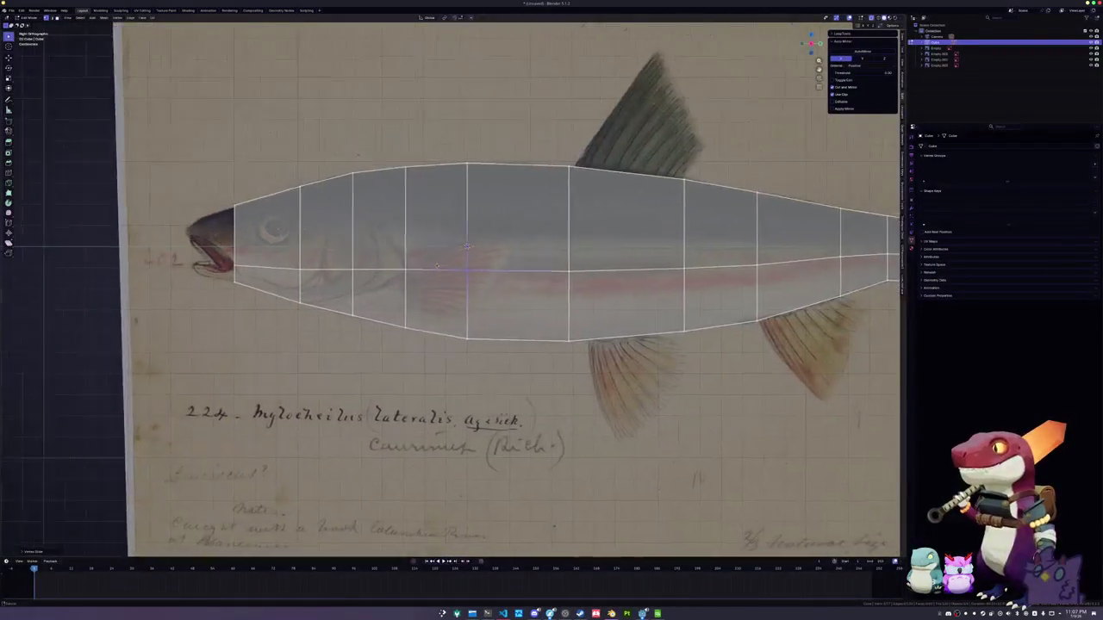
{"action": "scroll", "coordinate": [415, 267], "scroll_direction": "up", "scroll_amount": 2, "text": "ctrl"}
{"action": "scroll", "coordinate": [459, 252], "scroll_direction": "up", "scroll_amount": 2, "text": "ctrl"}
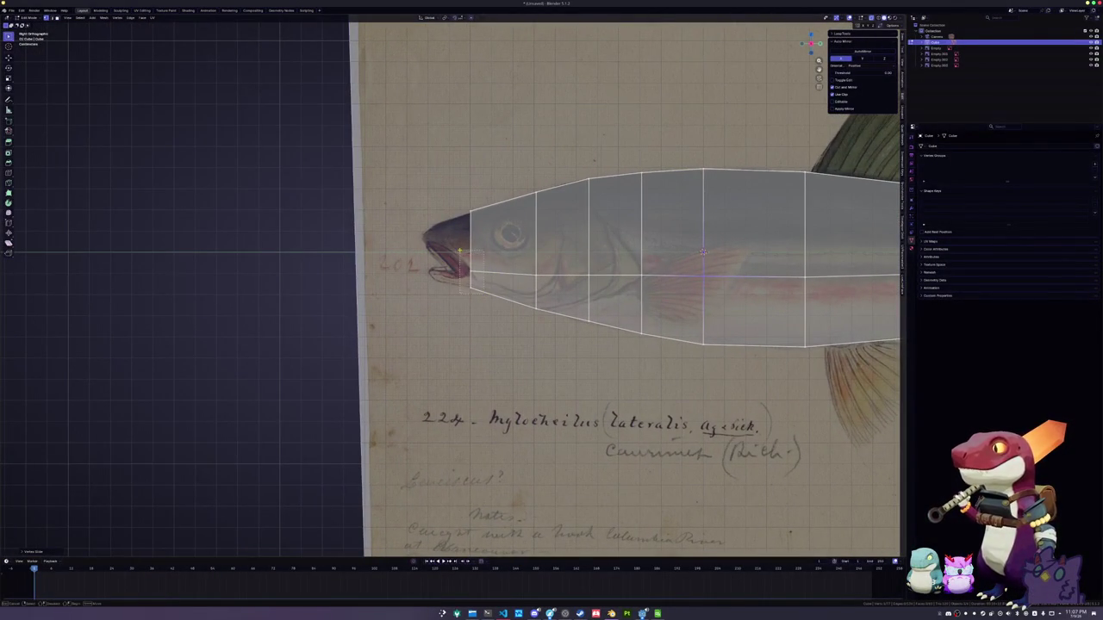
Move the front edge horizontally forward toward the snout with G X
{"action": "scroll", "coordinate": [459, 250], "scroll_direction": "up", "scroll_amount": 2}
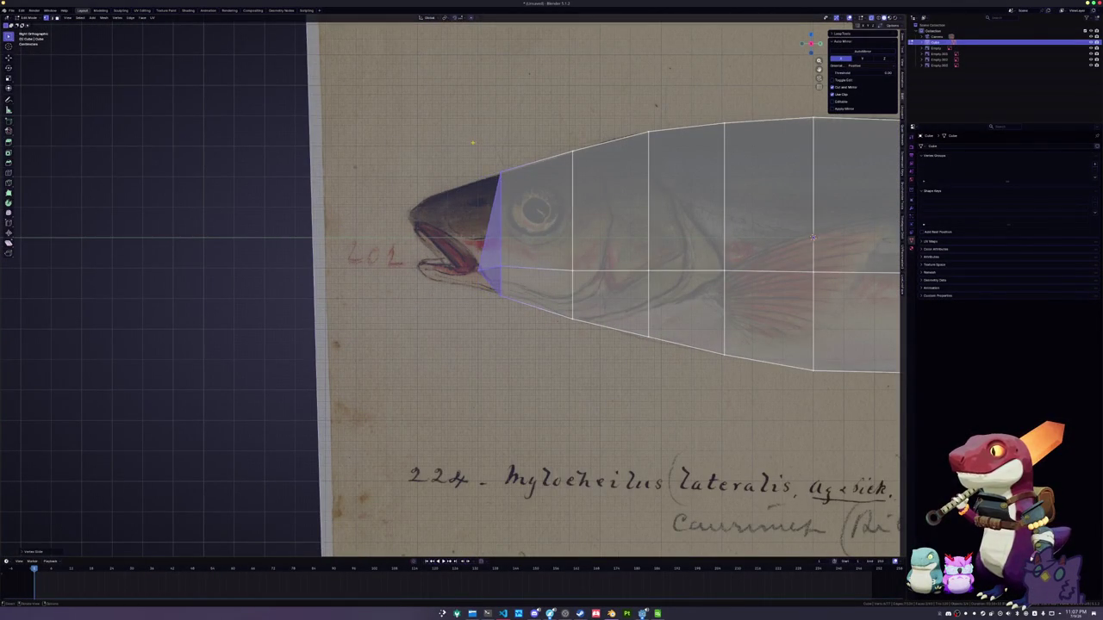
{"action": "key", "text": "g"}
{"action": "key", "text": "x"}
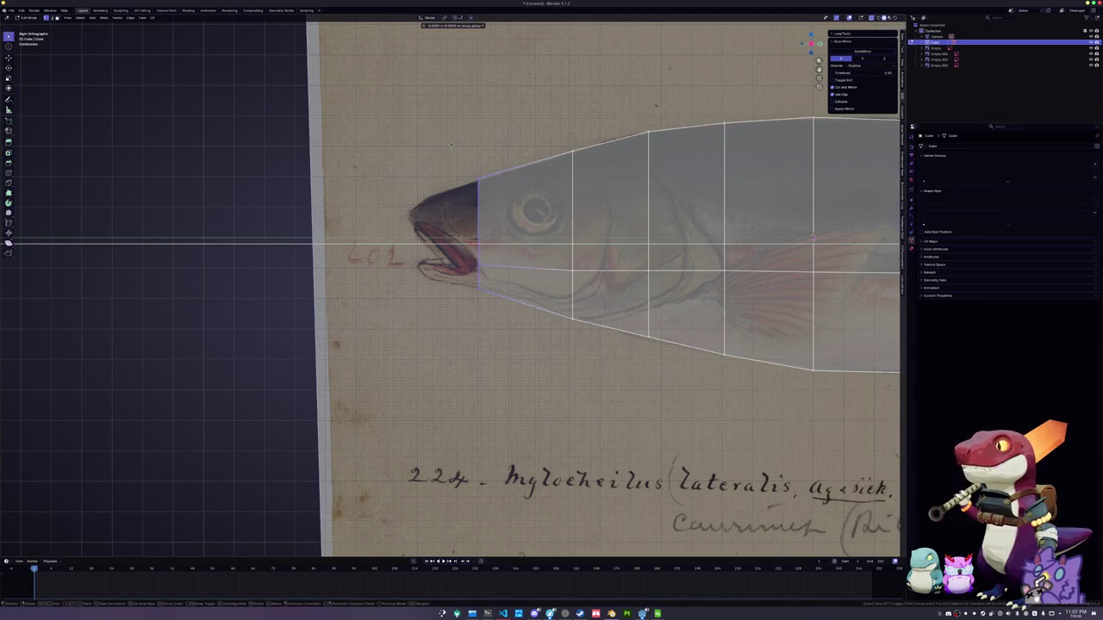
{"action": "left_click", "coordinate": [445, 147]}
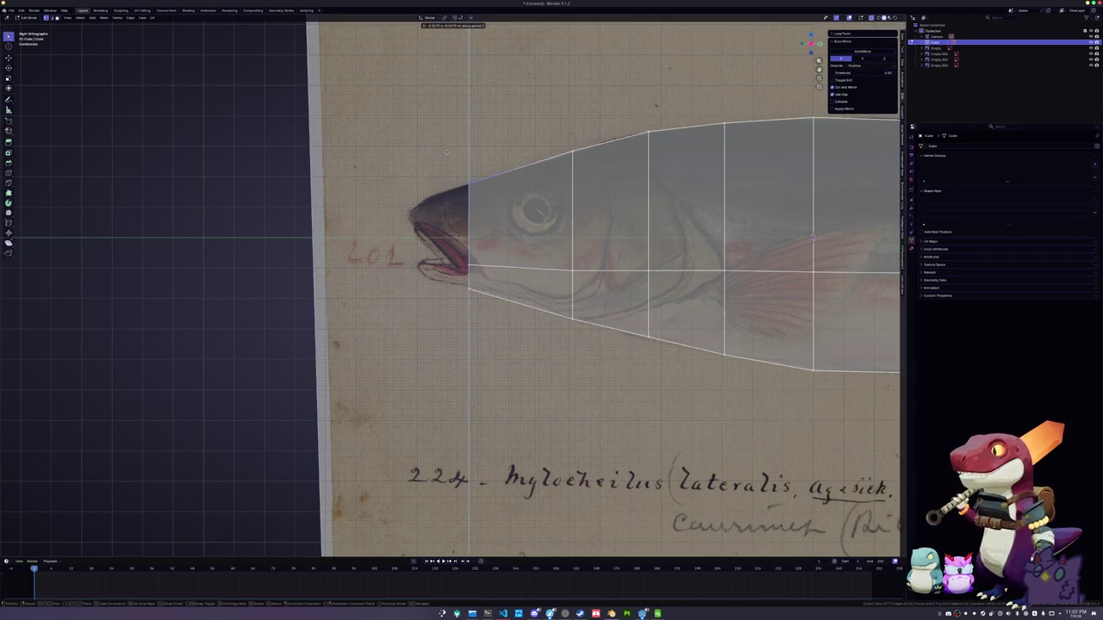
Extrude the lower and upper front corners forward as the jaw points
{"action": "left_click", "coordinate": [465, 263]}
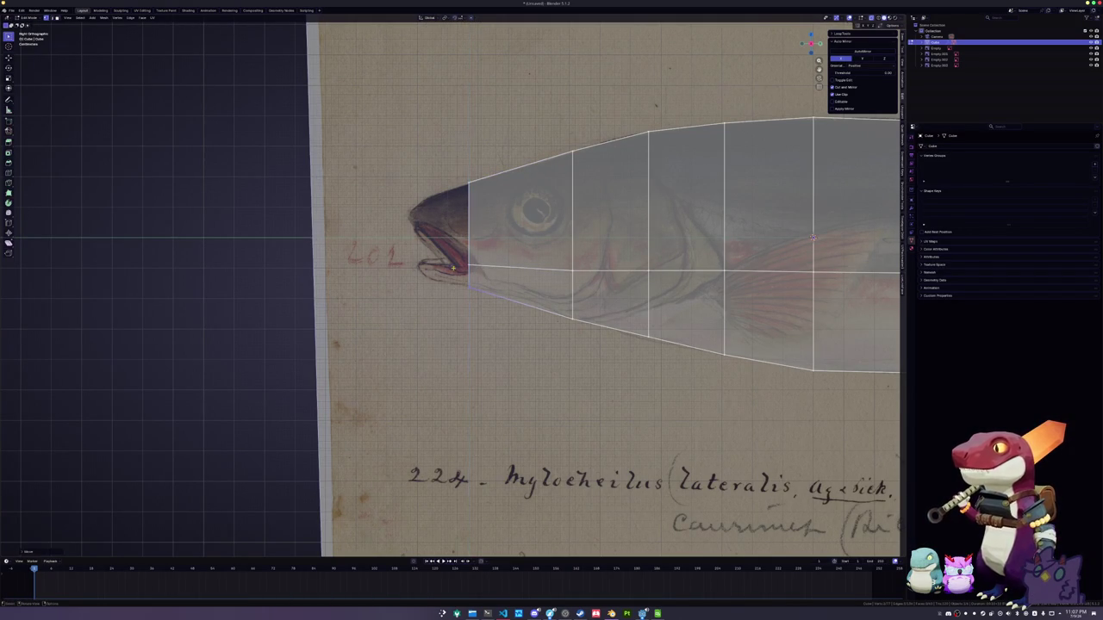
{"action": "key", "text": "e"}
{"action": "key", "text": "x"}
{"action": "left_click", "coordinate": [426, 291]}
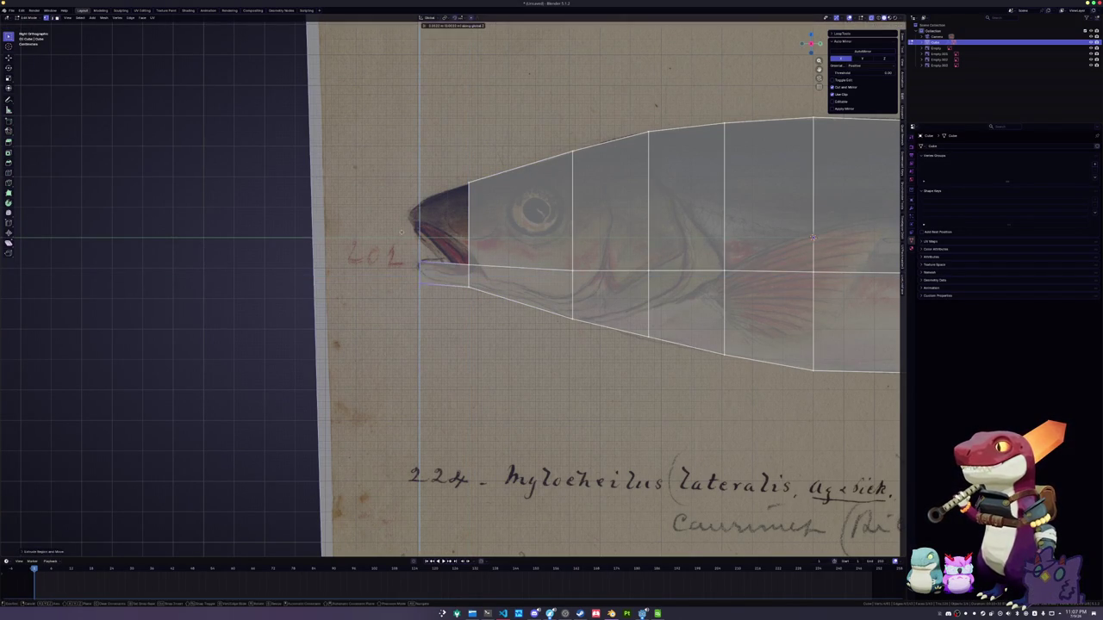
{"action": "left_click", "coordinate": [456, 176]}
{"action": "key", "text": "e"}
{"action": "key", "text": "x"}
{"action": "left_click", "coordinate": [398, 209]}
Lower the new snout vertex vertically to open the mouth
{"action": "key", "text": "g"}
{"action": "key", "text": "z"}
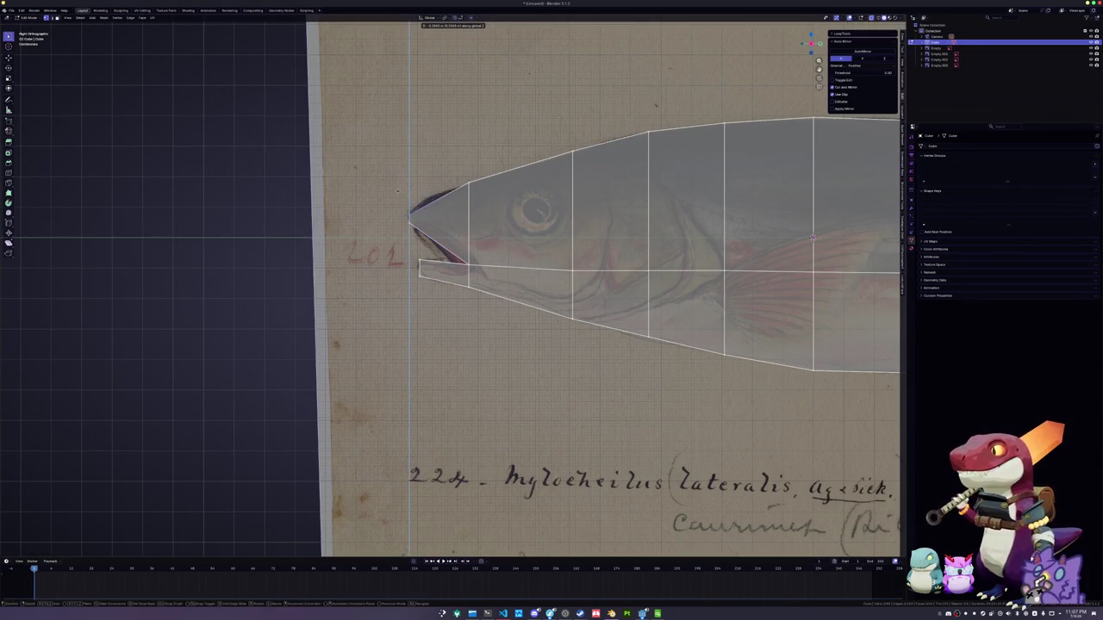
{"action": "left_click", "coordinate": [398, 191]}
{"action": "key", "text": "ctrl+r"}
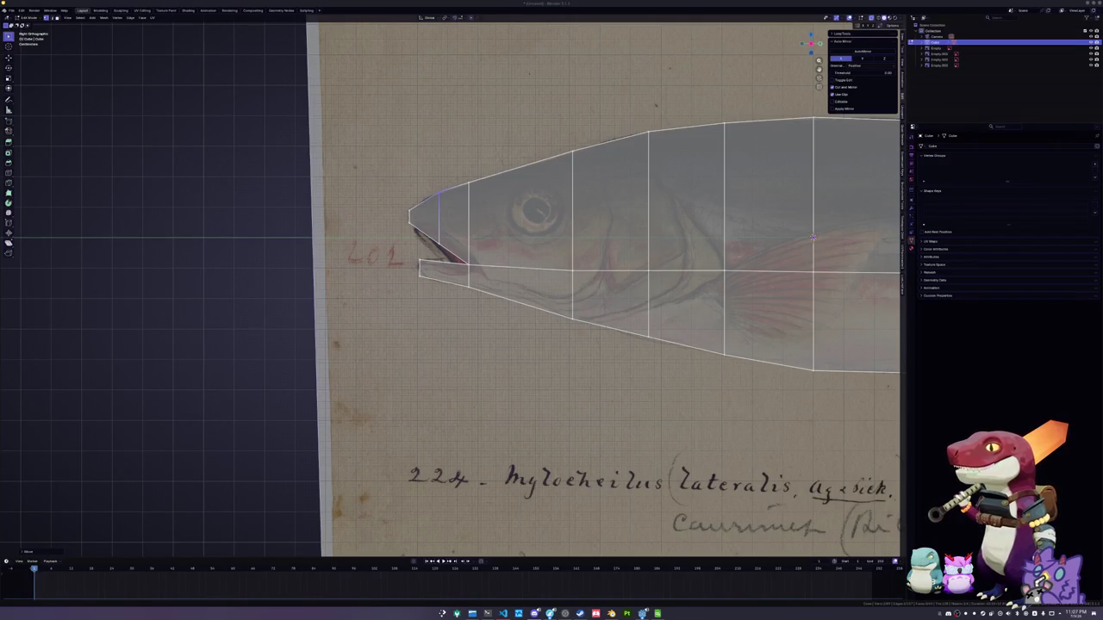
{"action": "scroll", "coordinate": [480, 278], "scroll_direction": "up", "scroll_amount": 1}
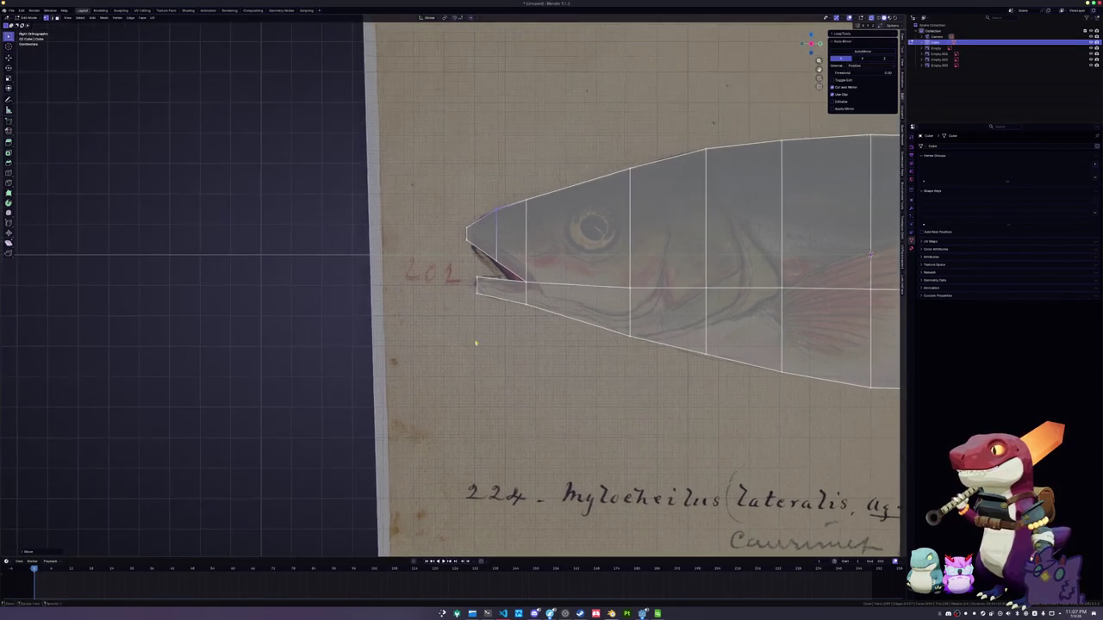
Add two edge loops across the jaw and lower jaw
{"action": "scroll", "coordinate": [517, 285], "scroll_direction": "up", "scroll_amount": 2}
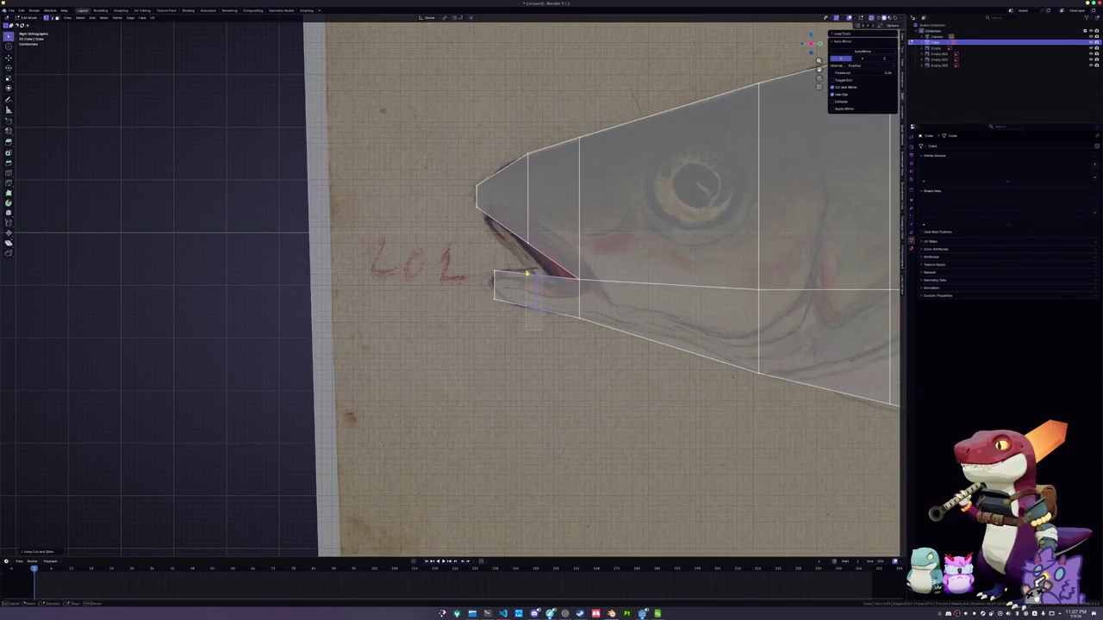
{"action": "left_click", "coordinate": [528, 278]}
{"action": "left_click", "coordinate": [517, 271]}
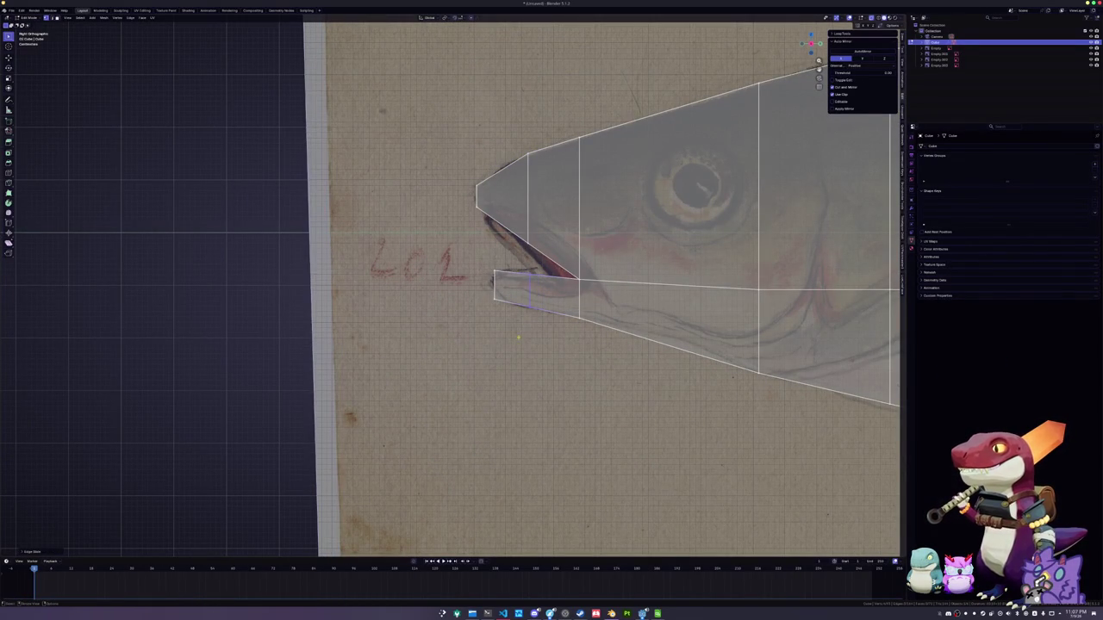
{"action": "left_click", "coordinate": [477, 284]}
{"action": "left_click", "coordinate": [481, 287]}
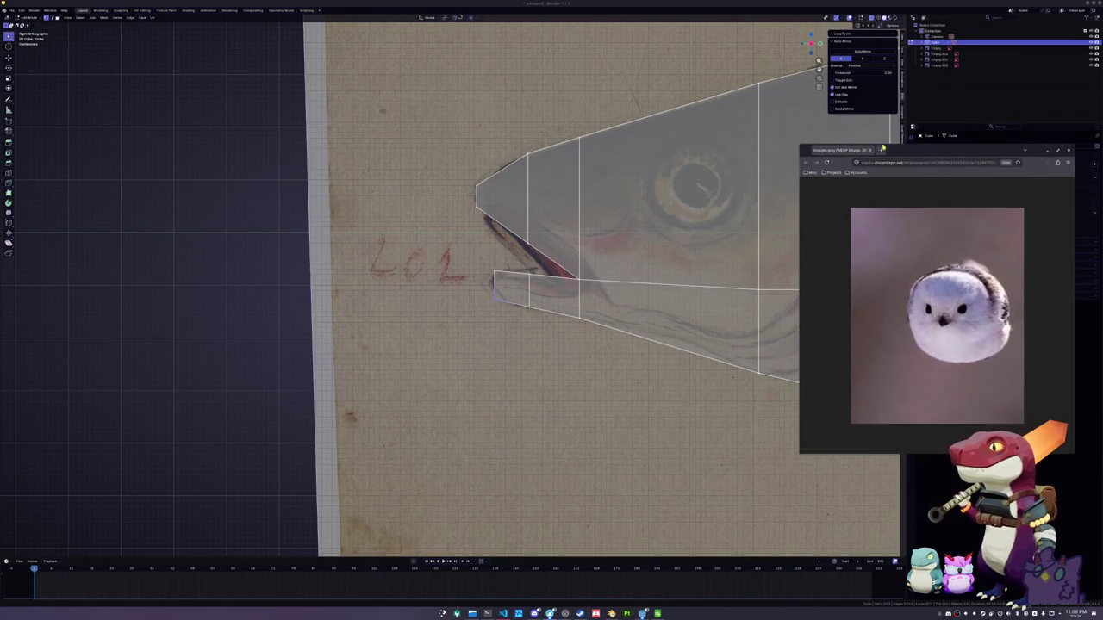
Shrink the bird reference picture window and move it to the top-left
{"action": "mouse_move", "coordinate": [801, 147]}
{"action": "left_mouse_down"}
{"action": "mouse_move", "coordinate": [874, 216]}
{"action": "mouse_move", "coordinate": [903, 286]}
{"action": "mouse_move", "coordinate": [942, 296]}
{"action": "left_mouse_up"}
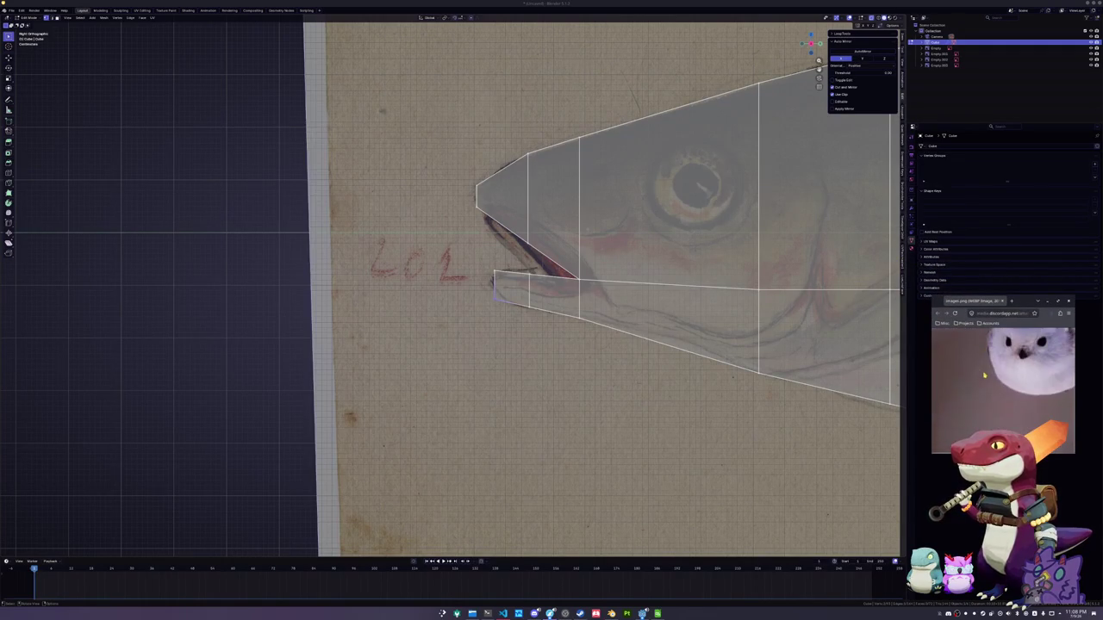
{"action": "mouse_move", "coordinate": [1017, 299]}
{"action": "left_mouse_down"}
{"action": "mouse_move", "coordinate": [592, 182]}
{"action": "mouse_move", "coordinate": [120, 31]}
{"action": "left_mouse_up"}
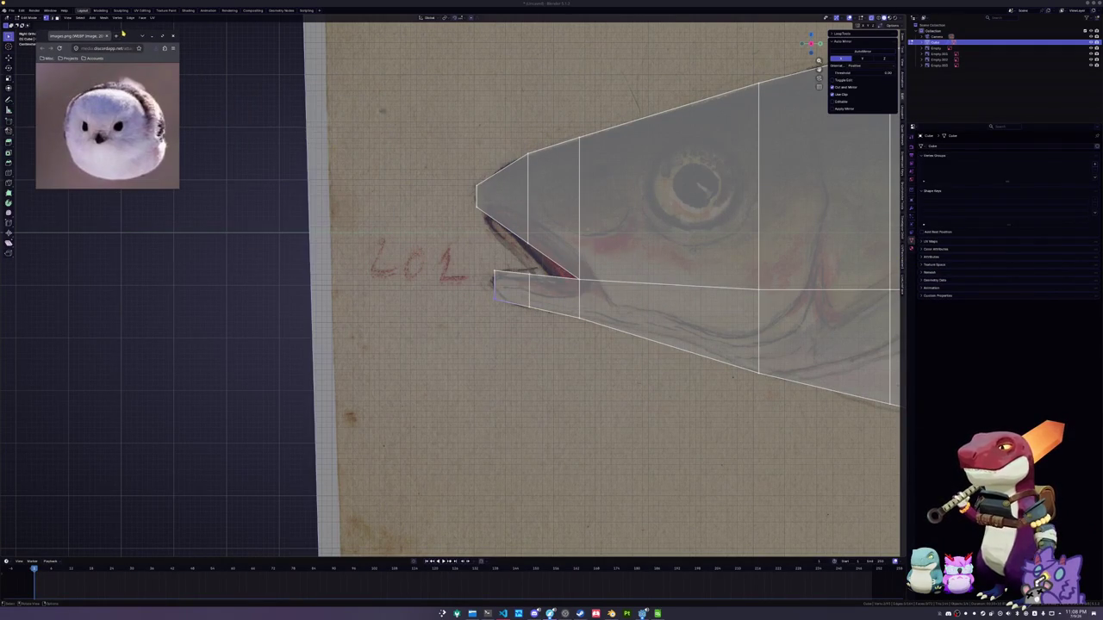
{"action": "scroll", "coordinate": [520, 250], "scroll_direction": "up", "scroll_amount": 1}
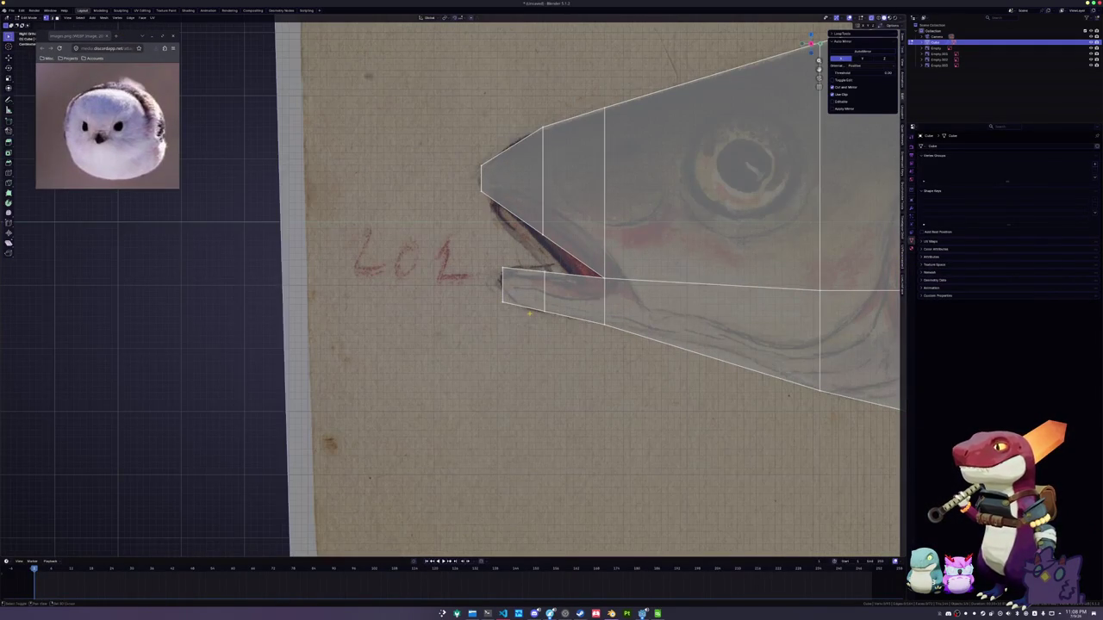
{"action": "scroll", "coordinate": [523, 276], "scroll_direction": "up", "scroll_amount": 1}
{"action": "scroll", "coordinate": [524, 297], "scroll_direction": "up", "scroll_amount": 1}
Move the lower jaw edge vertically to match the drawn mouth
{"action": "left_click", "coordinate": [560, 330]}
{"action": "key", "text": "g"}
{"action": "key", "text": "z"}
{"action": "left_click", "coordinate": [514, 307]}
{"action": "scroll", "coordinate": [517, 306], "scroll_direction": "down", "scroll_amount": 2}
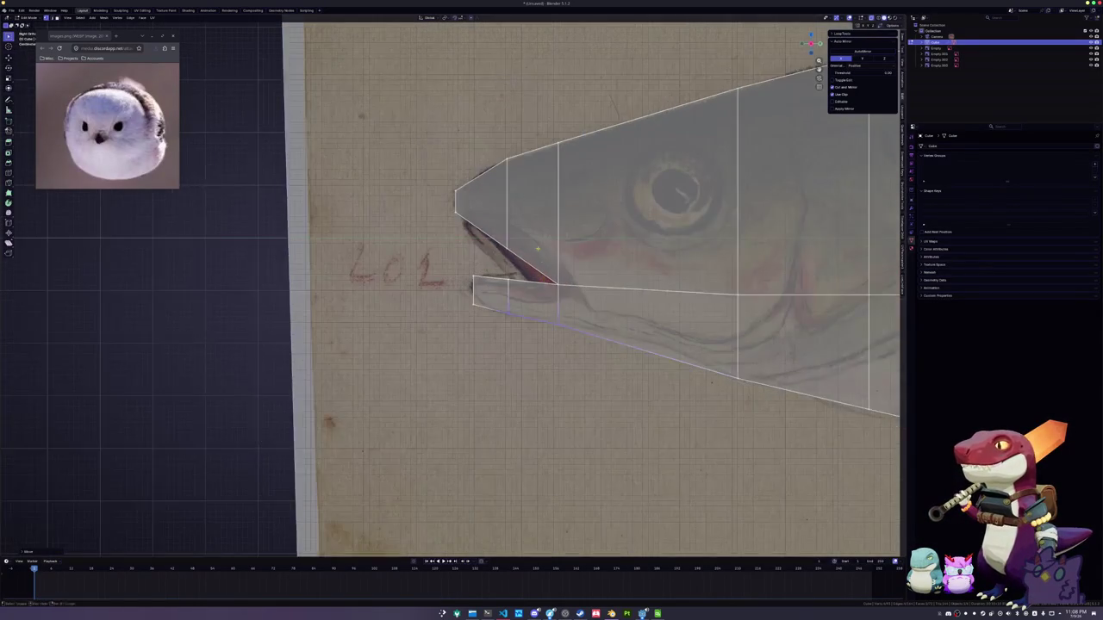
{"action": "scroll", "coordinate": [534, 302], "scroll_direction": "up", "scroll_amount": 1, "text": "shift"}
Shift the edge loop behind the mouth horizontally toward the mouth
{"action": "left_click", "coordinate": [554, 227], "text": "alt"}
{"action": "key", "text": "g"}
{"action": "key", "text": "x"}
{"action": "left_click", "coordinate": [517, 154]}
Cut a new edge loop near the mouth
{"action": "left_click", "coordinate": [524, 340]}
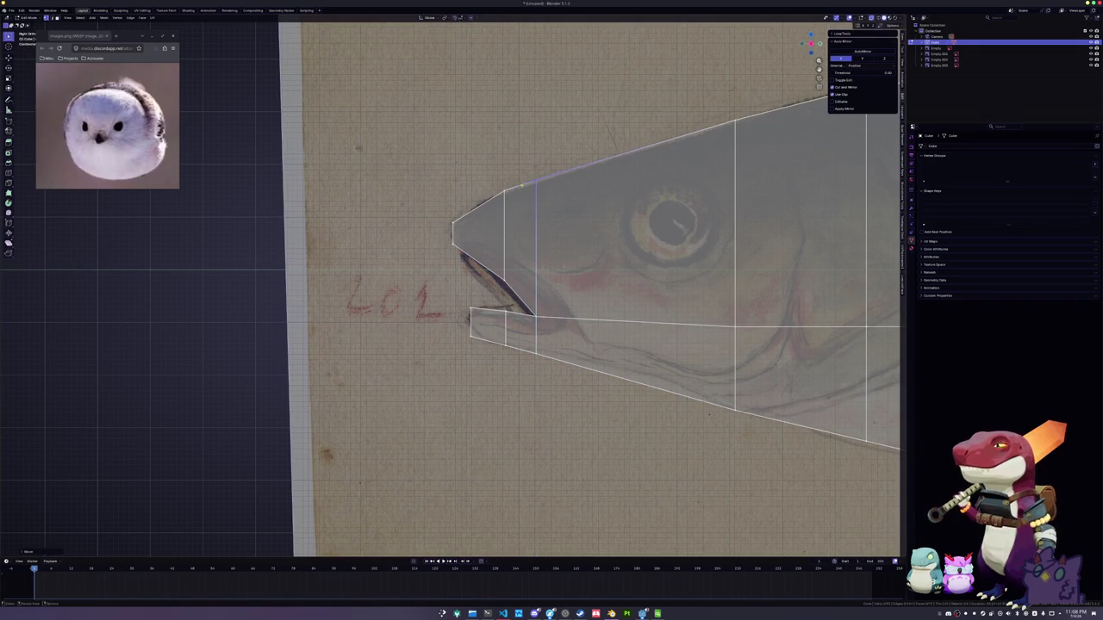
{"action": "left_click", "coordinate": [506, 185], "text": "alt"}
{"action": "key", "text": "ctrl+r"}
{"action": "left_click", "coordinate": [472, 210]}
{"action": "left_click", "coordinate": [485, 215]}
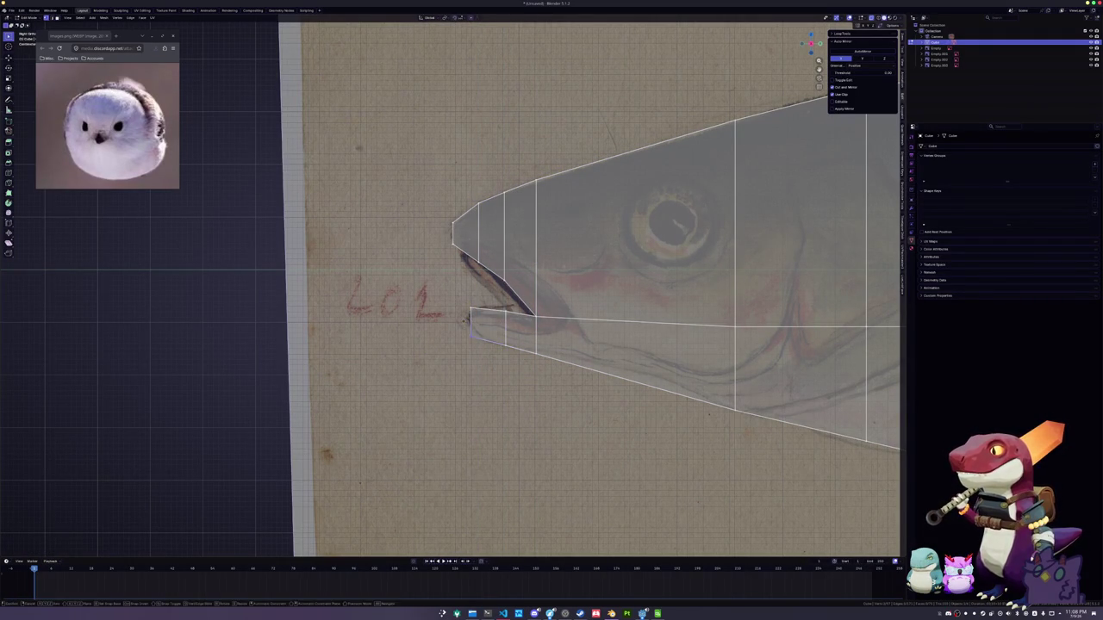
Slide the lower jaw edge and move the jaw vertices vertically
{"action": "key", "text": "g"}
{"action": "key", "text": "g"}
{"action": "left_click", "coordinate": [480, 320]}
{"action": "key", "text": "g"}
{"action": "key", "text": "z"}
{"action": "left_click", "coordinate": [474, 263]}
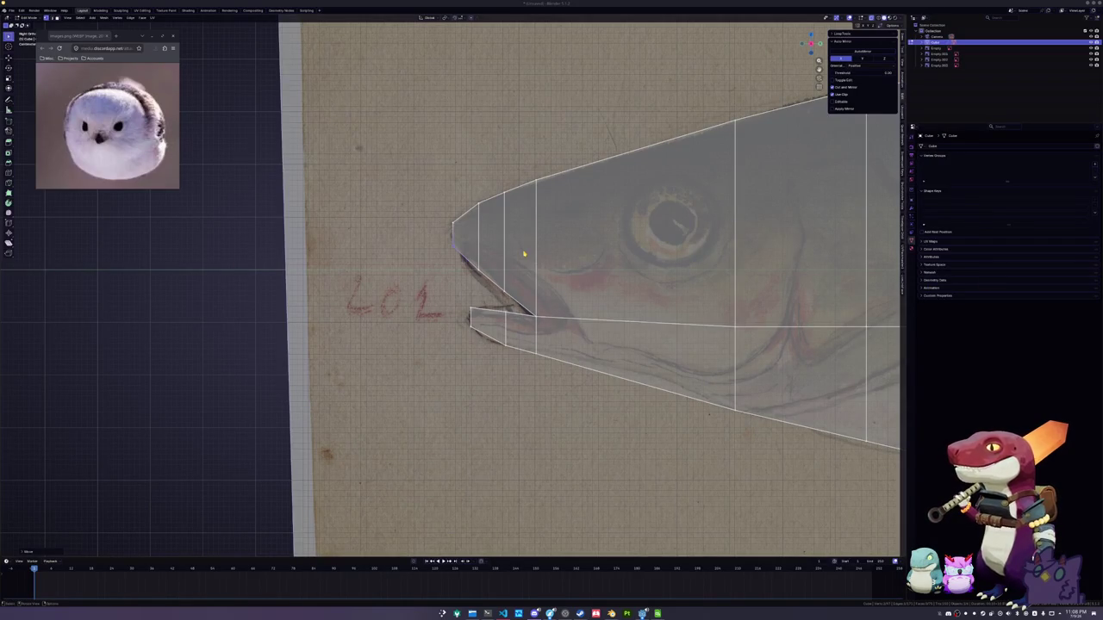
Reposition the nose vertices and nose edges vertically to reshape the snout curve
{"action": "middle_click_drag", "start_coordinate": [518, 250], "coordinate": [527, 276], "text": "shift"}
{"action": "left_click_drag", "start_coordinate": [545, 265], "coordinate": [492, 200]}
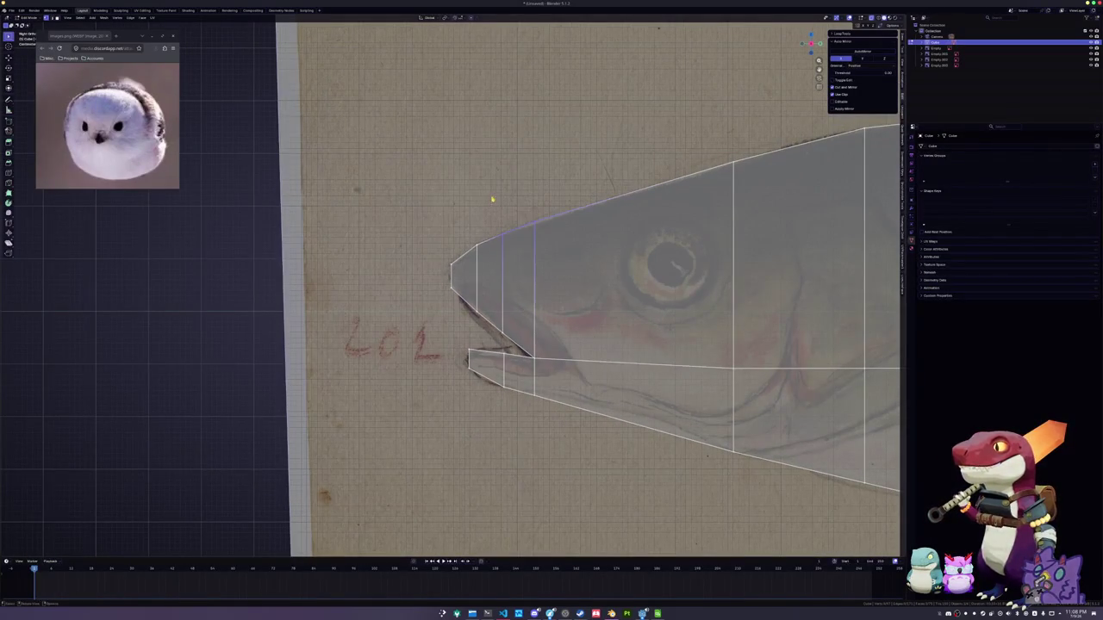
{"action": "key", "text": "g"}
{"action": "key", "text": "z"}
{"action": "left_click", "coordinate": [491, 197]}
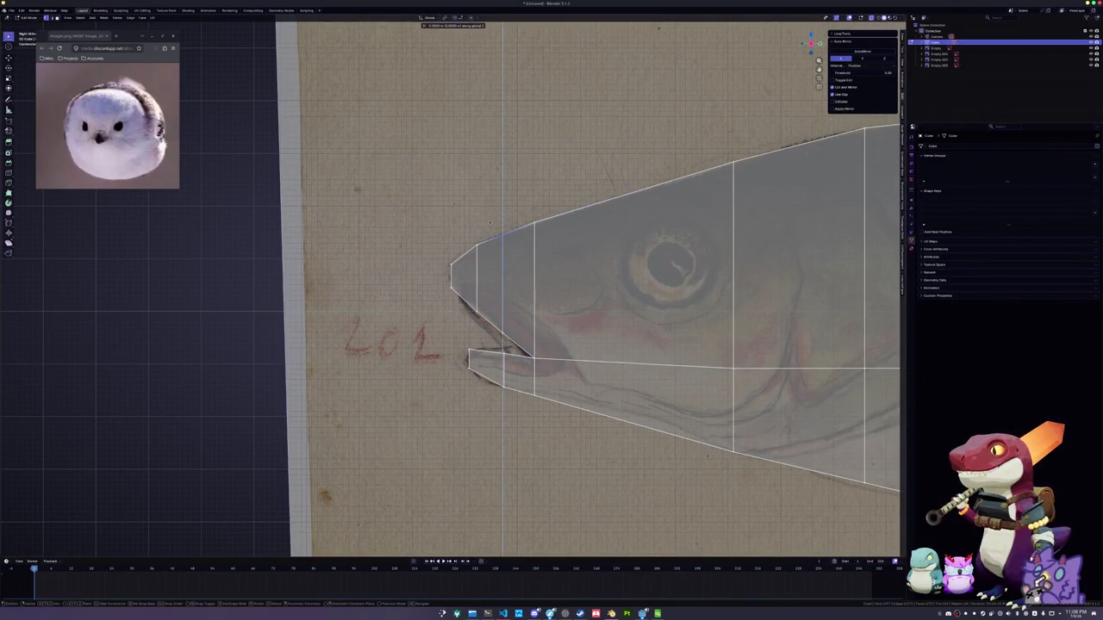
{"action": "left_click_drag", "start_coordinate": [468, 236], "coordinate": [483, 263]}
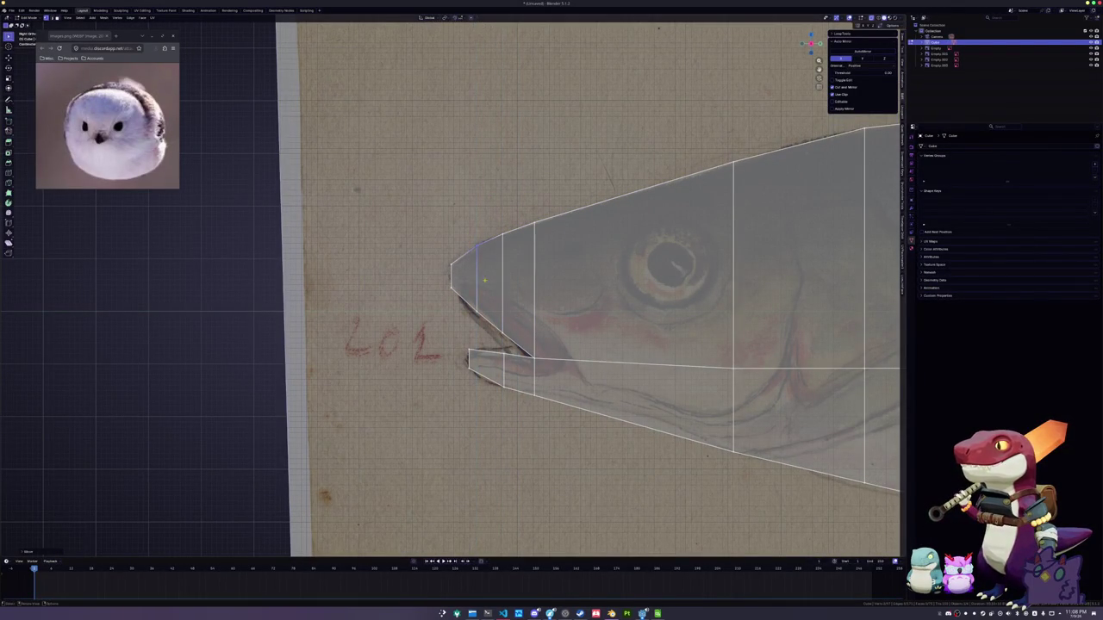
{"action": "key", "text": "g"}
{"action": "key", "text": "z"}
{"action": "left_click", "coordinate": [463, 282]}
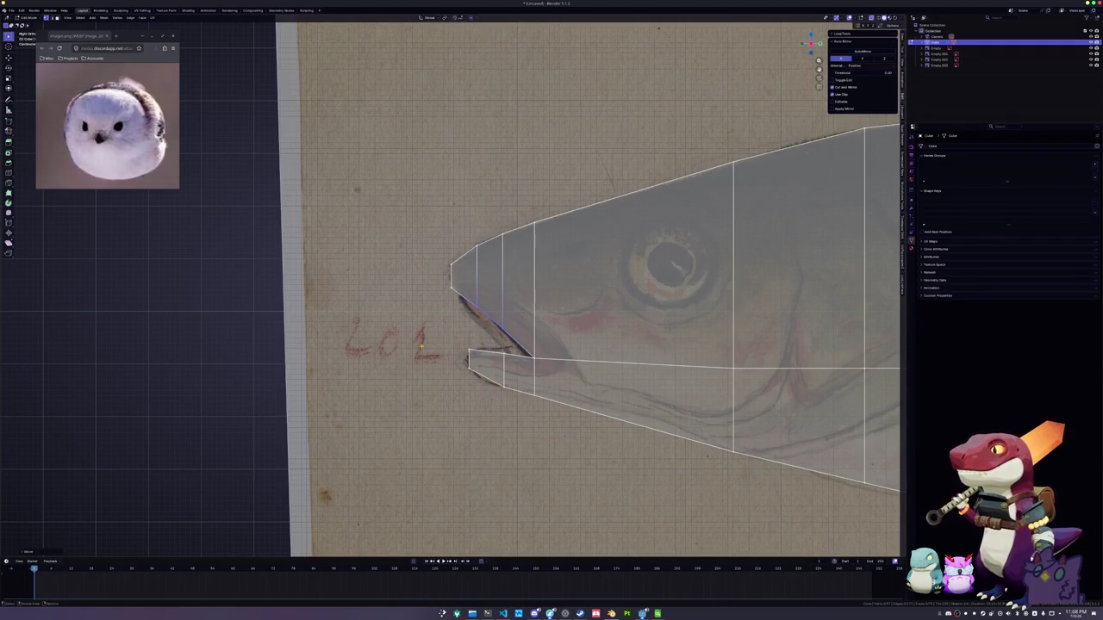
Zoom out and orbit away from the side view to see the whole fish mesh
{"action": "scroll", "coordinate": [464, 282], "scroll_direction": "down", "scroll_amount": 3}
{"action": "middle_click_drag", "start_coordinate": [464, 282], "coordinate": [78, 250], "text": "shift"}
{"action": "scroll", "coordinate": [340, 326], "scroll_direction": "up", "scroll_amount": 2}
{"action": "scroll", "coordinate": [339, 326], "scroll_direction": "down", "scroll_amount": 3}
{"action": "middle_click_drag", "start_coordinate": [340, 326], "coordinate": [461, 401]}
In top view, pull the top outer vertices into a point and shift them along X
{"action": "key", "text": "KP_7"}
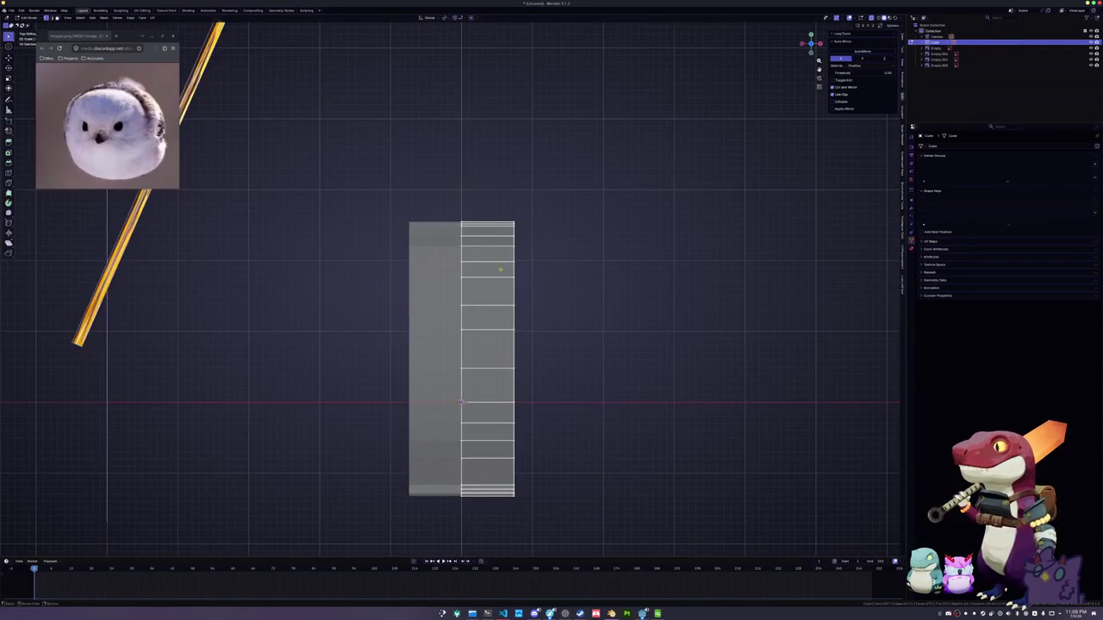
{"action": "scroll", "coordinate": [461, 401], "scroll_direction": "up", "scroll_amount": 3}
{"action": "middle_click_drag", "start_coordinate": [588, 170], "coordinate": [589, 246], "text": "shift"}
{"action": "key", "text": "g"}
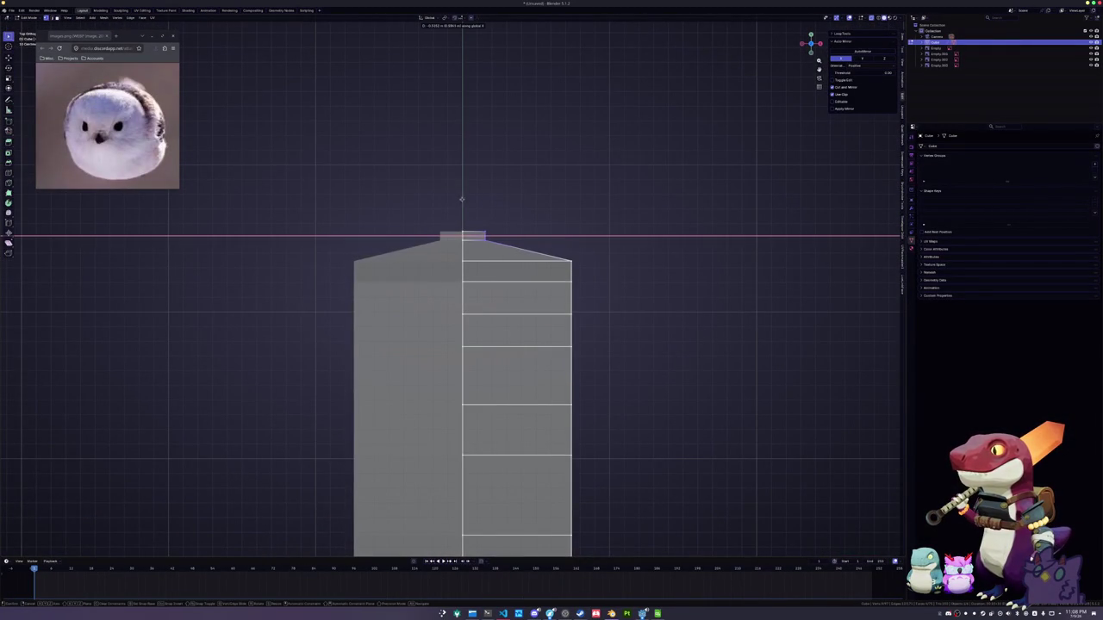
{"action": "left_click", "coordinate": [447, 199]}
{"action": "key", "text": "g"}
{"action": "key", "text": "x"}
{"action": "left_click", "coordinate": [451, 267]}
Narrow the top of the tail stalk by scaling its vertices along X
{"action": "scroll", "coordinate": [465, 259], "scroll_direction": "up", "scroll_amount": 3}
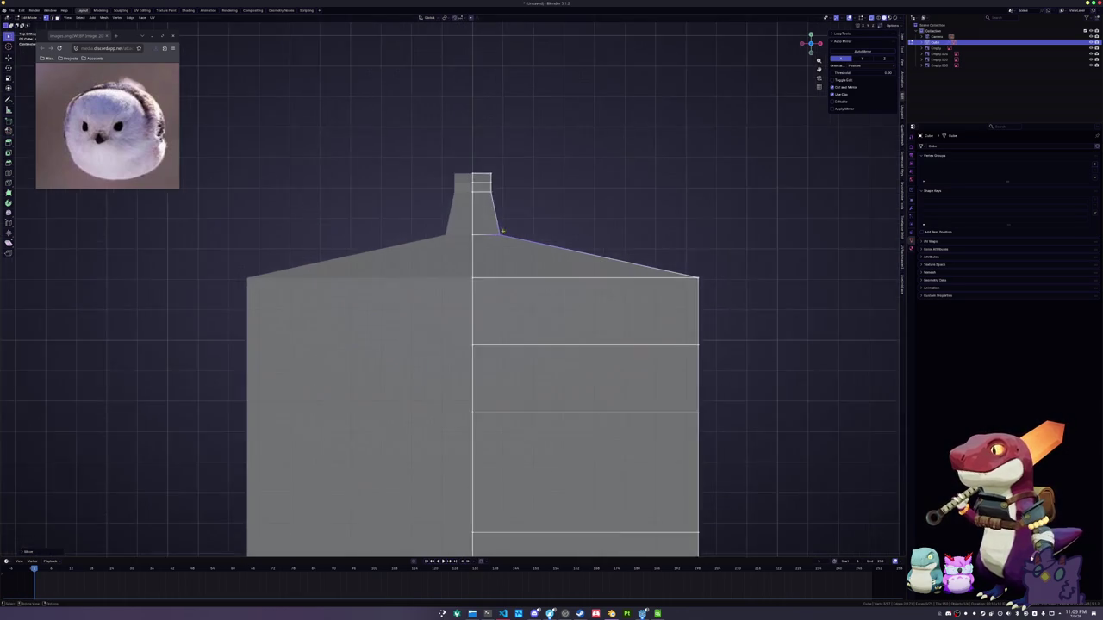
{"action": "scroll", "coordinate": [505, 165], "scroll_direction": "up", "scroll_amount": 1}
{"action": "middle_click_drag", "start_coordinate": [505, 165], "coordinate": [509, 222], "text": "shift"}
{"action": "left_click_drag", "start_coordinate": [512, 249], "coordinate": [484, 179]}
{"action": "key", "text": "s"}
{"action": "key", "text": "x"}
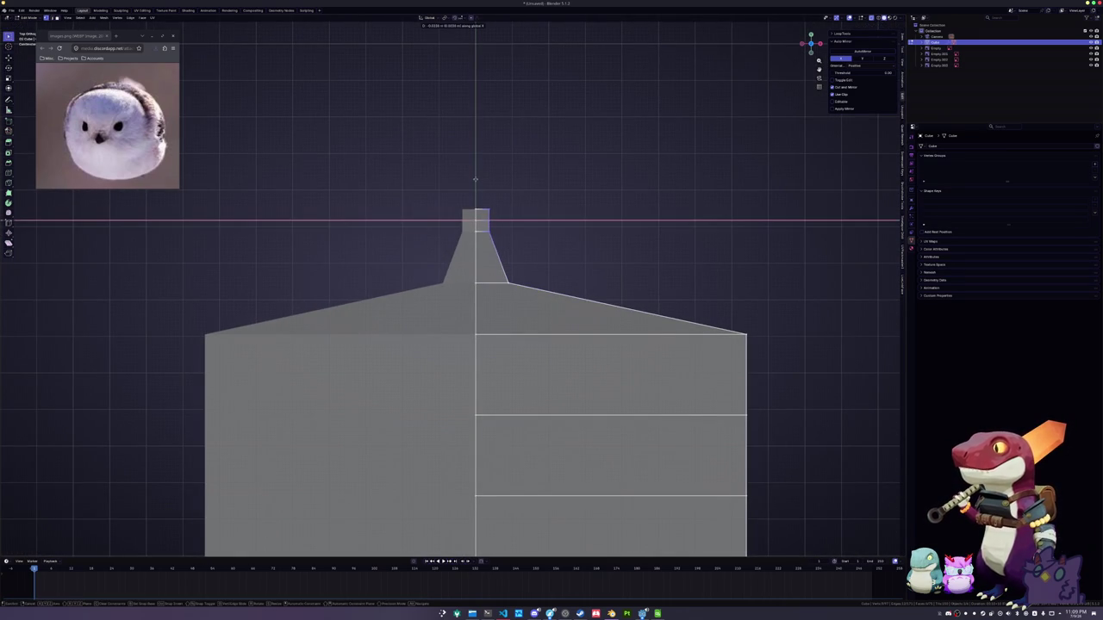
Lower the right-side shoulder vertices along Z
{"action": "left_click_drag", "start_coordinate": [681, 312], "coordinate": [750, 362]}
{"action": "key", "text": "g"}
{"action": "key", "text": "z"}
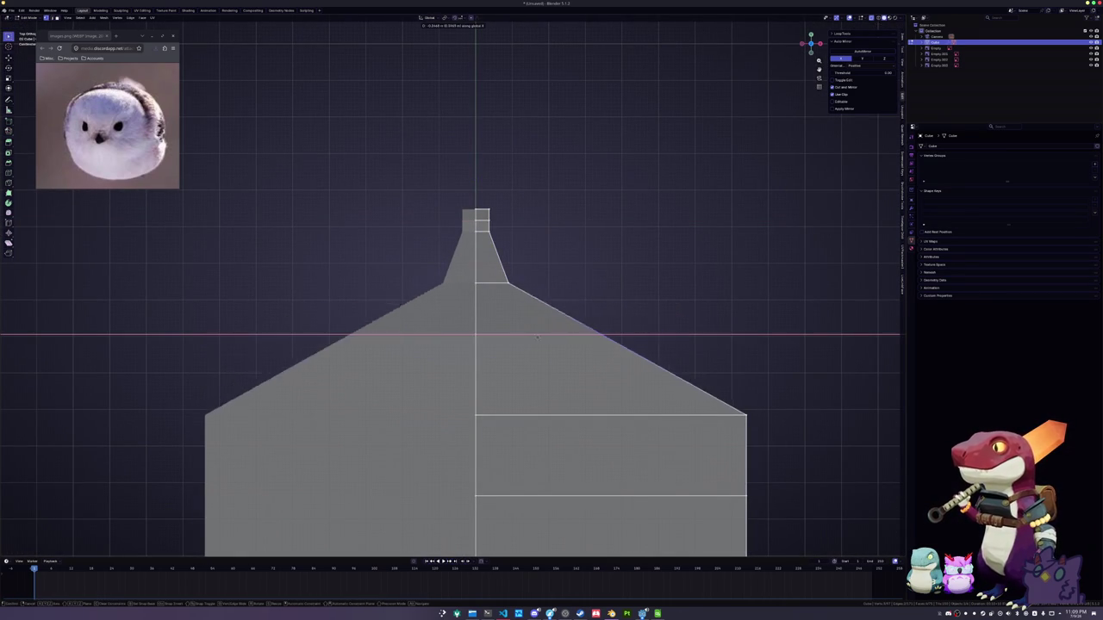
{"action": "left_click", "coordinate": [454, 353]}
Move the stalk's right-side vertices inward along X to narrow the stalk
{"action": "left_click_drag", "start_coordinate": [548, 353], "coordinate": [501, 266]}
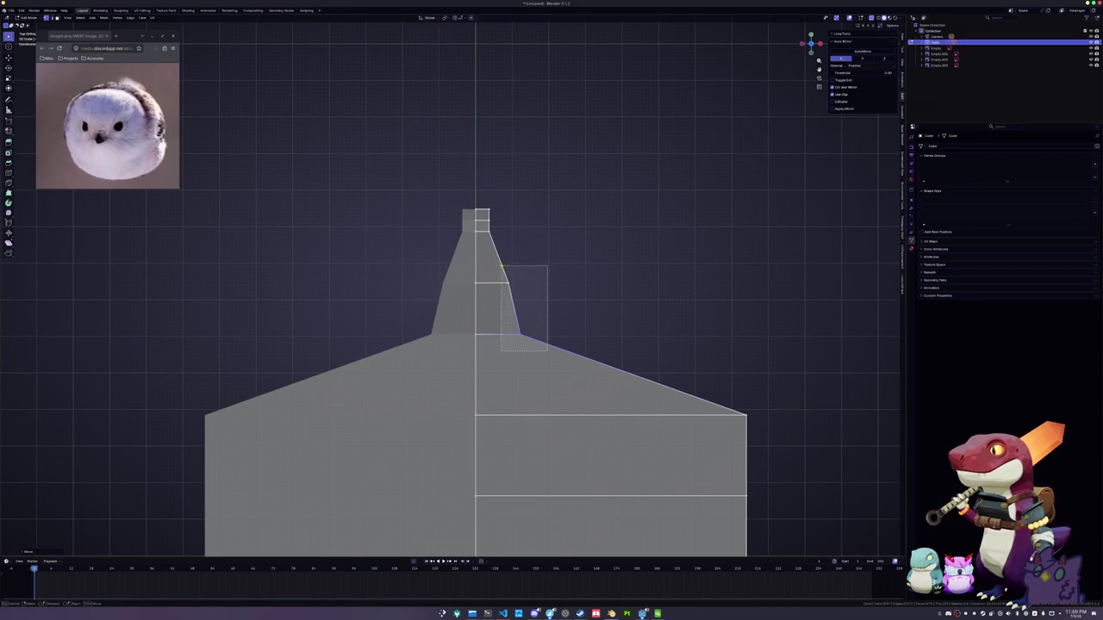
{"action": "key", "text": "g"}
{"action": "key", "text": "x"}
{"action": "left_click", "coordinate": [489, 273]}
Bevel the shoulder corner by moving its vertex inward along X
{"action": "scroll", "coordinate": [488, 273], "scroll_direction": "down", "scroll_amount": 2}
{"action": "left_click", "coordinate": [662, 286]}
{"action": "key", "text": "g"}
{"action": "key", "text": "x"}
{"action": "left_click", "coordinate": [479, 272]}
Reposition the stalk base vertices along X in two moves
{"action": "left_click_drag", "start_coordinate": [543, 304], "coordinate": [483, 210]}
{"action": "key", "text": "g"}
{"action": "key", "text": "x"}
{"action": "left_click", "coordinate": [493, 206]}
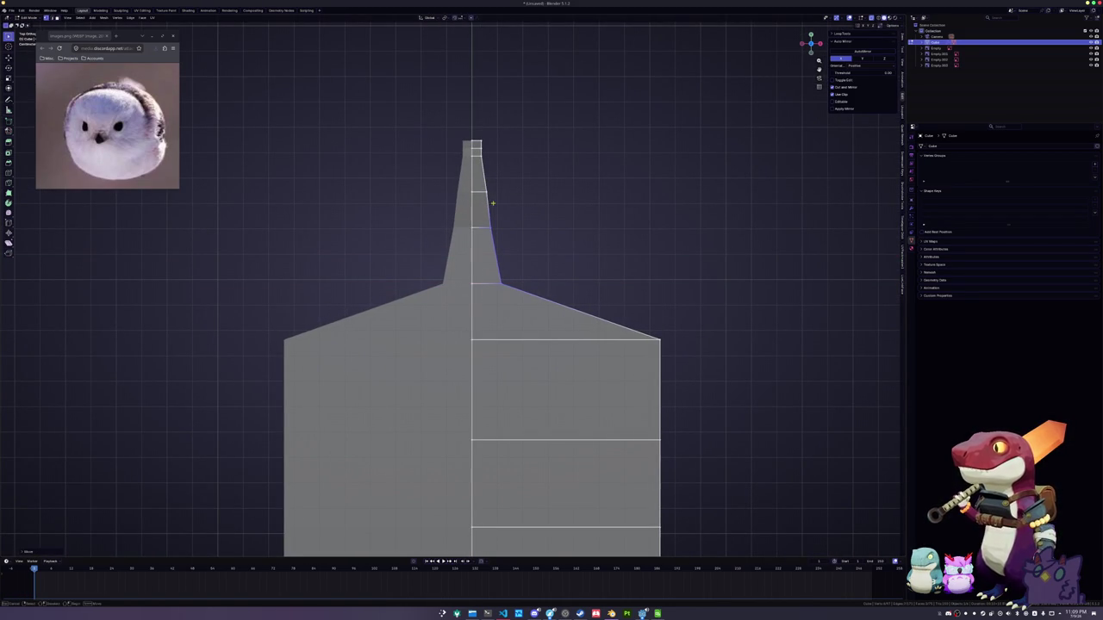
{"action": "key", "text": "g"}
{"action": "key", "text": "x"}
{"action": "left_click", "coordinate": [516, 184]}
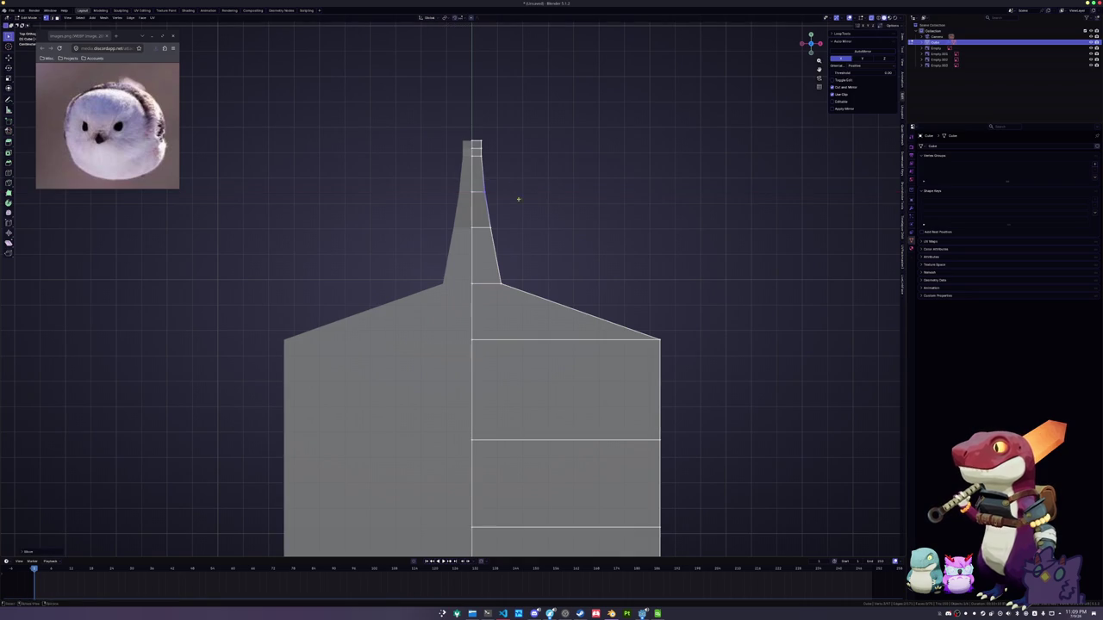
Lengthen the tail stalk by sliding the shoulder edge down, then narrow its right edge along X
{"action": "scroll", "coordinate": [568, 241], "scroll_direction": "down", "scroll_amount": 4, "text": "shift"}
{"action": "key", "text": "g"}
{"action": "key", "text": "g"}
{"action": "left_click", "coordinate": [552, 310]}
{"action": "left_click_drag", "start_coordinate": [536, 298], "coordinate": [497, 210]}
{"action": "key", "text": "g"}
{"action": "key", "text": "x"}
{"action": "left_click", "coordinate": [479, 186]}
Pull another stalk vertex and the right shoulder corner vertex inward along X
{"action": "left_click", "coordinate": [484, 142]}
{"action": "key", "text": "g"}
{"action": "key", "text": "x"}
{"action": "left_click", "coordinate": [472, 135]}
{"action": "middle_click_drag", "start_coordinate": [471, 135], "coordinate": [458, 67], "text": "shift"}
{"action": "left_click_drag", "start_coordinate": [667, 331], "coordinate": [617, 277]}
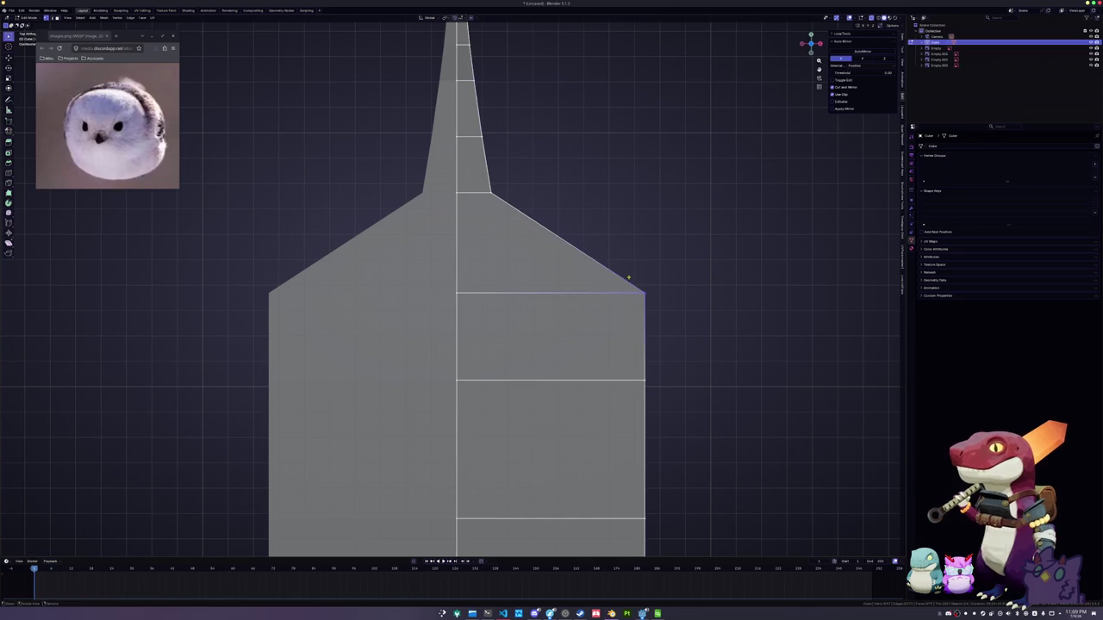
{"action": "key", "text": "g"}
{"action": "key", "text": "x"}
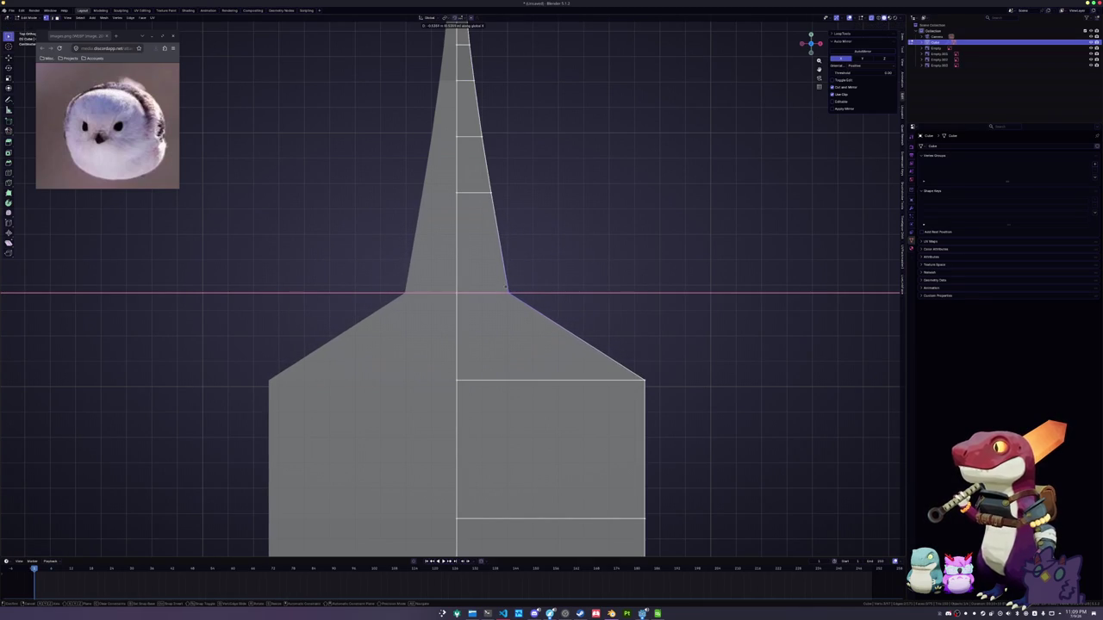
{"action": "left_click", "coordinate": [504, 287]}
Move the right shoulder vertex and the narrow section's right-side vertices inward along X
{"action": "middle_click_drag", "start_coordinate": [504, 288], "coordinate": [498, 189], "text": "shift"}
{"action": "left_click_drag", "start_coordinate": [627, 292], "coordinate": [595, 252]}
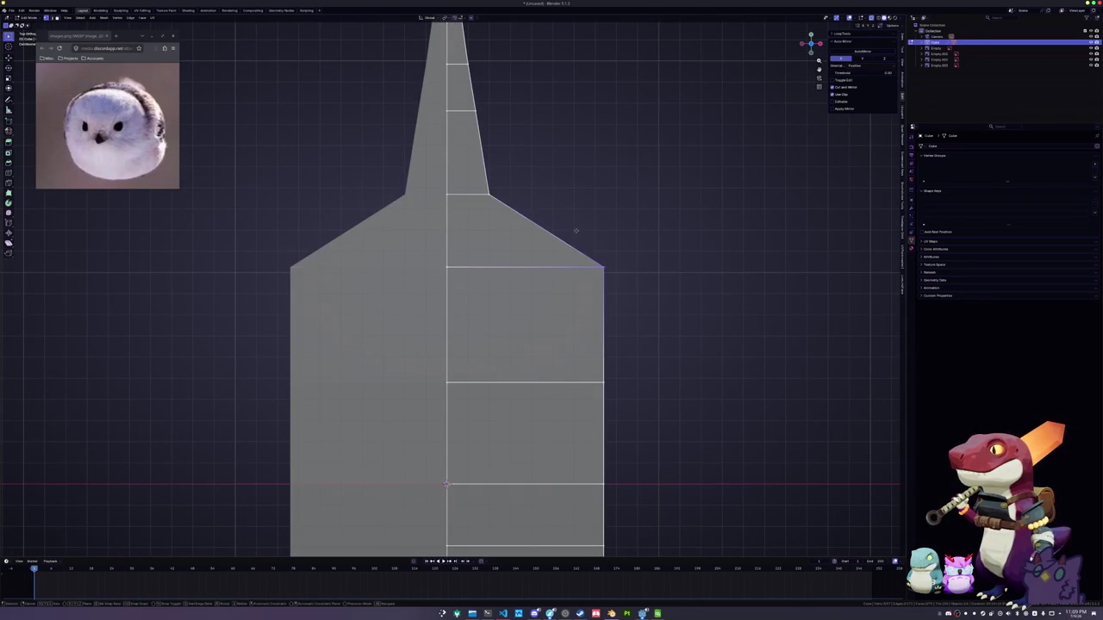
{"action": "key", "text": "g"}
{"action": "key", "text": "x"}
{"action": "left_click", "coordinate": [470, 263]}
{"action": "left_click_drag", "start_coordinate": [524, 286], "coordinate": [472, 167]}
{"action": "key", "text": "g"}
{"action": "key", "text": "x"}
{"action": "left_click", "coordinate": [471, 166]}
Recentre the view and shift the selected vertex along X
{"action": "middle_click_drag", "start_coordinate": [507, 95], "coordinate": [529, 184], "text": "shift"}
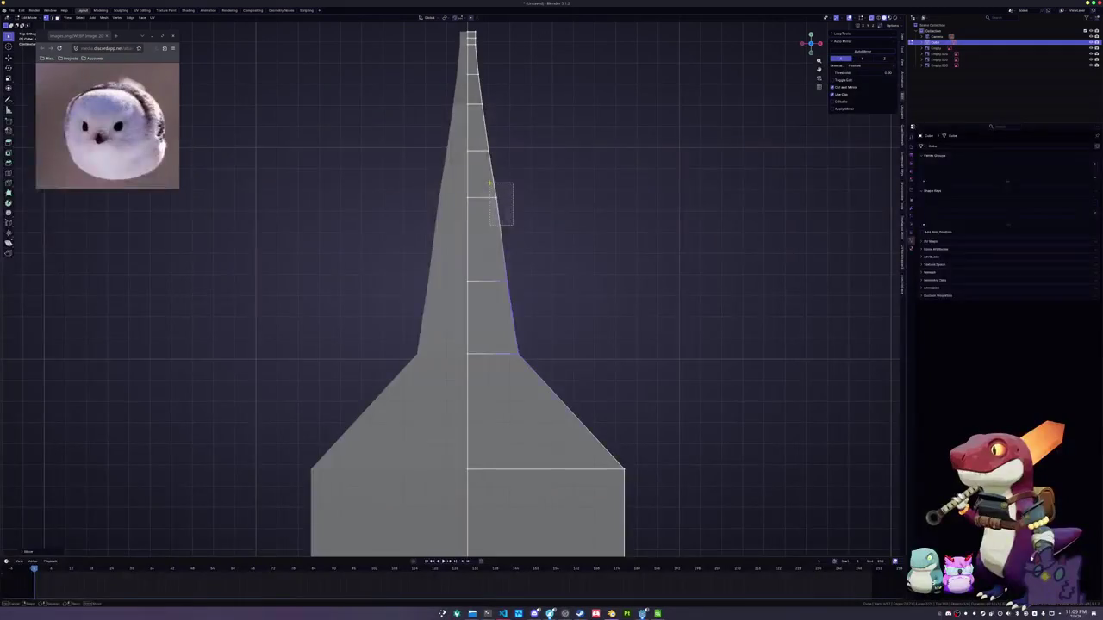
{"action": "scroll", "coordinate": [528, 184], "scroll_direction": "up", "scroll_amount": 1}
{"action": "key", "text": "g"}
{"action": "key", "text": "x"}
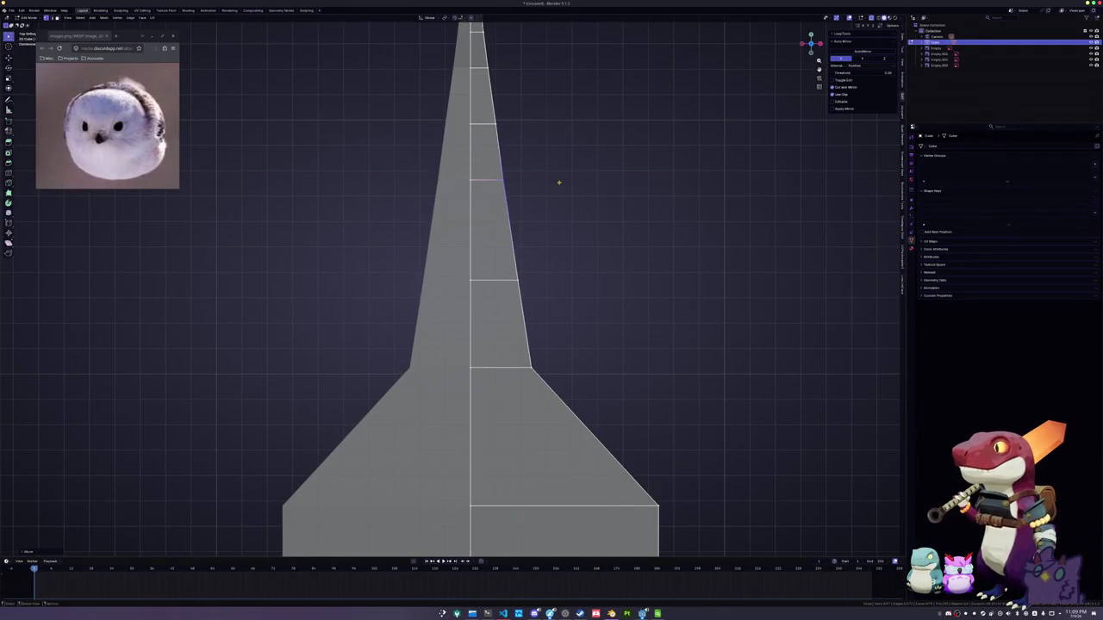
{"action": "left_click", "coordinate": [558, 182]}
Narrow a lower and an upper spire edge loop by scaling each along X
{"action": "scroll", "coordinate": [571, 305], "scroll_direction": "down", "scroll_amount": 1}
{"action": "scroll", "coordinate": [551, 283], "scroll_direction": "down", "scroll_amount": 1}
{"action": "middle_click_drag", "start_coordinate": [602, 435], "coordinate": [582, 305], "text": "shift"}
{"action": "key", "text": "s"}
{"action": "key", "text": "x"}
{"action": "left_click", "coordinate": [515, 306]}
{"action": "left_click", "coordinate": [470, 232], "text": "alt"}
{"action": "key", "text": "s"}
{"action": "key", "text": "x"}
{"action": "left_click", "coordinate": [513, 231]}
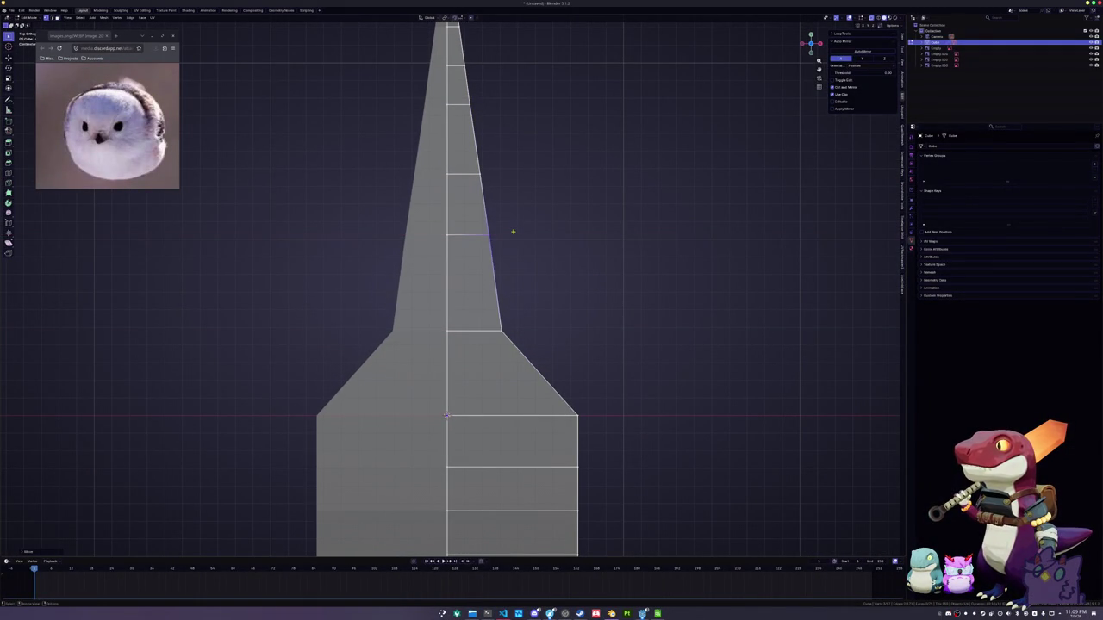
Fine-tune the widths of the same lower and upper edge loops with further X scaling
{"action": "left_click", "coordinate": [524, 302], "text": "alt"}
{"action": "key", "text": "s"}
{"action": "key", "text": "x"}
{"action": "left_click", "coordinate": [524, 309]}
{"action": "left_click", "coordinate": [479, 231], "text": "alt"}
{"action": "key", "text": "s"}
{"action": "key", "text": "x"}
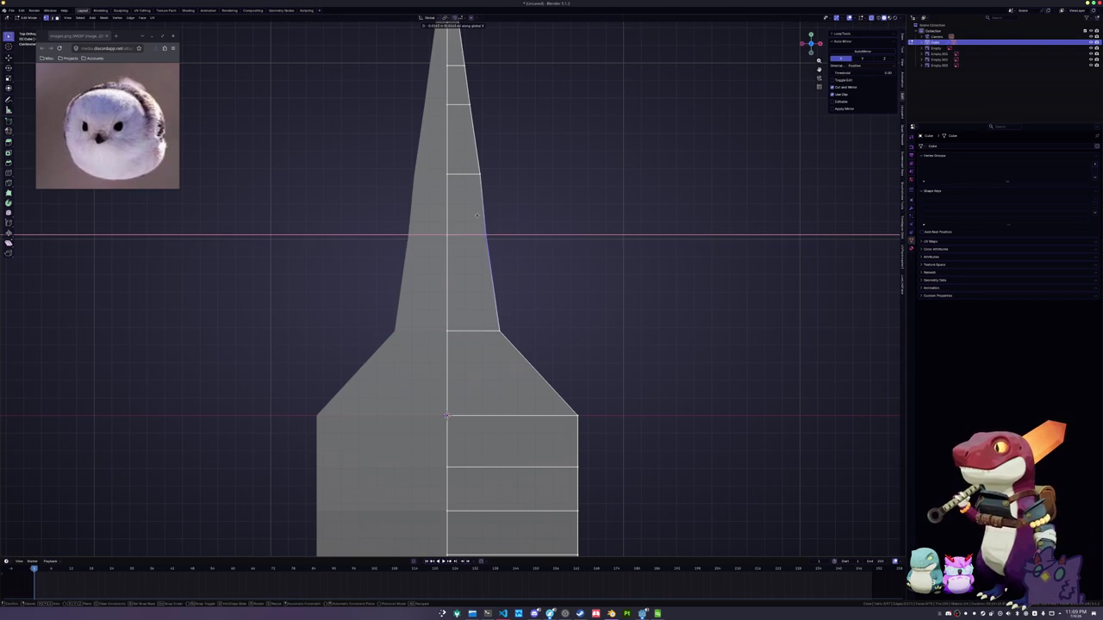
{"action": "left_click", "coordinate": [478, 216]}
Scale two more loops narrower along X, working down the spire
{"action": "scroll", "coordinate": [479, 216], "scroll_direction": "down", "scroll_amount": 2}
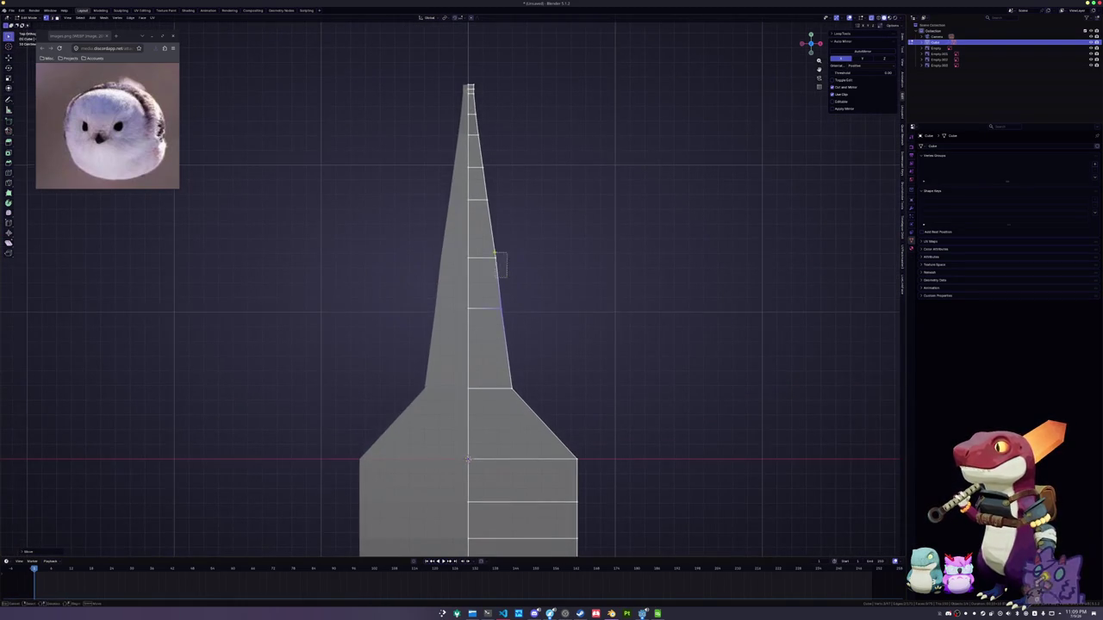
{"action": "key", "text": "s"}
{"action": "key", "text": "x"}
{"action": "left_click", "coordinate": [470, 238]}
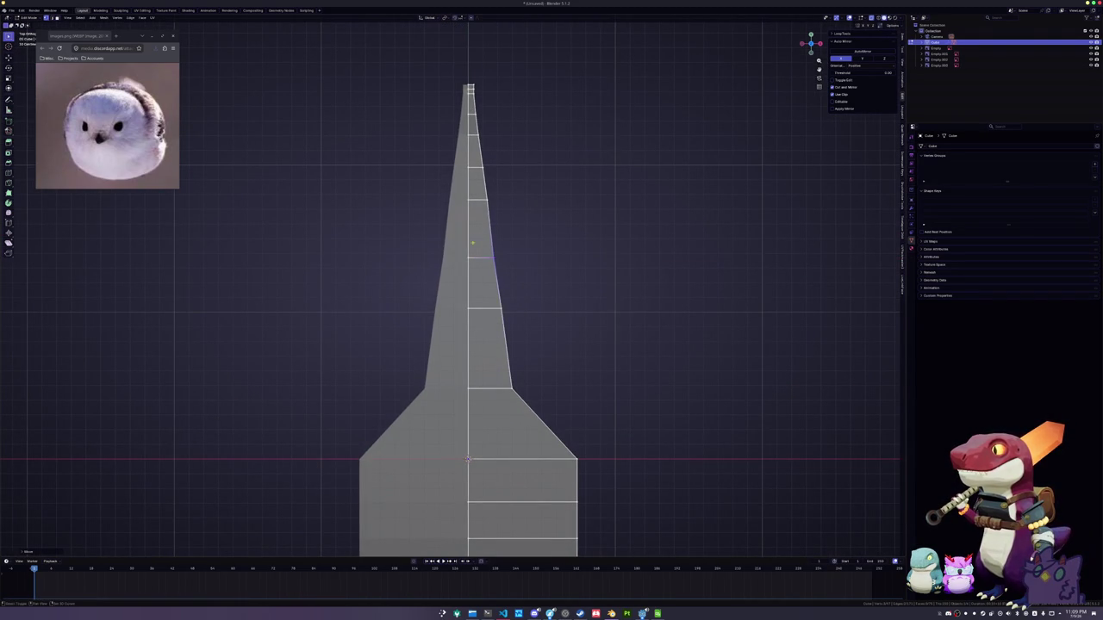
{"action": "left_click", "coordinate": [498, 308], "text": "alt"}
{"action": "key", "text": "s"}
{"action": "key", "text": "x"}
{"action": "left_click", "coordinate": [506, 360]}
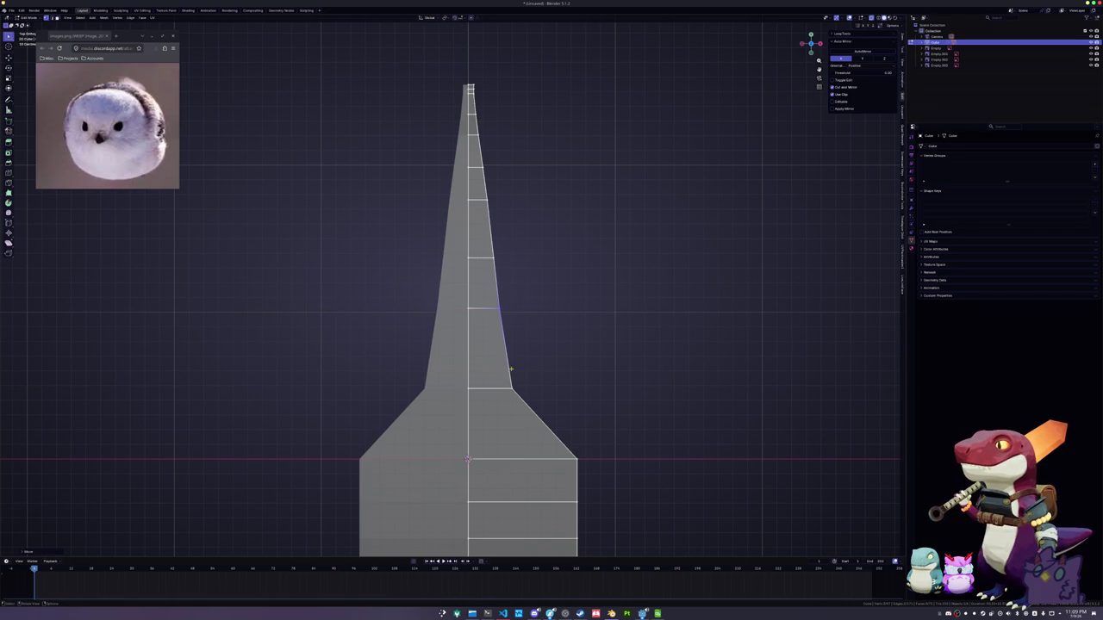
Adjust two single right-side spire vertices by scaling them along X
{"action": "left_click_drag", "start_coordinate": [490, 351], "coordinate": [487, 352]}
{"action": "key", "text": "s"}
{"action": "key", "text": "x"}
{"action": "left_click", "coordinate": [457, 352]}
{"action": "scroll", "coordinate": [483, 259], "scroll_direction": "up", "scroll_amount": 1}
{"action": "scroll", "coordinate": [502, 200], "scroll_direction": "up", "scroll_amount": 1}
{"action": "left_click_drag", "start_coordinate": [522, 276], "coordinate": [520, 272]}
{"action": "key", "text": "s"}
{"action": "key", "text": "x"}
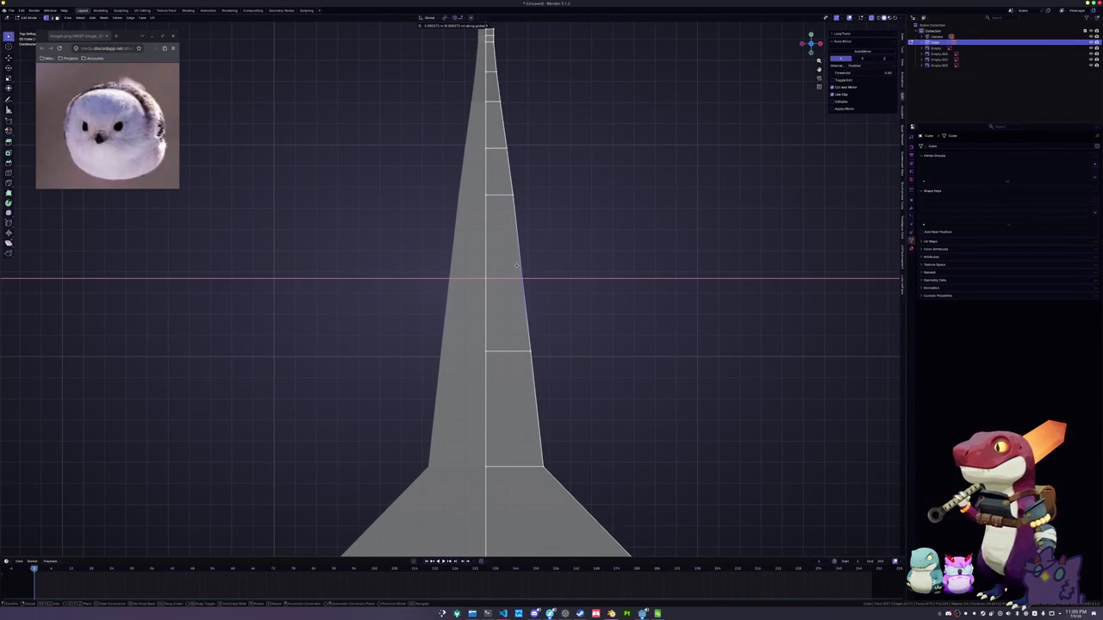
{"action": "left_click", "coordinate": [518, 265]}
Nudge the selected spire vertex along X twice to even out the taper
{"action": "scroll", "coordinate": [530, 239], "scroll_direction": "up", "scroll_amount": 1, "text": "shift"}
{"action": "scroll", "coordinate": [532, 243], "scroll_direction": "up", "scroll_amount": 2, "text": "shift"}
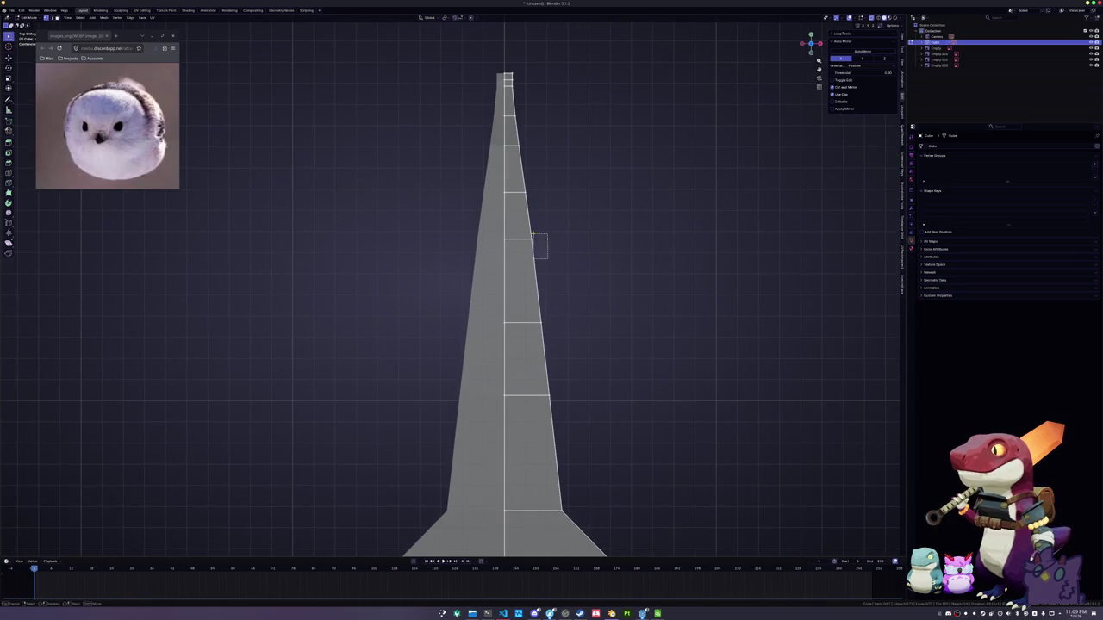
{"action": "key", "text": "g"}
{"action": "key", "text": "x"}
{"action": "left_click", "coordinate": [561, 249]}
{"action": "key", "text": "g"}
{"action": "key", "text": "x"}
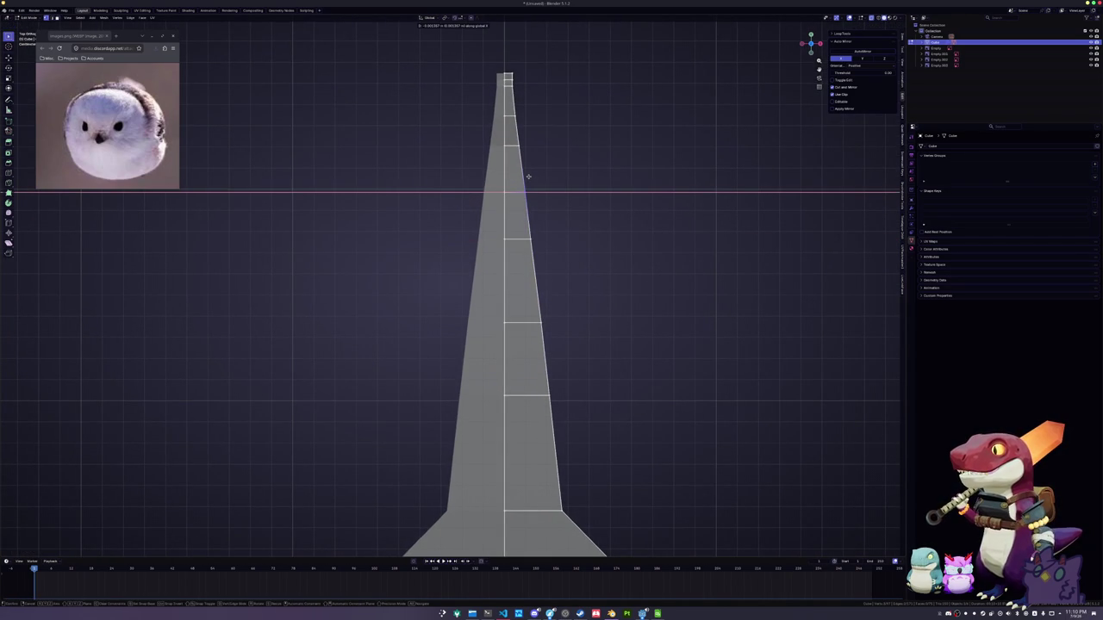
{"action": "left_click", "coordinate": [524, 176]}
Lower the shoulder loop, scale it narrower, then drop the next loop further down
{"action": "middle_click_drag", "start_coordinate": [534, 216], "coordinate": [534, 148], "text": "shift"}
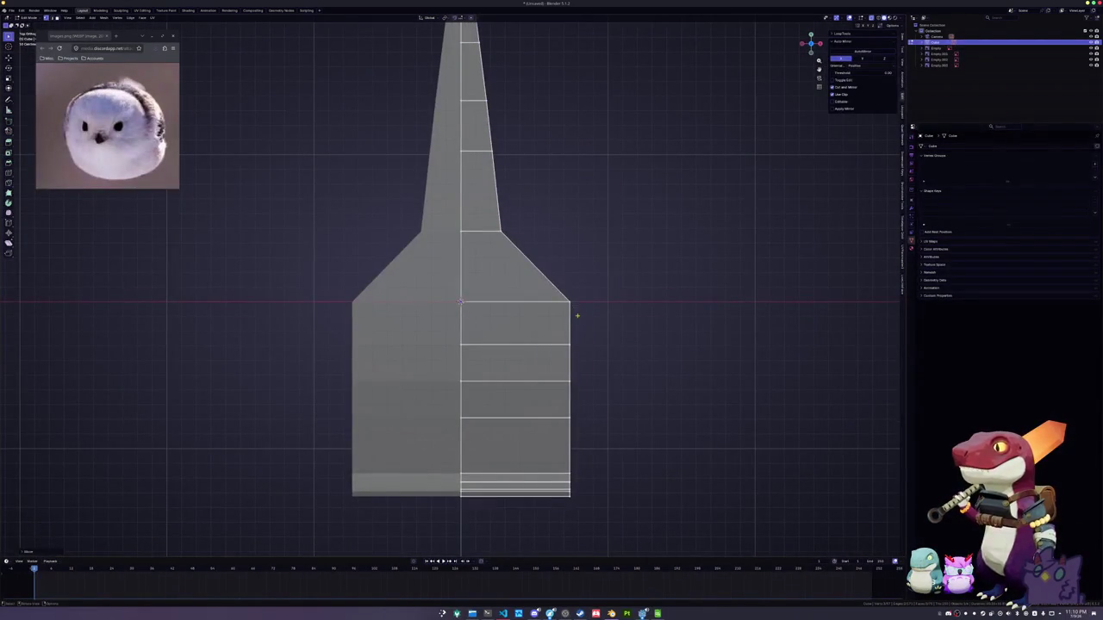
{"action": "key", "text": "g"}
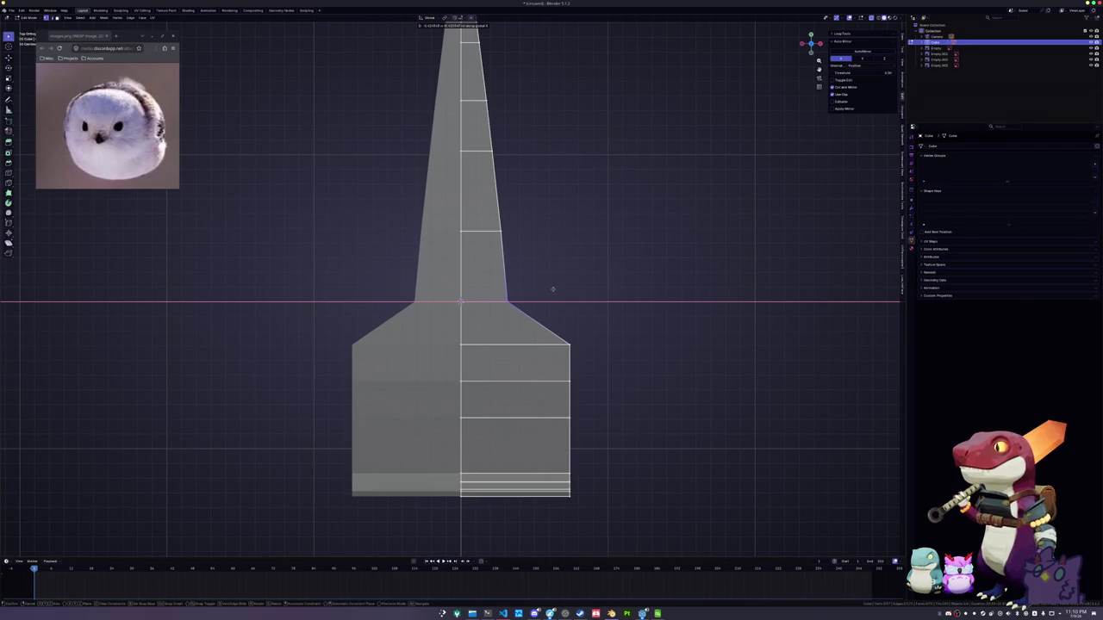
{"action": "left_click", "coordinate": [550, 289]}
{"action": "middle_click_drag", "start_coordinate": [577, 377], "coordinate": [577, 285], "text": "shift"}
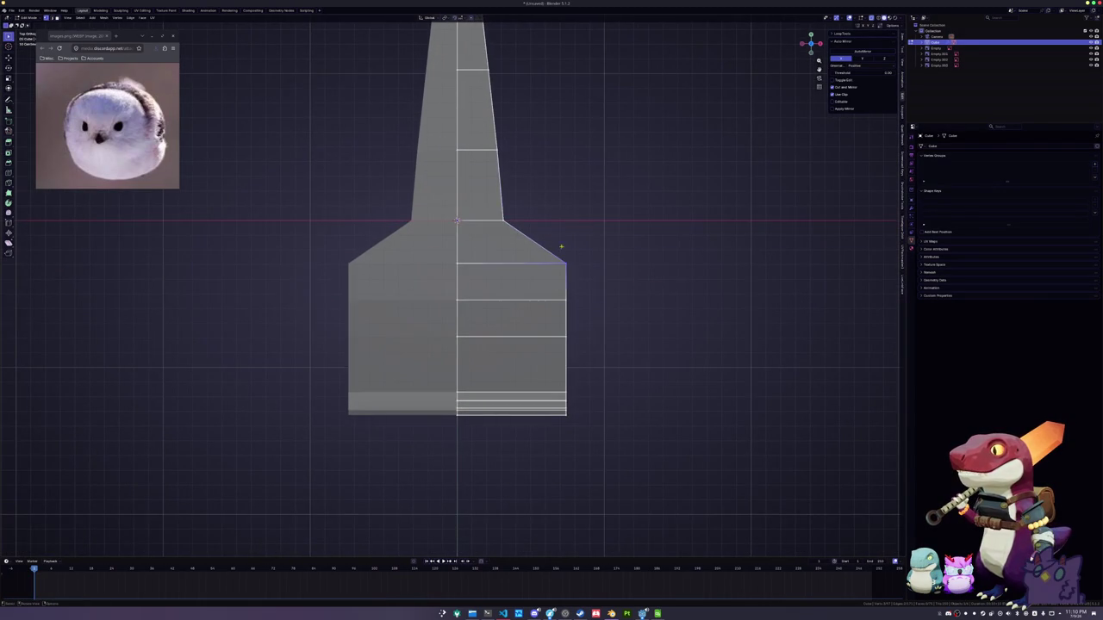
{"action": "scroll", "coordinate": [635, 269], "scroll_direction": "up", "scroll_amount": 2}
{"action": "key", "text": "s"}
{"action": "left_click", "coordinate": [551, 276]}
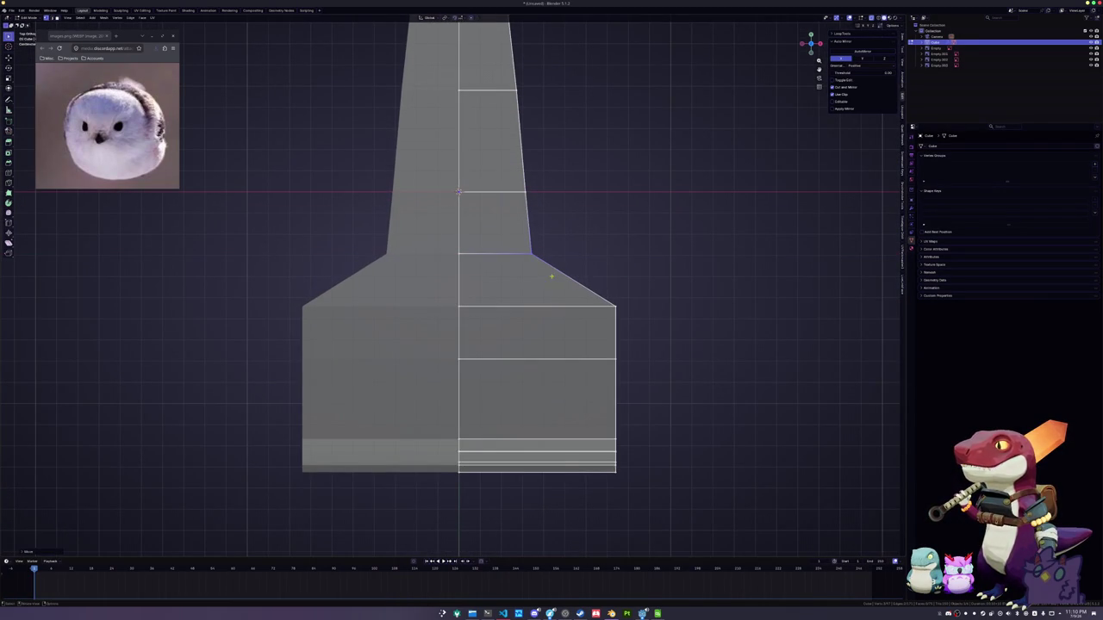
{"action": "key", "text": "g"}
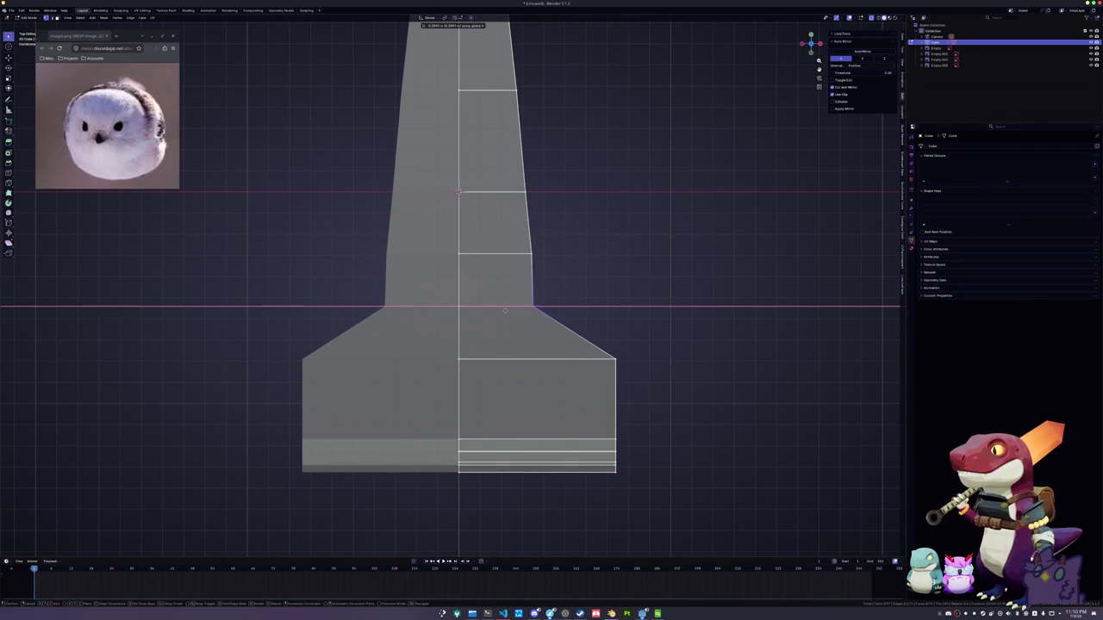
{"action": "left_click", "coordinate": [505, 310]}
Shift the spire's lower right edge, the shoulder-base loop and the bottom loop inward along X
{"action": "left_click_drag", "start_coordinate": [562, 317], "coordinate": [512, 230]}
{"action": "key", "text": "g"}
{"action": "key", "text": "x"}
{"action": "left_click", "coordinate": [513, 231]}
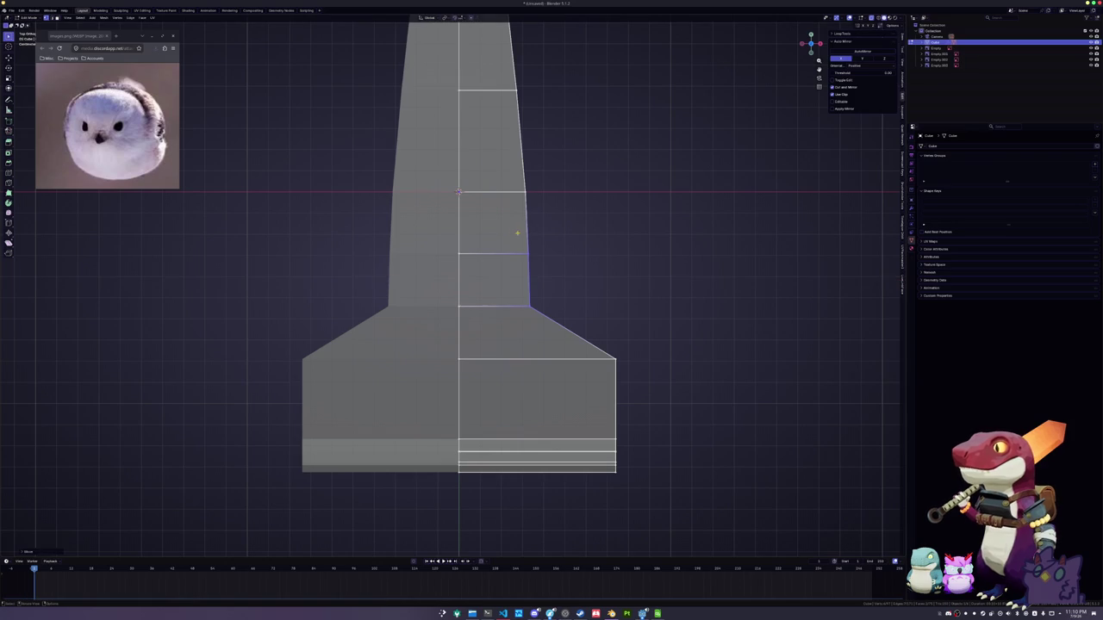
{"action": "middle_click_drag", "start_coordinate": [568, 313], "coordinate": [571, 229], "text": "shift"}
{"action": "left_click", "coordinate": [615, 274]}
{"action": "key", "text": "g"}
{"action": "key", "text": "x"}
{"action": "left_click", "coordinate": [513, 276]}
{"action": "key", "text": "g"}
{"action": "key", "text": "x"}
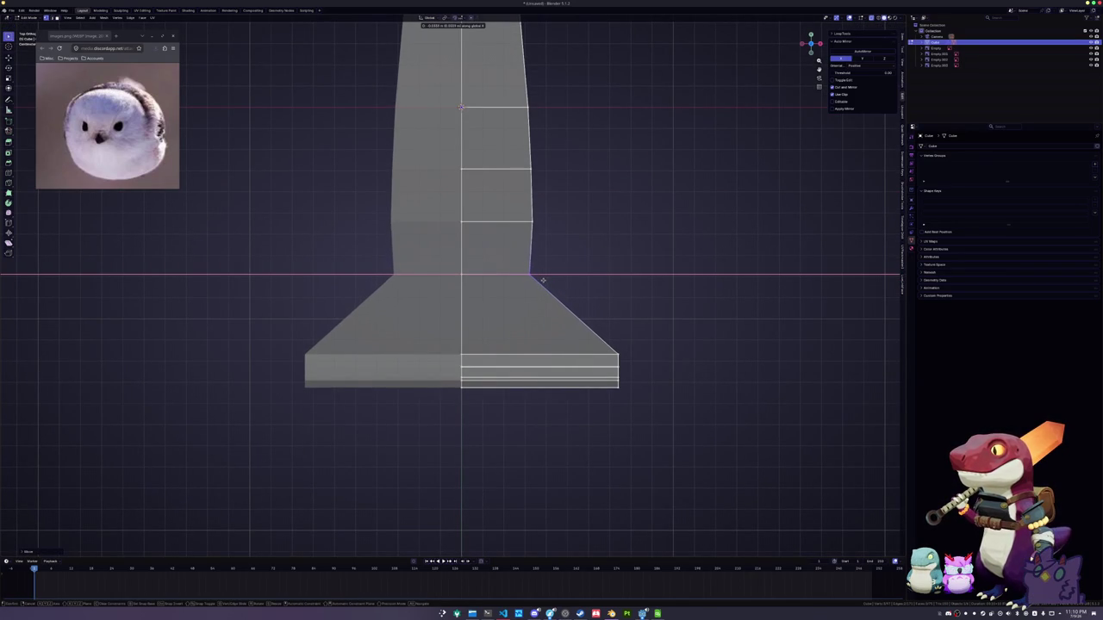
{"action": "left_click", "coordinate": [544, 280]}
Narrow the flared base along X and lower the plate's top loop twice along Y
{"action": "middle_click_drag", "start_coordinate": [544, 280], "coordinate": [562, 244], "text": "shift"}
{"action": "key", "text": "g"}
{"action": "key", "text": "x"}
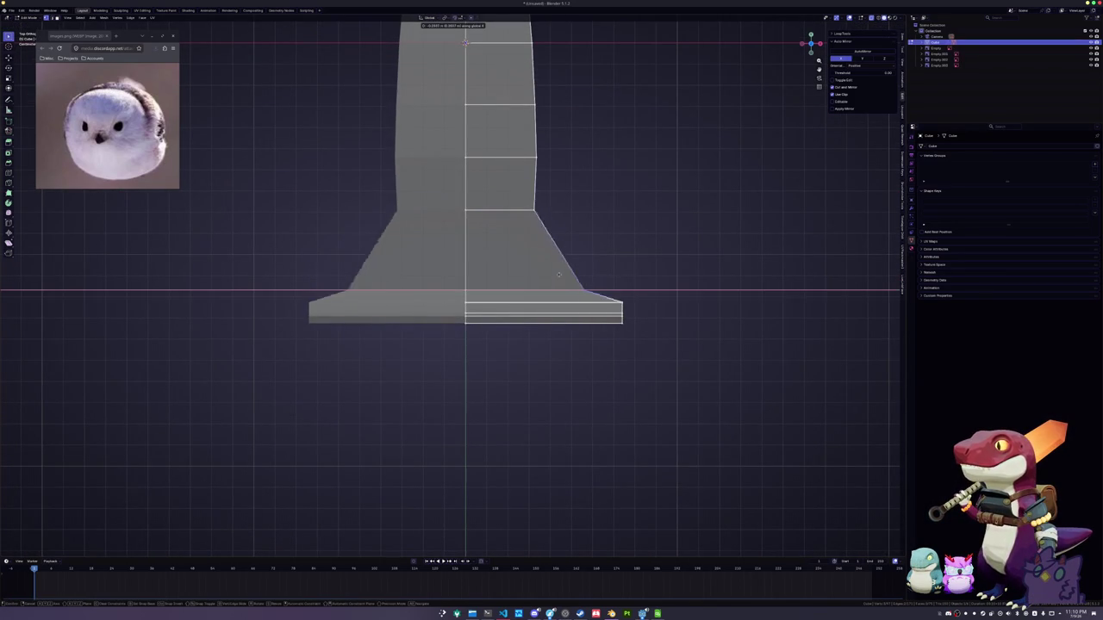
{"action": "key", "text": "g"}
{"action": "key", "text": "y"}
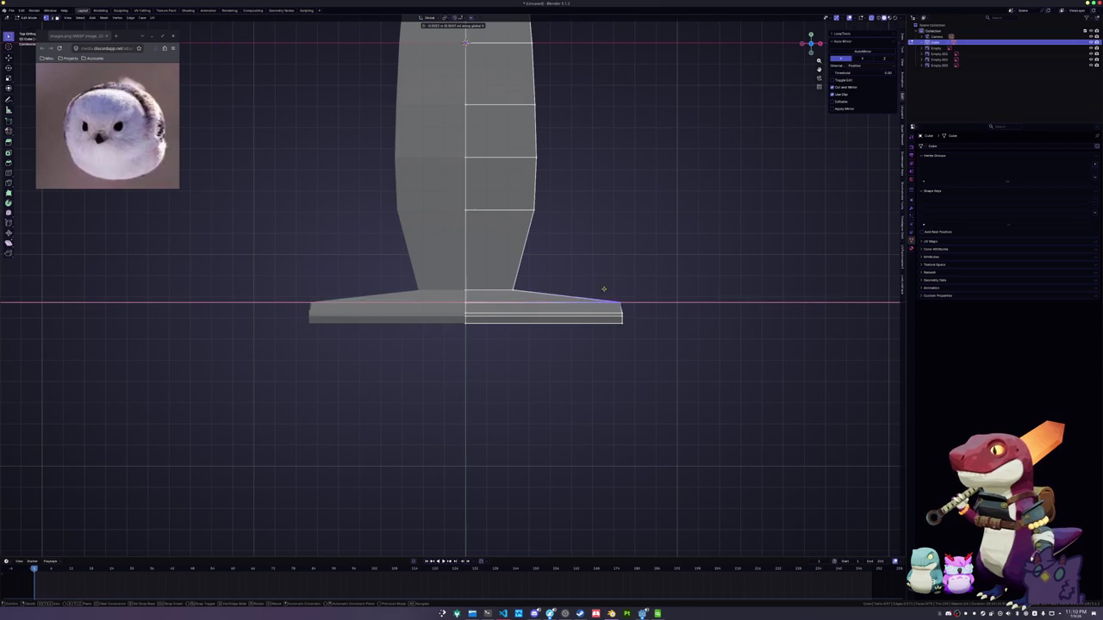
{"action": "left_click", "coordinate": [491, 295]}
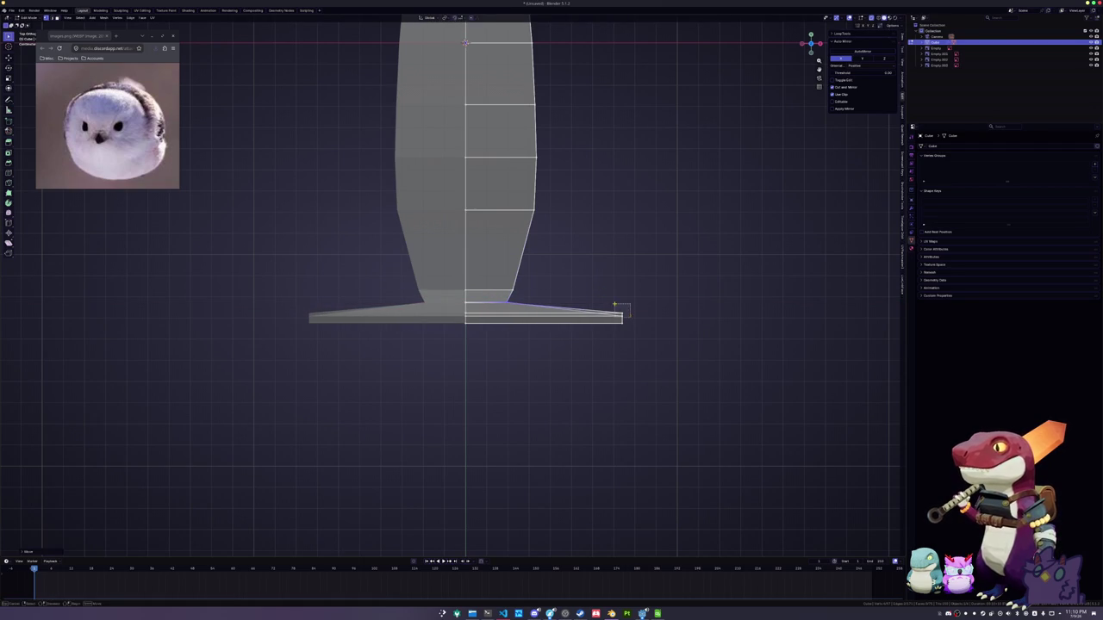
{"action": "key", "text": "g"}
{"action": "key", "text": "y"}
{"action": "left_click", "coordinate": [490, 311]}
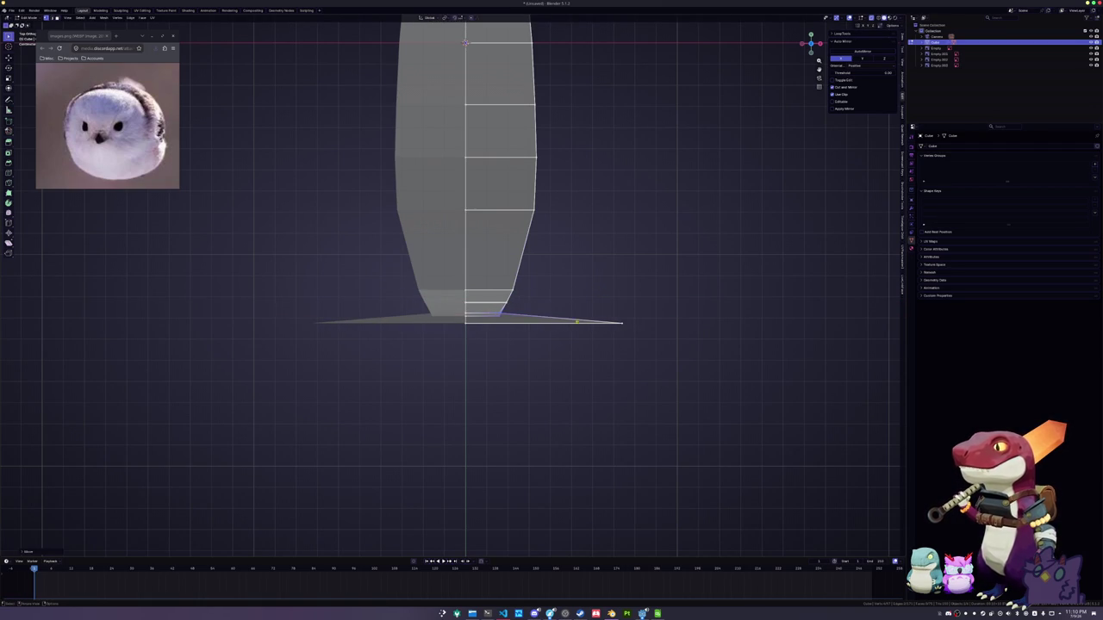
Slide the plate's outer edge vertex to the centre and adjust it along X
{"action": "left_click_drag", "start_coordinate": [605, 308], "coordinate": [605, 309]}
{"action": "key", "text": "g"}
{"action": "key", "text": "y"}
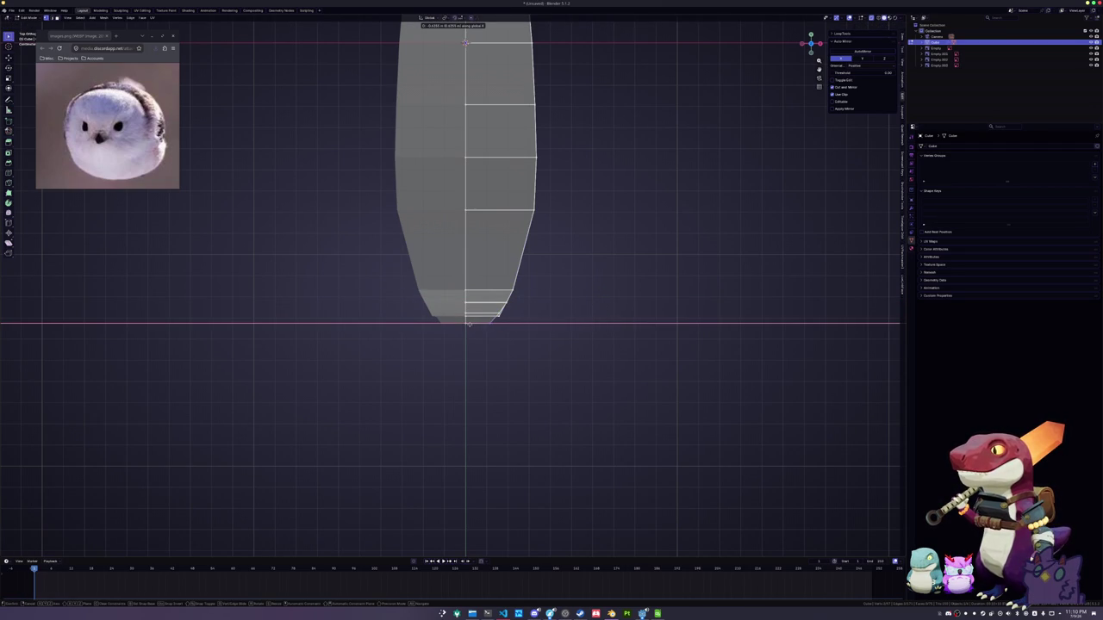
{"action": "left_click", "coordinate": [498, 327]}
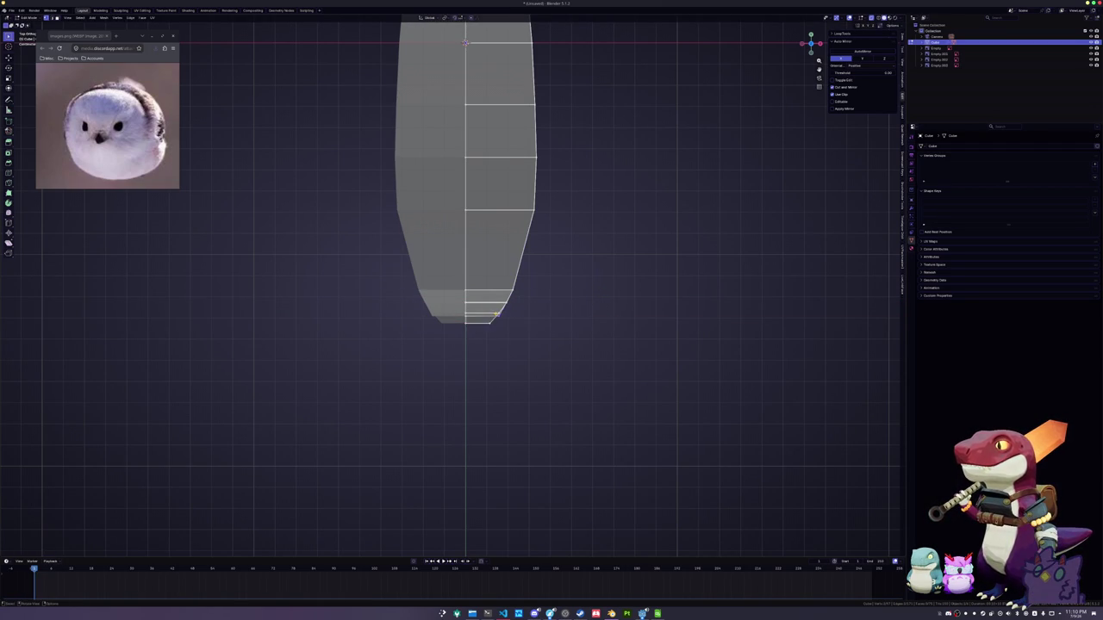
{"action": "scroll", "coordinate": [504, 319], "scroll_direction": "up", "scroll_amount": 2}
{"action": "key", "text": "g"}
{"action": "key", "text": "x"}
{"action": "left_click", "coordinate": [555, 308]}
{"action": "mouse_move", "coordinate": [539, 312]}
{"action": "middle_mouse_down"}
{"action": "mouse_move", "coordinate": [536, 231]}
{"action": "mouse_move", "coordinate": [539, 520]}
{"action": "mouse_move", "coordinate": [558, 470]}
{"action": "middle_mouse_up"}
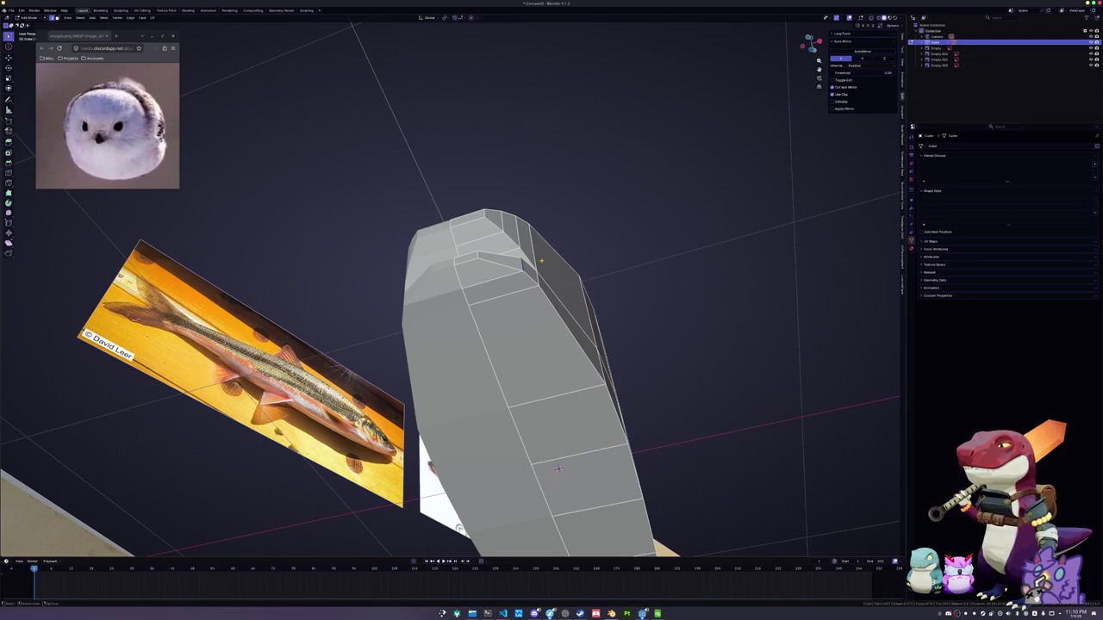
Nudge the selected vertex slightly along X and orbit to inspect the mesh
{"action": "key", "text": "g"}
{"action": "key", "text": "x"}
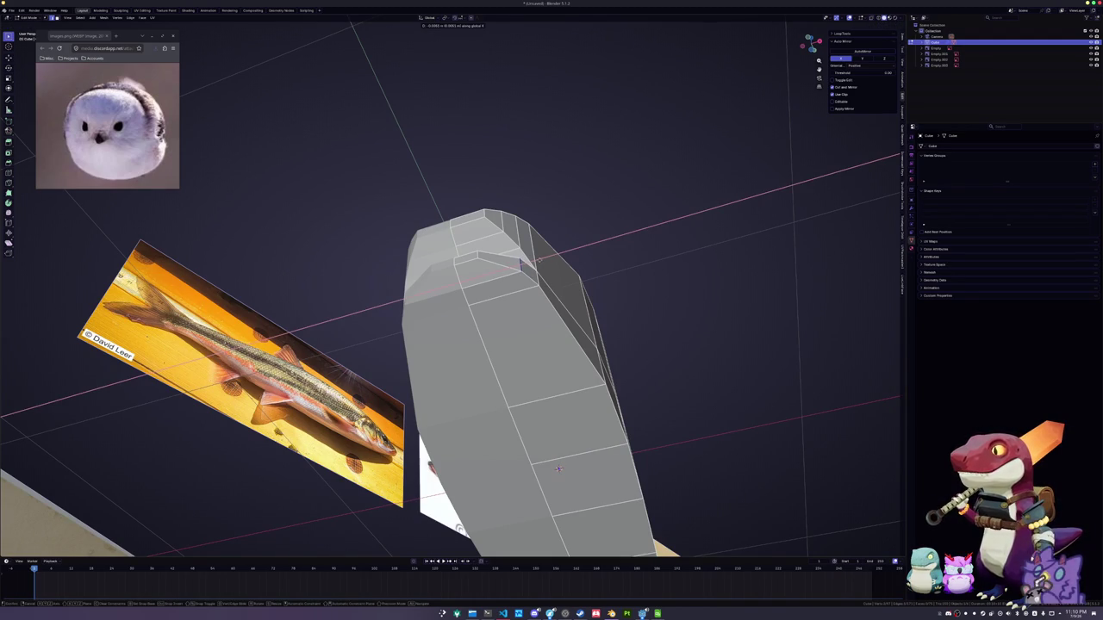
{"action": "left_click", "coordinate": [538, 259]}
{"action": "middle_click_drag", "start_coordinate": [538, 258], "coordinate": [562, 210]}
In X-ray top view, move the bottom-right vertex of the tip left along X
{"action": "key", "text": "alt+z"}
{"action": "key", "text": "alt+z"}
{"action": "scroll", "coordinate": [562, 211], "scroll_direction": "up", "scroll_amount": 3}
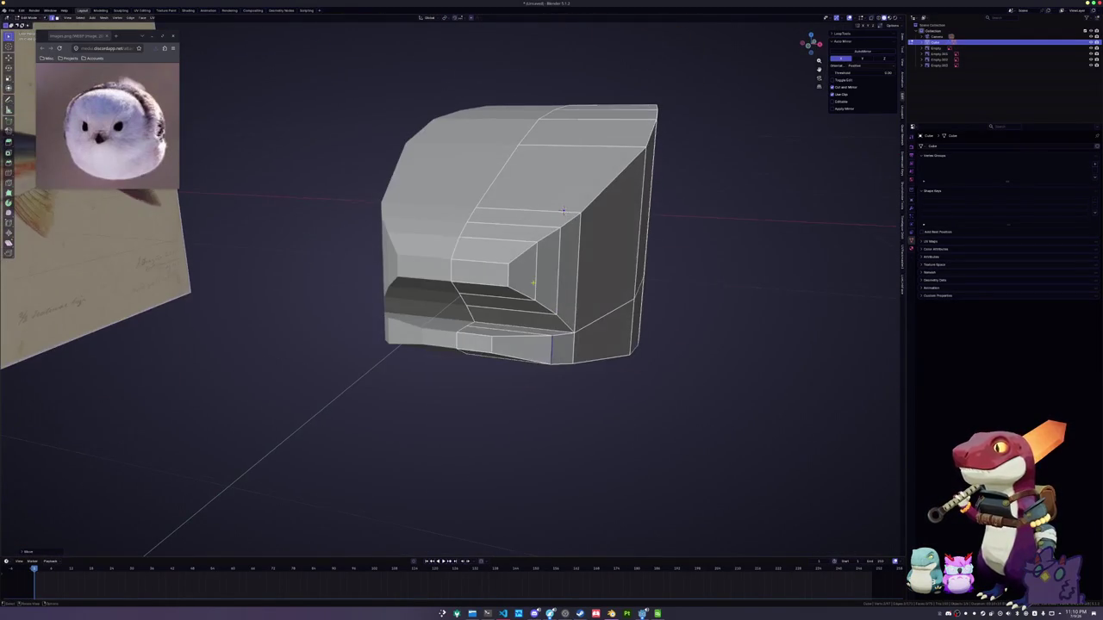
{"action": "key", "text": "KP_7"}
{"action": "key", "text": "alt+z"}
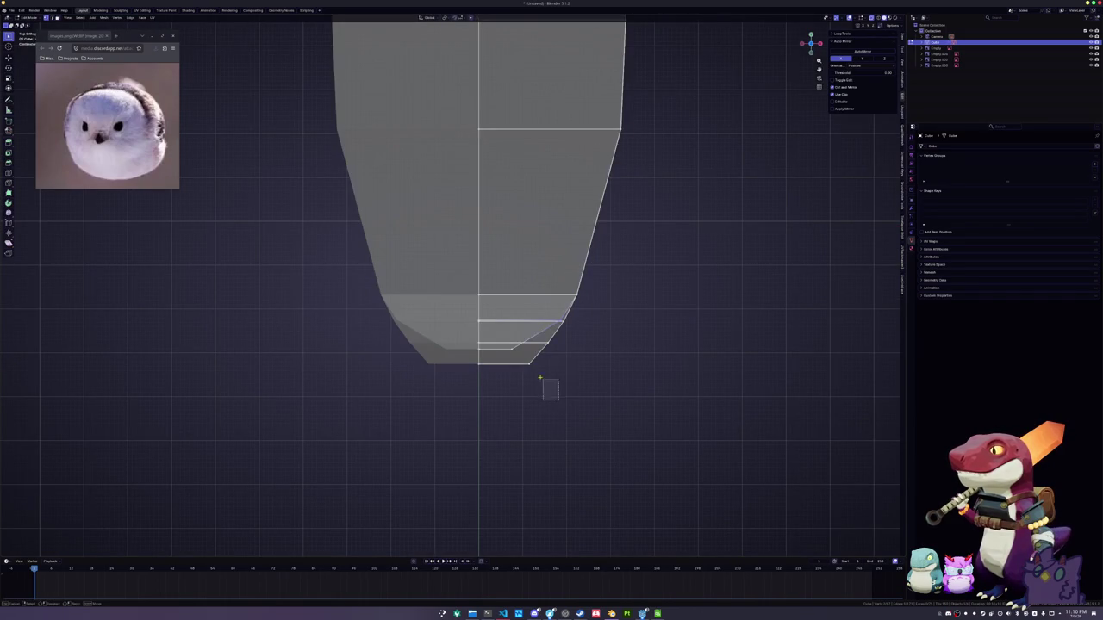
{"action": "key", "text": "g"}
{"action": "key", "text": "x"}
{"action": "left_click", "coordinate": [544, 377]}
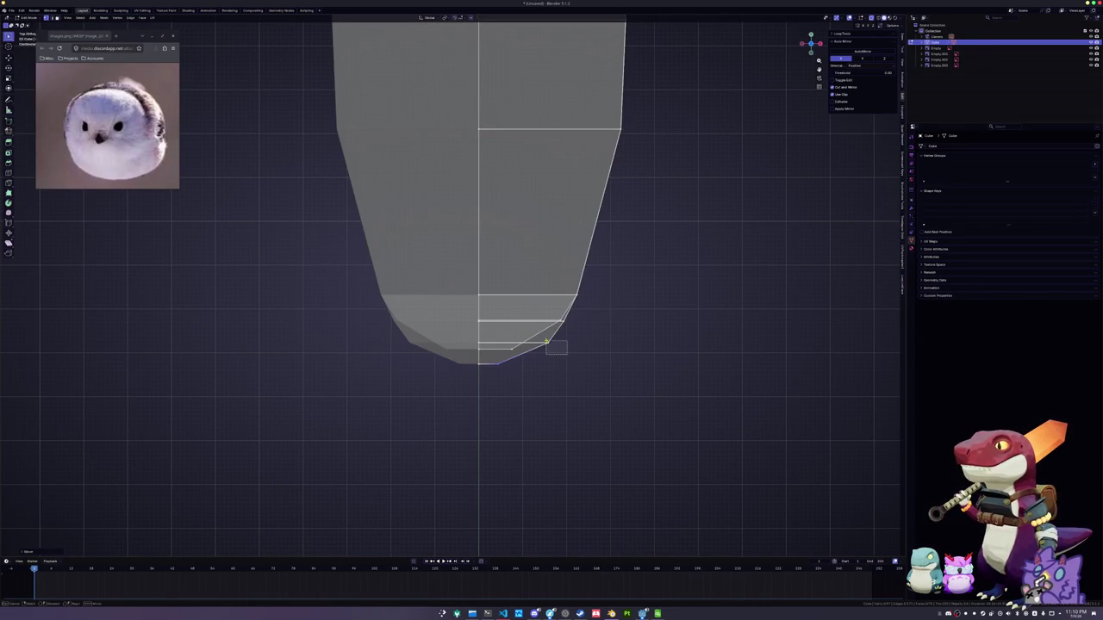
Pull three tip vertices inward along the X axis
{"action": "key", "text": "g"}
{"action": "key", "text": "x"}
{"action": "left_click", "coordinate": [532, 339]}
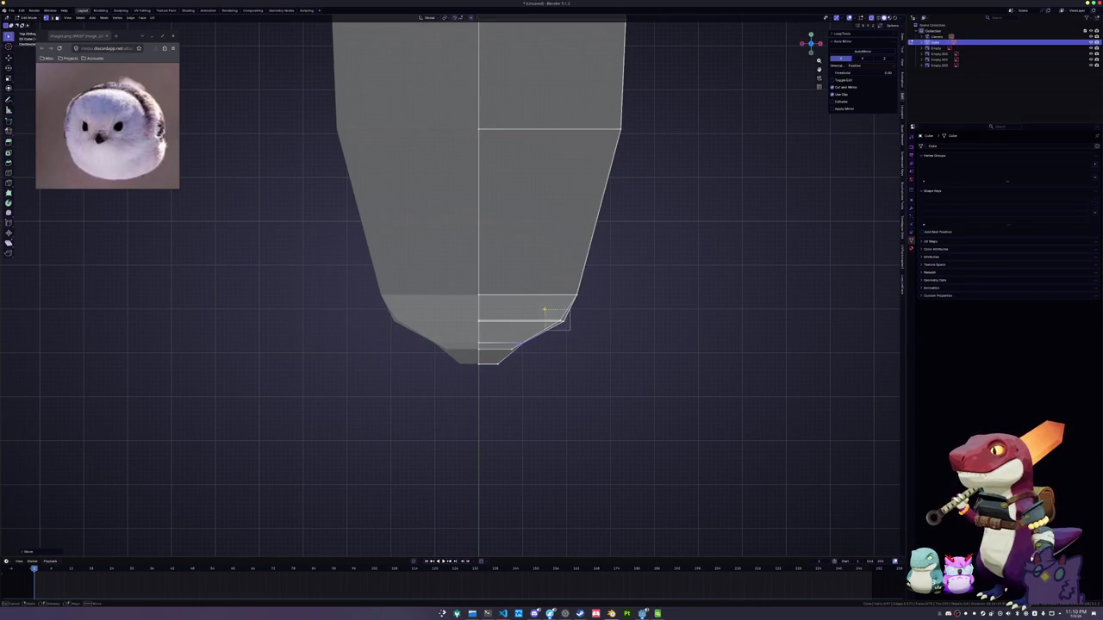
{"action": "key", "text": "g"}
{"action": "key", "text": "x"}
{"action": "left_click", "coordinate": [517, 310]}
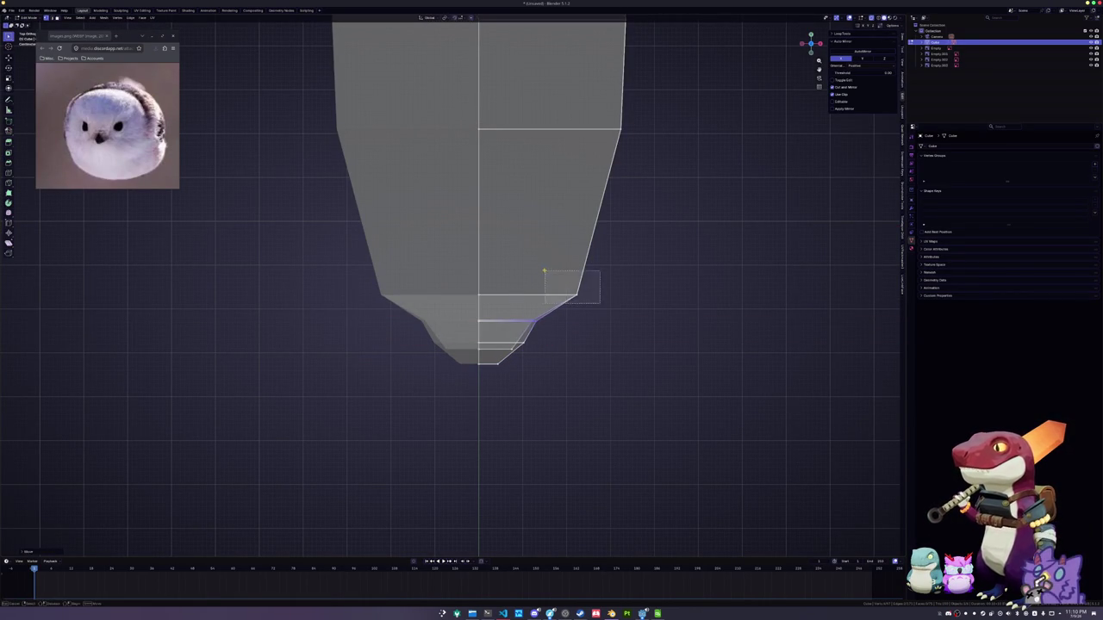
{"action": "key", "text": "g"}
{"action": "key", "text": "x"}
{"action": "left_click", "coordinate": [507, 245]}
Slide an edge loop down to lengthen the fish body
{"action": "mouse_move", "coordinate": [509, 226]}
{"action": "middle_mouse_down"}
{"action": "mouse_move", "coordinate": [534, 211]}
{"action": "mouse_move", "coordinate": [603, 237]}
{"action": "mouse_move", "coordinate": [538, 197]}
{"action": "mouse_move", "coordinate": [558, 272]}
{"action": "mouse_move", "coordinate": [546, 238]}
{"action": "middle_mouse_up"}
{"action": "key", "text": "g"}
{"action": "key", "text": "x"}
{"action": "right_click", "coordinate": [544, 236]}
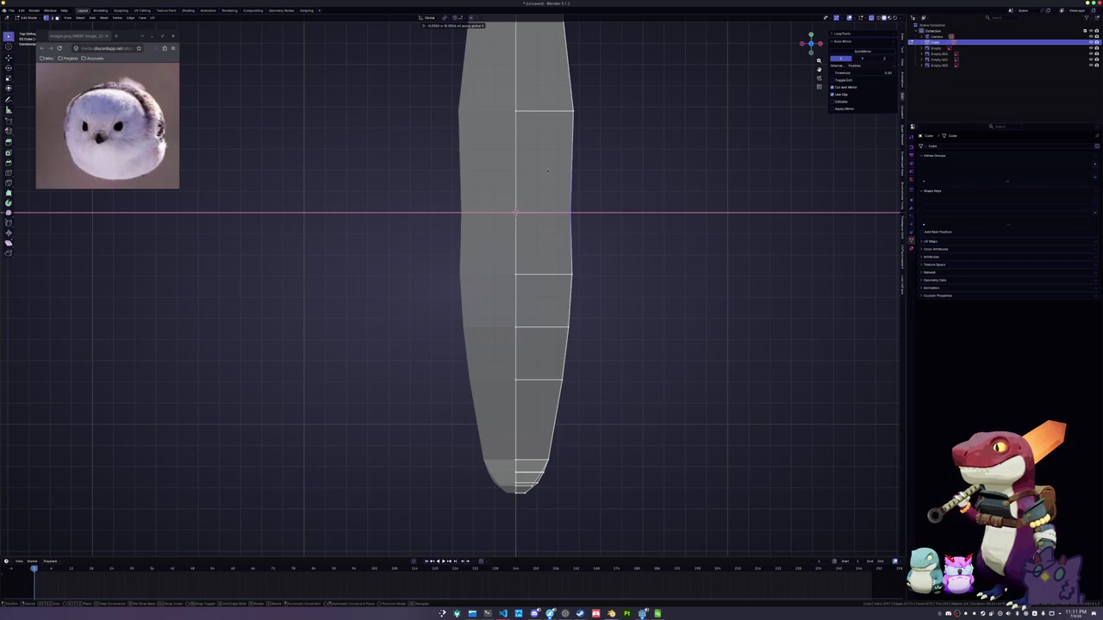
{"action": "middle_click_drag", "start_coordinate": [549, 170], "coordinate": [571, 178], "text": "shift"}
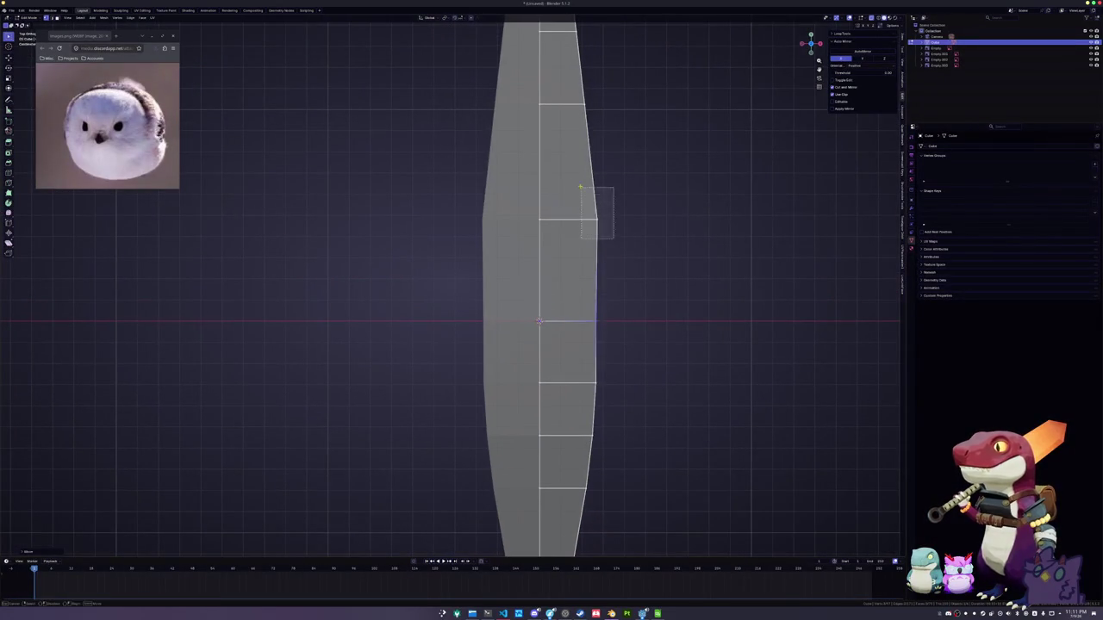
{"action": "left_click", "coordinate": [567, 177]}
Scale the selected middle loop narrower along X
{"action": "scroll", "coordinate": [556, 241], "scroll_direction": "down", "scroll_amount": 3}
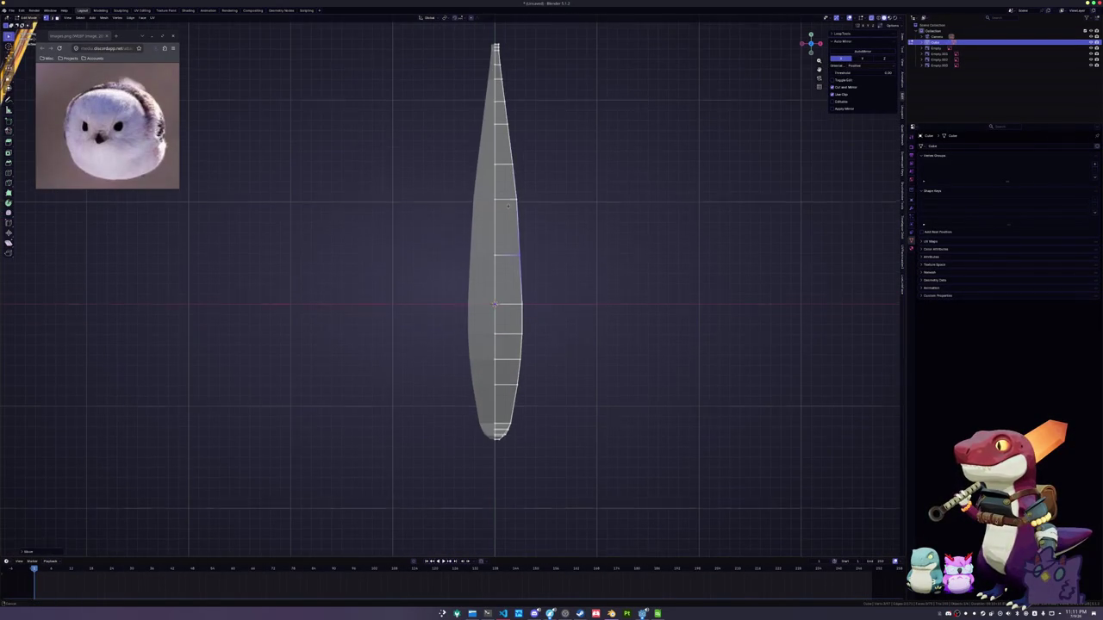
{"action": "scroll", "coordinate": [509, 203], "scroll_direction": "up", "scroll_amount": 2}
{"action": "scroll", "coordinate": [603, 224], "scroll_direction": "up", "scroll_amount": 2}
{"action": "scroll", "coordinate": [640, 236], "scroll_direction": "up", "scroll_amount": 2}
{"action": "key", "text": "s"}
{"action": "key", "text": "x"}
{"action": "left_click", "coordinate": [623, 229]}
Add the lower edge loop and scale both loops narrower along X
{"action": "scroll", "coordinate": [594, 199], "scroll_direction": "down", "scroll_amount": 3}
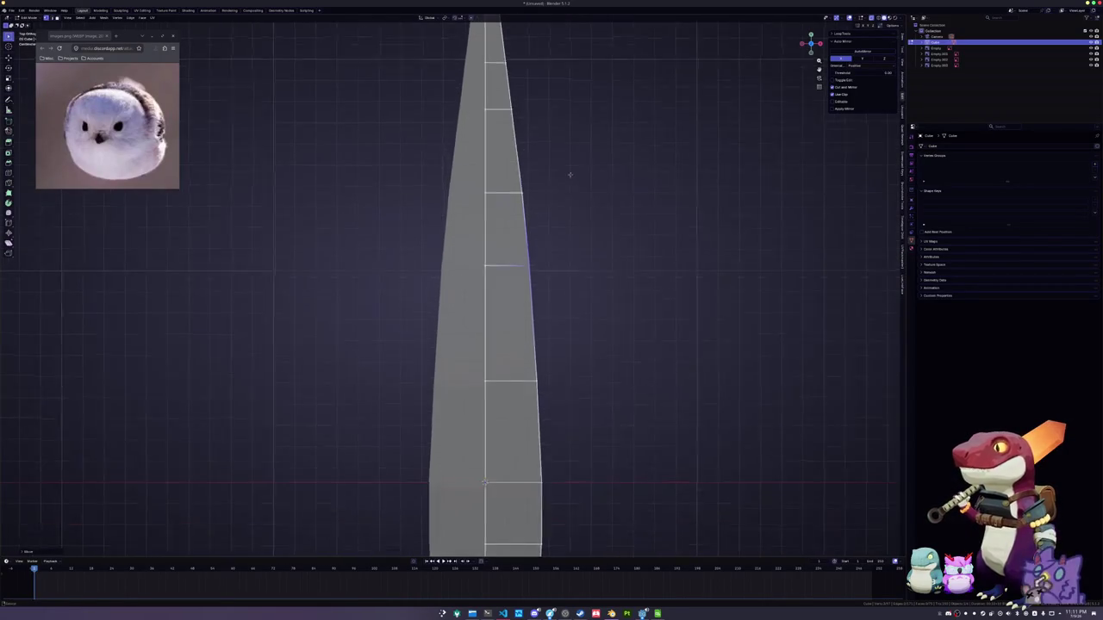
{"action": "scroll", "coordinate": [578, 224], "scroll_direction": "down", "scroll_amount": 2}
{"action": "scroll", "coordinate": [586, 289], "scroll_direction": "up", "scroll_amount": 3}
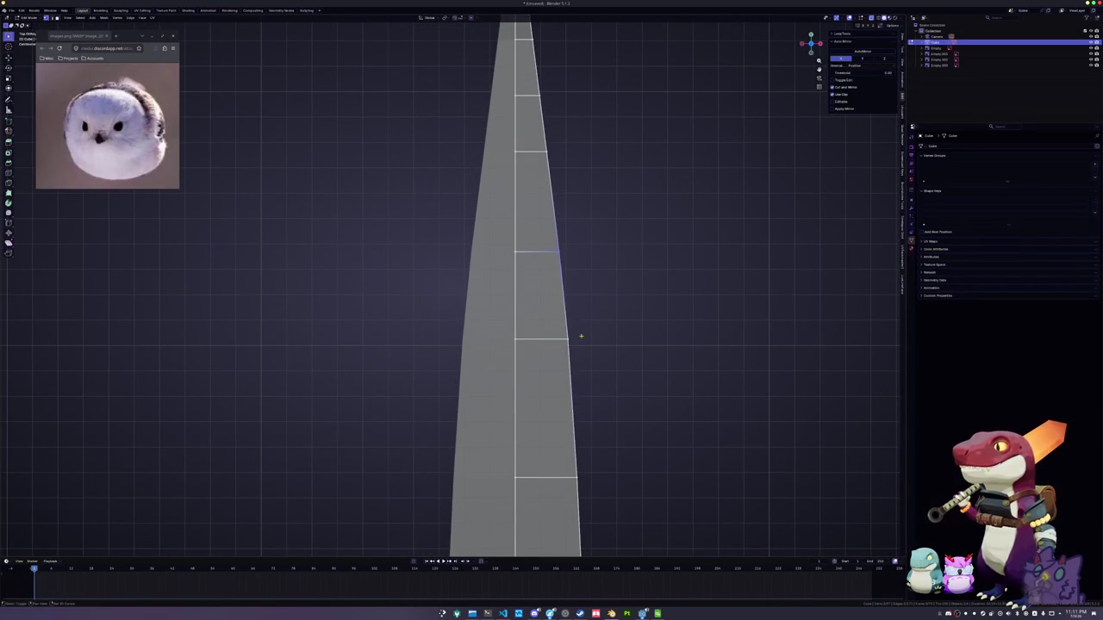
{"action": "left_click", "coordinate": [577, 325], "text": "shift"}
{"action": "key", "text": "s"}
{"action": "key", "text": "x"}
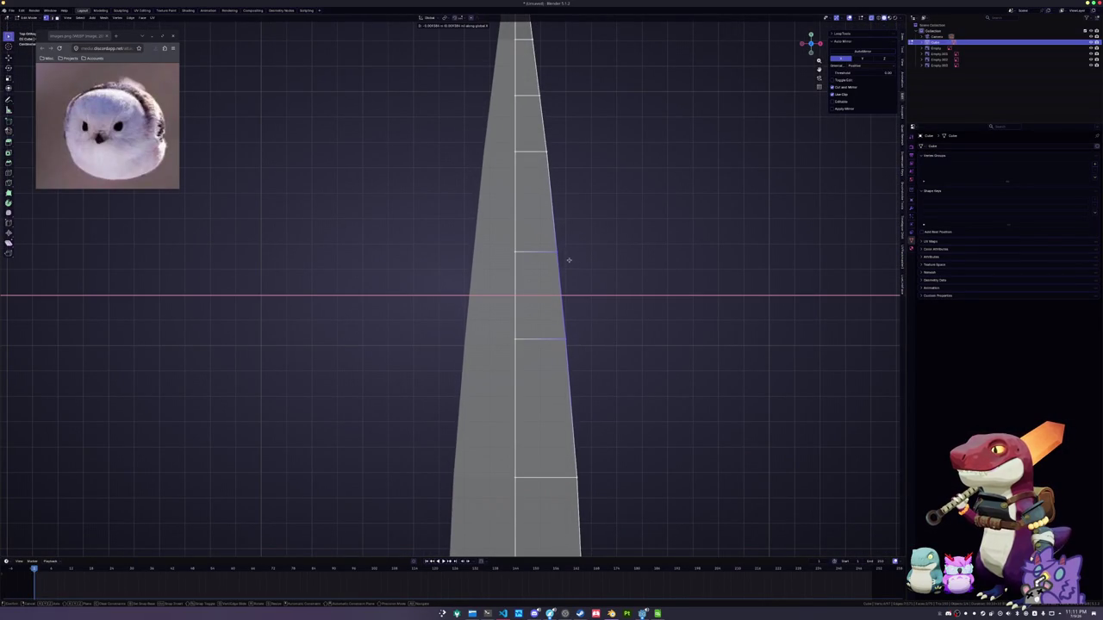
{"action": "left_click", "coordinate": [571, 258]}
{"action": "scroll", "coordinate": [551, 198], "scroll_direction": "down", "scroll_amount": 1}
{"action": "scroll", "coordinate": [561, 258], "scroll_direction": "down", "scroll_amount": 1}
{"action": "scroll", "coordinate": [552, 259], "scroll_direction": "up", "scroll_amount": 3}
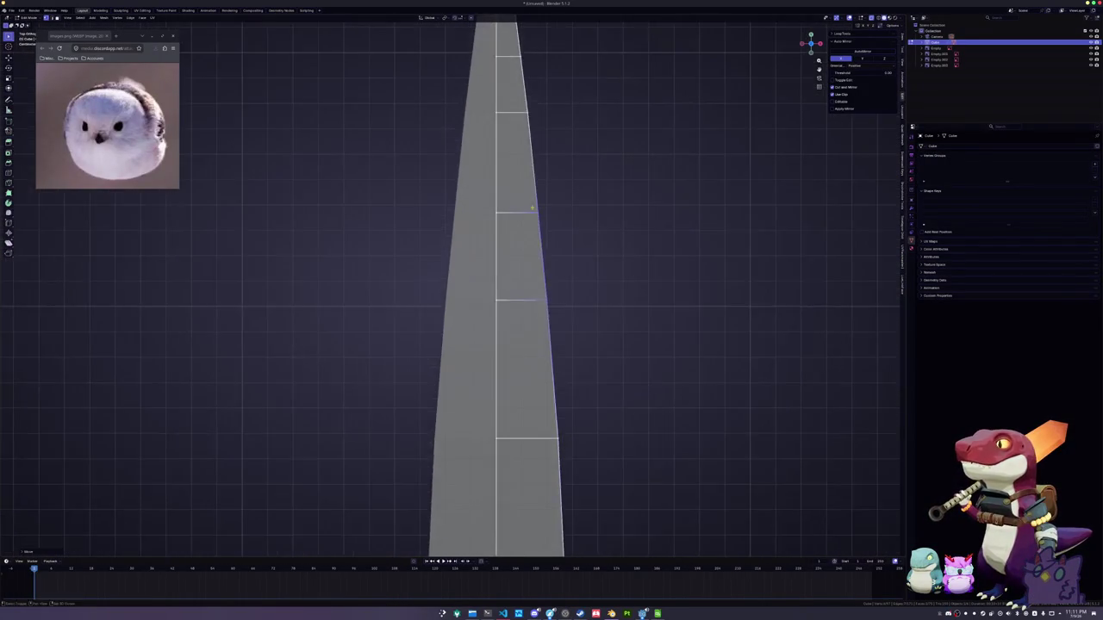
{"action": "scroll", "coordinate": [522, 181], "scroll_direction": "up", "scroll_amount": 2}
{"action": "mouse_move", "coordinate": [522, 181]}
{"action": "middle_mouse_down", "text": "shift"}
{"action": "mouse_move", "coordinate": [522, 138]}
{"action": "mouse_move", "coordinate": [532, 208]}
{"action": "middle_mouse_up", "text": "shift"}
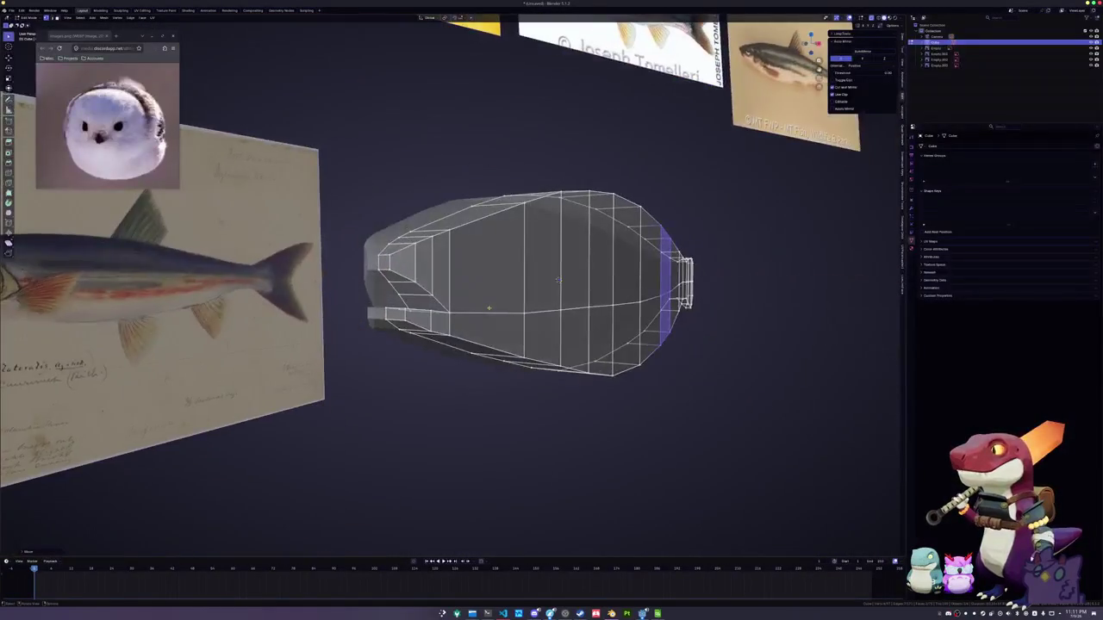
In top view, make a straight X-constrained knife cut across the edge near the tip
{"action": "key", "text": "KP_7"}
{"action": "scroll", "coordinate": [551, 345], "scroll_direction": "up", "scroll_amount": 2}
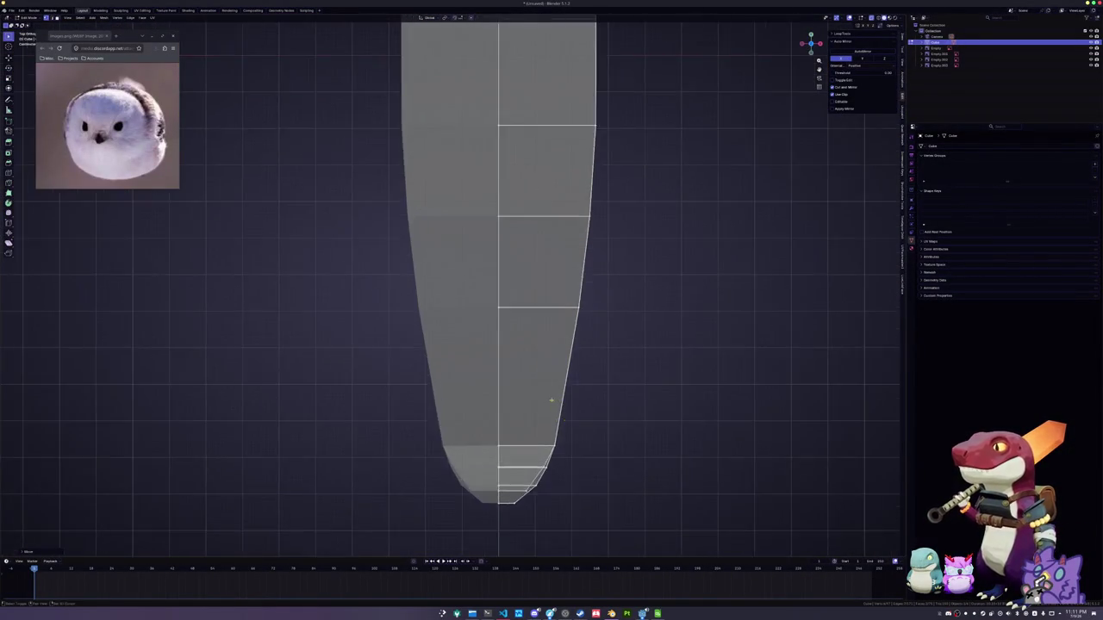
{"action": "middle_click_drag", "start_coordinate": [572, 497], "coordinate": [573, 350], "text": "shift"}
{"action": "scroll", "coordinate": [572, 351], "scroll_direction": "up", "scroll_amount": 2}
{"action": "key", "text": "k"}
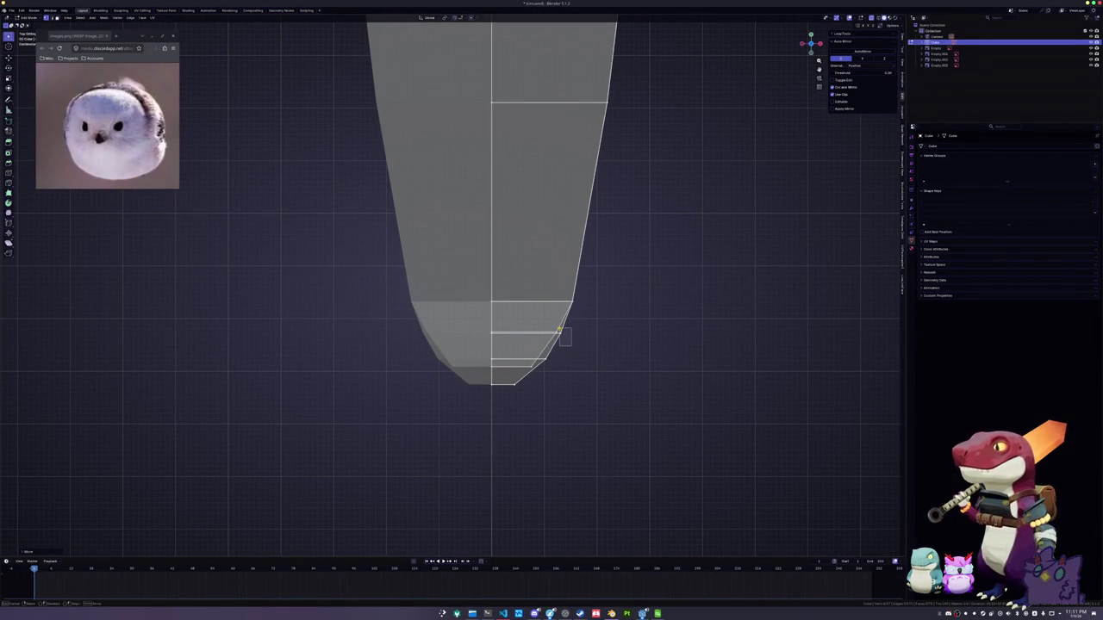
{"action": "left_click", "coordinate": [564, 333]}
{"action": "scroll", "coordinate": [563, 333], "scroll_direction": "up", "scroll_amount": 1}
{"action": "key", "text": "x"}
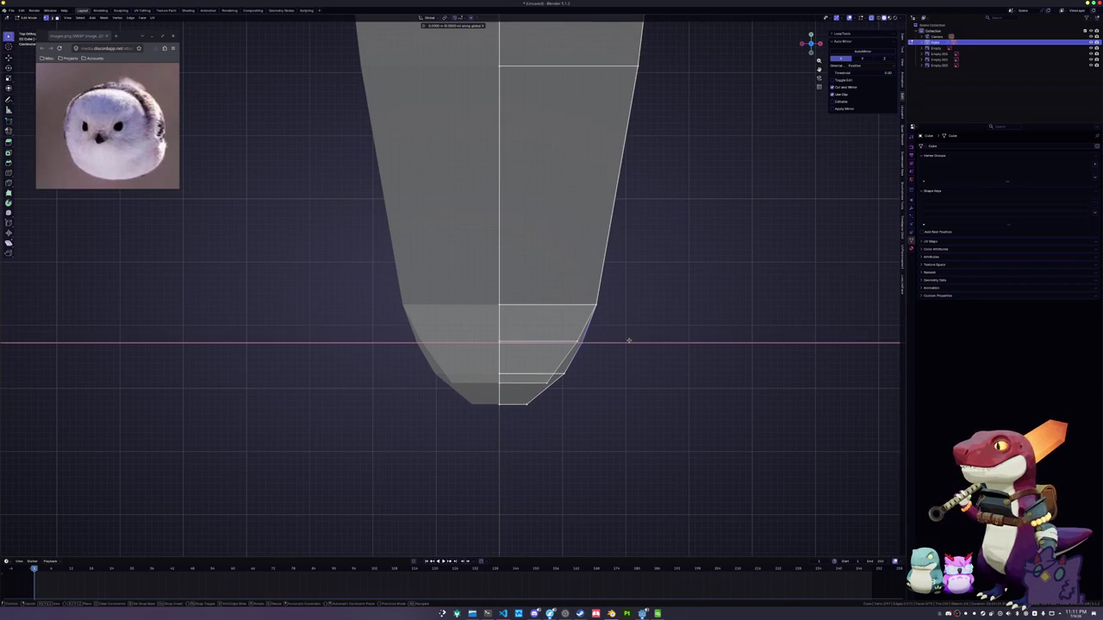
{"action": "key", "text": "Return"}
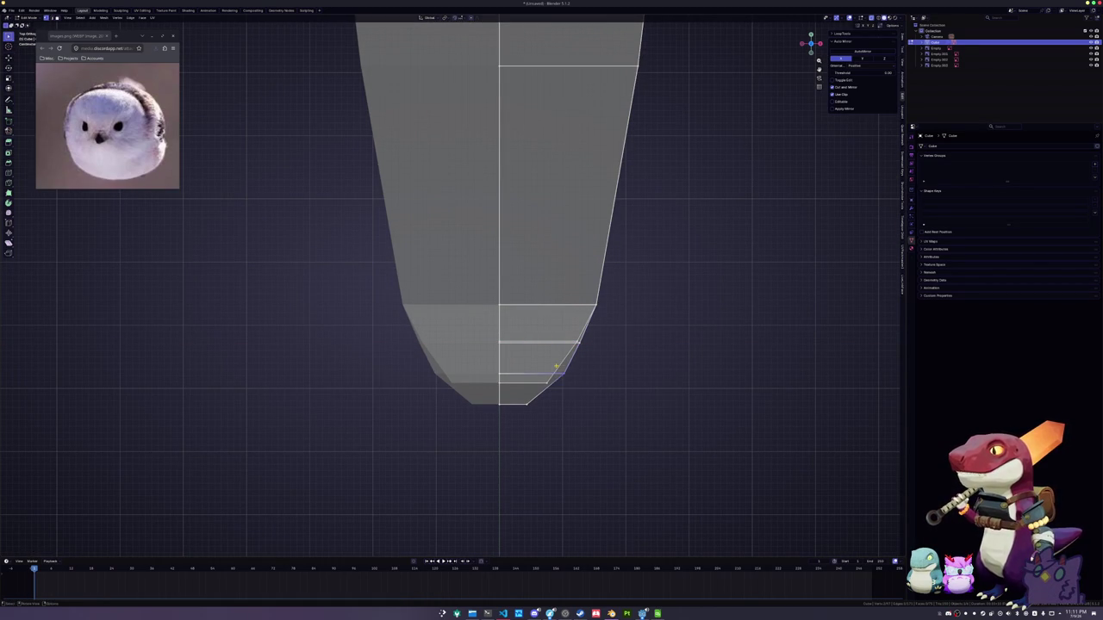
Add three more straight X-constrained knife cuts across the tip and near the bottom vertex
{"action": "left_click", "coordinate": [560, 373]}
{"action": "key", "text": "x"}
{"action": "key", "text": "Return"}
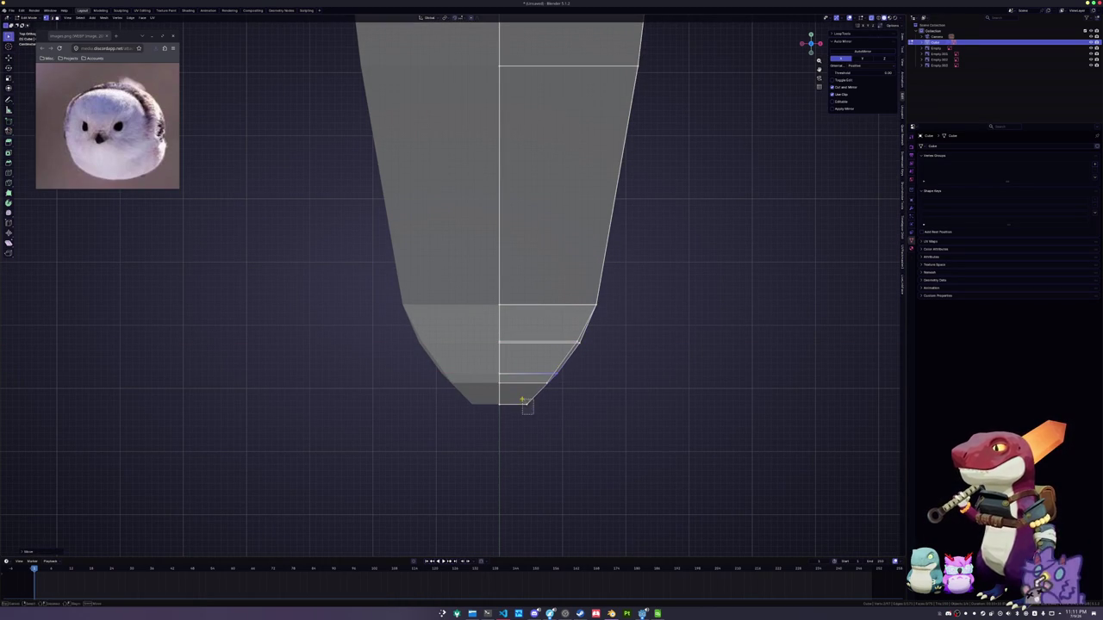
{"action": "left_click", "coordinate": [524, 402]}
{"action": "key", "text": "x"}
{"action": "key", "text": "Return"}
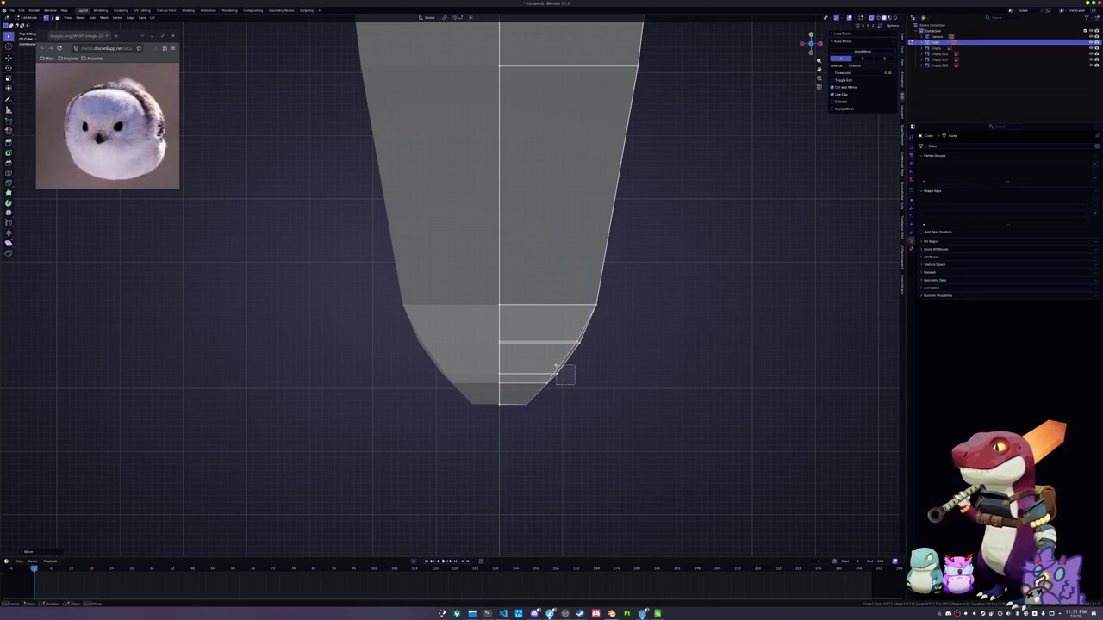
{"action": "left_click", "coordinate": [555, 365]}
{"action": "key", "text": "x"}
{"action": "key", "text": "Return"}
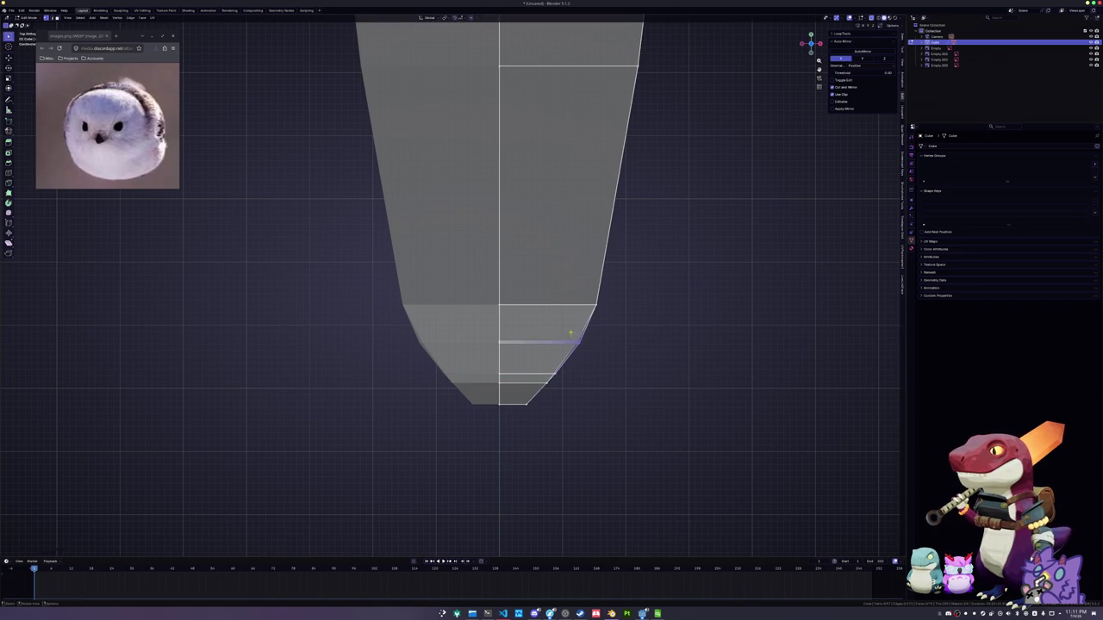
Cut higher up the right edge, then in solid shading cut across the mesh front
{"action": "left_click", "coordinate": [593, 304]}
{"action": "key", "text": "x"}
{"action": "key", "text": "Return"}
{"action": "mouse_move", "coordinate": [599, 345]}
{"action": "middle_mouse_down"}
{"action": "mouse_move", "coordinate": [617, 229]}
{"action": "mouse_move", "coordinate": [655, 457]}
{"action": "mouse_move", "coordinate": [561, 251]}
{"action": "middle_mouse_up"}
{"action": "key", "text": "alt+z"}
{"action": "left_click", "coordinate": [561, 251]}
{"action": "key", "text": "x"}
{"action": "key", "text": "Return"}
{"action": "middle_click_drag", "start_coordinate": [566, 477], "coordinate": [567, 388]}
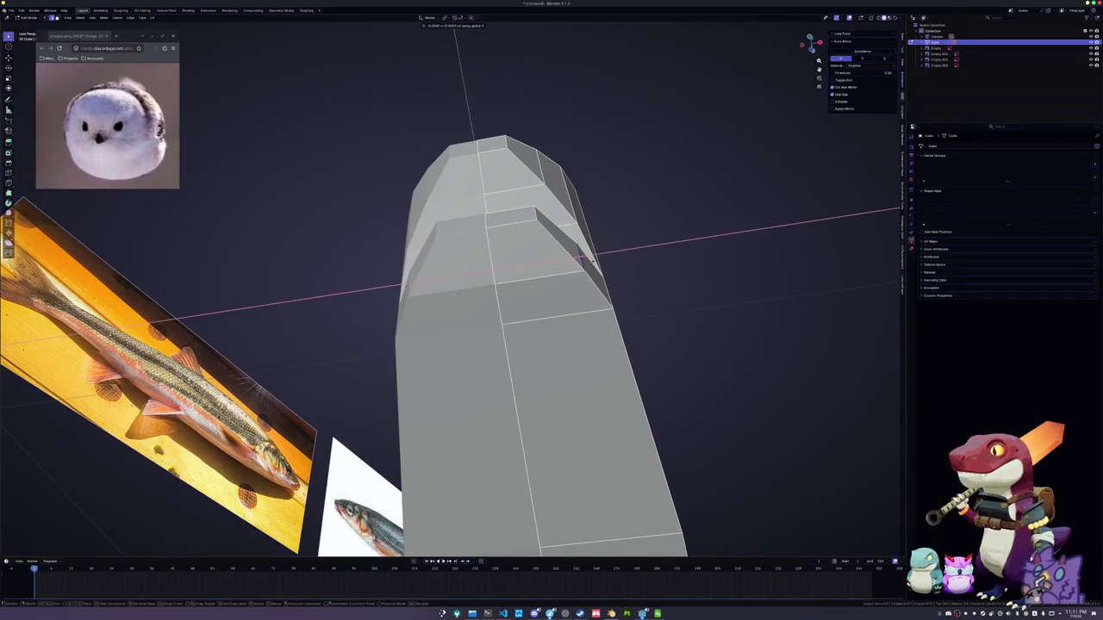
{"action": "mouse_move", "coordinate": [534, 215]}
{"action": "middle_mouse_down"}
{"action": "mouse_move", "coordinate": [579, 274]}
{"action": "mouse_move", "coordinate": [584, 124]}
{"action": "mouse_move", "coordinate": [582, 304]}
{"action": "mouse_move", "coordinate": [485, 290]}
{"action": "mouse_move", "coordinate": [754, 425]}
{"action": "mouse_move", "coordinate": [569, 258]}
{"action": "middle_mouse_up"}
{"action": "key", "text": "g"}
{"action": "key", "text": "x"}
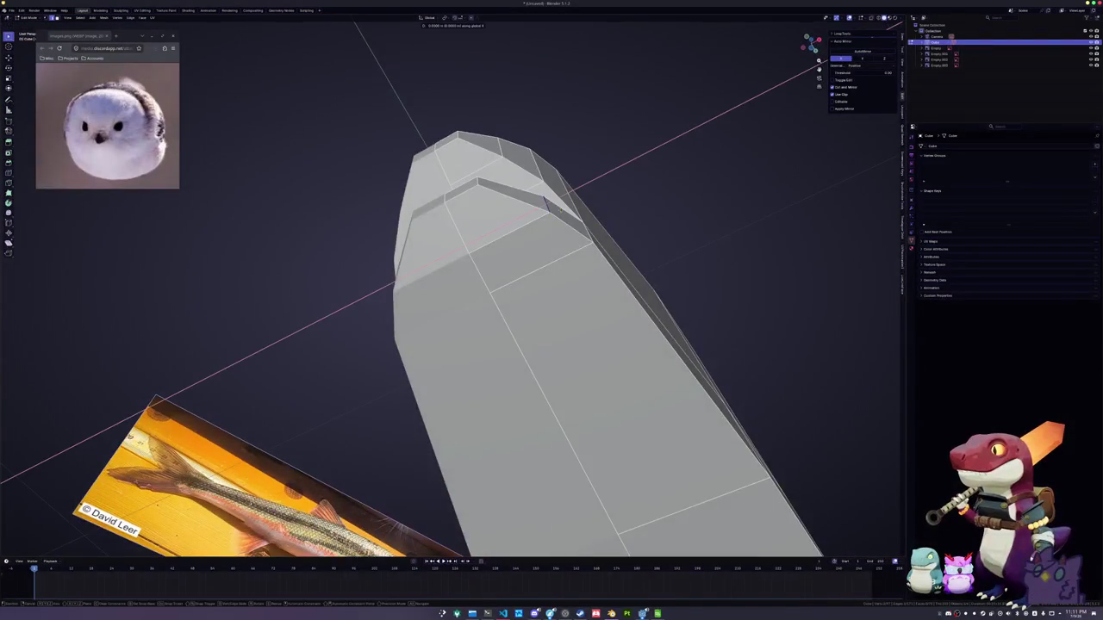
{"action": "mouse_move", "coordinate": [545, 200]}
{"action": "middle_mouse_down"}
{"action": "mouse_move", "coordinate": [417, 259]}
{"action": "mouse_move", "coordinate": [349, 313]}
{"action": "middle_mouse_up"}
{"action": "key", "text": "Escape"}
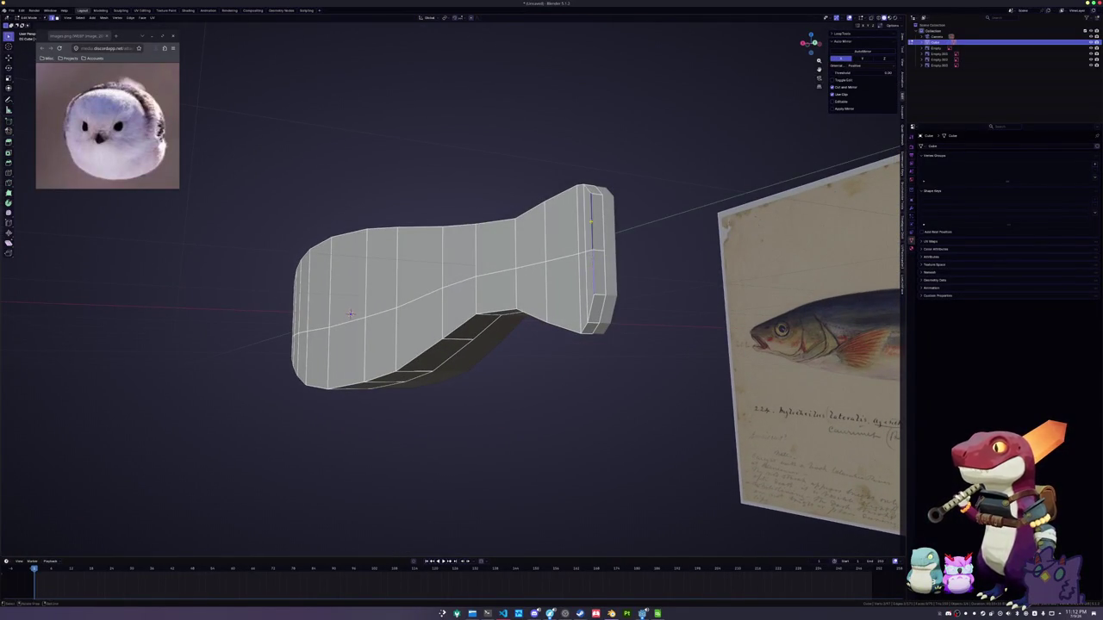
Edge-slide the selected loop and vertex-slide the wide-end vertices along the surface
{"action": "middle_click_drag", "start_coordinate": [350, 314], "coordinate": [333, 201]}
{"action": "key", "text": "g"}
{"action": "key", "text": "g"}
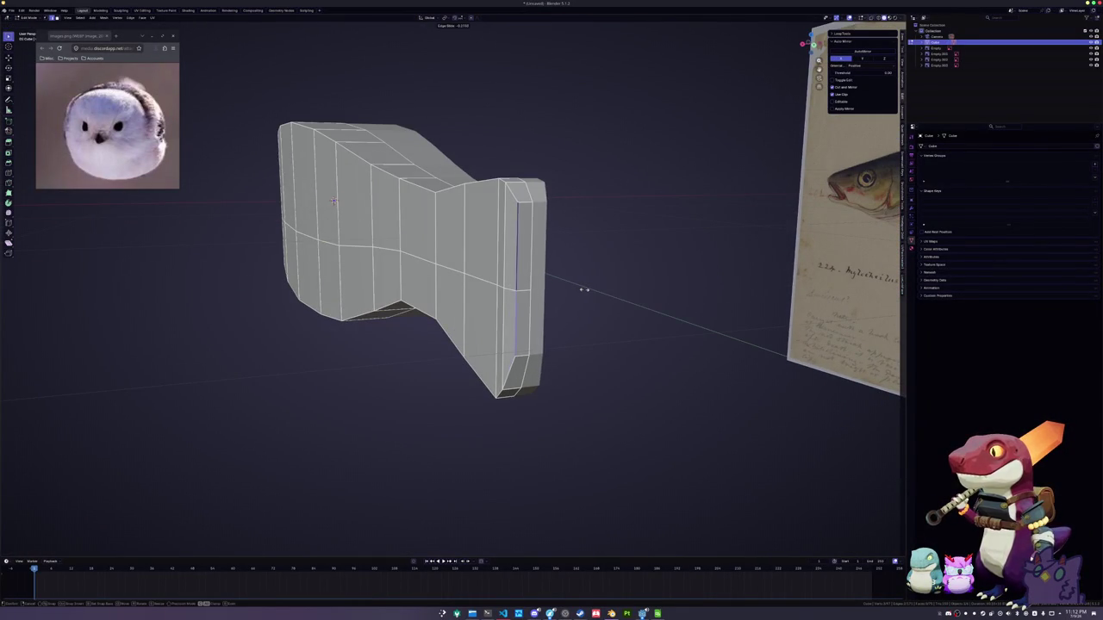
{"action": "left_click", "coordinate": [580, 288]}
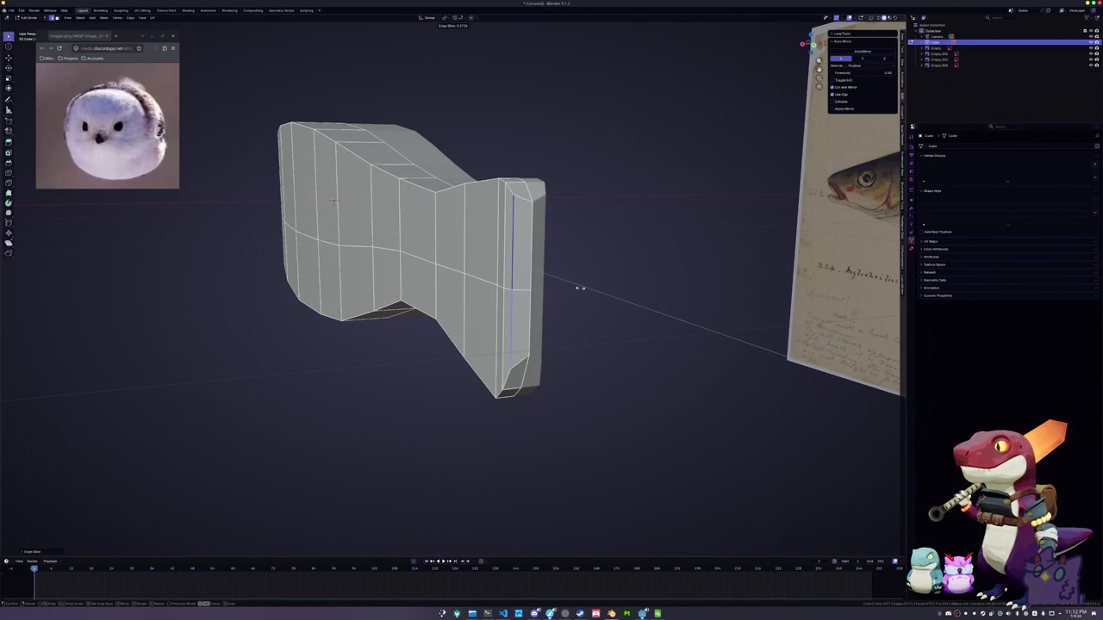
{"action": "middle_click_drag", "start_coordinate": [580, 288], "coordinate": [588, 286]}
{"action": "key", "text": "g"}
{"action": "key", "text": "g"}
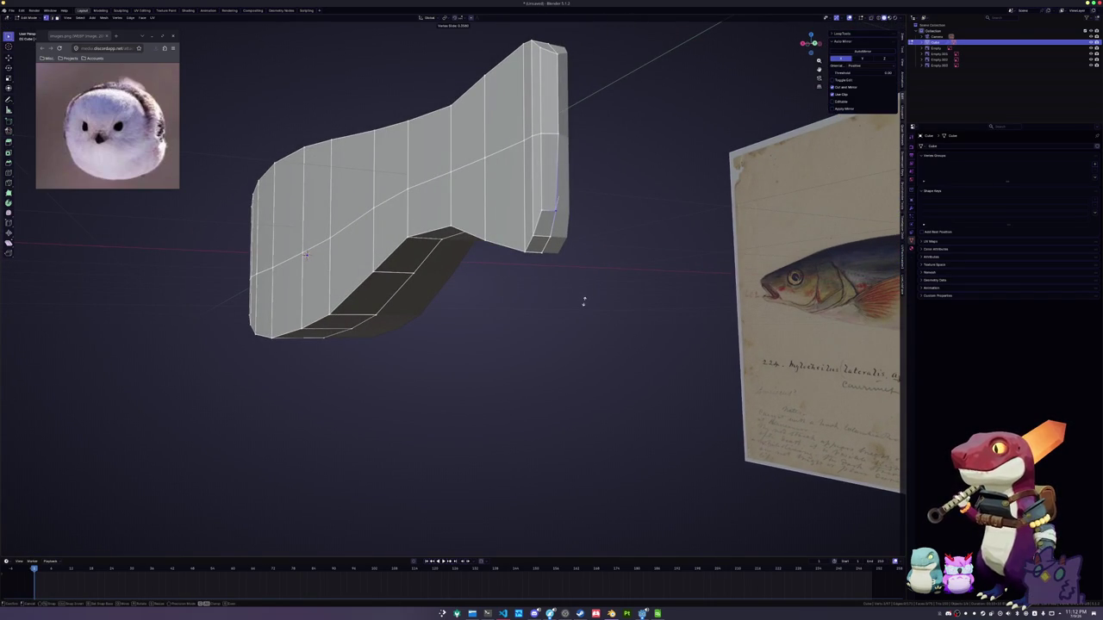
{"action": "mouse_move", "coordinate": [583, 302]}
{"action": "middle_mouse_down"}
{"action": "mouse_move", "coordinate": [572, 276]}
{"action": "mouse_move", "coordinate": [492, 343]}
{"action": "mouse_move", "coordinate": [424, 328]}
{"action": "mouse_move", "coordinate": [643, 259]}
{"action": "mouse_move", "coordinate": [474, 301]}
{"action": "mouse_move", "coordinate": [481, 293]}
{"action": "middle_mouse_up"}
{"action": "key", "text": "g"}
{"action": "key", "text": "g"}
{"action": "left_click", "coordinate": [528, 329]}
Slide an edge loop into place and orbit under and above the fish
{"action": "key", "text": "g"}
{"action": "key", "text": "g"}
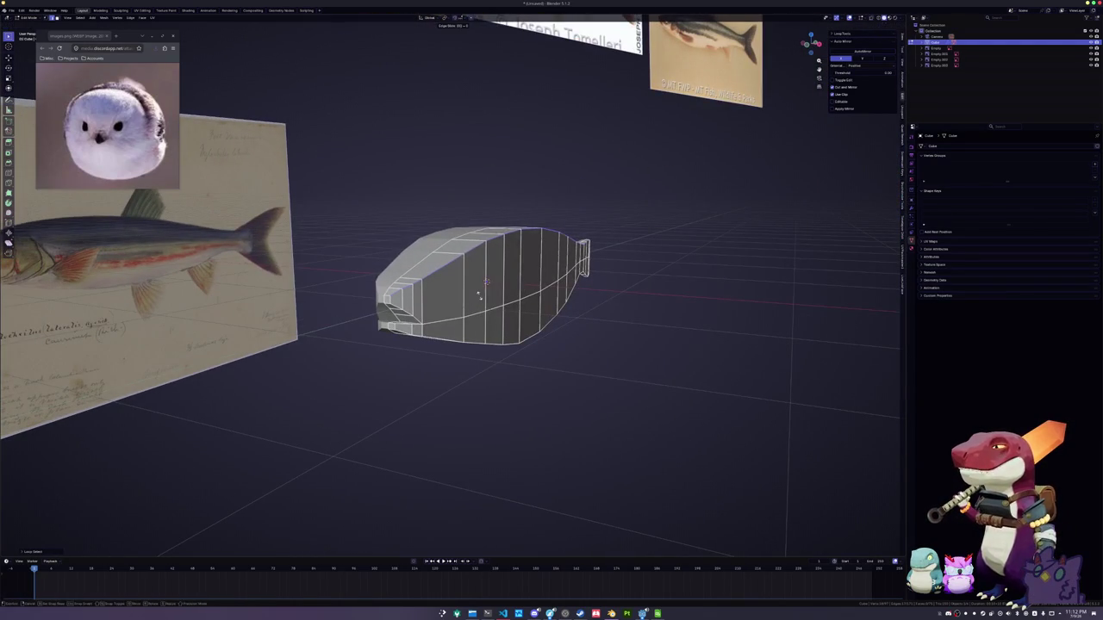
{"action": "left_click", "coordinate": [481, 293]}
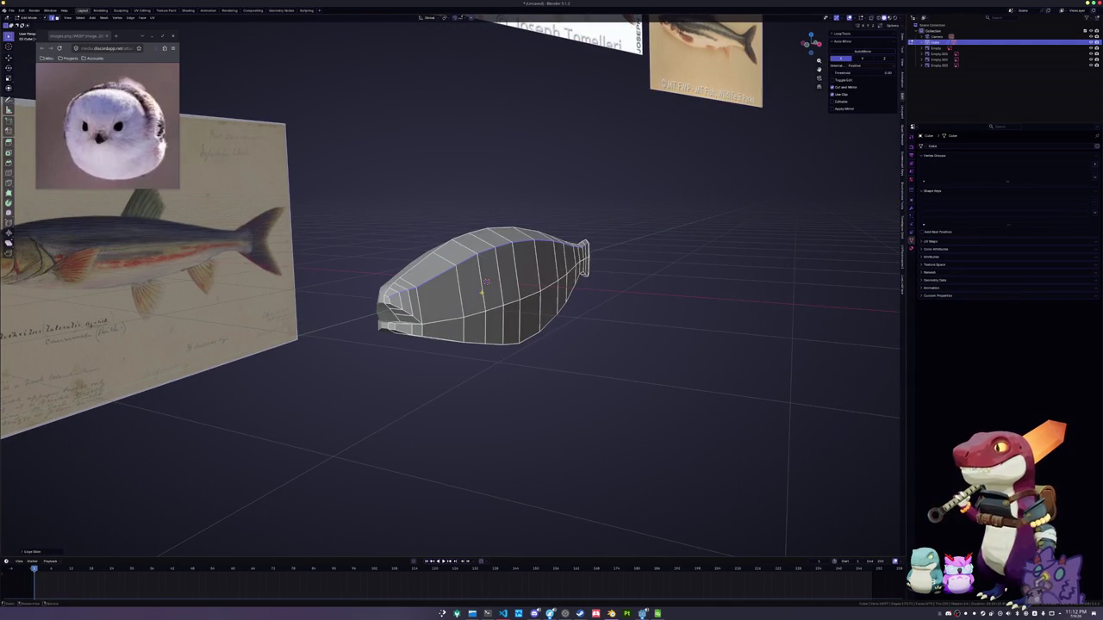
{"action": "middle_click_drag", "start_coordinate": [479, 292], "coordinate": [477, 268]}
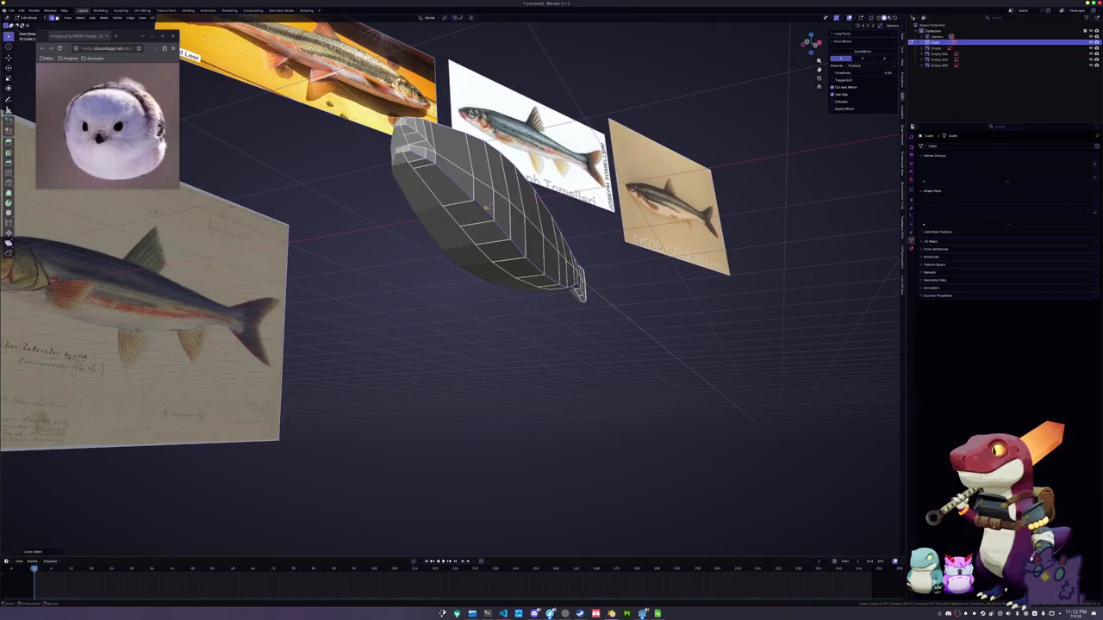
{"action": "middle_click_drag", "start_coordinate": [486, 207], "coordinate": [494, 228]}
Insert a new edge loop around the fish and slide it into position
{"action": "left_click", "coordinate": [489, 220]}
{"action": "left_click", "coordinate": [489, 221]}
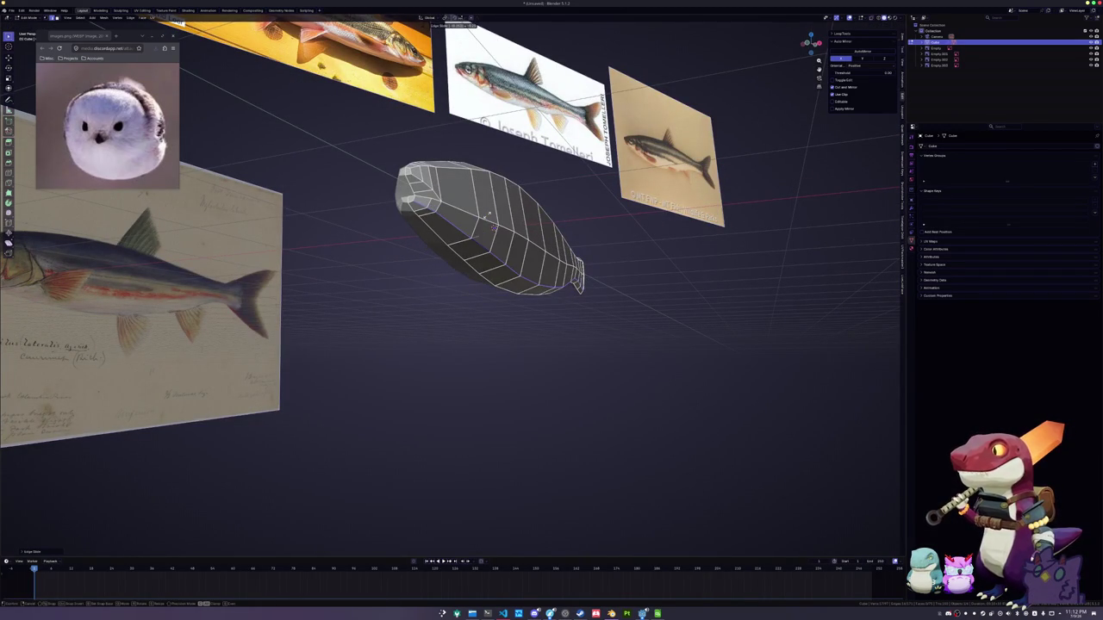
{"action": "scroll", "coordinate": [573, 261], "scroll_direction": "up", "scroll_amount": 1}
{"action": "scroll", "coordinate": [573, 261], "scroll_direction": "up", "scroll_amount": 1}
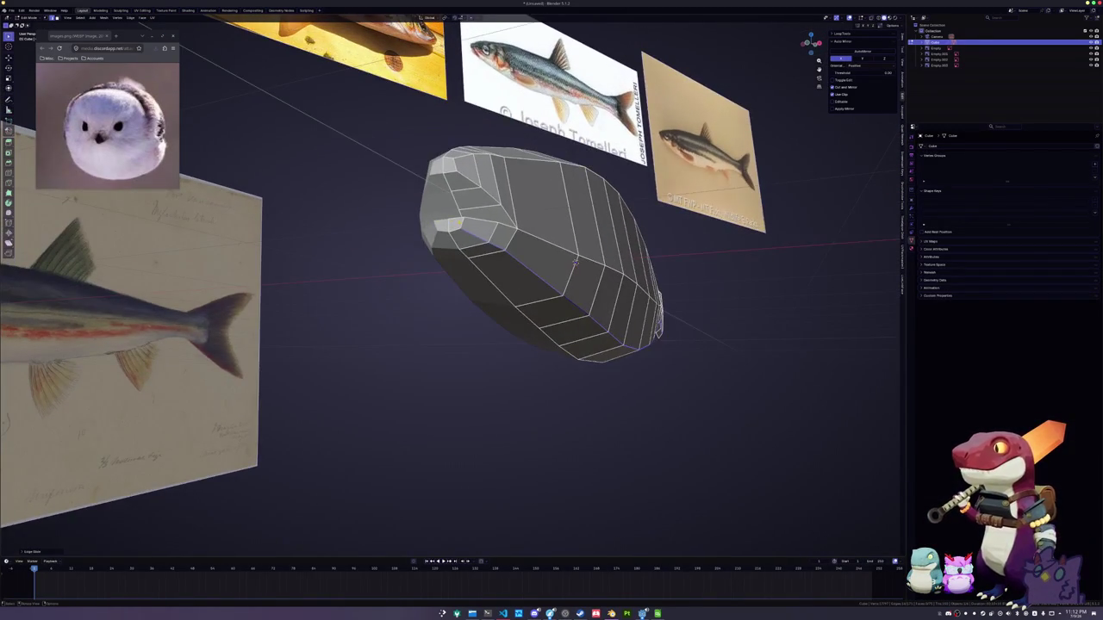
{"action": "middle_click_drag", "start_coordinate": [575, 262], "coordinate": [608, 296]}
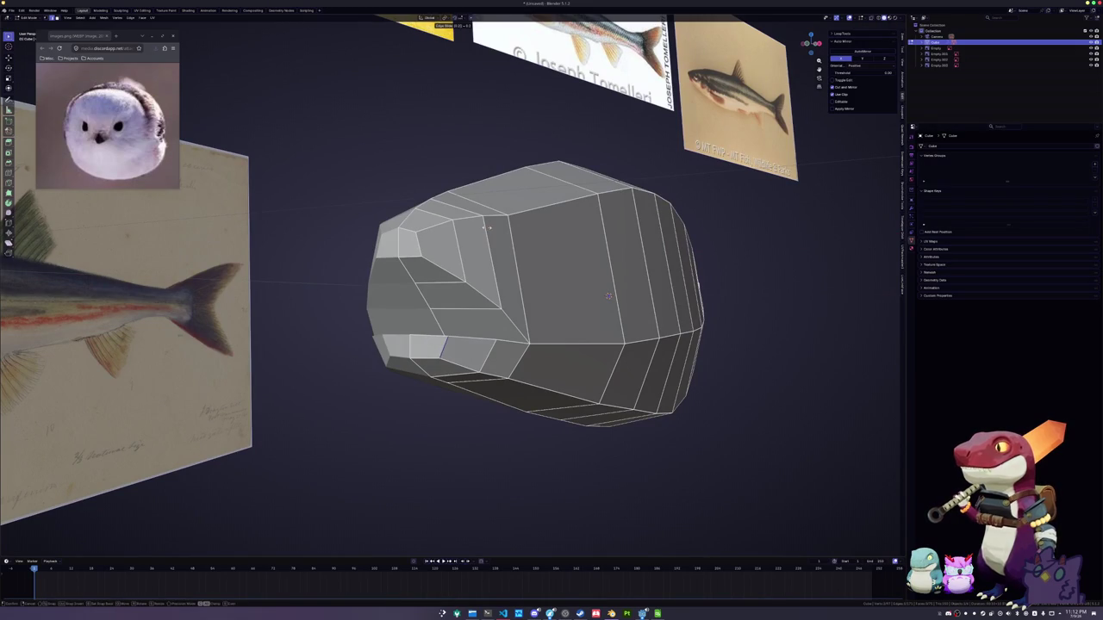
{"action": "left_click", "coordinate": [608, 296]}
Slide a vertex near the mouth along its edge to refine the head
{"action": "left_click", "coordinate": [487, 227]}
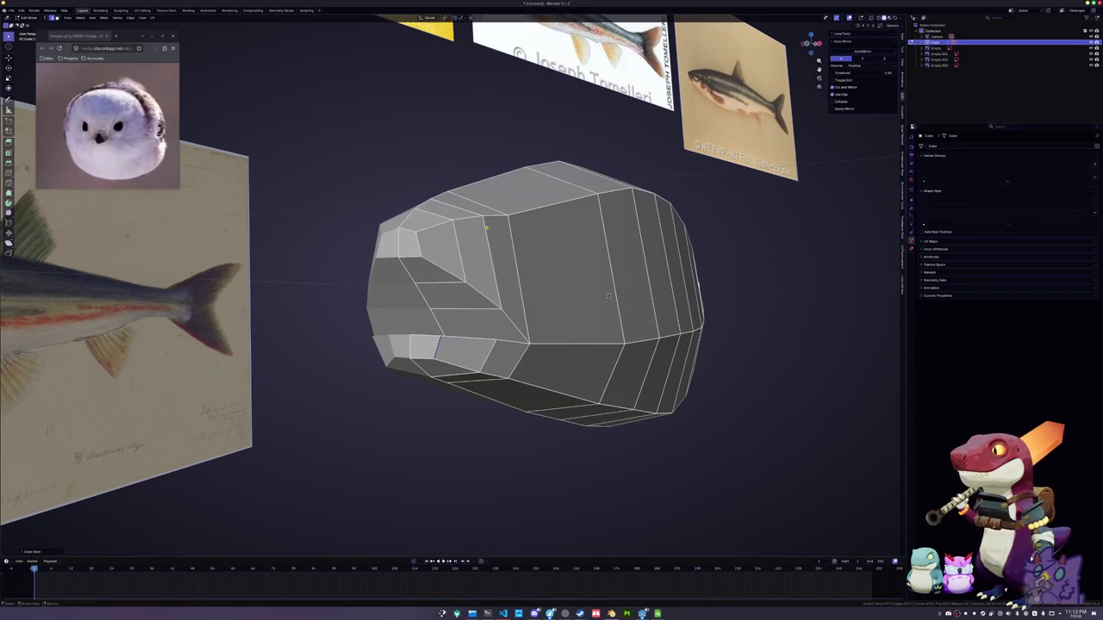
{"action": "key", "text": "g"}
{"action": "key", "text": "g"}
{"action": "key", "text": "Return"}
{"action": "mouse_move", "coordinate": [609, 295]}
{"action": "middle_mouse_down"}
{"action": "mouse_move", "coordinate": [602, 331]}
{"action": "mouse_move", "coordinate": [611, 295]}
{"action": "middle_mouse_up"}
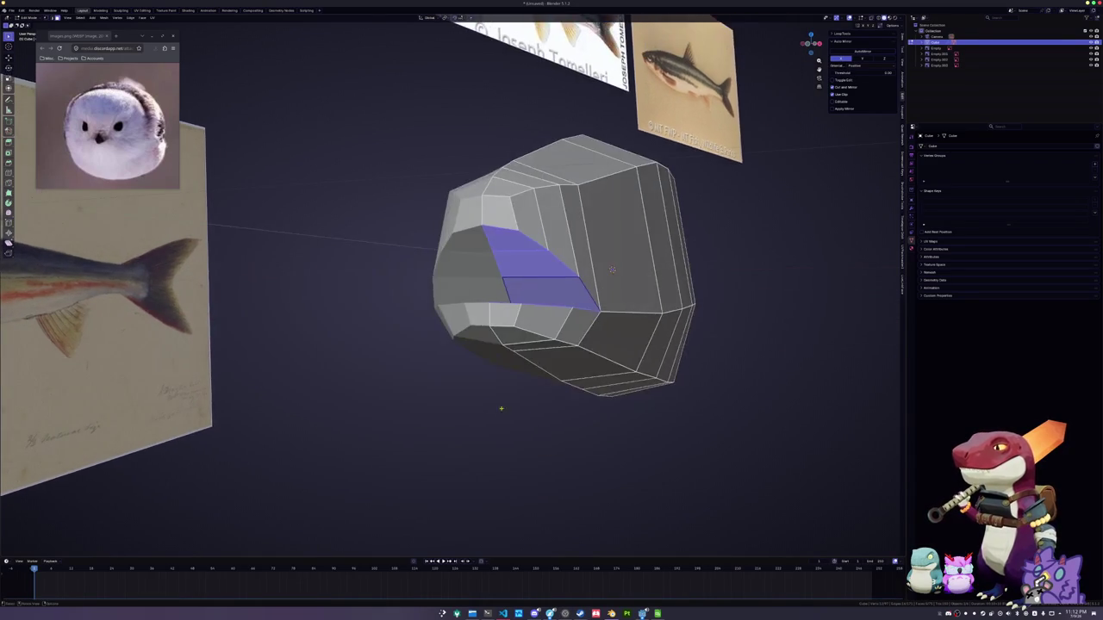
Inset the selected mouth faces to start a recessed mouth opening
{"action": "key", "text": "i"}
{"action": "key", "text": "Return"}
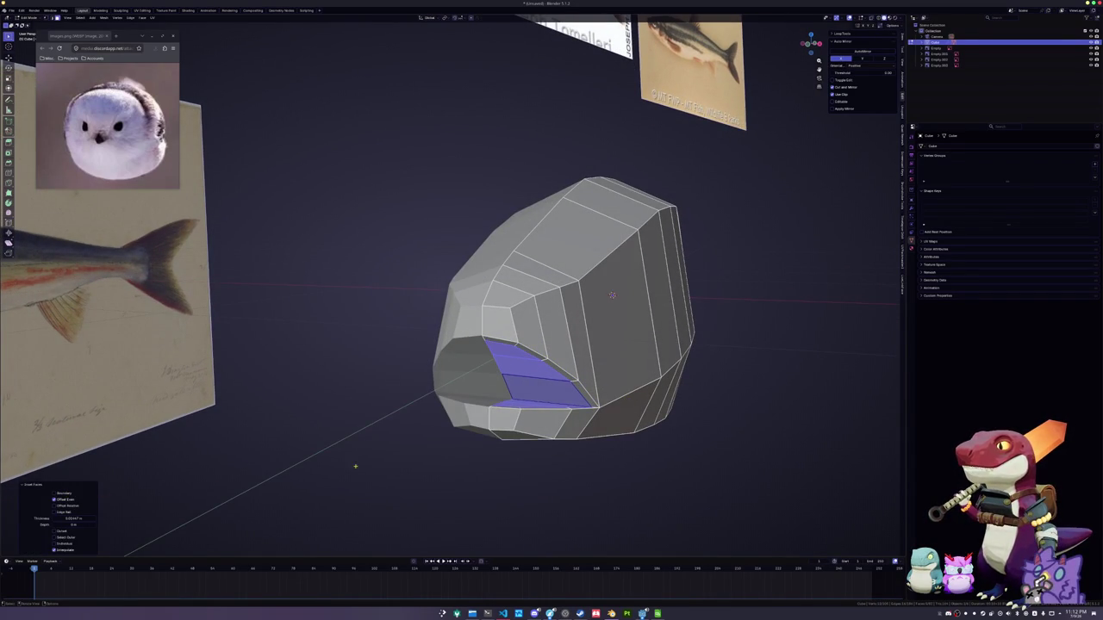
{"action": "scroll", "coordinate": [405, 457], "scroll_direction": "up", "scroll_amount": 3}
{"action": "scroll", "coordinate": [417, 455], "scroll_direction": "up", "scroll_amount": 1}
{"action": "middle_click_drag", "start_coordinate": [417, 455], "coordinate": [483, 405]}
{"action": "scroll", "coordinate": [483, 405], "scroll_direction": "down", "scroll_amount": 3}
Select an edge loop around the mouth and edge-slide it into place
{"action": "left_click", "coordinate": [508, 350], "text": "alt"}
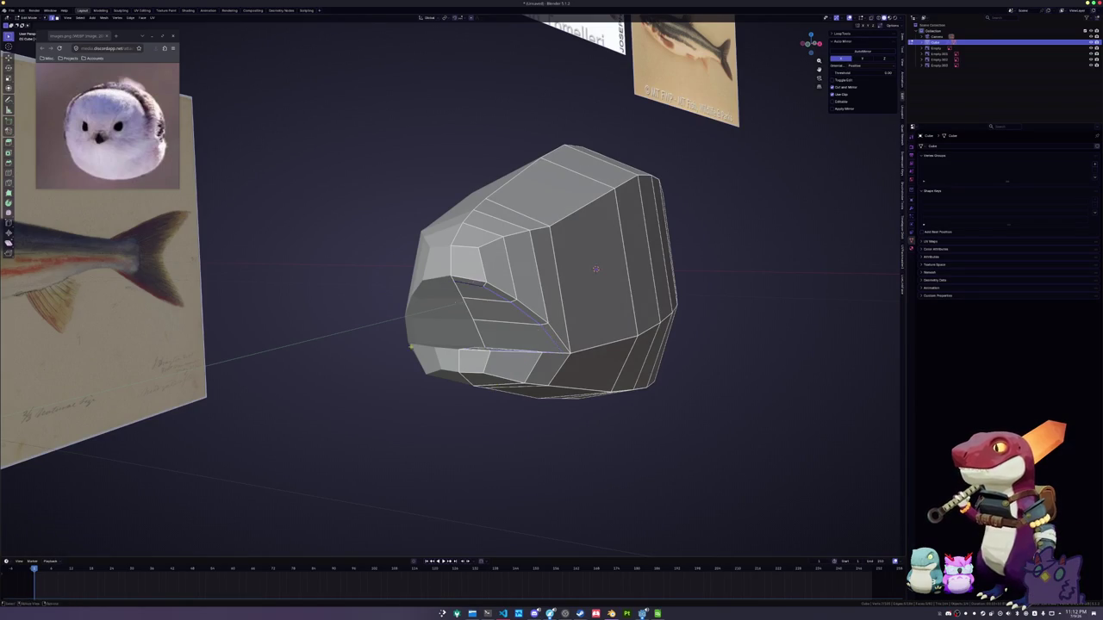
{"action": "middle_click_drag", "start_coordinate": [465, 284], "coordinate": [414, 293]}
{"action": "scroll", "coordinate": [547, 270], "scroll_direction": "up", "scroll_amount": 3}
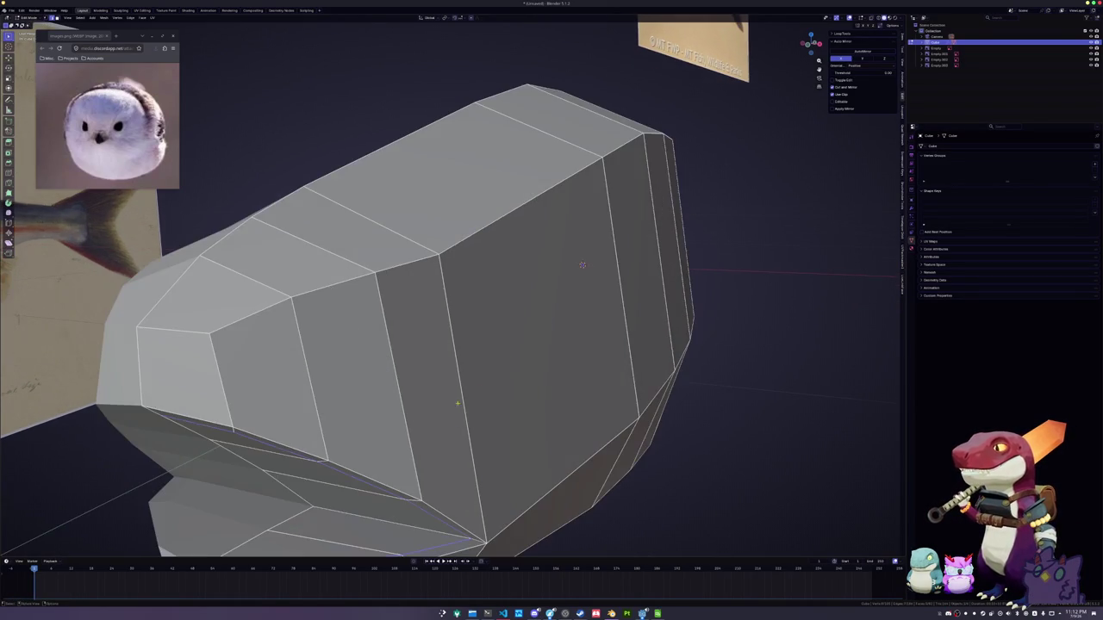
{"action": "middle_click_drag", "start_coordinate": [513, 403], "coordinate": [575, 340]}
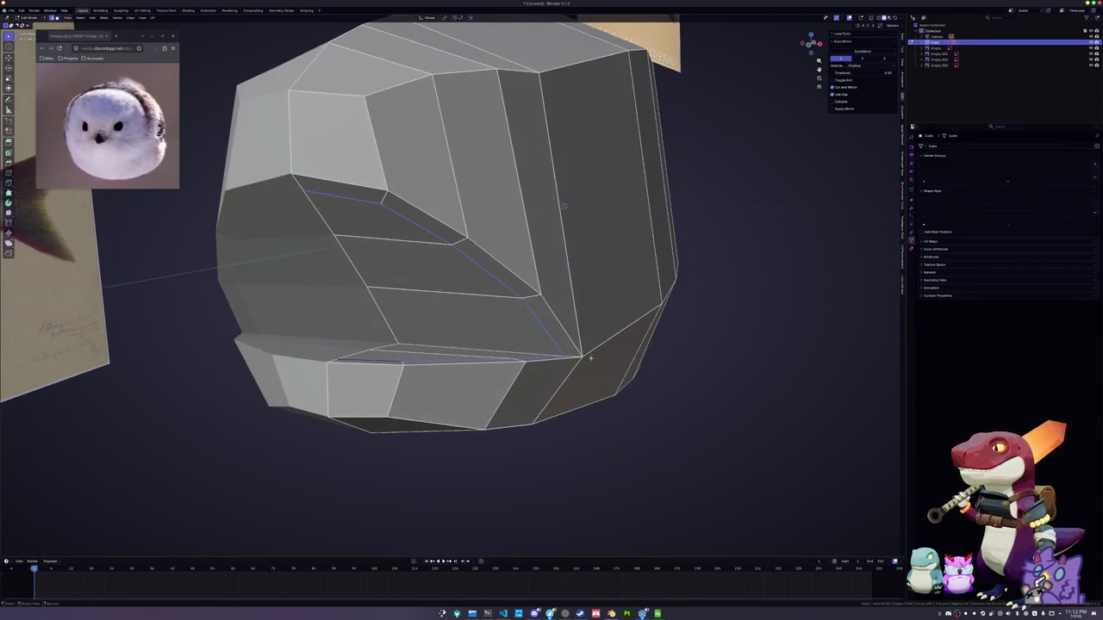
{"action": "middle_click_drag", "start_coordinate": [576, 215], "coordinate": [640, 405]}
{"action": "key", "text": "g"}
{"action": "key", "text": "g"}
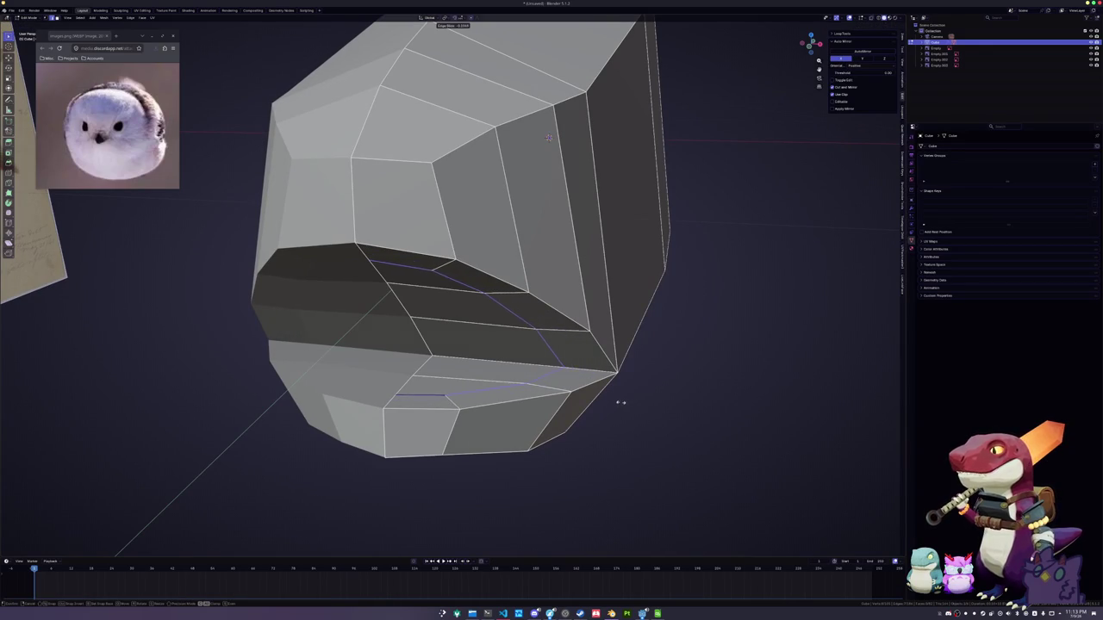
{"action": "left_click", "coordinate": [629, 404]}
Select the lower mouth face and the face above it
{"action": "left_click", "coordinate": [476, 383]}
{"action": "left_click", "coordinate": [481, 342], "text": "shift"}
{"action": "middle_click_drag", "start_coordinate": [548, 137], "coordinate": [601, 267]}
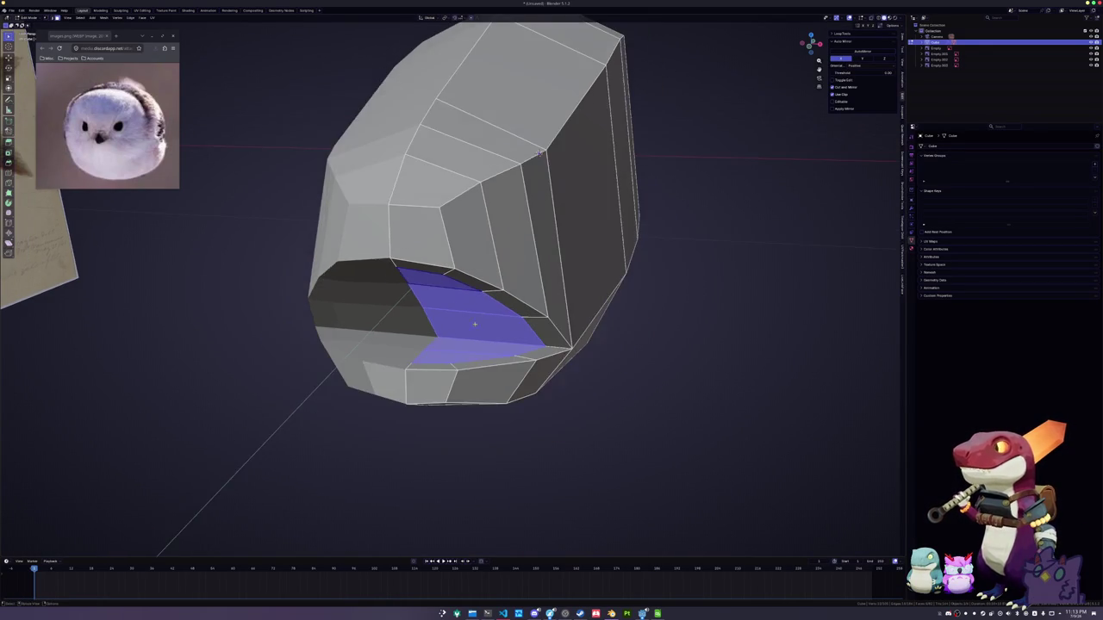
{"action": "key", "text": "KP_3"}
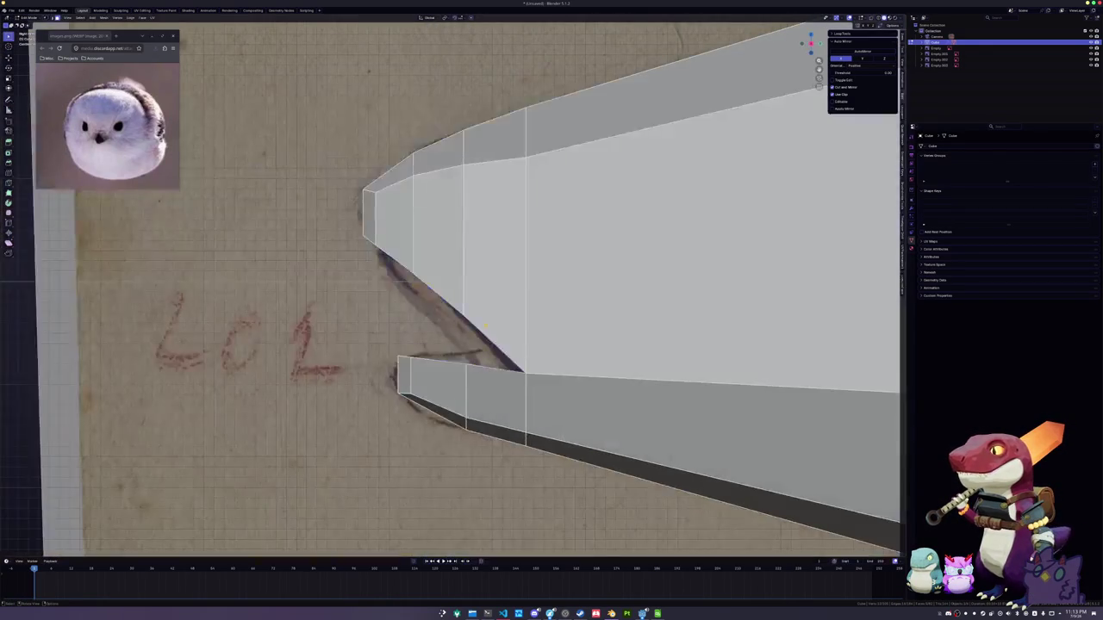
In X-ray side view, extrude the selected mouth region and reposition its edge
{"action": "key", "text": "alt+z"}
{"action": "scroll", "coordinate": [491, 315], "scroll_direction": "down", "scroll_amount": 1}
{"action": "key", "text": "e"}
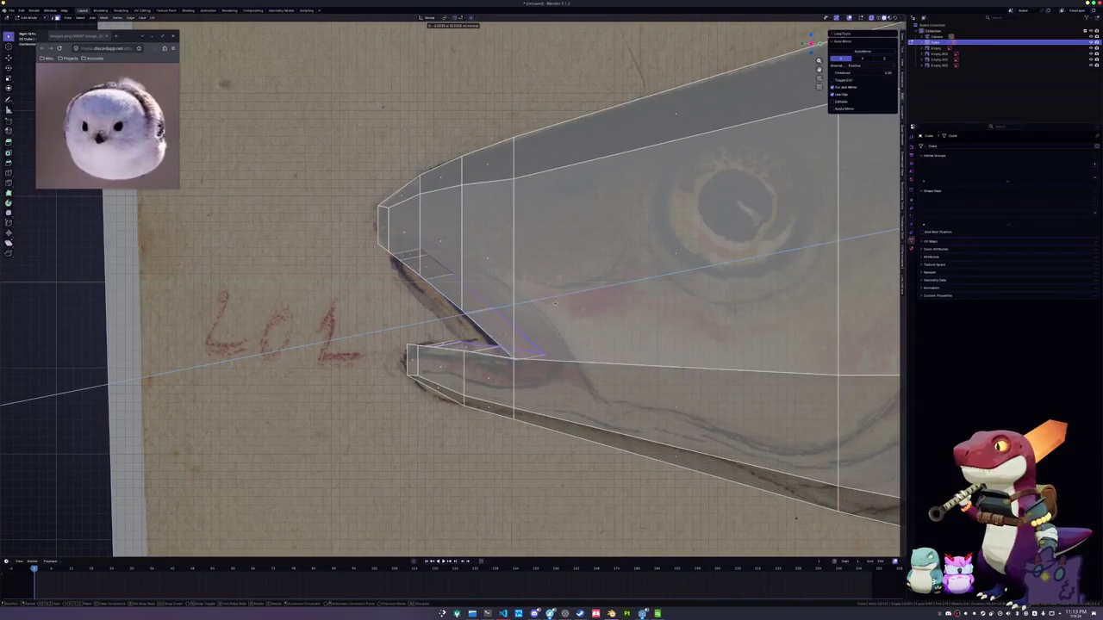
{"action": "left_click", "coordinate": [556, 303]}
{"action": "key", "text": "g"}
{"action": "key", "text": "g"}
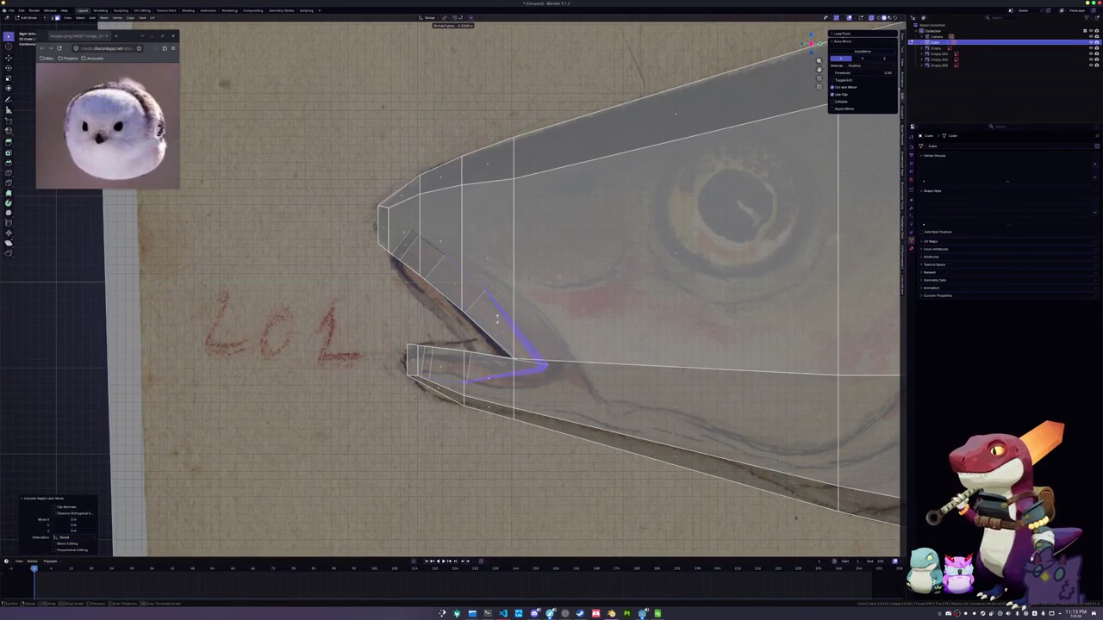
{"action": "left_click", "coordinate": [517, 321]}
{"action": "key", "text": "g"}
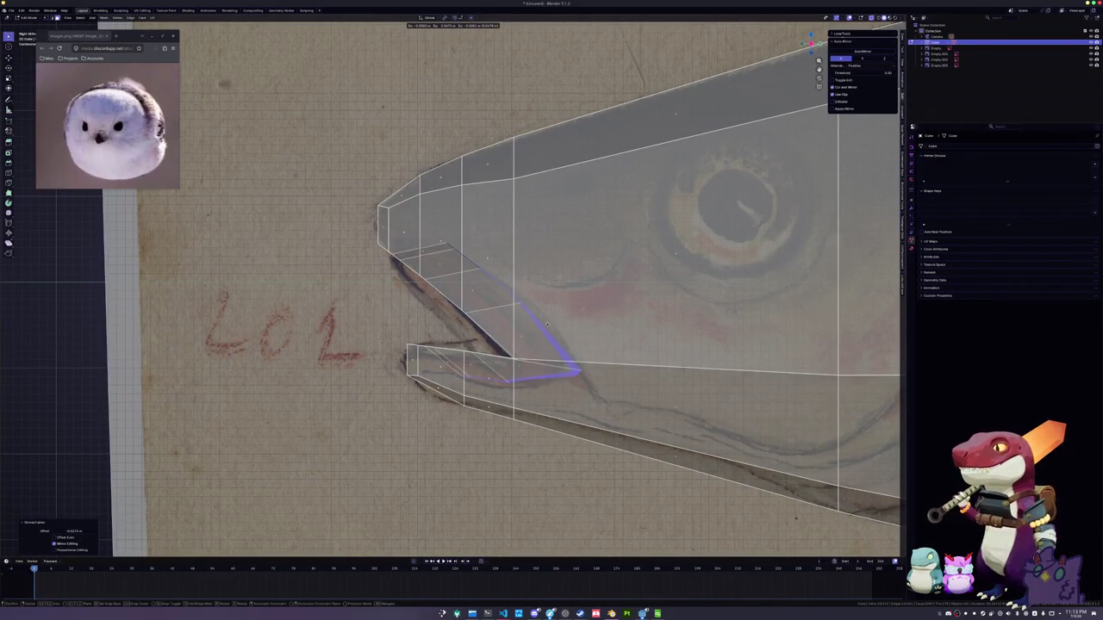
{"action": "left_click", "coordinate": [550, 325]}
{"action": "left_click", "coordinate": [556, 320]}
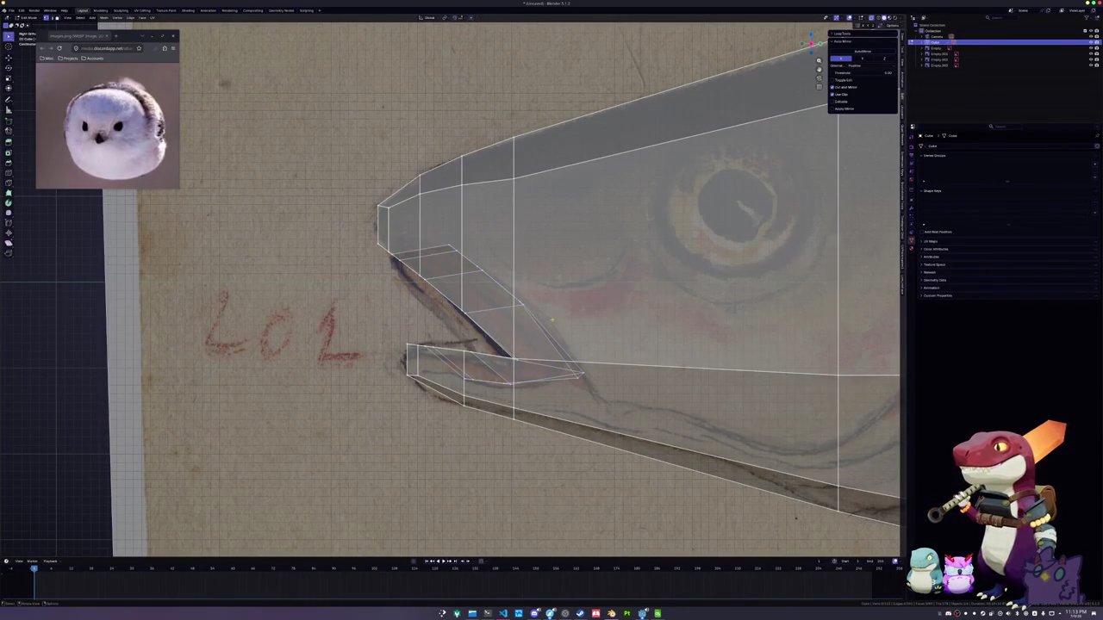
Move the mouth vertices onto the drawn lip line of the reference
{"action": "key", "text": "g"}
{"action": "left_click", "coordinate": [505, 285]}
{"action": "key", "text": "g"}
{"action": "left_click", "coordinate": [545, 288]}
{"action": "key", "text": "g"}
{"action": "left_click", "coordinate": [561, 274]}
{"action": "key", "text": "g"}
{"action": "left_click", "coordinate": [517, 250]}
{"action": "key", "text": "g"}
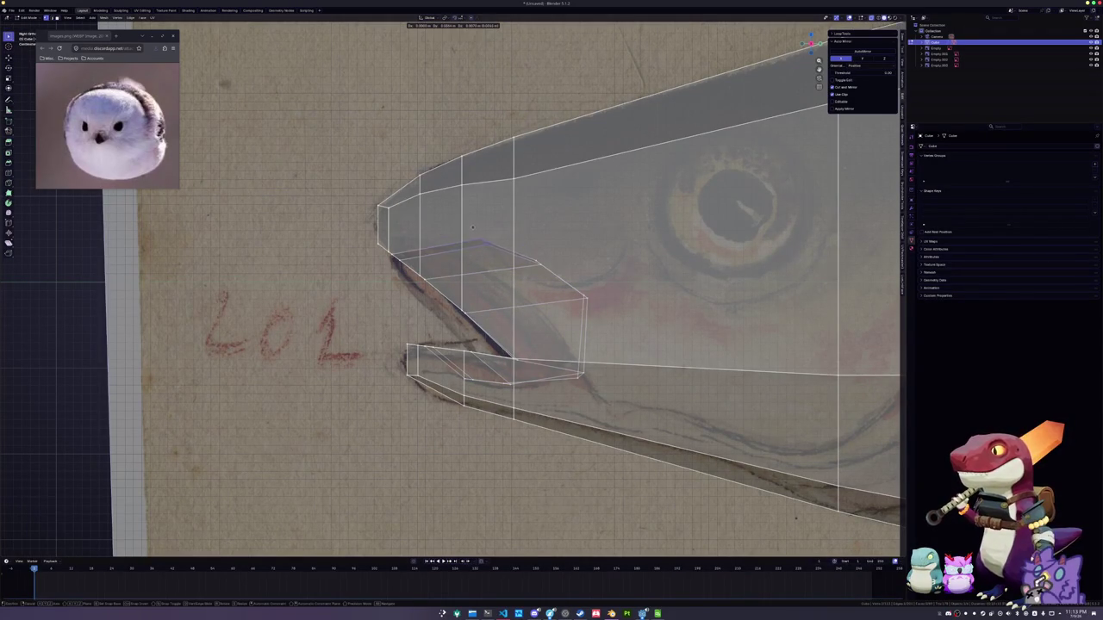
{"action": "left_click", "coordinate": [478, 245]}
{"action": "mouse_move", "coordinate": [478, 246]}
{"action": "middle_mouse_down"}
{"action": "mouse_move", "coordinate": [489, 285]}
{"action": "mouse_move", "coordinate": [517, 302]}
{"action": "middle_mouse_up"}
{"action": "scroll", "coordinate": [523, 306], "scroll_direction": "up", "scroll_amount": 4}
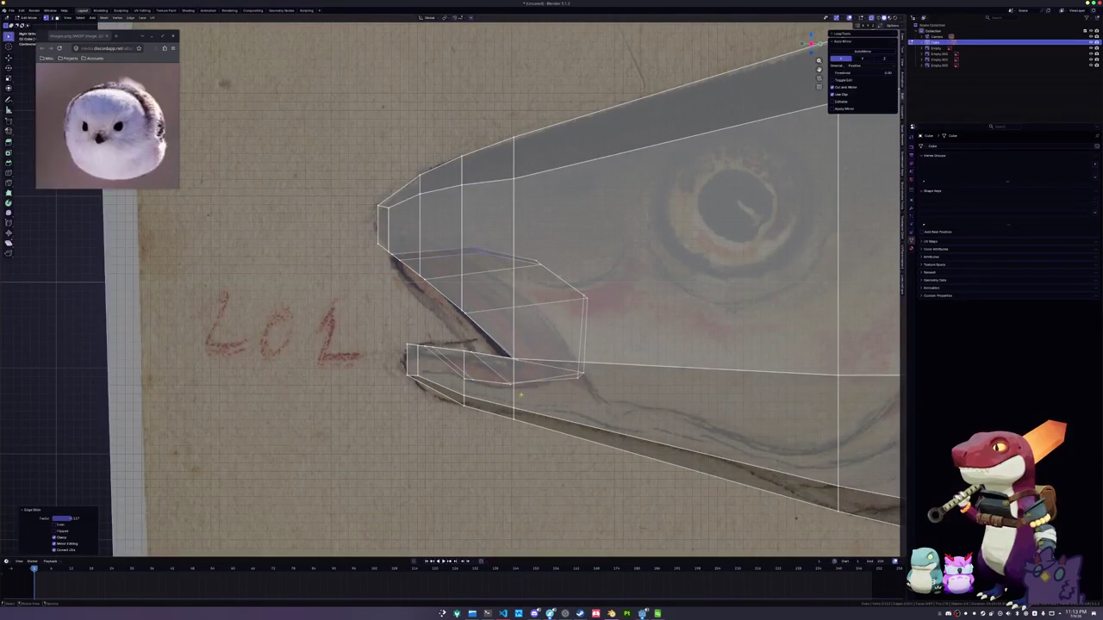
Slide and move another mouth edge, then return to solid shading
{"action": "key", "text": "g"}
{"action": "key", "text": "g"}
{"action": "left_click", "coordinate": [517, 388]}
{"action": "key", "text": "g"}
{"action": "key", "text": "g"}
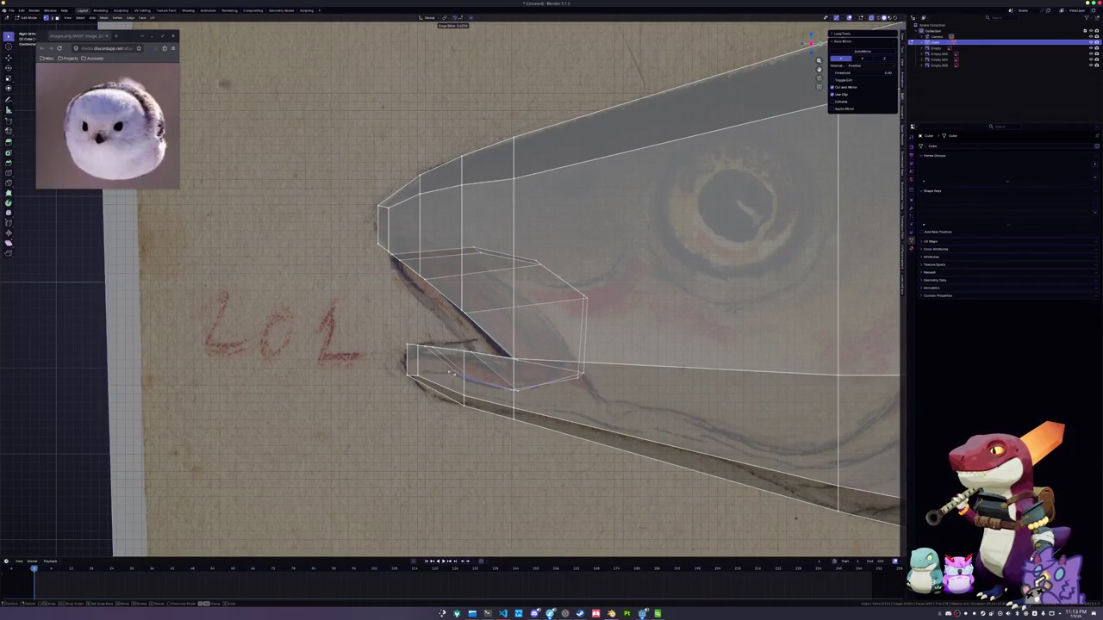
{"action": "left_click", "coordinate": [456, 359]}
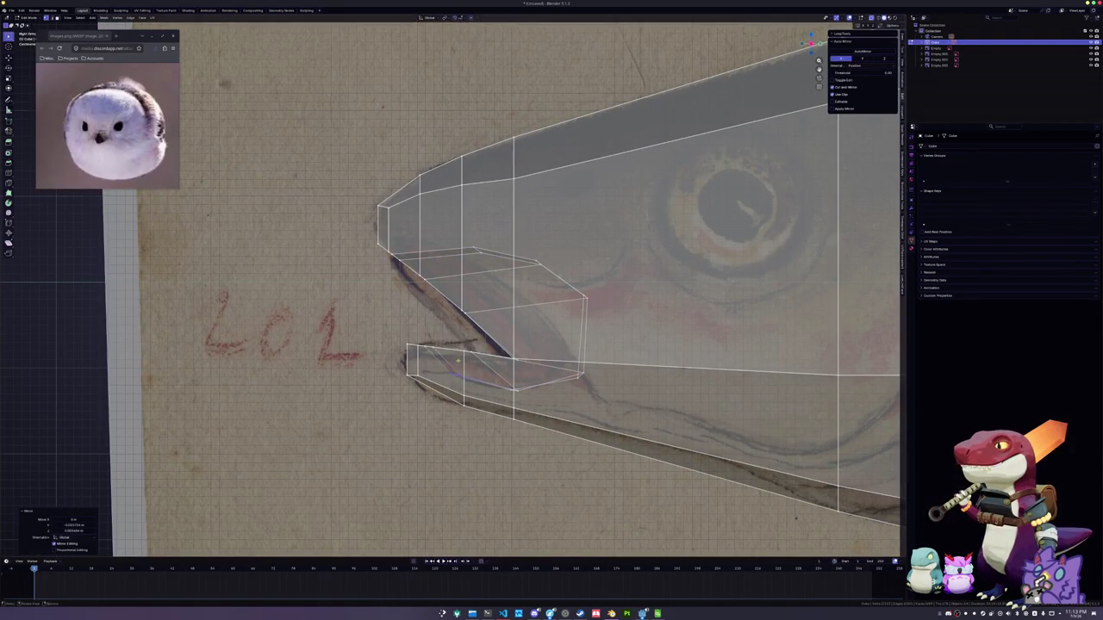
{"action": "key", "text": "alt+z"}
{"action": "mouse_move", "coordinate": [457, 359]}
{"action": "middle_mouse_down"}
{"action": "mouse_move", "coordinate": [248, 130]}
{"action": "mouse_move", "coordinate": [211, 236]}
{"action": "middle_mouse_up"}
{"action": "scroll", "coordinate": [247, 129], "scroll_direction": "up", "scroll_amount": 4}
Slide two edge loops on the mouth to even out its geometry
{"action": "left_click", "coordinate": [248, 129], "text": "alt"}
{"action": "key", "text": "g"}
{"action": "key", "text": "g"}
{"action": "left_click", "coordinate": [207, 428]}
{"action": "middle_click_drag", "start_coordinate": [207, 428], "coordinate": [207, 401]}
{"action": "left_click", "coordinate": [207, 401]}
{"action": "key", "text": "g"}
{"action": "key", "text": "g"}
{"action": "left_click", "coordinate": [440, 217]}
{"action": "mouse_move", "coordinate": [440, 217]}
{"action": "middle_mouse_down"}
{"action": "mouse_move", "coordinate": [432, 207]}
{"action": "mouse_move", "coordinate": [355, 313]}
{"action": "mouse_move", "coordinate": [426, 325]}
{"action": "mouse_move", "coordinate": [444, 294]}
{"action": "mouse_move", "coordinate": [401, 260]}
{"action": "middle_mouse_up"}
{"action": "scroll", "coordinate": [421, 226], "scroll_direction": "down", "scroll_amount": 2}
{"action": "scroll", "coordinate": [355, 314], "scroll_direction": "down", "scroll_amount": 3}
In side view, knife-cut new edges from the snout down across the jaw
{"action": "key", "text": "Tab"}
{"action": "scroll", "coordinate": [425, 325], "scroll_direction": "up", "scroll_amount": 3}
{"action": "key", "text": "KP_3"}
{"action": "key", "text": "Tab"}
{"action": "scroll", "coordinate": [434, 261], "scroll_direction": "down", "scroll_amount": 1}
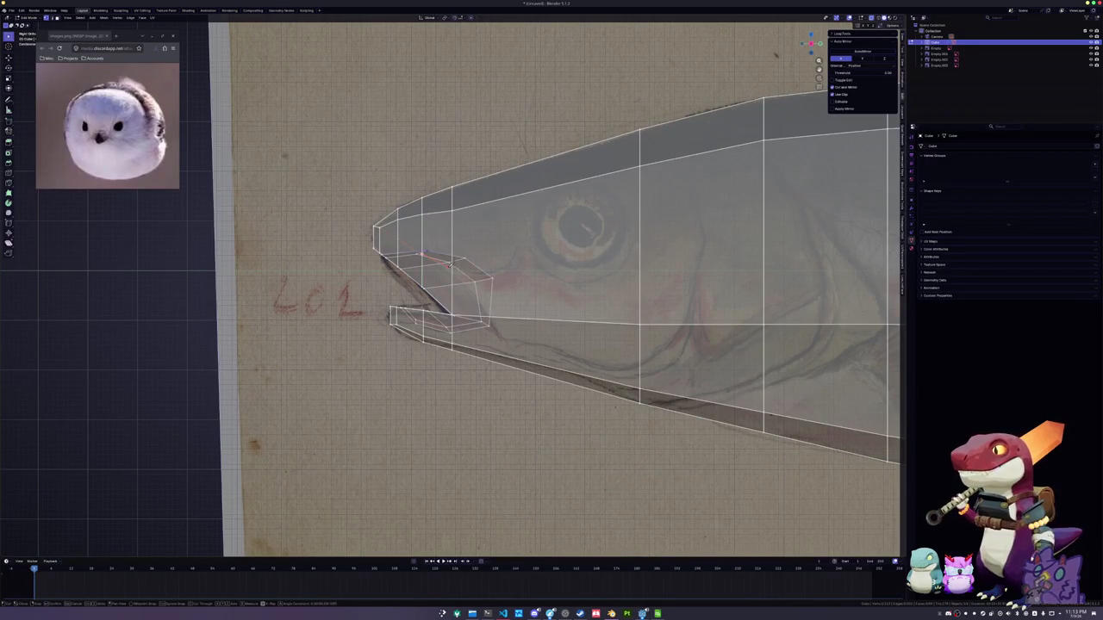
{"action": "left_click", "coordinate": [492, 318]}
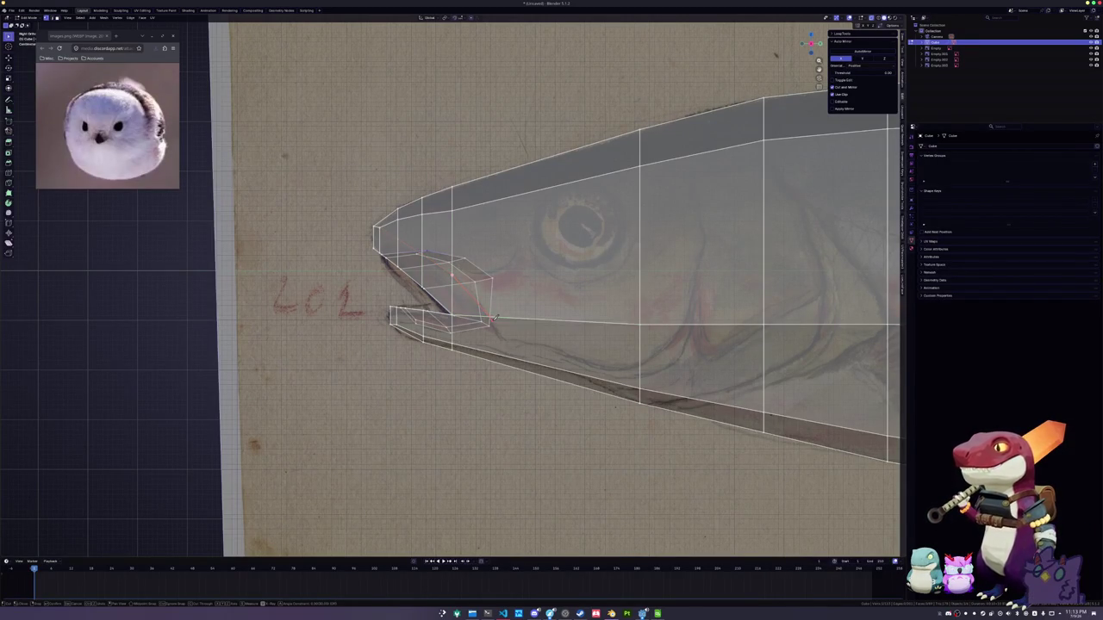
{"action": "scroll", "coordinate": [493, 318], "scroll_direction": "up", "scroll_amount": 1}
{"action": "scroll", "coordinate": [500, 345], "scroll_direction": "up", "scroll_amount": 3}
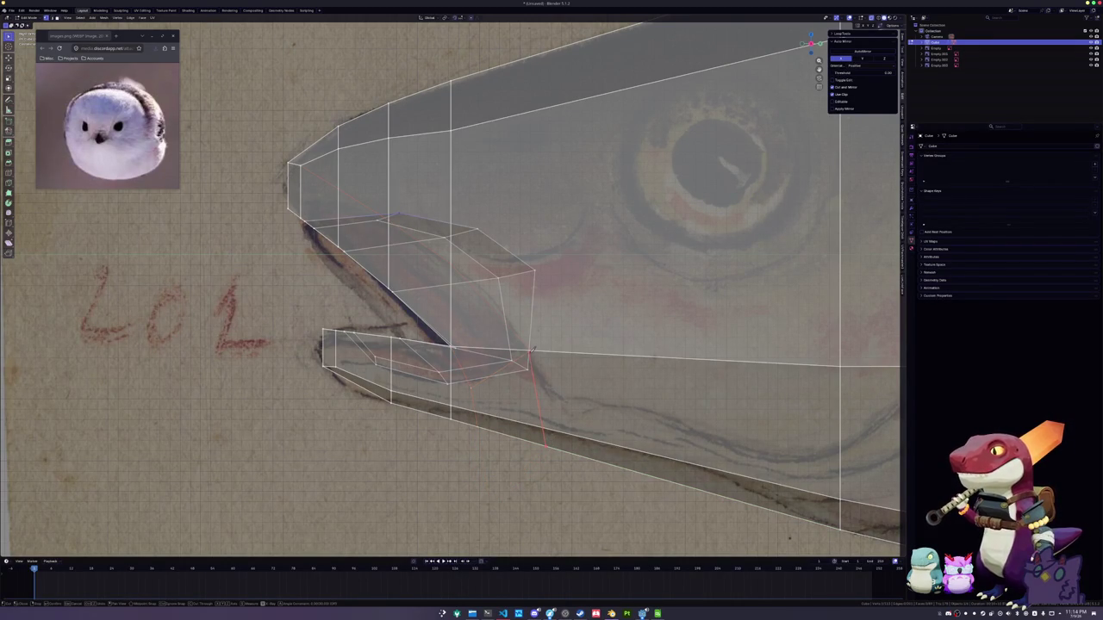
{"action": "left_click", "coordinate": [532, 348], "text": "ctrl"}
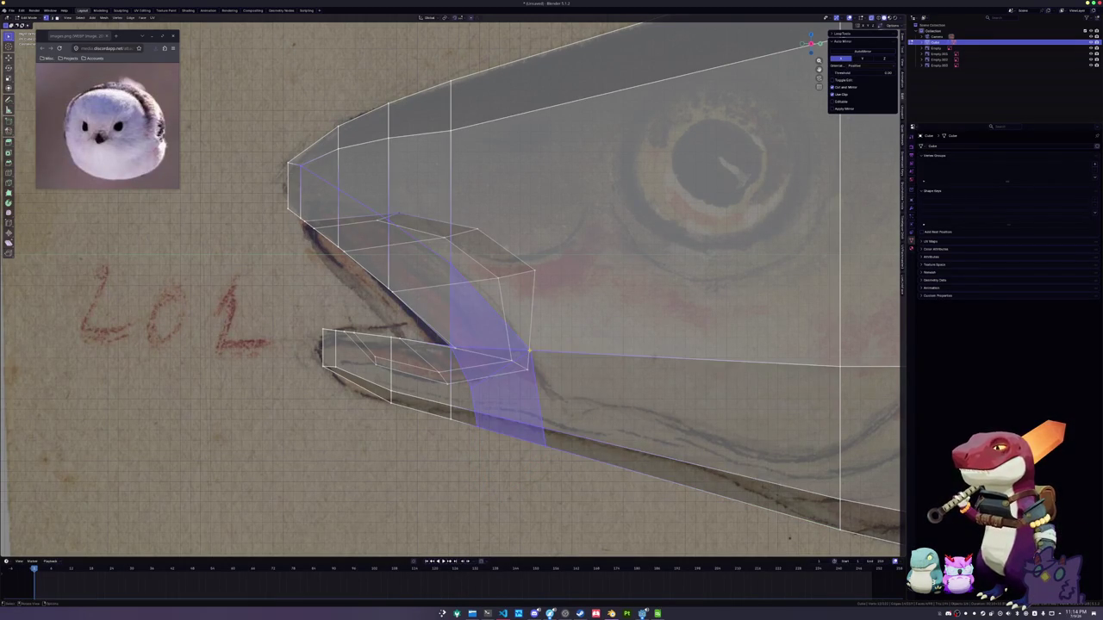
{"action": "left_click", "coordinate": [527, 40], "text": "ctrl"}
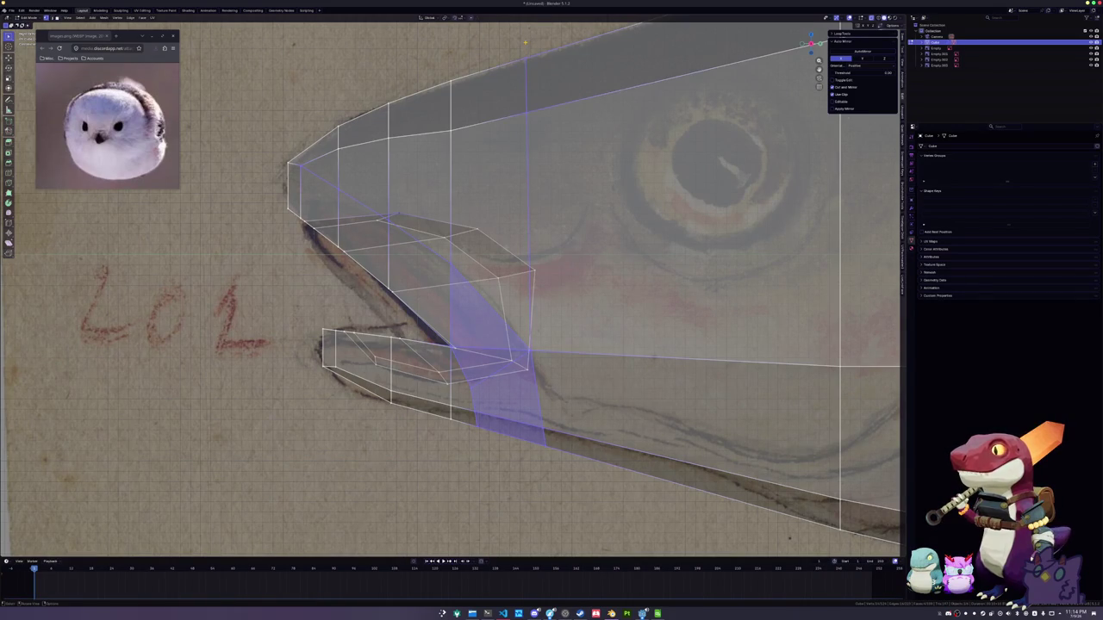
{"action": "scroll", "coordinate": [516, 50], "scroll_direction": "down", "scroll_amount": 3}
Select the small triangle face at the jaw and its neighbouring face
{"action": "left_click", "coordinate": [466, 304]}
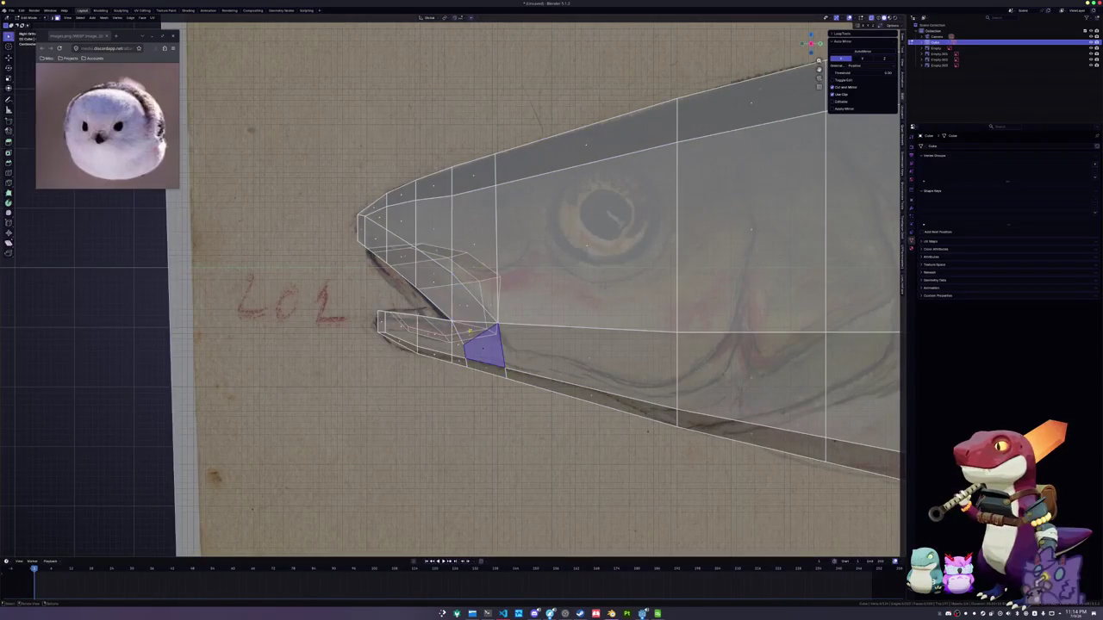
{"action": "left_click", "coordinate": [440, 278], "text": "shift"}
{"action": "key", "text": "alt+z"}
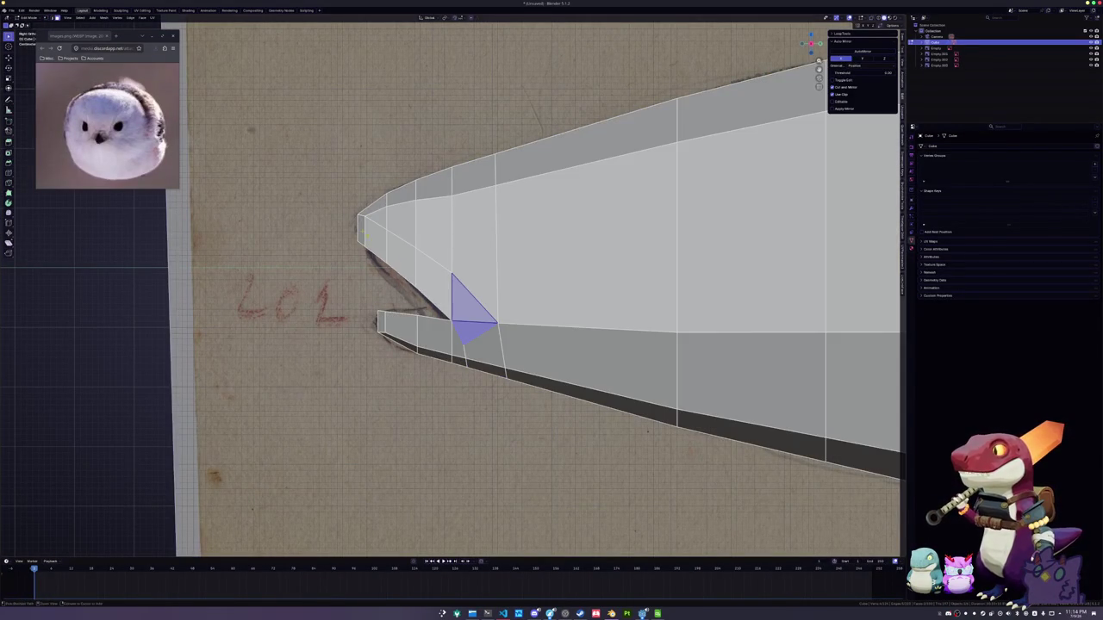
Extend the selection to the jaw tip and push the jaw faces outward with Alt+S
{"action": "left_click", "coordinate": [358, 226], "text": "ctrl"}
{"action": "middle_click_drag", "start_coordinate": [377, 237], "coordinate": [576, 157]}
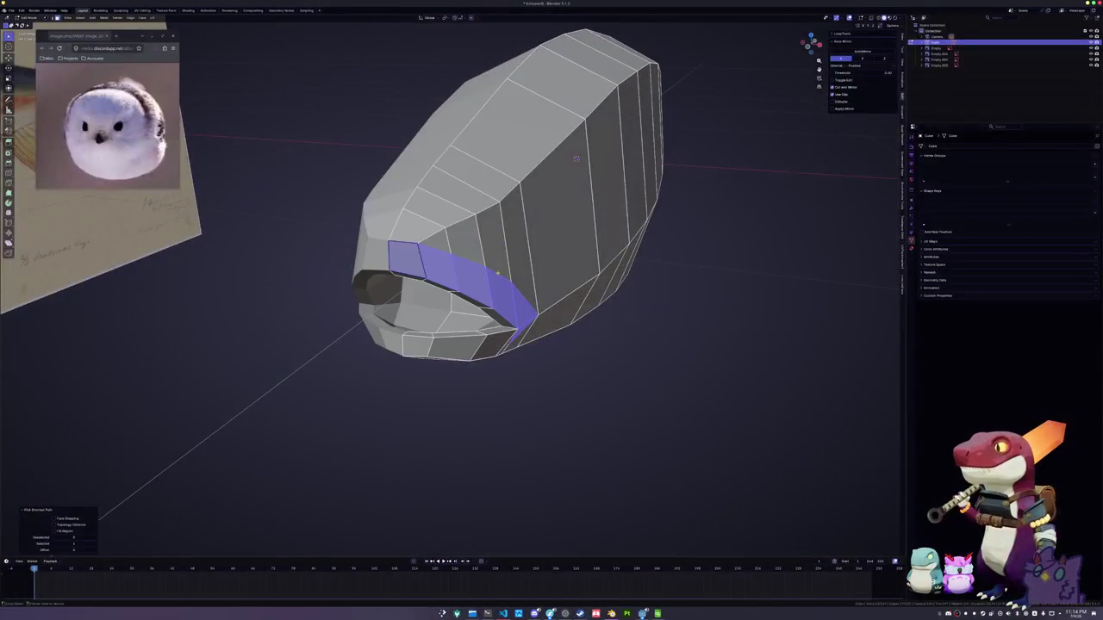
{"action": "key", "text": "alt+s"}
{"action": "left_click", "coordinate": [513, 274]}
Select the upper lip edge loop and slide it into place
{"action": "middle_click_drag", "start_coordinate": [575, 158], "coordinate": [811, 282]}
{"action": "left_click", "coordinate": [439, 267], "text": "alt"}
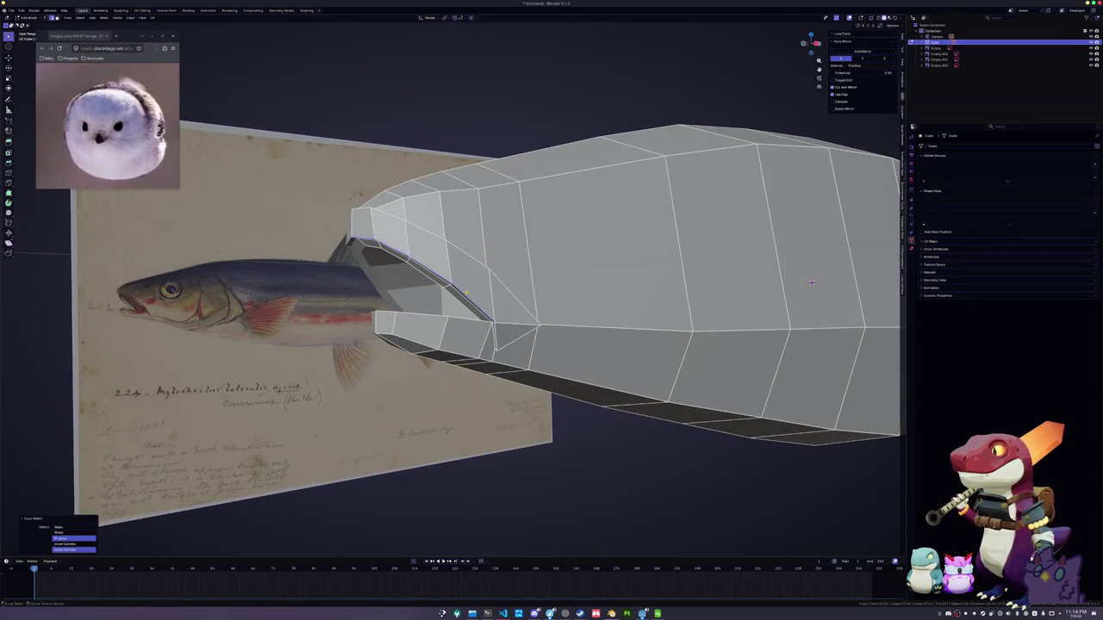
{"action": "middle_click_drag", "start_coordinate": [439, 267], "coordinate": [893, 373]}
{"action": "key", "text": "g"}
{"action": "key", "text": "g"}
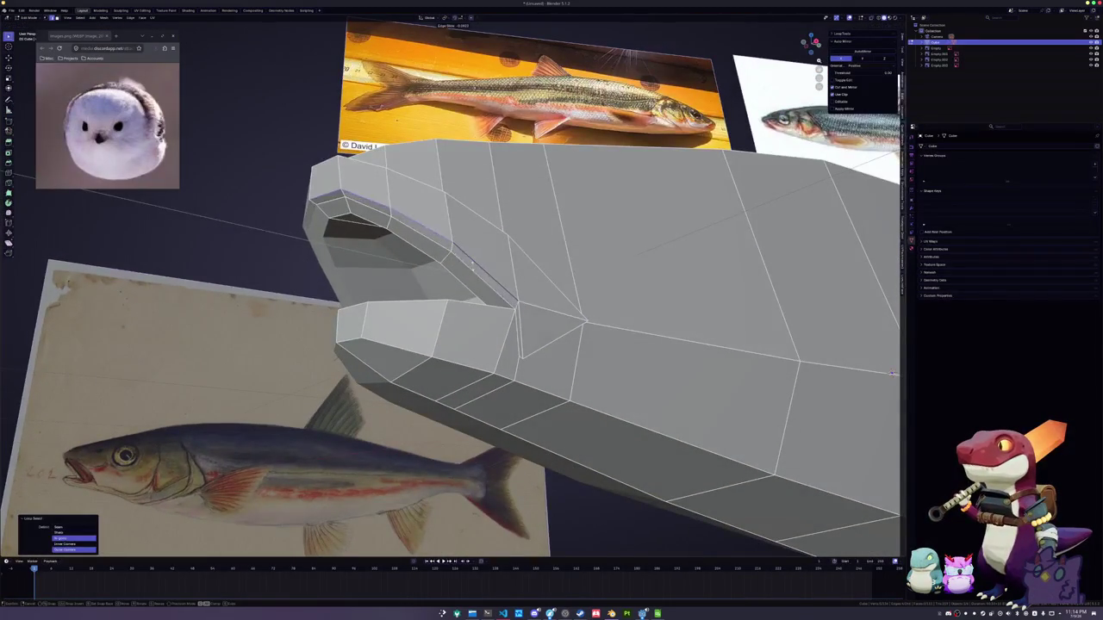
{"action": "left_click", "coordinate": [466, 274]}
{"action": "middle_click_drag", "start_coordinate": [466, 274], "coordinate": [466, 274]}
Slide the jaw edge, the lip edge ring and a corner vertex to clean the mouth corner
{"action": "left_click", "coordinate": [503, 342]}
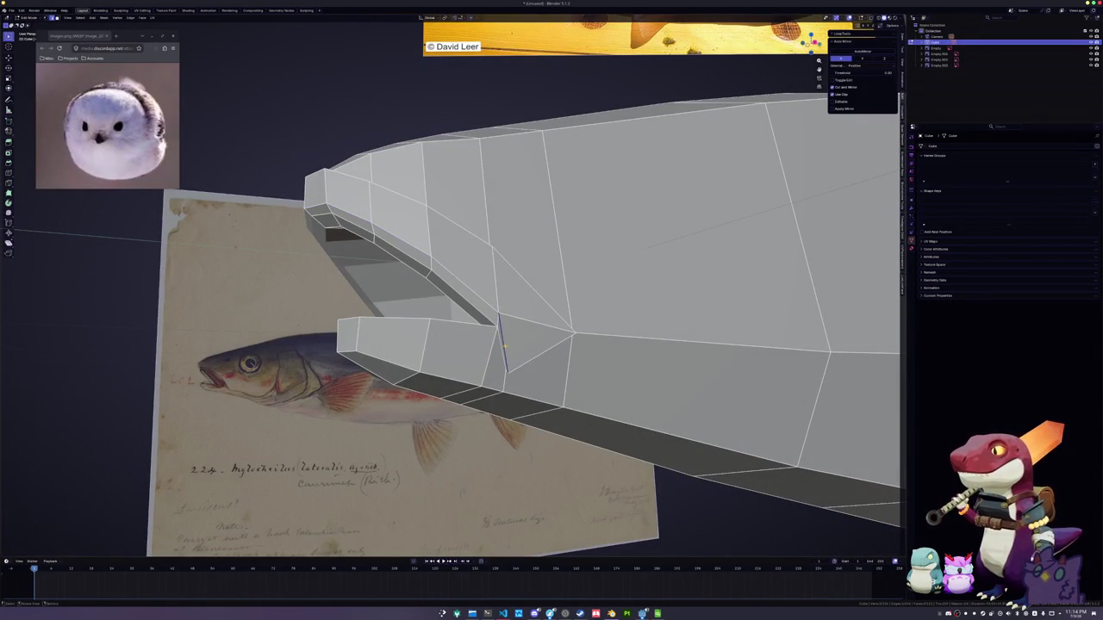
{"action": "key", "text": "g"}
{"action": "key", "text": "g"}
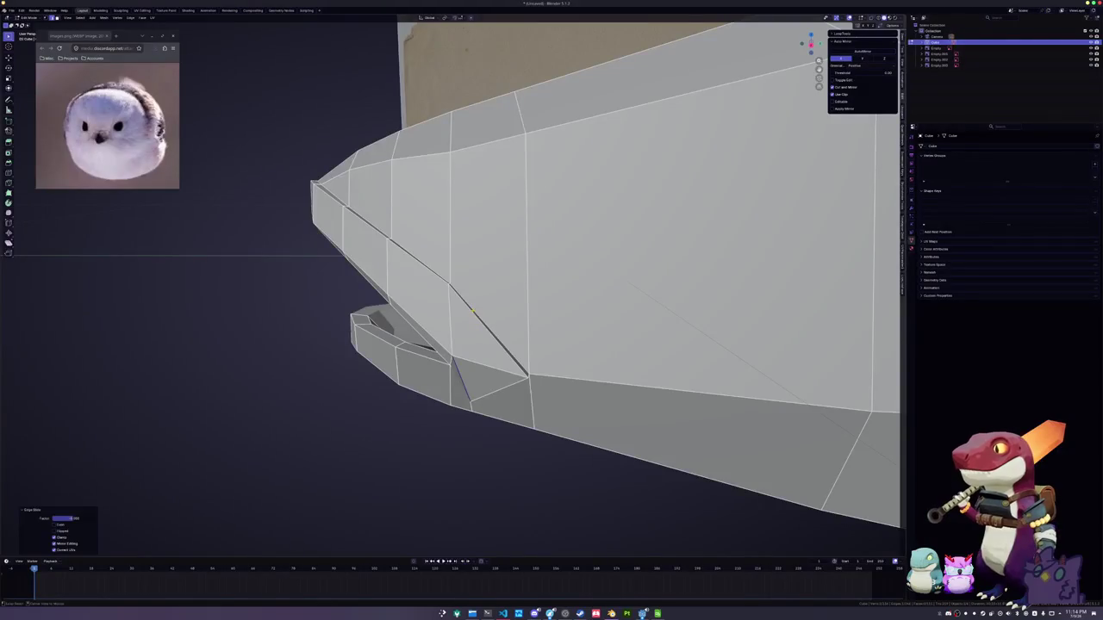
{"action": "left_click", "coordinate": [473, 312], "text": "ctrl+alt"}
{"action": "key", "text": "g"}
{"action": "key", "text": "g"}
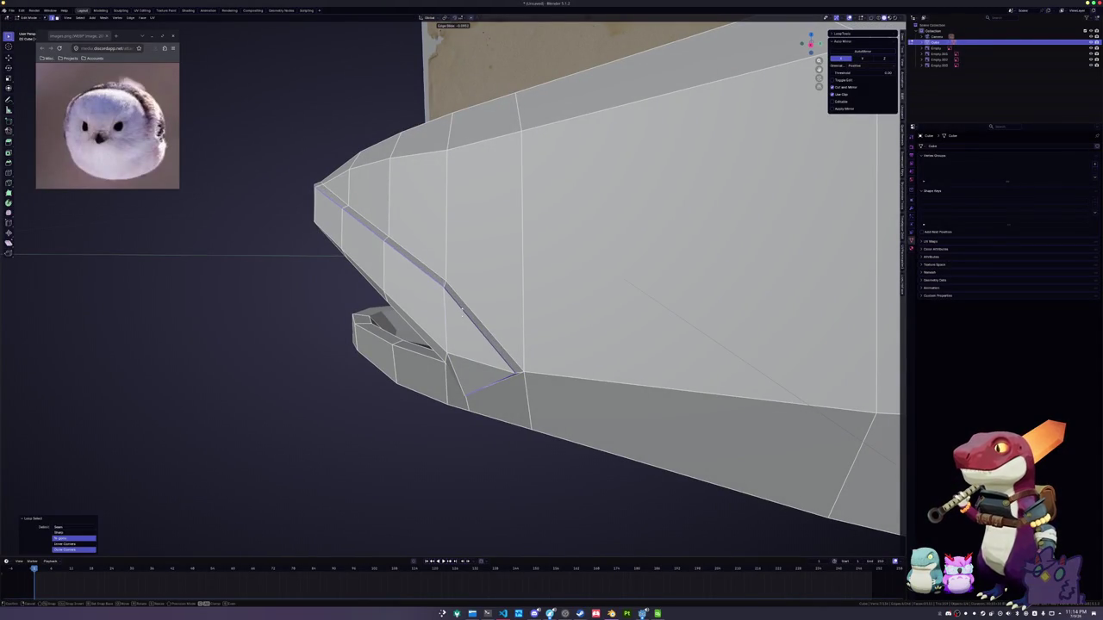
{"action": "left_click", "coordinate": [461, 311]}
{"action": "middle_click_drag", "start_coordinate": [461, 311], "coordinate": [494, 328]}
{"action": "key", "text": "g"}
{"action": "key", "text": "g"}
{"action": "left_click", "coordinate": [477, 341]}
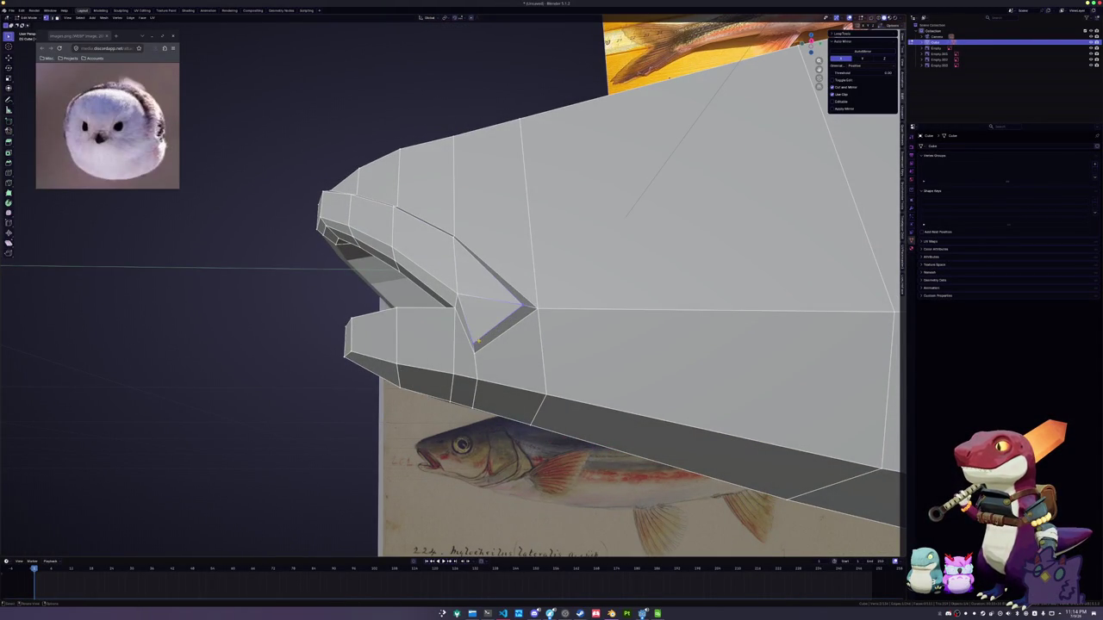
{"action": "key", "text": "g"}
{"action": "key", "text": "g"}
{"action": "left_click", "coordinate": [476, 341]}
Inspect the whole fish in object mode, then resume editing in side view
{"action": "mouse_move", "coordinate": [476, 341]}
{"action": "middle_mouse_down"}
{"action": "mouse_move", "coordinate": [545, 153]}
{"action": "mouse_move", "coordinate": [423, 347]}
{"action": "mouse_move", "coordinate": [668, 59]}
{"action": "mouse_move", "coordinate": [846, 375]}
{"action": "middle_mouse_up"}
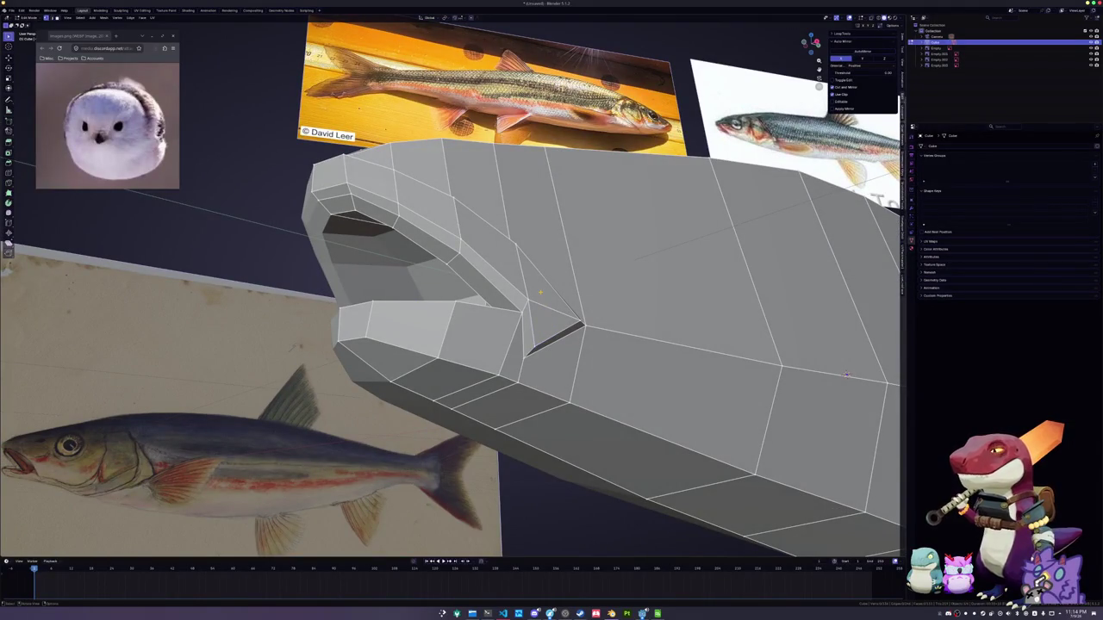
{"action": "middle_click_drag", "start_coordinate": [846, 375], "coordinate": [778, 343]}
{"action": "key", "text": "Tab"}
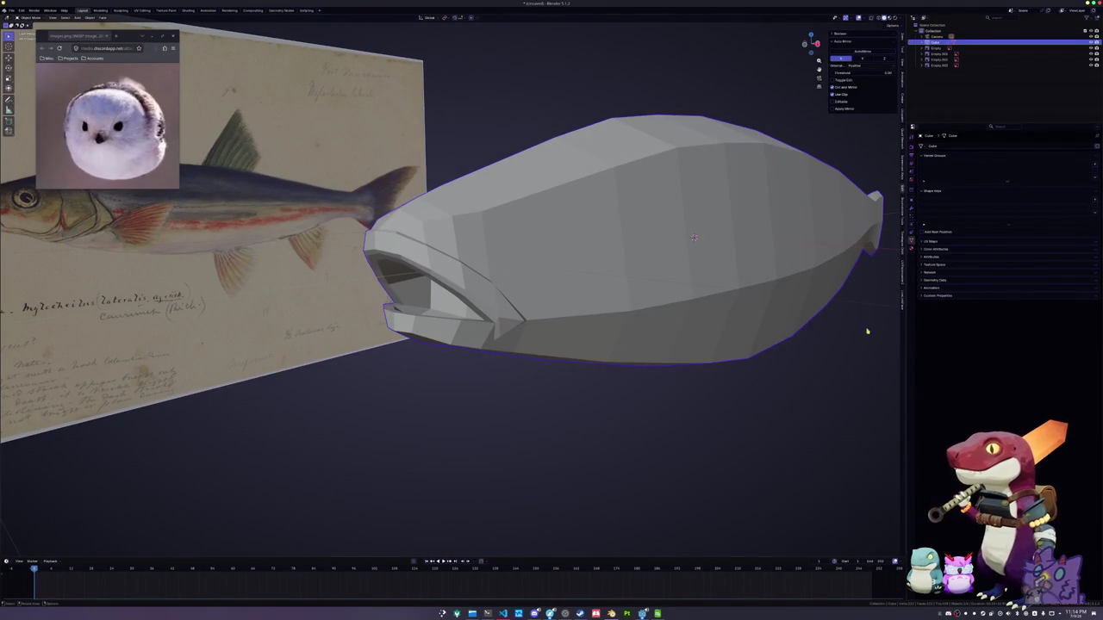
{"action": "mouse_move", "coordinate": [647, 359]}
{"action": "middle_mouse_down"}
{"action": "mouse_move", "coordinate": [539, 358]}
{"action": "mouse_move", "coordinate": [508, 345]}
{"action": "mouse_move", "coordinate": [460, 195]}
{"action": "middle_mouse_up"}
{"action": "key", "text": "Tab"}
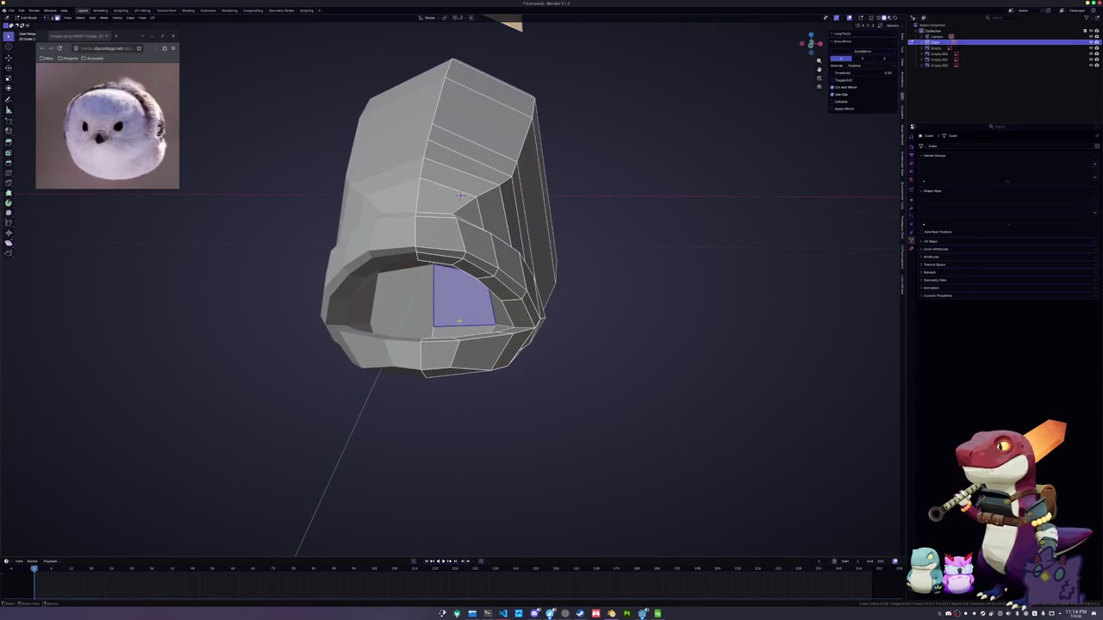
{"action": "key", "text": "KP_3"}
With X-ray on, move the mouth face along the Y axis toward the sketched jawline
{"action": "key", "text": "alt+z"}
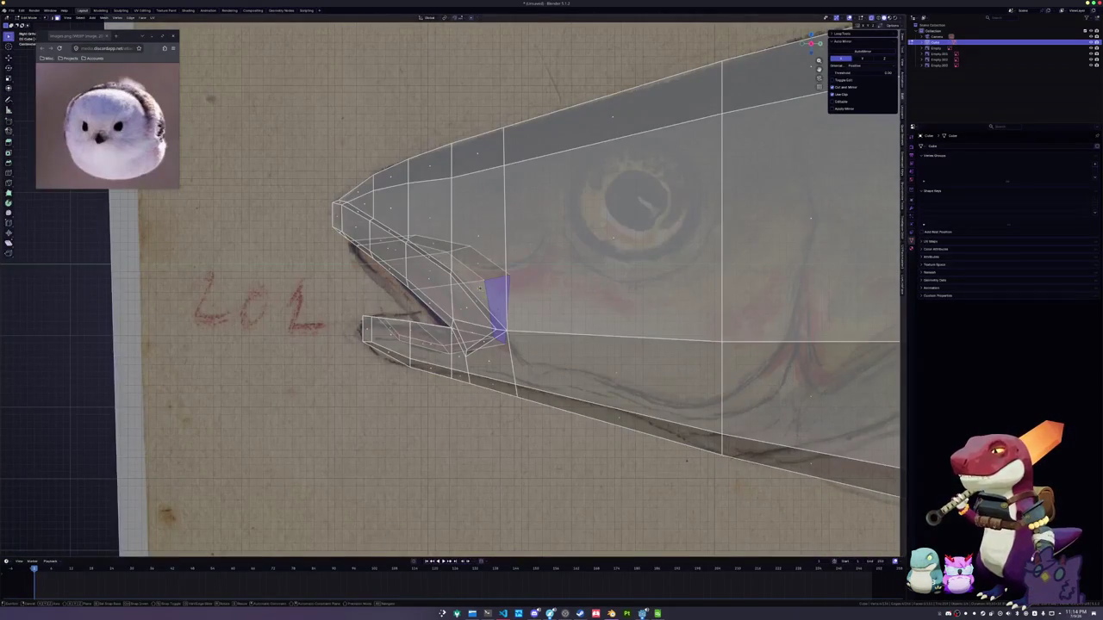
{"action": "key", "text": "g"}
{"action": "key", "text": "y"}
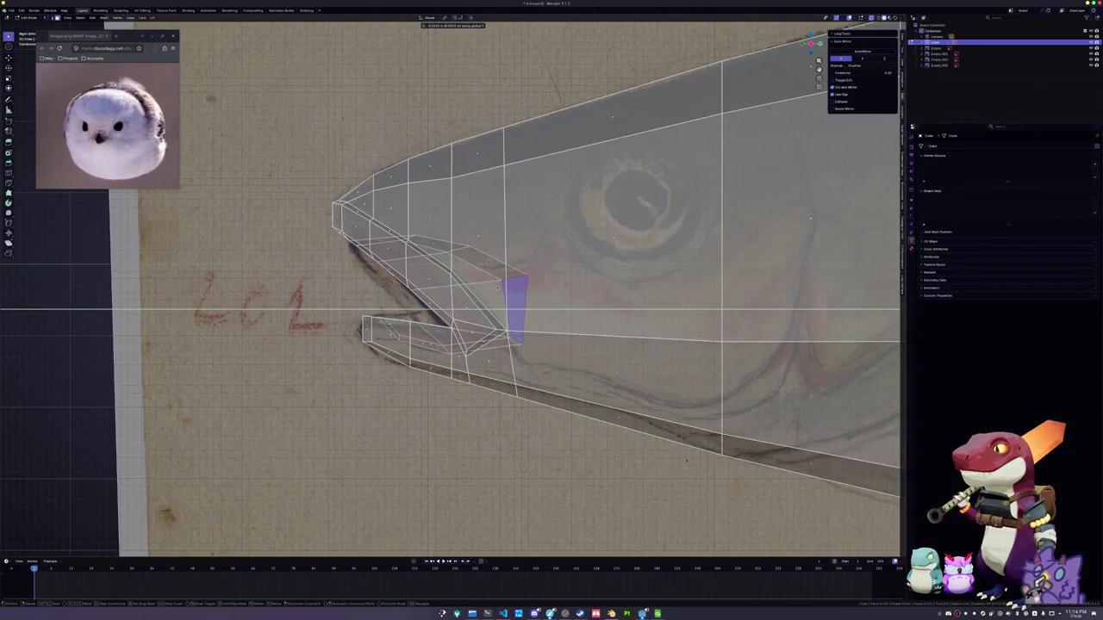
{"action": "left_click", "coordinate": [502, 285]}
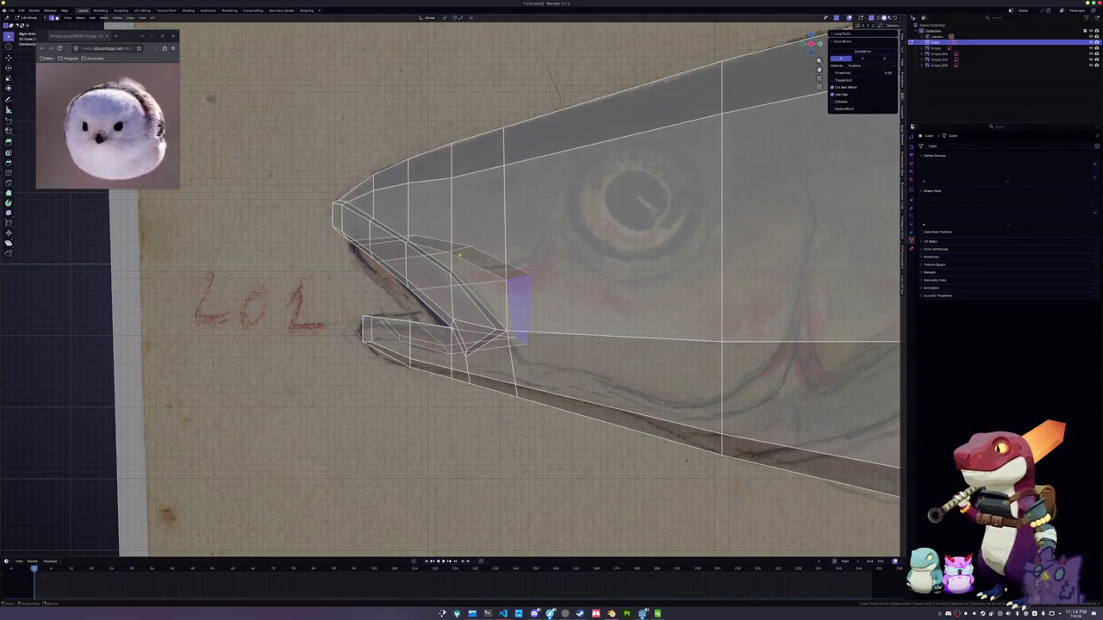
Slide three edges and a vertex at the mouth corner into position
{"action": "key", "text": "g"}
{"action": "key", "text": "g"}
{"action": "left_click", "coordinate": [465, 250]}
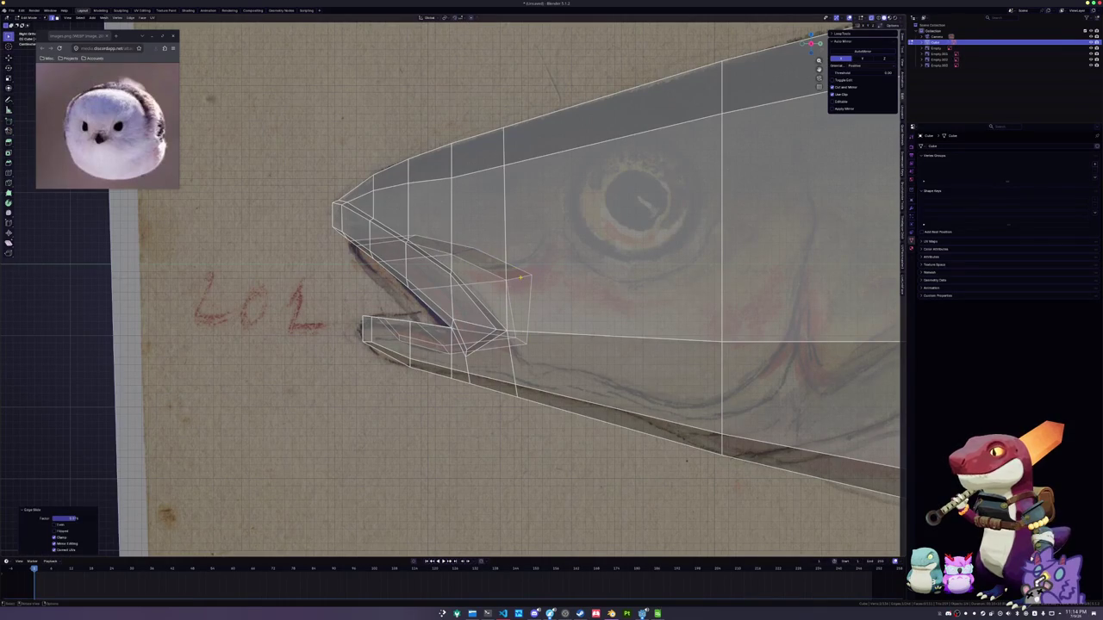
{"action": "key", "text": "g"}
{"action": "key", "text": "g"}
{"action": "left_click", "coordinate": [522, 285]}
{"action": "key", "text": "g"}
{"action": "key", "text": "g"}
{"action": "left_click", "coordinate": [520, 340]}
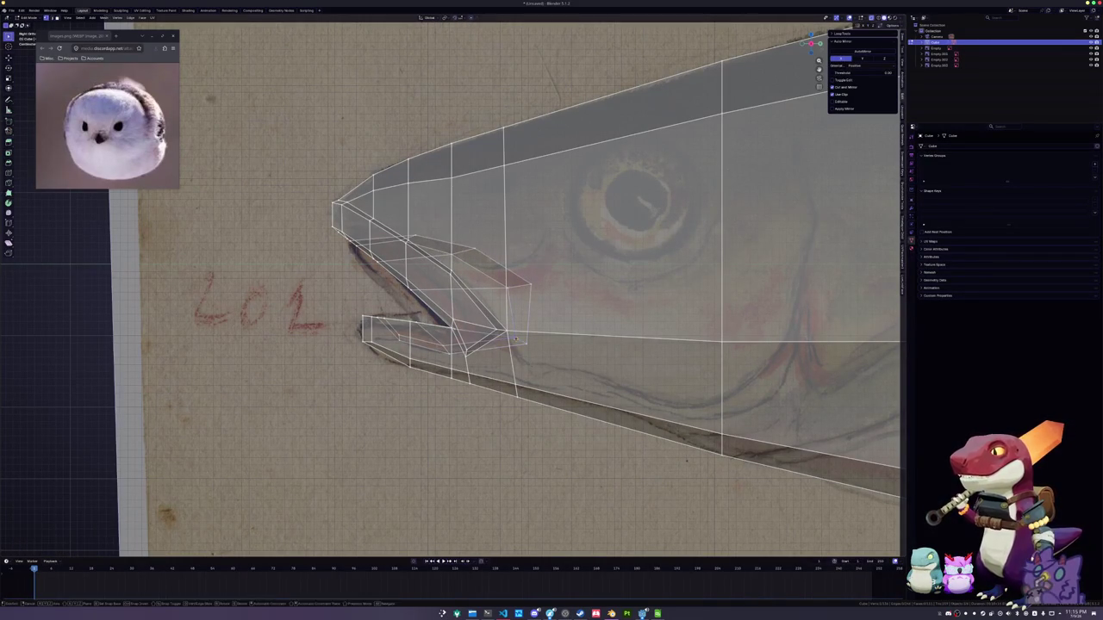
{"action": "key", "text": "g"}
{"action": "key", "text": "g"}
{"action": "left_click", "coordinate": [510, 342]}
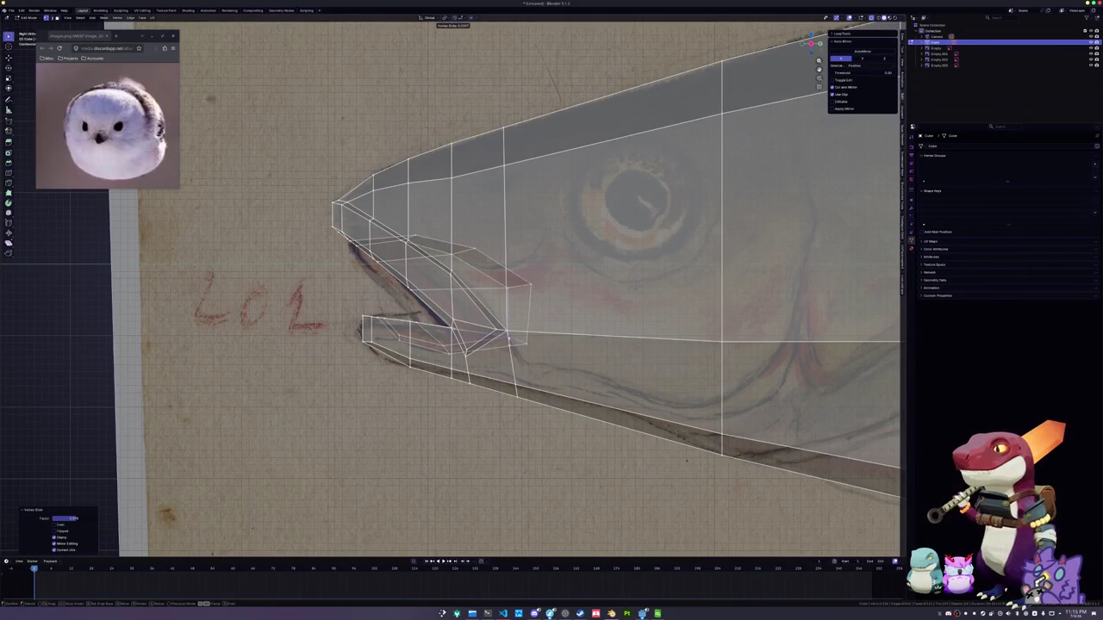
Check the shape in object mode and shift the mouth geometry further along Y
{"action": "key", "text": "Tab"}
{"action": "key", "text": "alt+z"}
{"action": "key", "text": "alt+z"}
{"action": "key", "text": "Tab"}
{"action": "scroll", "coordinate": [528, 326], "scroll_direction": "up", "scroll_amount": 1}
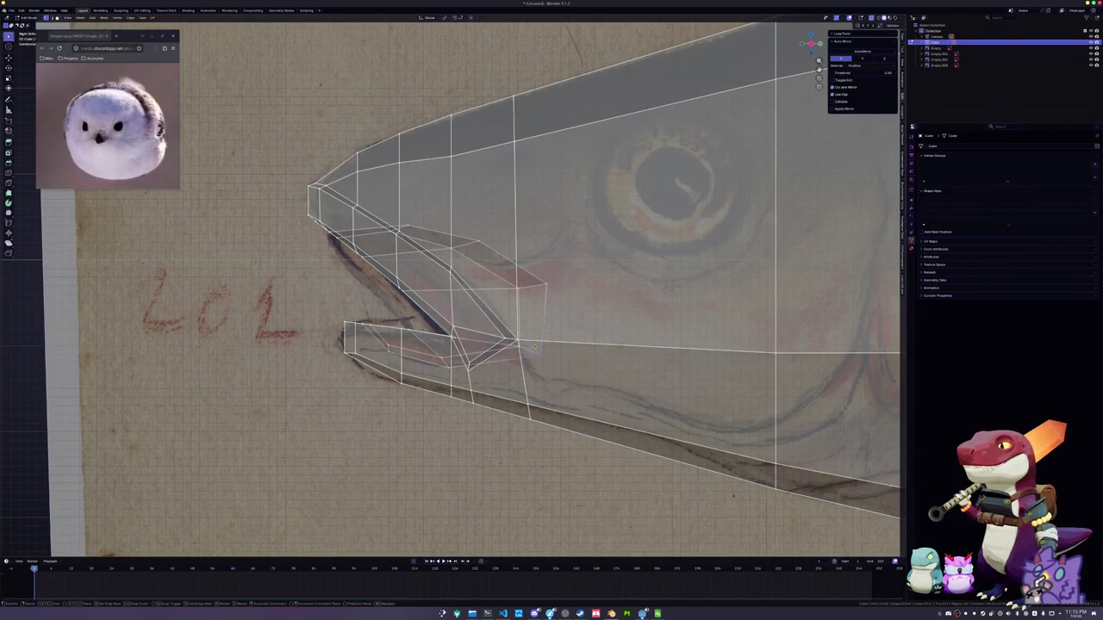
{"action": "key", "text": "g"}
{"action": "key", "text": "y"}
{"action": "left_click", "coordinate": [539, 351]}
{"action": "key", "text": "Tab"}
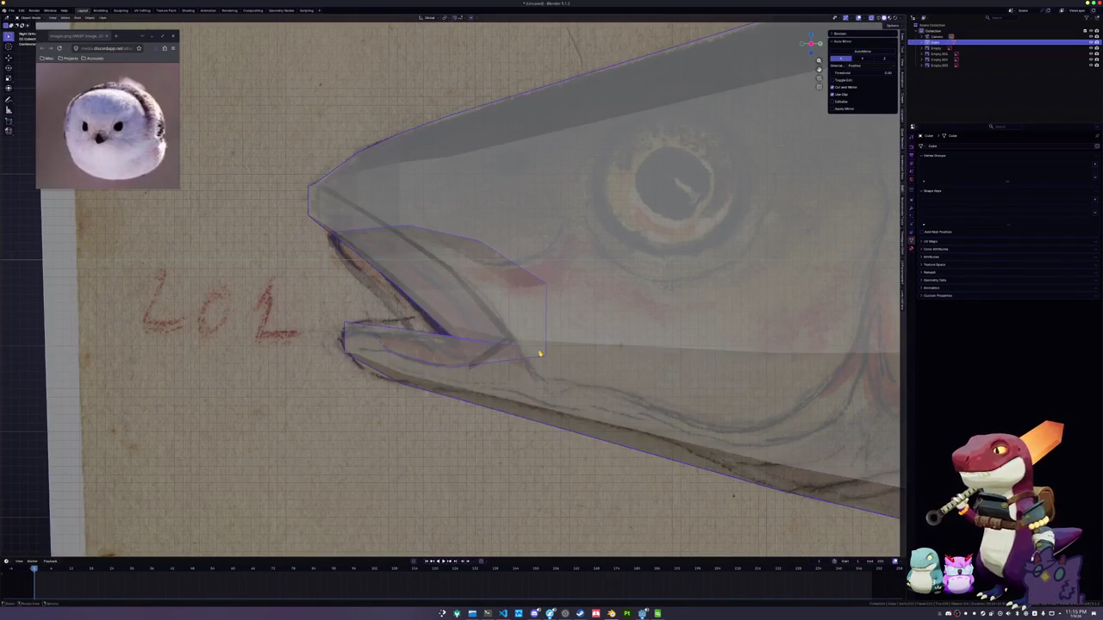
{"action": "scroll", "coordinate": [541, 349], "scroll_direction": "down", "scroll_amount": 2}
{"action": "key", "text": "alt+z"}
{"action": "mouse_move", "coordinate": [541, 351]}
{"action": "middle_mouse_down"}
{"action": "mouse_move", "coordinate": [569, 328]}
{"action": "mouse_move", "coordinate": [675, 527]}
{"action": "mouse_move", "coordinate": [605, 428]}
{"action": "mouse_move", "coordinate": [499, 358]}
{"action": "mouse_move", "coordinate": [421, 231]}
{"action": "mouse_move", "coordinate": [687, 161]}
{"action": "middle_mouse_up"}
{"action": "key", "text": "Tab"}
Select the top ridge edge path and smooth it with LoopTools Relax
{"action": "left_click", "coordinate": [523, 189], "text": "ctrl"}
{"action": "key", "text": "alt+r"}
{"action": "middle_click_drag", "start_coordinate": [687, 161], "coordinate": [458, 218]}
{"action": "key", "text": "Tab"}
{"action": "key", "text": "KP_3"}
{"action": "key", "text": "alt+z"}
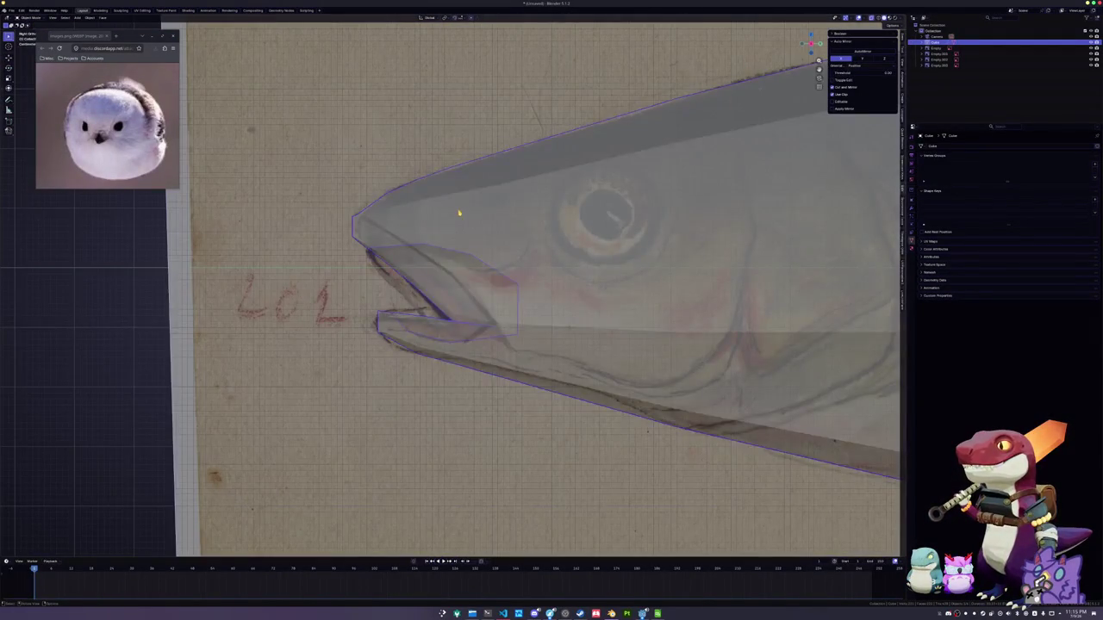
{"action": "key", "text": "Tab"}
{"action": "scroll", "coordinate": [458, 219], "scroll_direction": "down", "scroll_amount": 1}
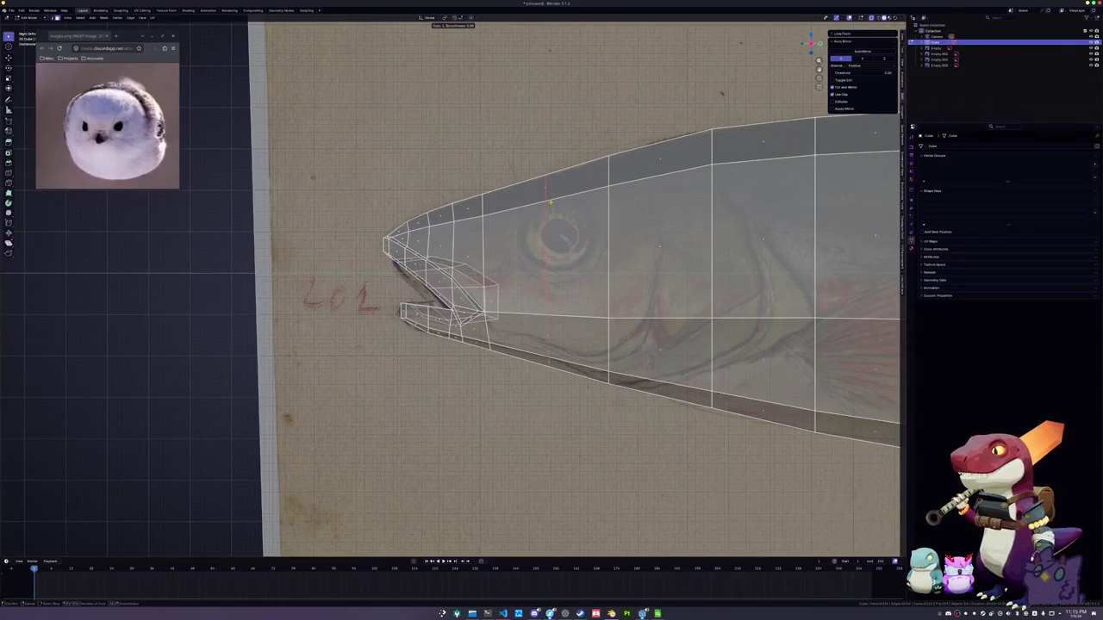
Add a loop cut and slide it so it runs through the sketched eye
{"action": "right_click", "coordinate": [566, 206]}
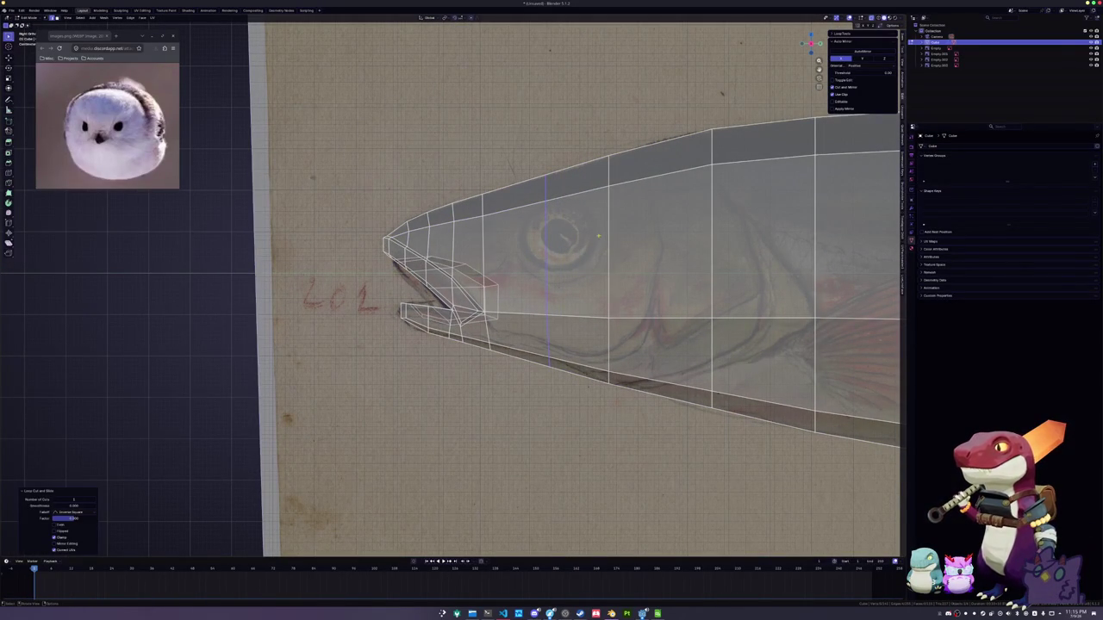
{"action": "right_click", "coordinate": [568, 249]}
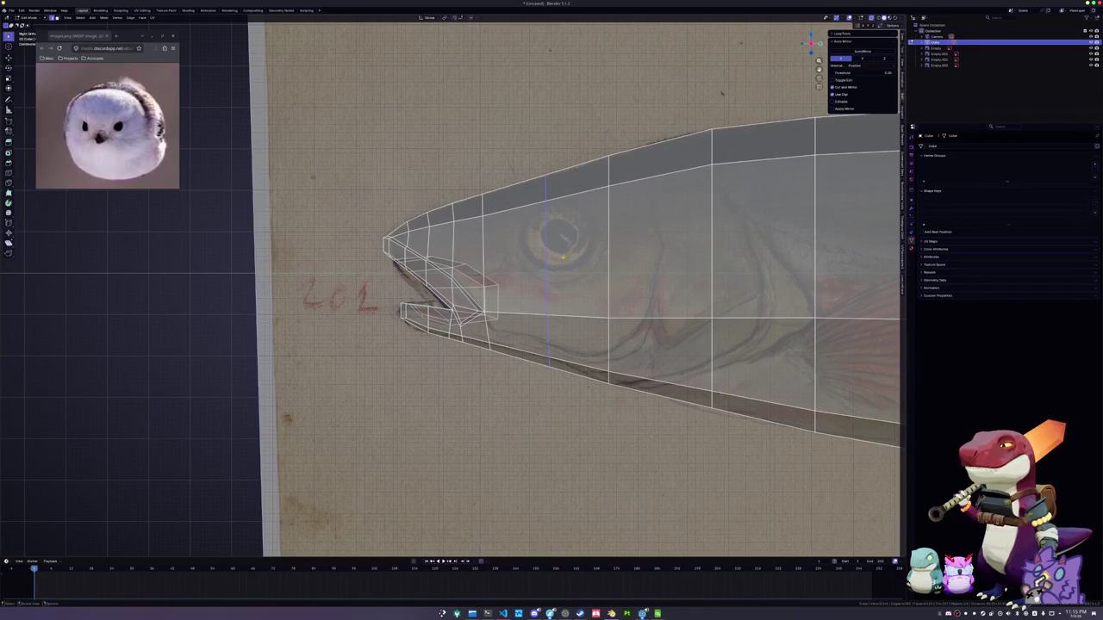
{"action": "key", "text": "g"}
{"action": "key", "text": "g"}
{"action": "left_click", "coordinate": [576, 257]}
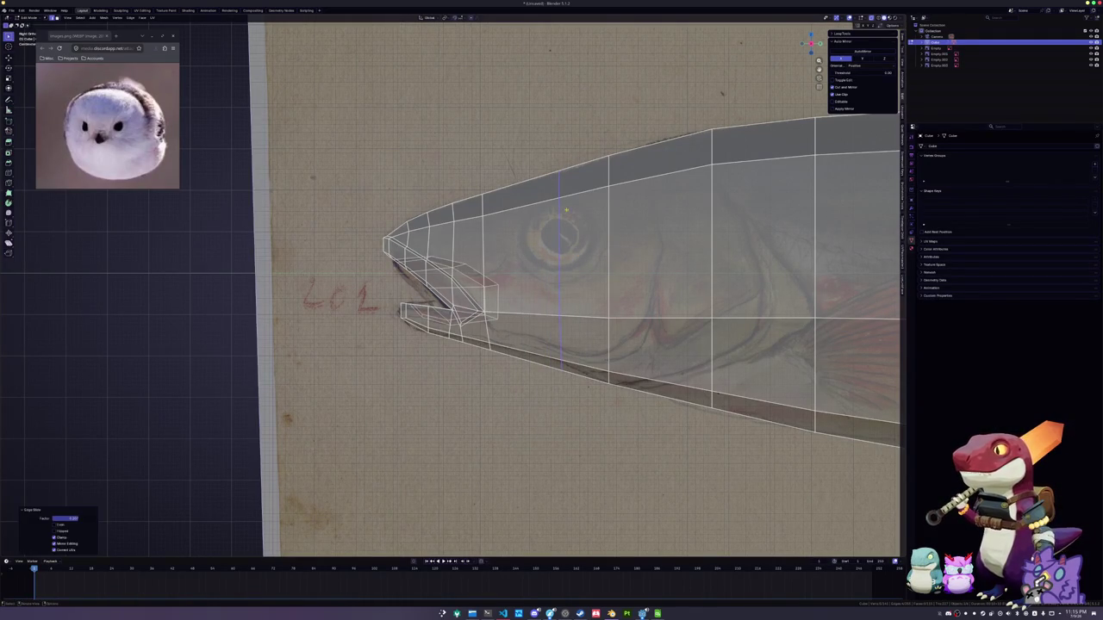
Inset the two faces over the sketched eye to form an eye outline
{"action": "key", "text": "3"}
{"action": "left_click", "coordinate": [571, 253]}
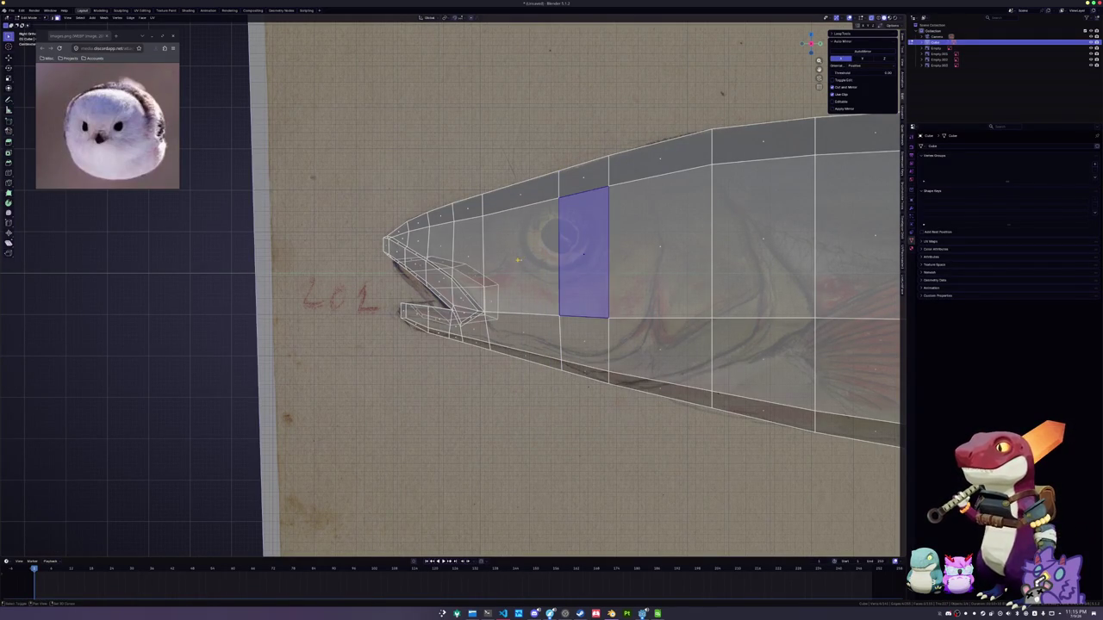
{"action": "left_click", "coordinate": [518, 259], "text": "shift"}
{"action": "key", "text": "i"}
{"action": "left_click", "coordinate": [615, 235]}
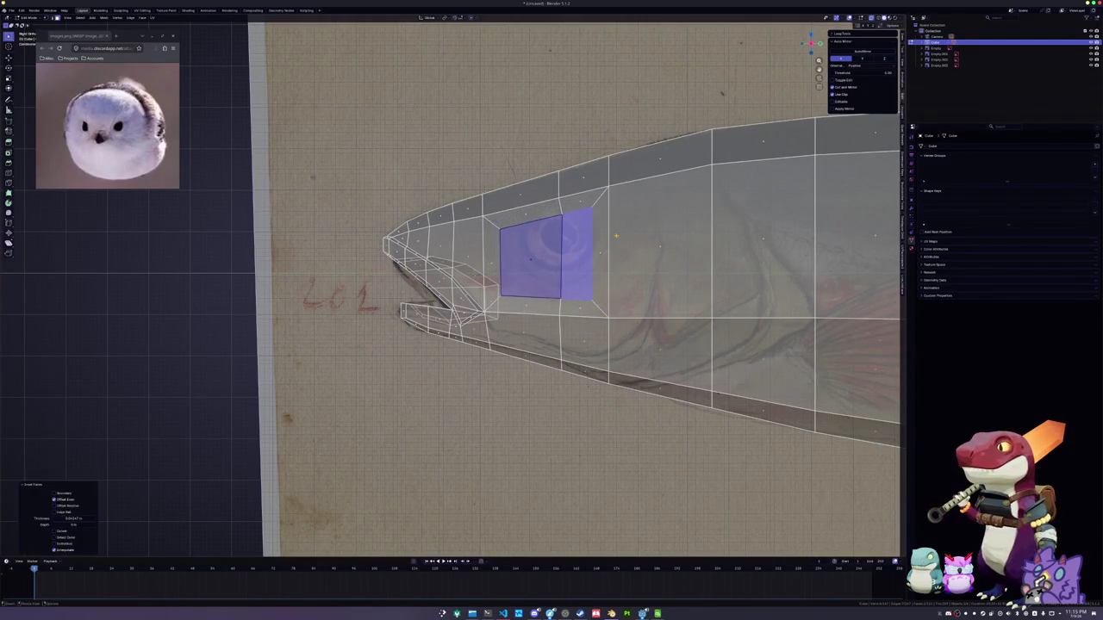
Relax the inner eye loop into a rounder hexagonal ring and nudge it into place
{"action": "left_click", "coordinate": [571, 214], "text": "alt"}
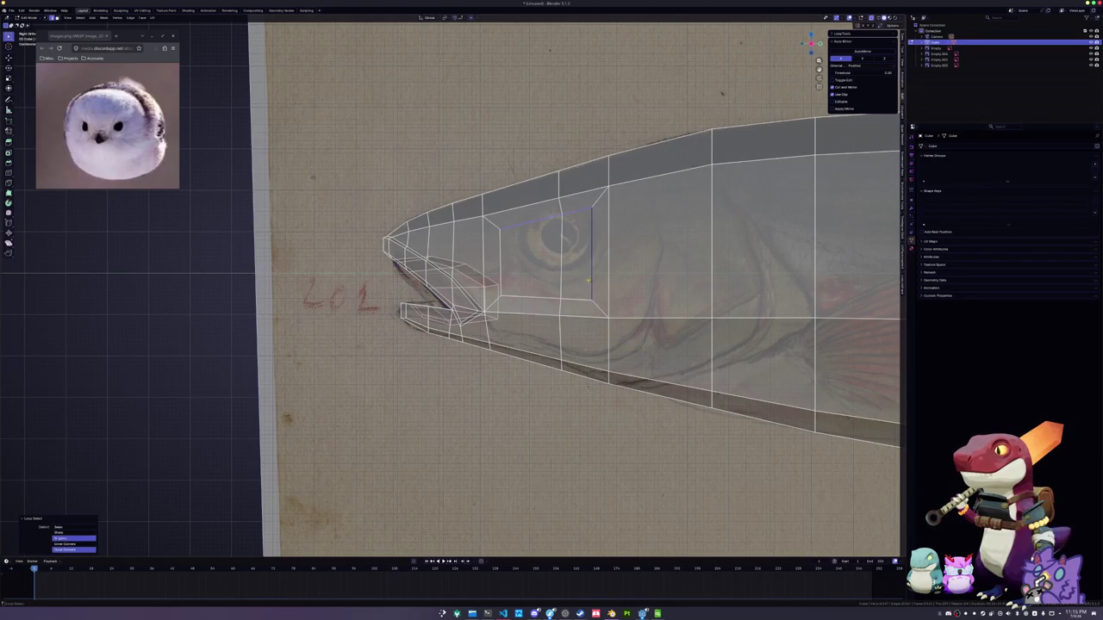
{"action": "key", "text": "q"}
{"action": "left_click", "coordinate": [517, 253]}
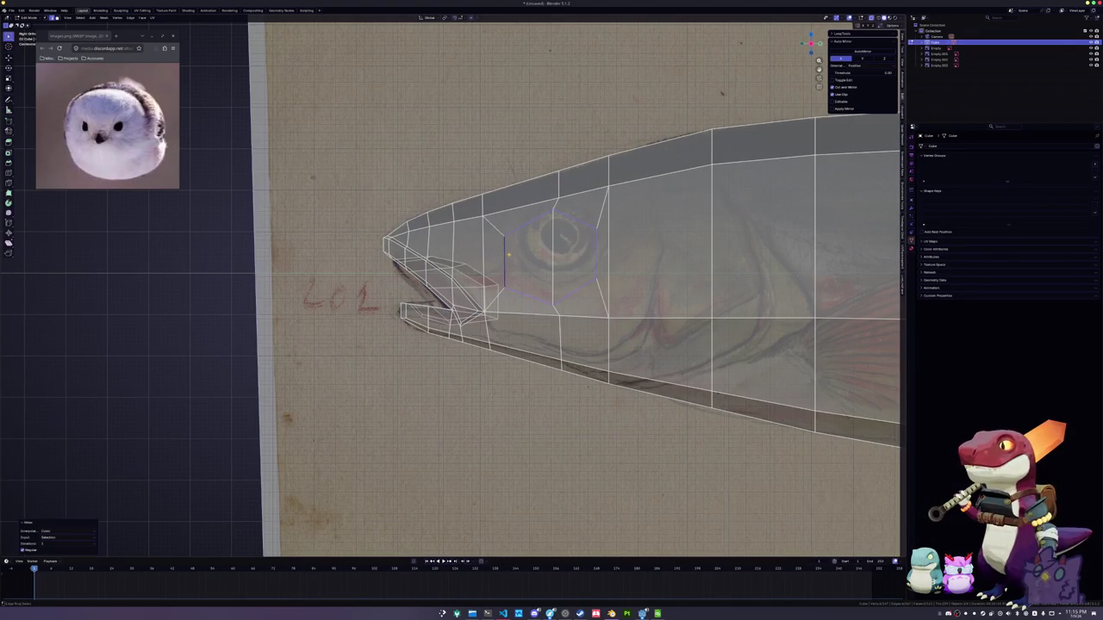
{"action": "key", "text": "g"}
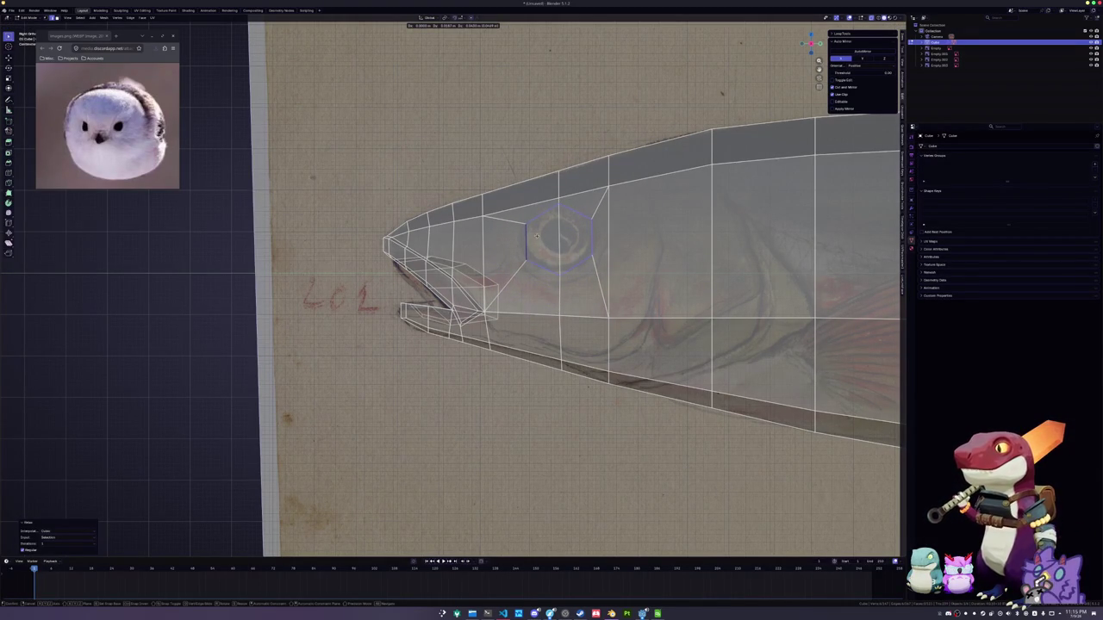
{"action": "left_click", "coordinate": [536, 236]}
{"action": "middle_click_drag", "start_coordinate": [536, 237], "coordinate": [855, 228]}
{"action": "scroll", "coordinate": [855, 228], "scroll_direction": "up", "scroll_amount": 3}
{"action": "mouse_move", "coordinate": [539, 252]}
{"action": "middle_mouse_down"}
{"action": "mouse_move", "coordinate": [534, 244]}
{"action": "mouse_move", "coordinate": [530, 253]}
{"action": "middle_mouse_up"}
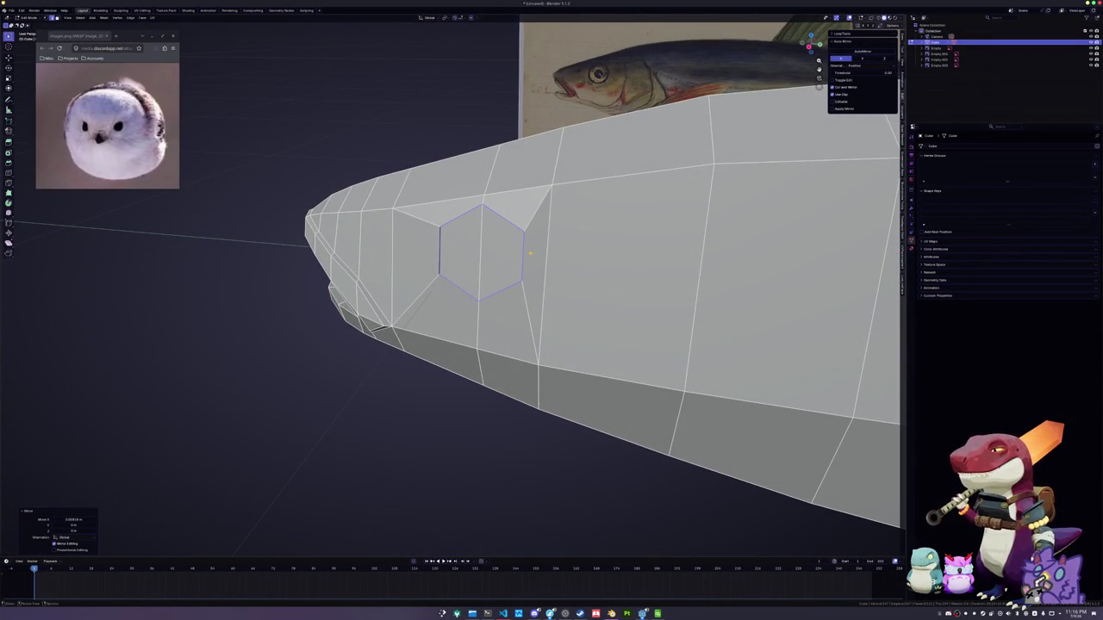
Rotate the eye loop slightly and shift it along the X axis
{"action": "key", "text": "KP_7"}
{"action": "key", "text": "KP_1"}
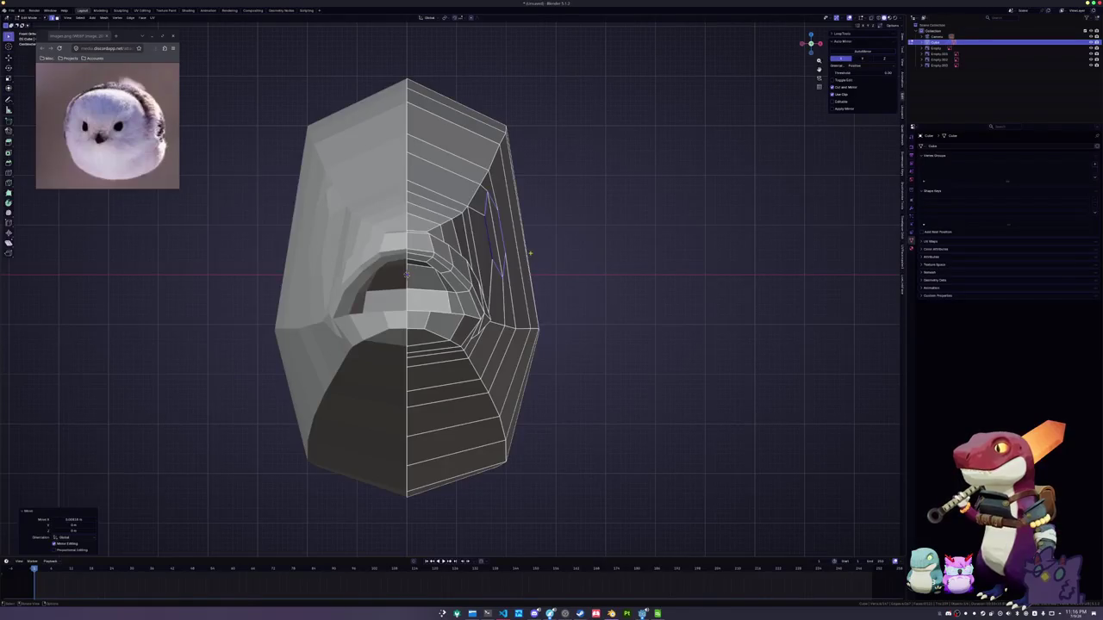
{"action": "key", "text": "r"}
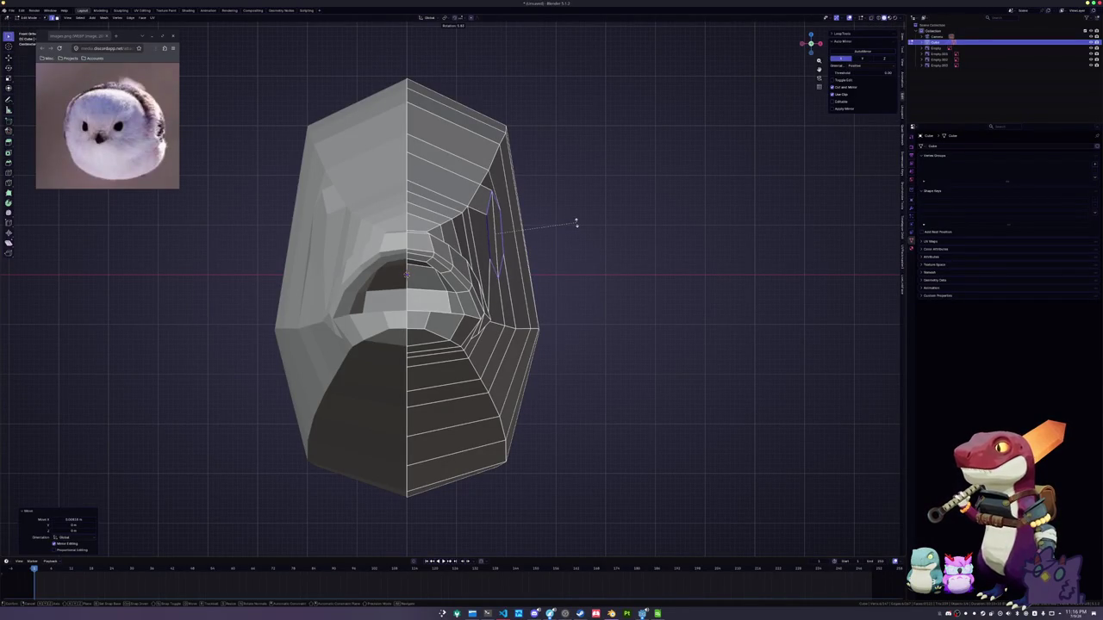
{"action": "left_click", "coordinate": [576, 226]}
{"action": "key", "text": "g"}
{"action": "key", "text": "x"}
{"action": "left_click", "coordinate": [579, 226]}
{"action": "mouse_move", "coordinate": [580, 226]}
{"action": "middle_mouse_down"}
{"action": "mouse_move", "coordinate": [551, 226]}
{"action": "mouse_move", "coordinate": [527, 184]}
{"action": "middle_mouse_up"}
{"action": "scroll", "coordinate": [535, 225], "scroll_direction": "up", "scroll_amount": 3}
Add a vertical edge loop behind the eye and rework the loops around it
{"action": "key", "text": "ctrl+r"}
{"action": "left_click", "coordinate": [528, 183]}
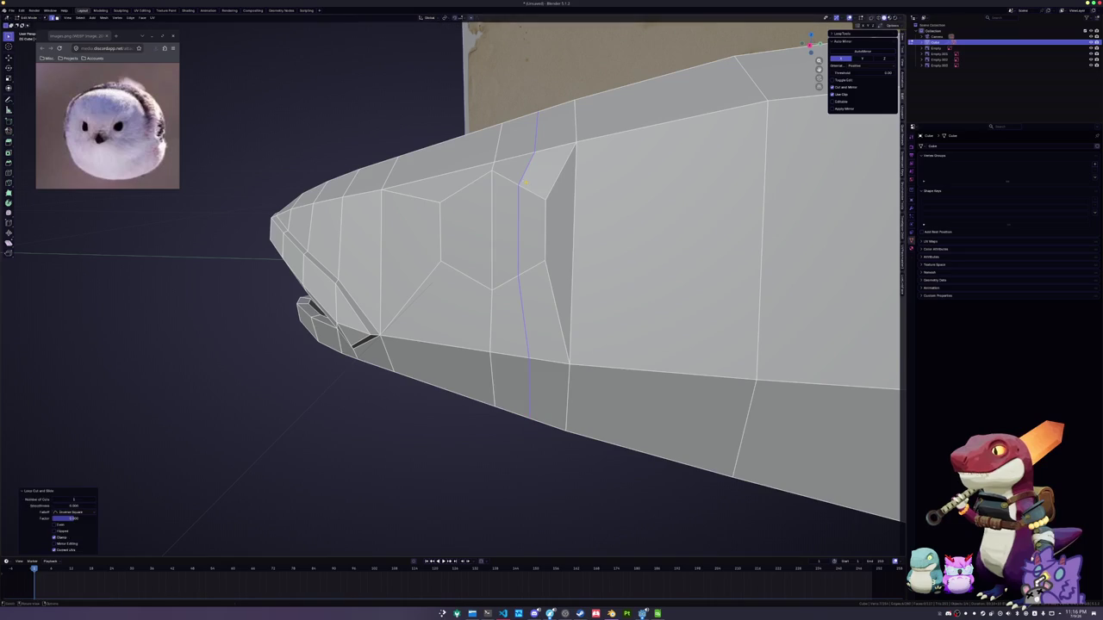
{"action": "left_click", "coordinate": [473, 182]}
{"action": "left_click", "coordinate": [473, 182], "text": "alt"}
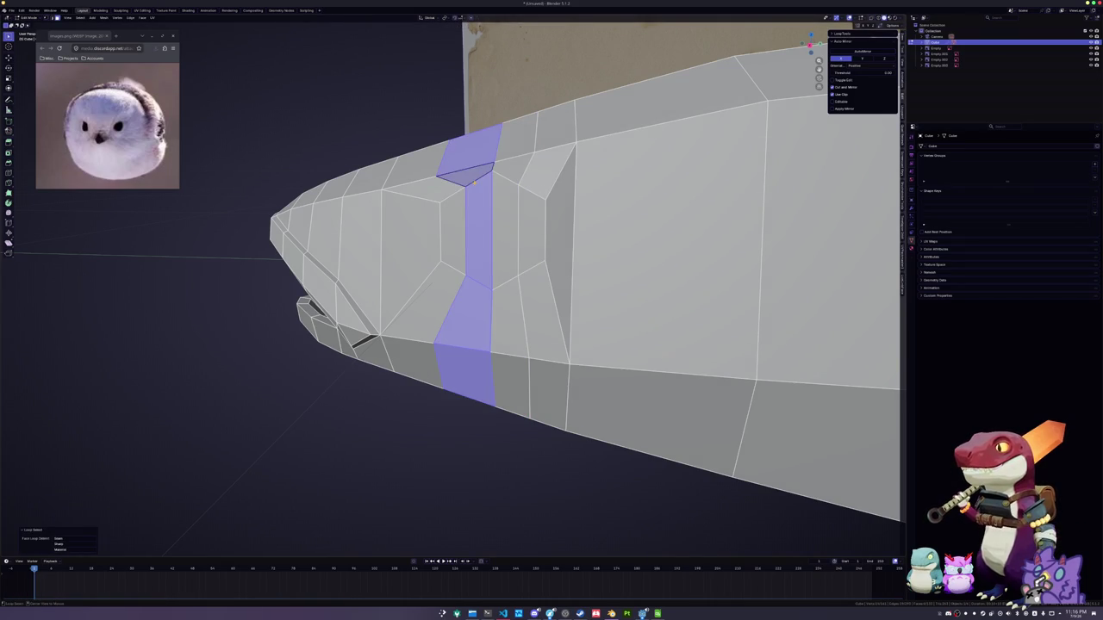
{"action": "key", "text": "ctrl+x"}
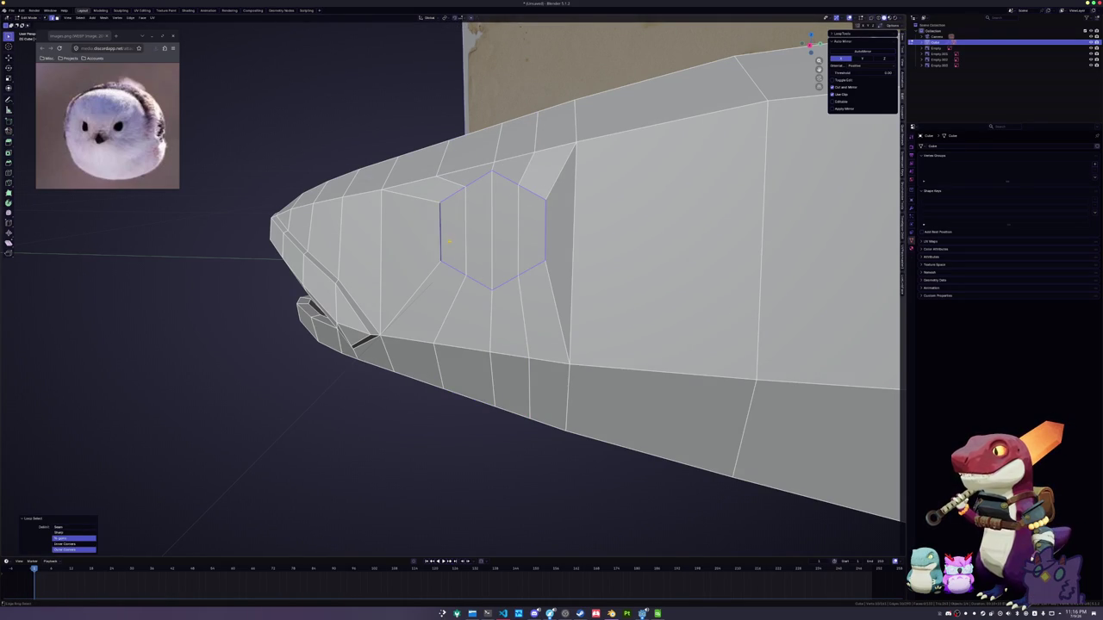
{"action": "mouse_move", "coordinate": [447, 239]}
{"action": "middle_mouse_down"}
{"action": "mouse_move", "coordinate": [663, 158]}
{"action": "mouse_move", "coordinate": [682, 244]}
{"action": "middle_mouse_up"}
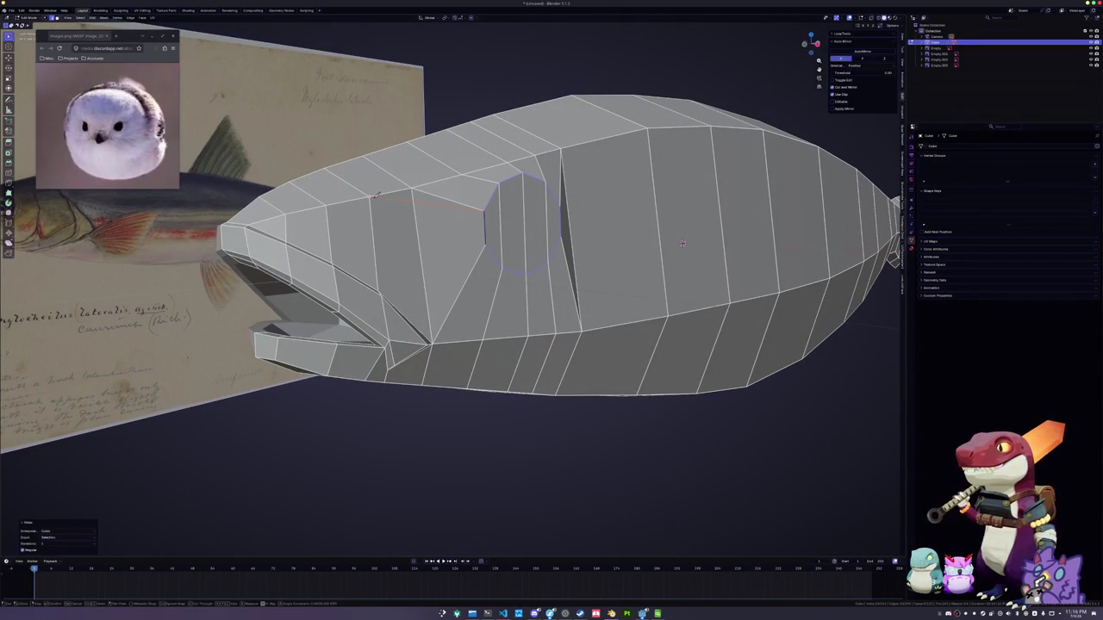
{"action": "key", "text": "Return"}
{"action": "middle_click_drag", "start_coordinate": [683, 243], "coordinate": [792, 251]}
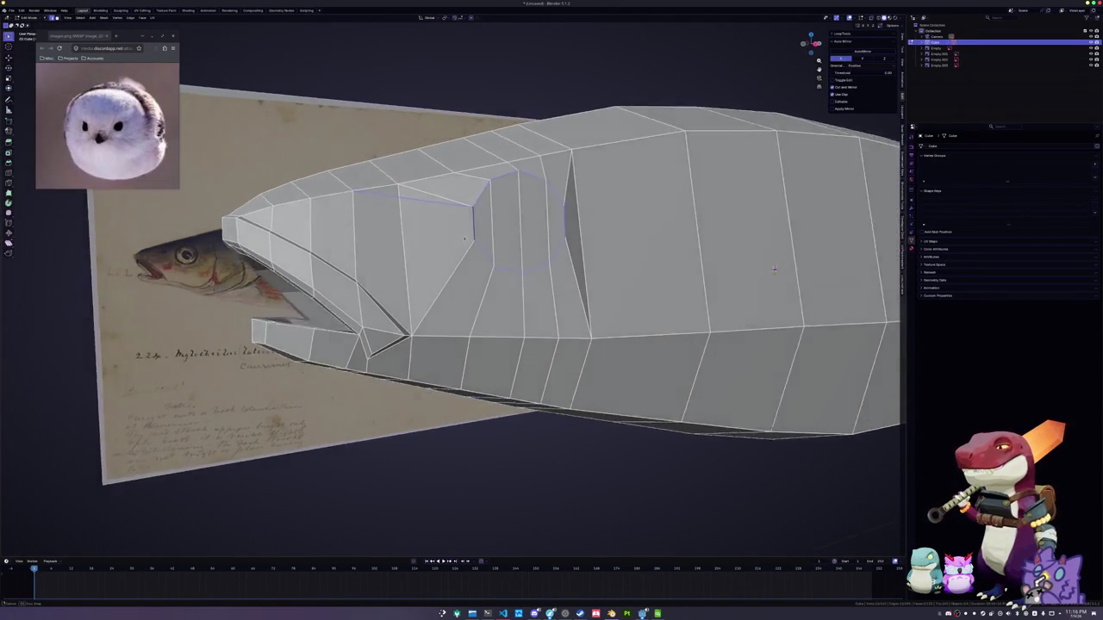
{"action": "mouse_move", "coordinate": [468, 244]}
{"action": "middle_mouse_down"}
{"action": "mouse_move", "coordinate": [389, 272]}
{"action": "mouse_move", "coordinate": [434, 245]}
{"action": "mouse_move", "coordinate": [482, 259]}
{"action": "middle_mouse_up"}
Select a vertex path beside the eye and join it with a new edge
{"action": "left_click", "coordinate": [473, 256]}
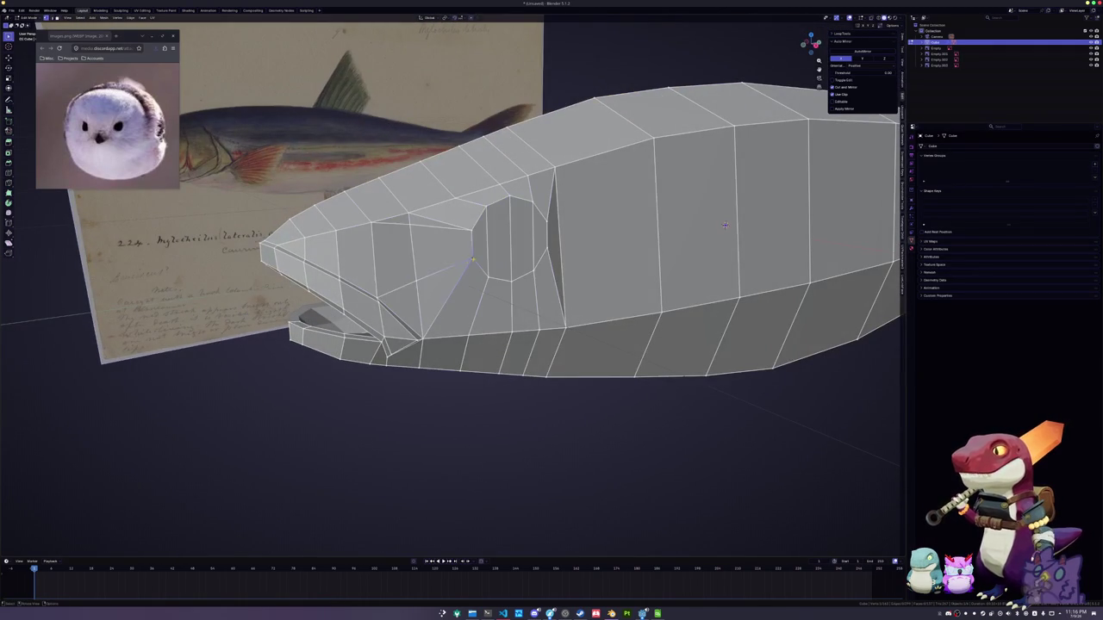
{"action": "left_click", "coordinate": [379, 295], "text": "ctrl"}
{"action": "key", "text": "ctrl+z"}
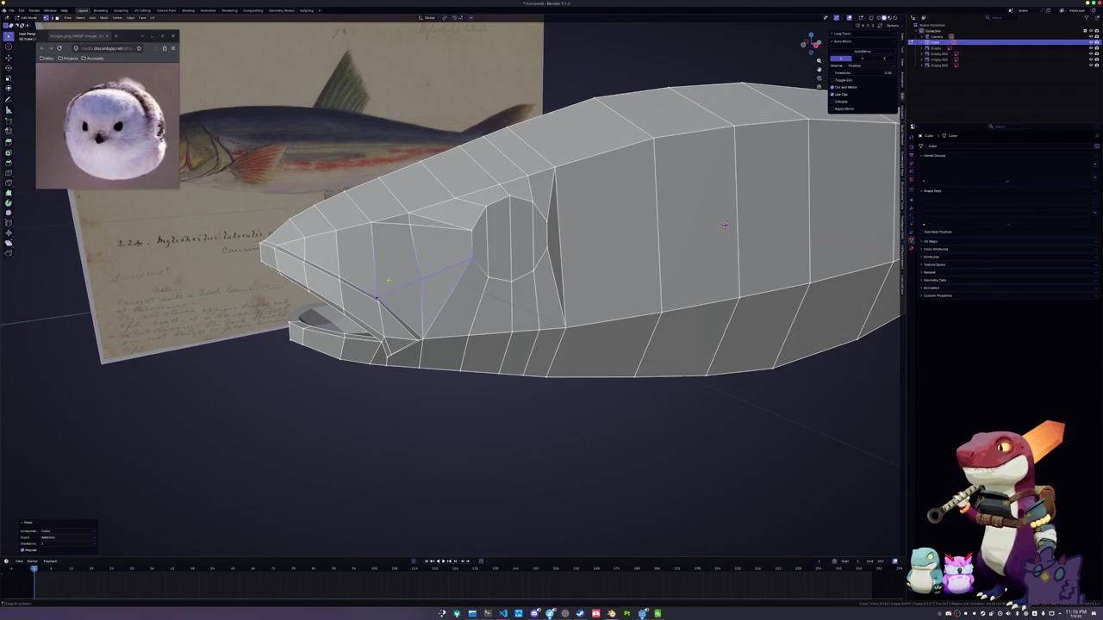
{"action": "key", "text": "ctrl+z"}
{"action": "key", "text": "ctrl+shift+z"}
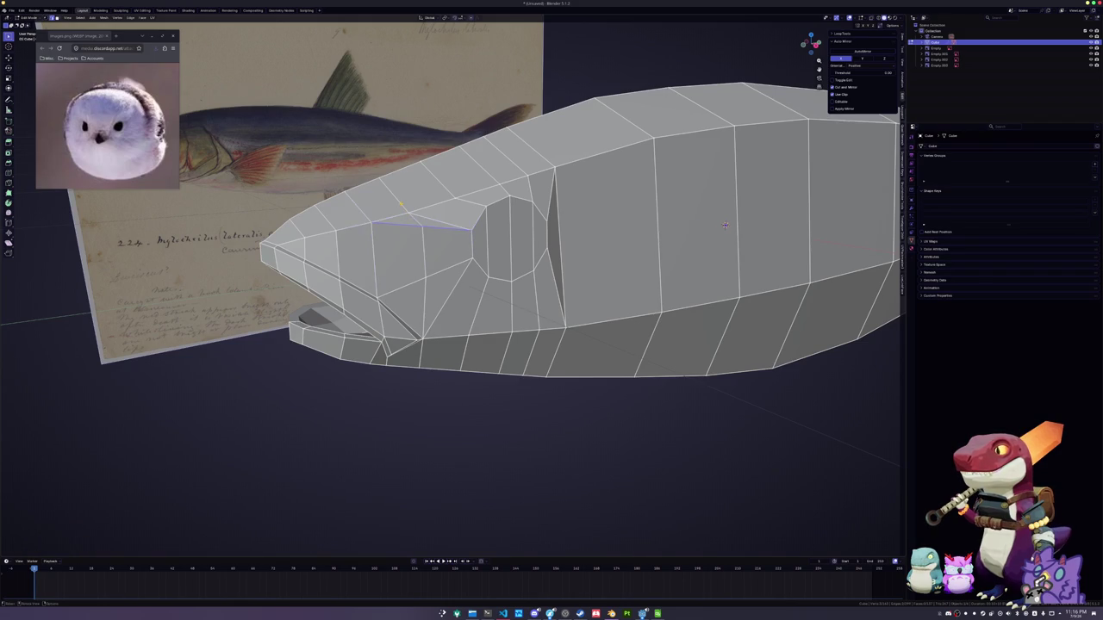
{"action": "middle_click_drag", "start_coordinate": [725, 225], "coordinate": [689, 203]}
Slide the new edge back and connect two vertices with J
{"action": "key", "text": "g"}
{"action": "key", "text": "g"}
{"action": "left_click", "coordinate": [414, 200]}
{"action": "key", "text": "g"}
{"action": "key", "text": "g"}
{"action": "left_click", "coordinate": [455, 200]}
{"action": "mouse_move", "coordinate": [456, 201]}
{"action": "middle_mouse_down"}
{"action": "mouse_move", "coordinate": [401, 272]}
{"action": "mouse_move", "coordinate": [428, 285]}
{"action": "middle_mouse_up"}
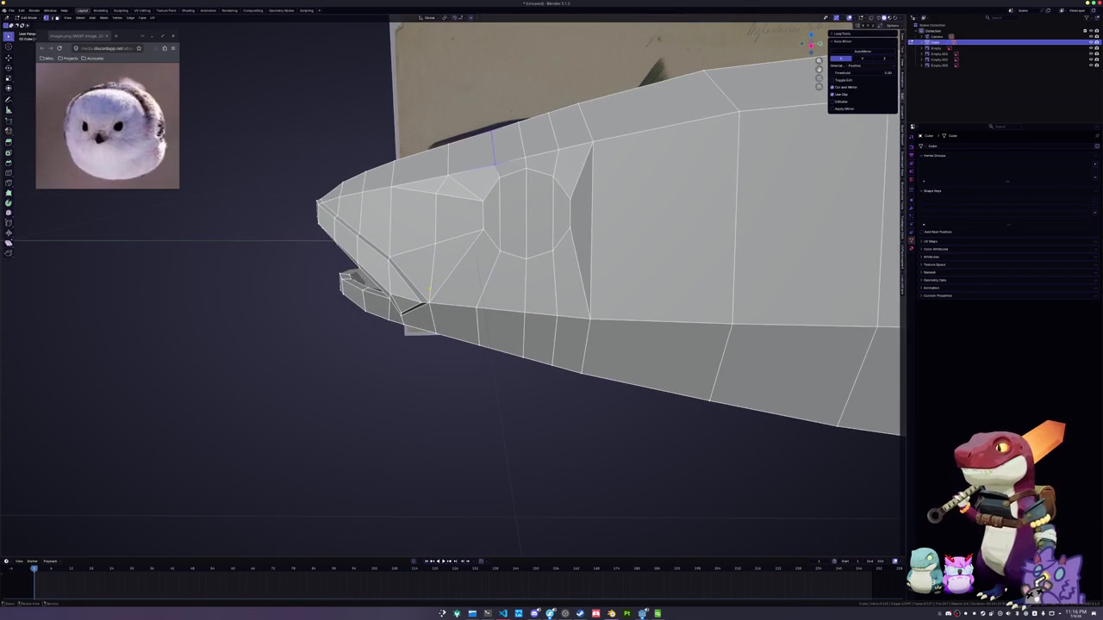
{"action": "key", "text": "j"}
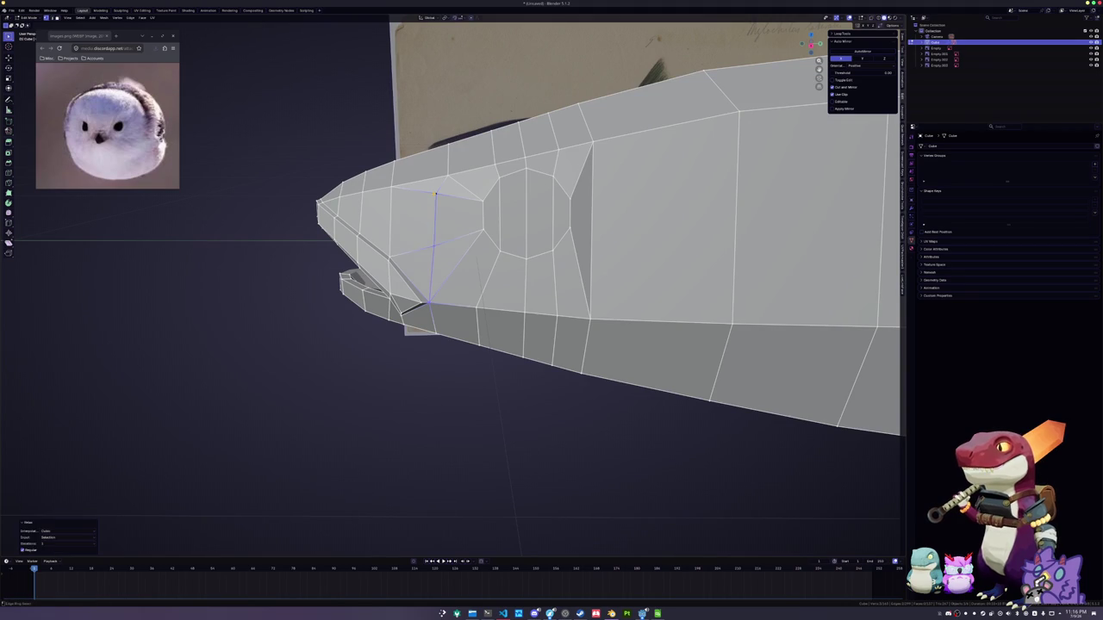
{"action": "mouse_move", "coordinate": [604, 259]}
{"action": "middle_mouse_down"}
{"action": "mouse_move", "coordinate": [737, 230]}
{"action": "mouse_move", "coordinate": [833, 256]}
{"action": "middle_mouse_up"}
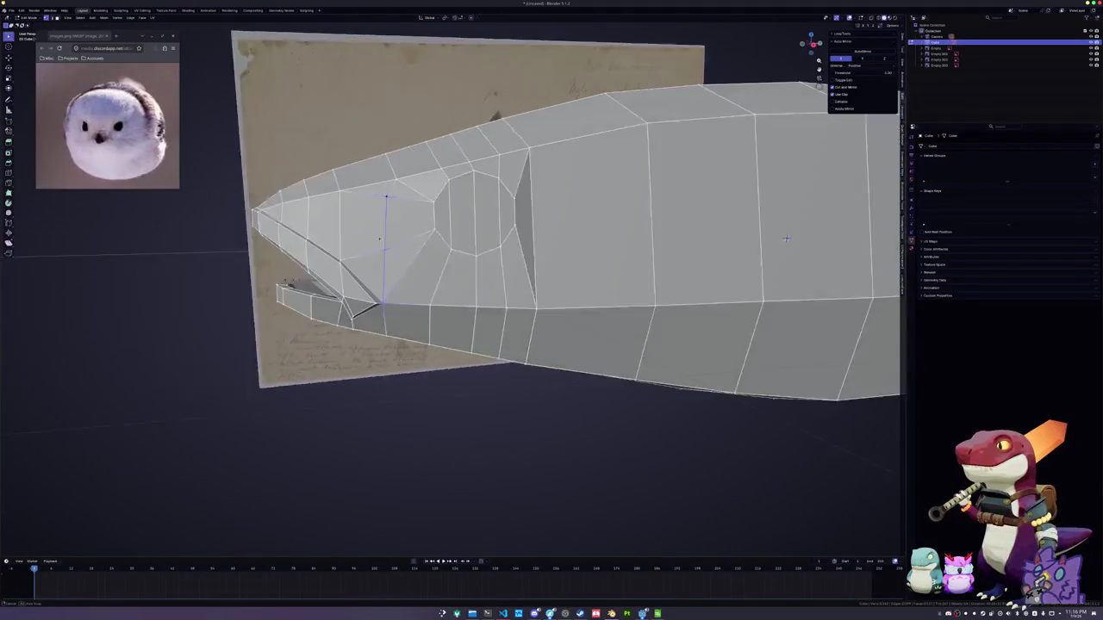
Fill the eye hole with a single face and move it along Z
{"action": "key", "text": "alt+a"}
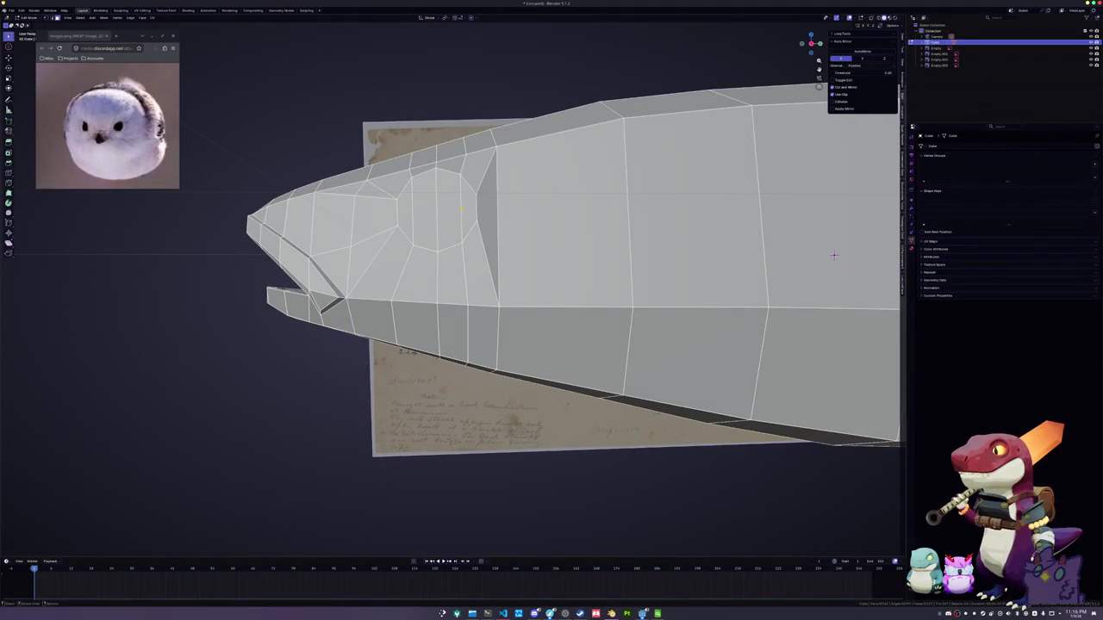
{"action": "key", "text": "f"}
{"action": "mouse_move", "coordinate": [834, 255]}
{"action": "middle_mouse_down"}
{"action": "mouse_move", "coordinate": [581, 178]}
{"action": "mouse_move", "coordinate": [515, 242]}
{"action": "mouse_move", "coordinate": [731, 222]}
{"action": "mouse_move", "coordinate": [604, 259]}
{"action": "middle_mouse_up"}
{"action": "key", "text": "g"}
{"action": "key", "text": "z"}
{"action": "left_click", "coordinate": [513, 242]}
{"action": "scroll", "coordinate": [731, 222], "scroll_direction": "up", "scroll_amount": 3}
Nudge the eye face along Z again and slide the vertical edge behind the eye
{"action": "key", "text": "g"}
{"action": "key", "text": "z"}
{"action": "left_click", "coordinate": [732, 222]}
{"action": "left_click", "coordinate": [496, 232]}
{"action": "key", "text": "g"}
{"action": "key", "text": "g"}
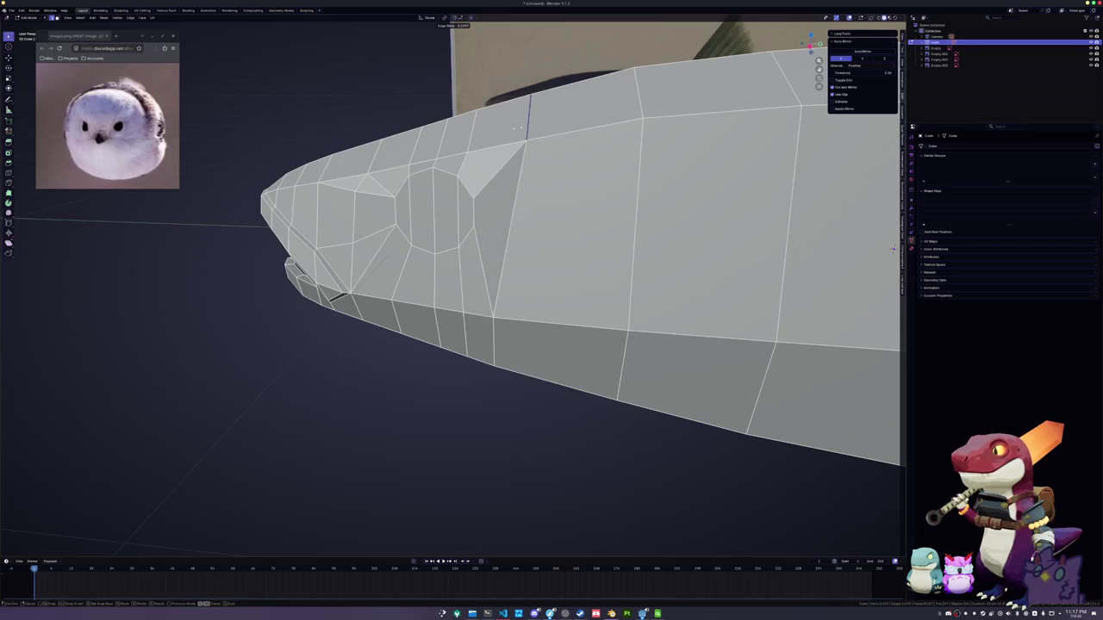
{"action": "left_click", "coordinate": [516, 129]}
{"action": "middle_click_drag", "start_coordinate": [516, 128], "coordinate": [729, 289]}
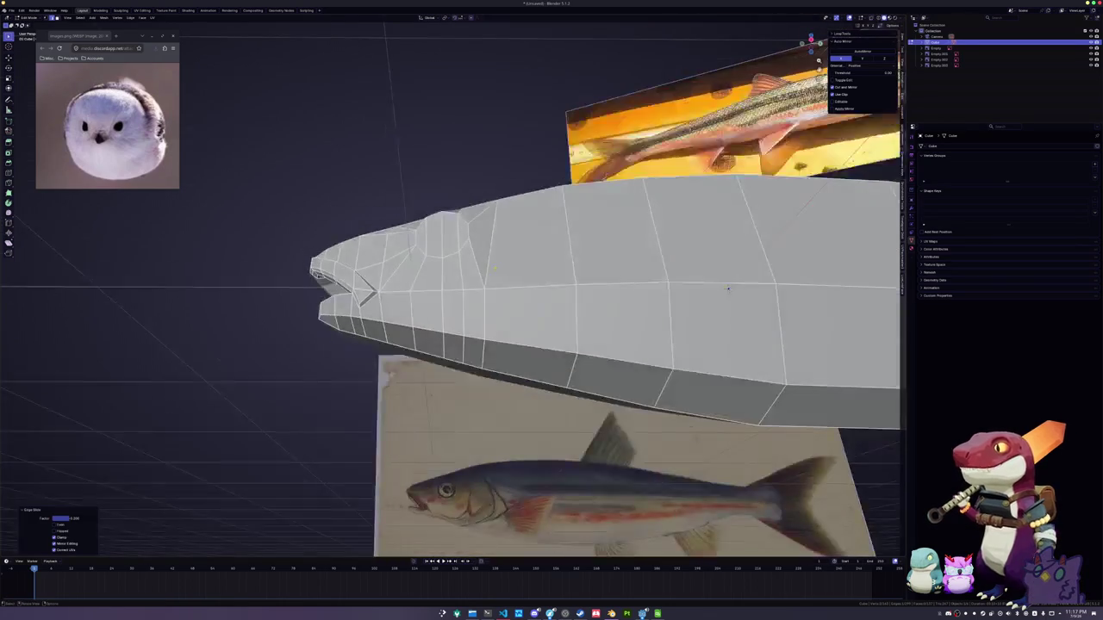
In side view with see-through display, enlarge the eye face and raise it onto the drawn eye
{"action": "key", "text": "KP_3"}
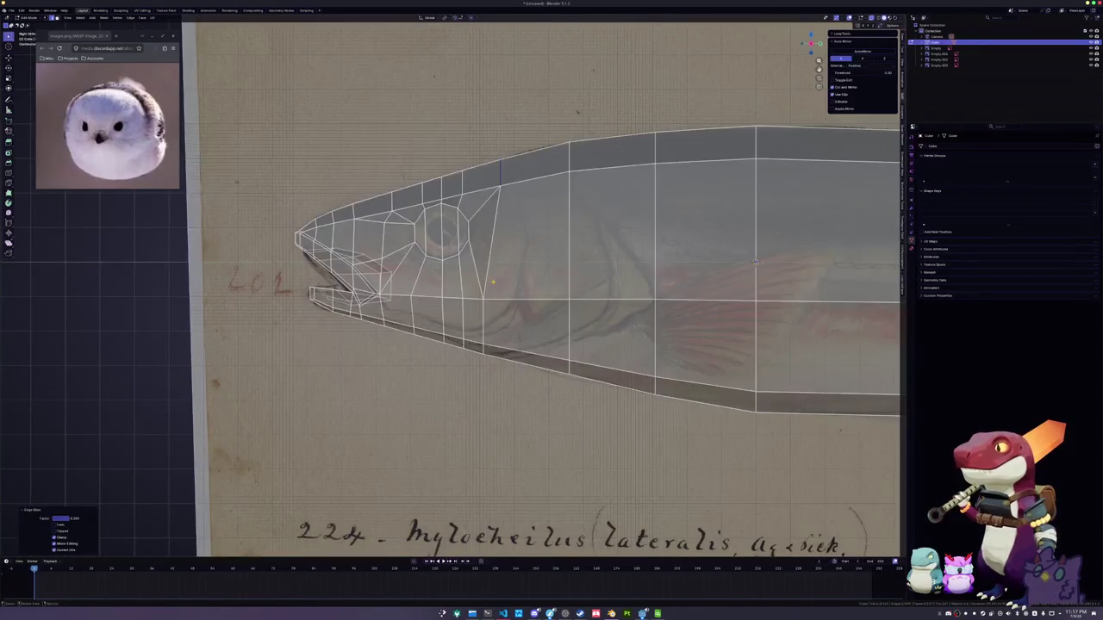
{"action": "scroll", "coordinate": [755, 262], "scroll_direction": "up", "scroll_amount": 1}
{"action": "key", "text": "Tab"}
{"action": "key", "text": "Tab"}
{"action": "key", "text": "g"}
{"action": "key", "text": "y"}
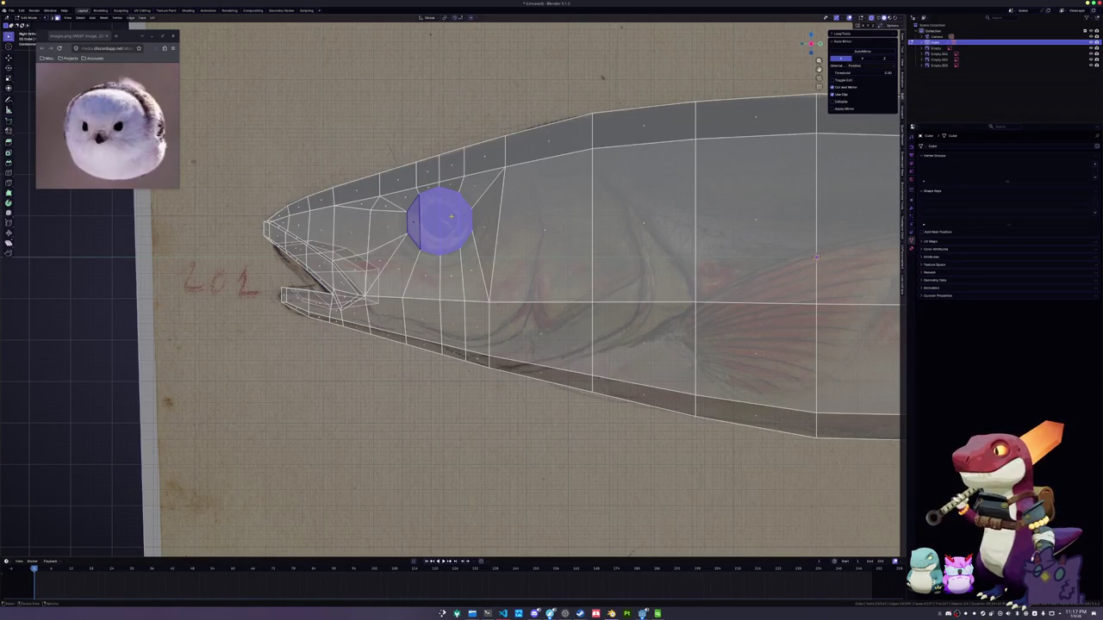
{"action": "key", "text": "r"}
{"action": "key", "text": "s"}
{"action": "left_click", "coordinate": [506, 214]}
{"action": "key", "text": "g"}
{"action": "key", "text": "z"}
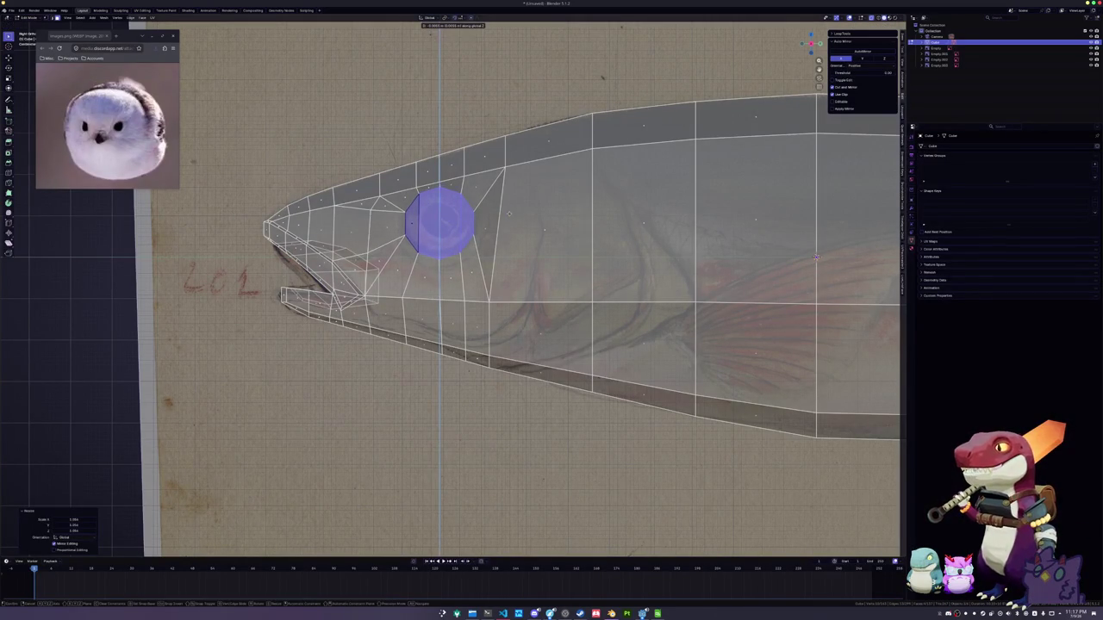
{"action": "left_click", "coordinate": [508, 214]}
Slide the edge above the eye into a better position
{"action": "key", "text": "s"}
{"action": "key", "text": "Escape"}
{"action": "key", "text": "Tab"}
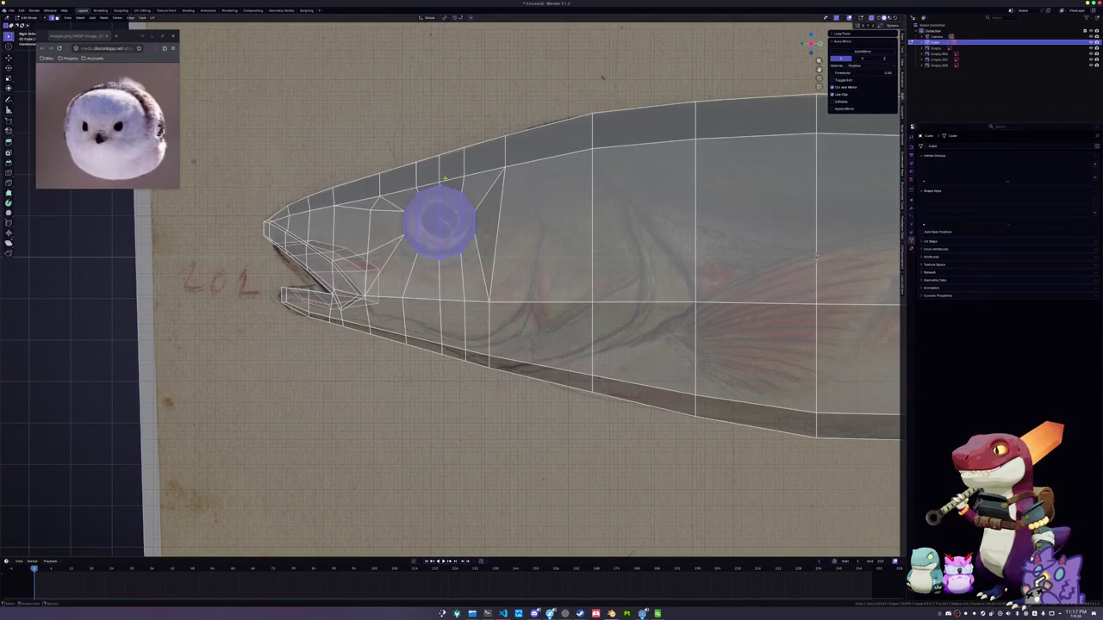
{"action": "key", "text": "g"}
{"action": "key", "text": "g"}
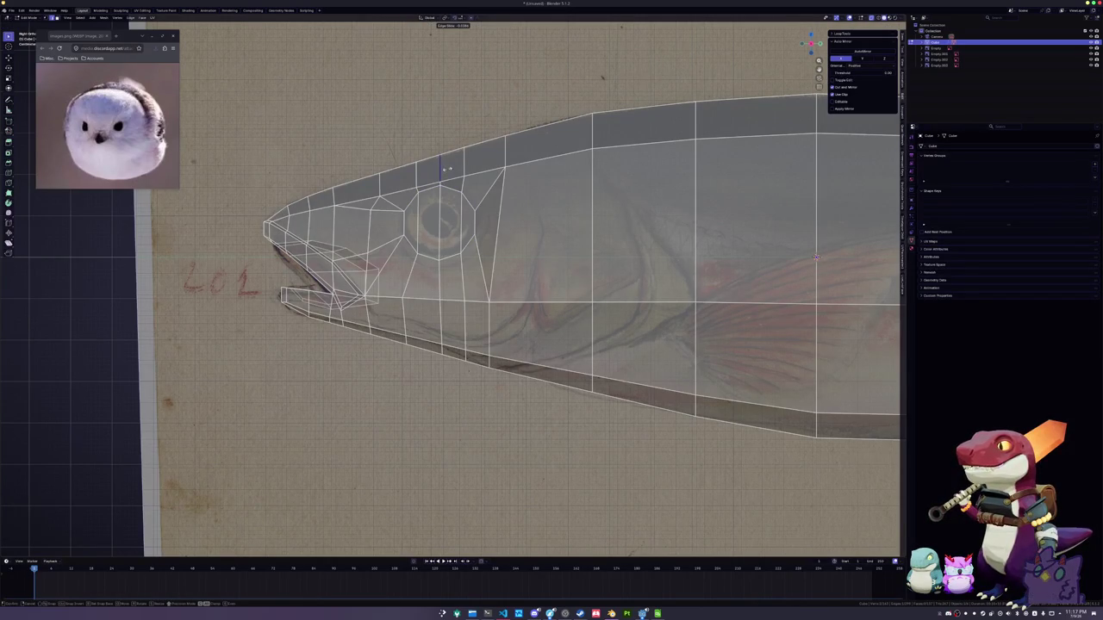
{"action": "left_click", "coordinate": [448, 169]}
Shift the eye face along X to line up with the reference eye
{"action": "key", "text": "3"}
{"action": "left_click", "coordinate": [447, 222]}
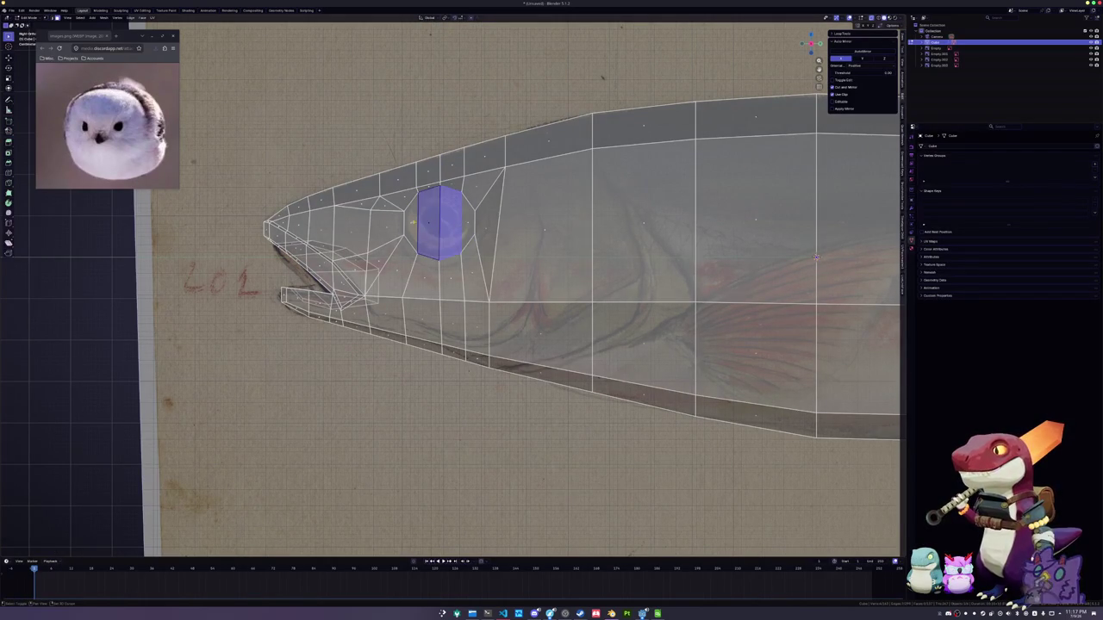
{"action": "scroll", "coordinate": [452, 289], "scroll_direction": "up", "scroll_amount": 1}
{"action": "key", "text": "ctrl+m"}
{"action": "key", "text": "x"}
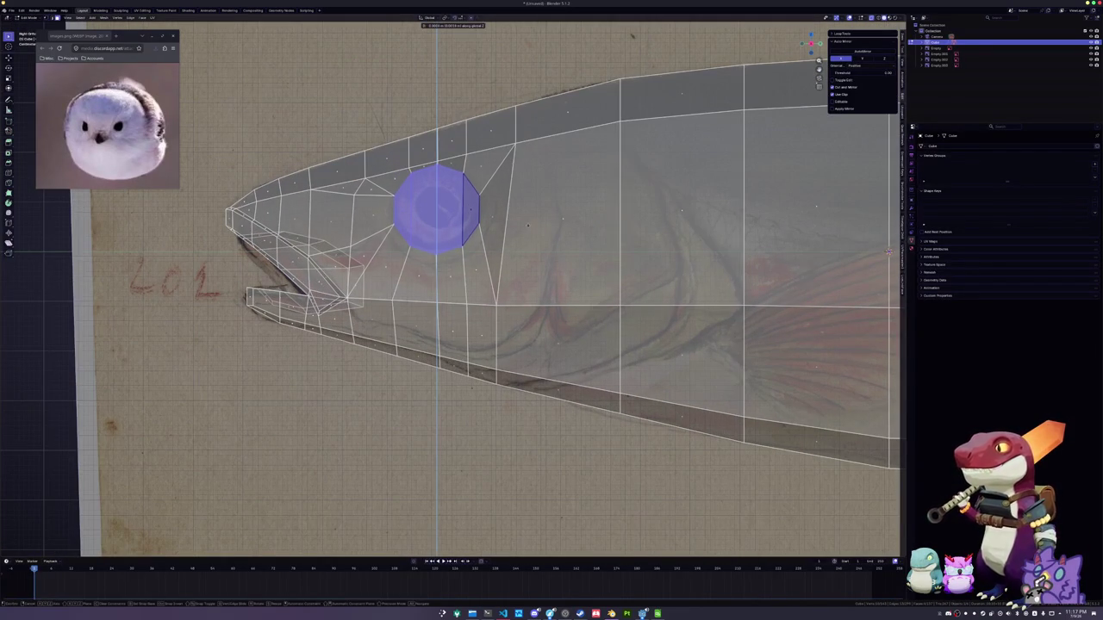
{"action": "key", "text": "Return"}
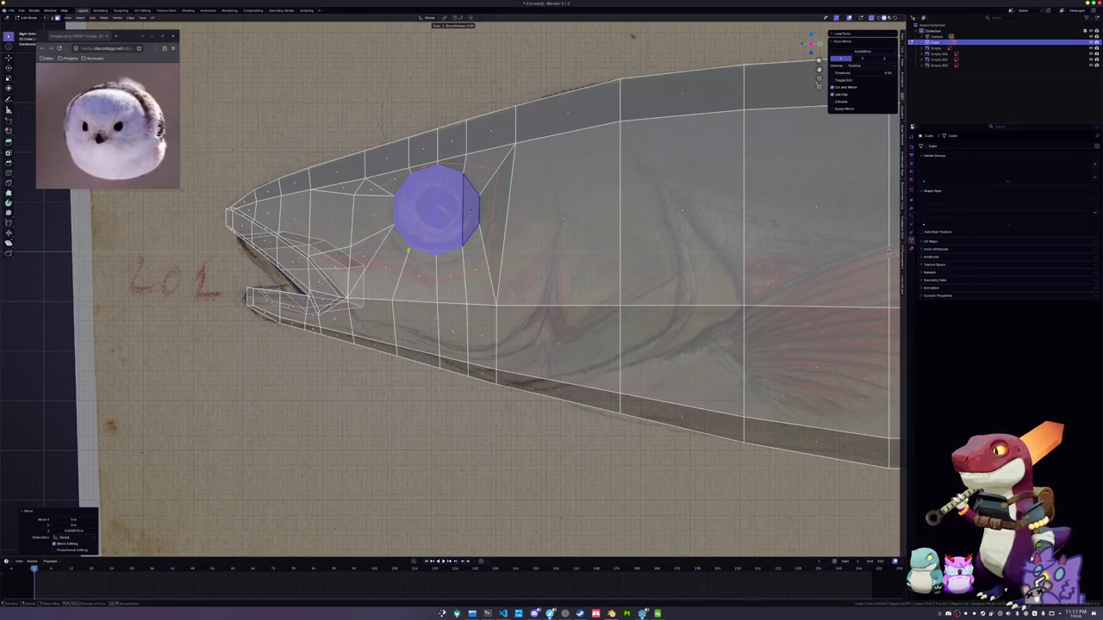
{"action": "mouse_move", "coordinate": [408, 250]}
{"action": "middle_mouse_down"}
{"action": "mouse_move", "coordinate": [531, 267]}
{"action": "mouse_move", "coordinate": [662, 166]}
{"action": "middle_mouse_up"}
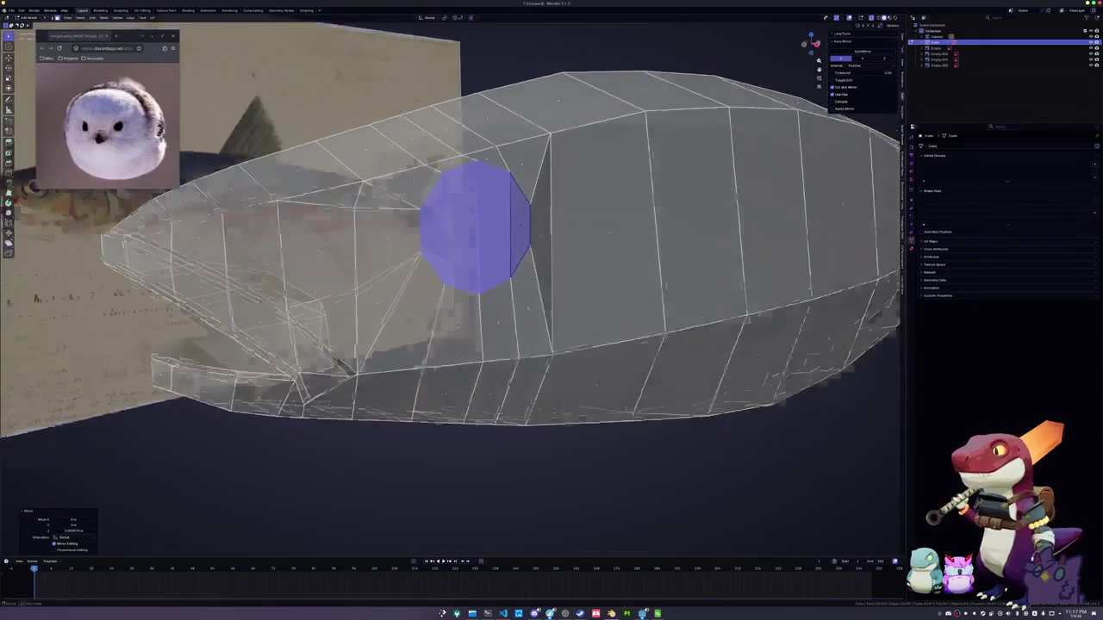
Inset the eye face twice to build concentric rings around it
{"action": "key", "text": "i"}
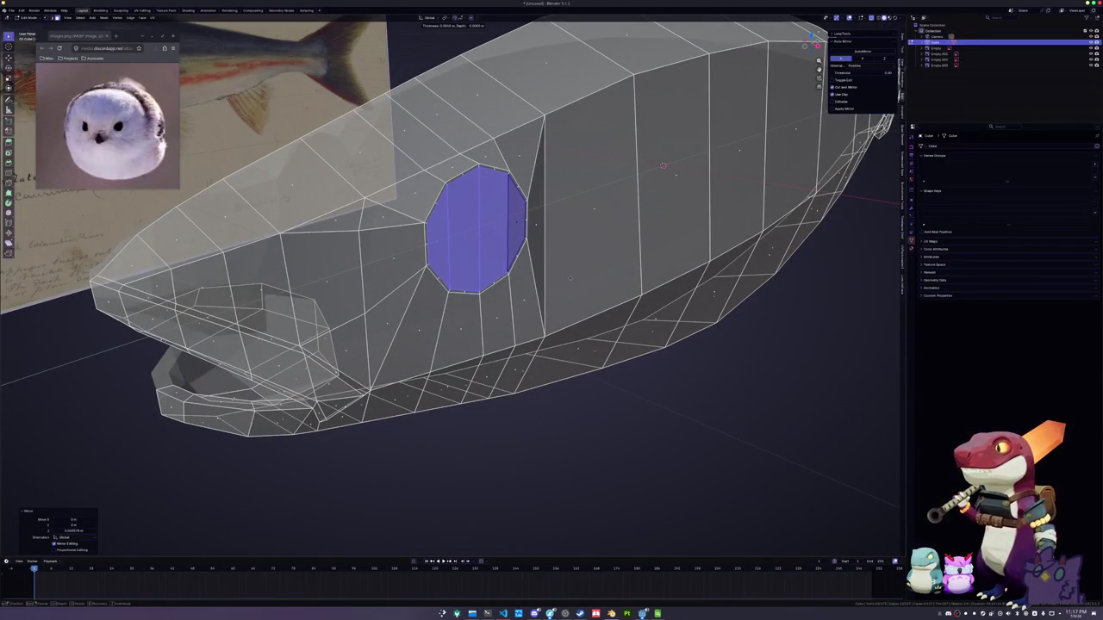
{"action": "left_click", "coordinate": [663, 165]}
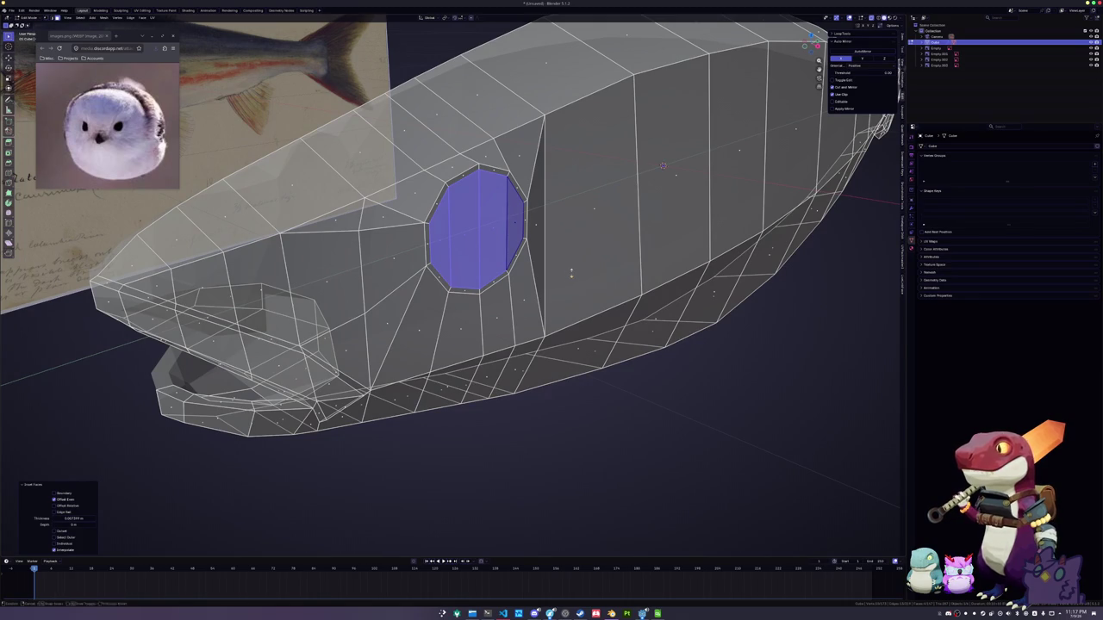
{"action": "key", "text": "alt+s"}
{"action": "left_click", "coordinate": [663, 166]}
{"action": "mouse_move", "coordinate": [663, 165]}
{"action": "middle_mouse_down"}
{"action": "mouse_move", "coordinate": [687, 152]}
{"action": "mouse_move", "coordinate": [618, 204]}
{"action": "middle_mouse_up"}
{"action": "key", "text": "i"}
{"action": "left_click", "coordinate": [687, 152]}
Extrude the eye face inward into a socket and scale it smaller
{"action": "key", "text": "e"}
{"action": "left_click", "coordinate": [566, 260]}
{"action": "key", "text": "KP_1"}
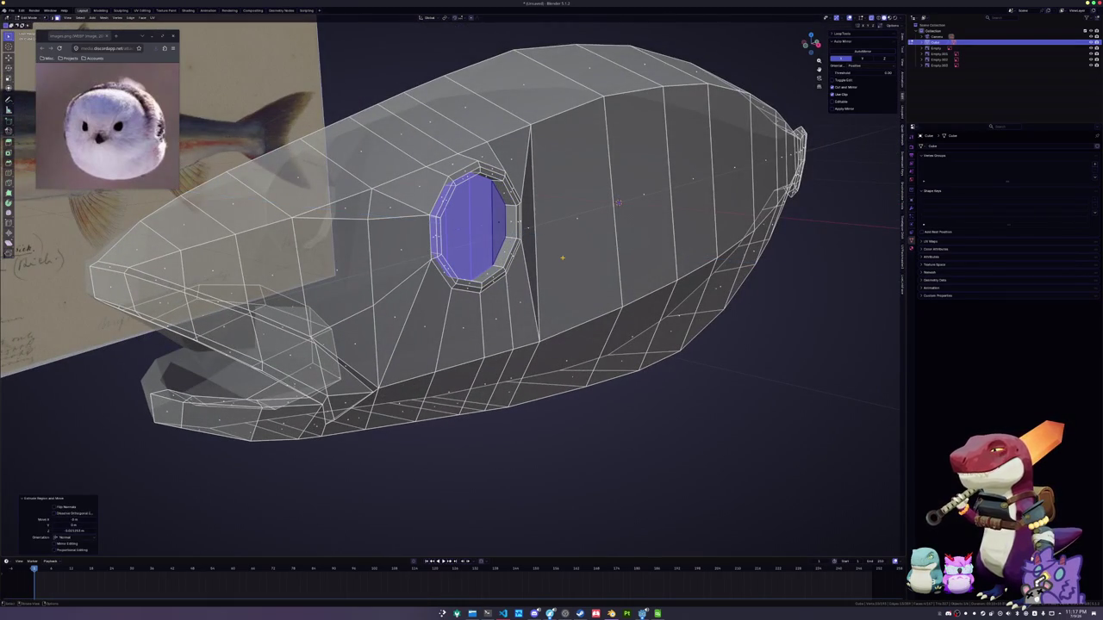
{"action": "key", "text": "e"}
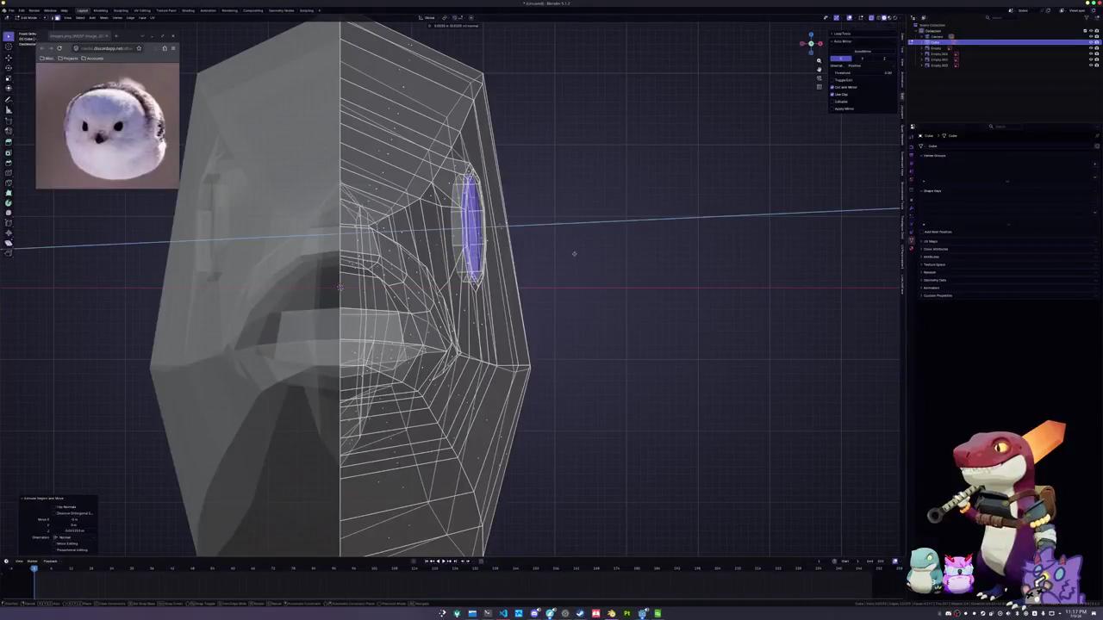
{"action": "left_click", "coordinate": [580, 255]}
{"action": "key", "text": "alt+z"}
{"action": "middle_click_drag", "start_coordinate": [591, 259], "coordinate": [552, 241]}
{"action": "key", "text": "s"}
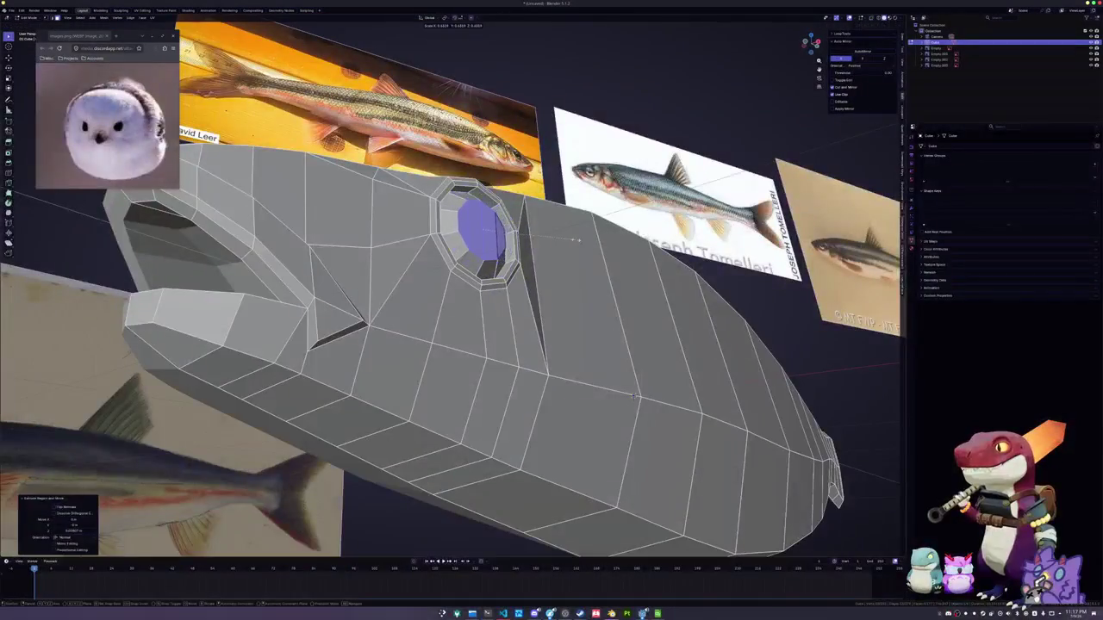
{"action": "left_click", "coordinate": [545, 237]}
Add an edge loop around the eye, shrink the ring, and push the faces along normals
{"action": "key", "text": "ctrl+r"}
{"action": "left_click", "coordinate": [565, 246]}
{"action": "key", "text": "s"}
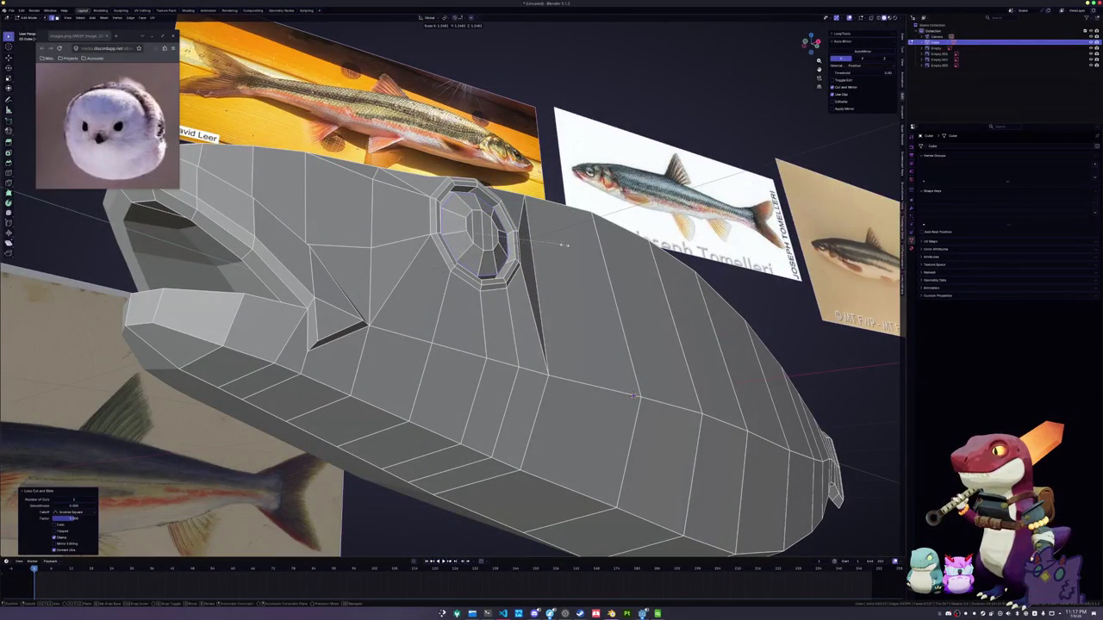
{"action": "left_click", "coordinate": [562, 245]}
{"action": "key", "text": "KP_3"}
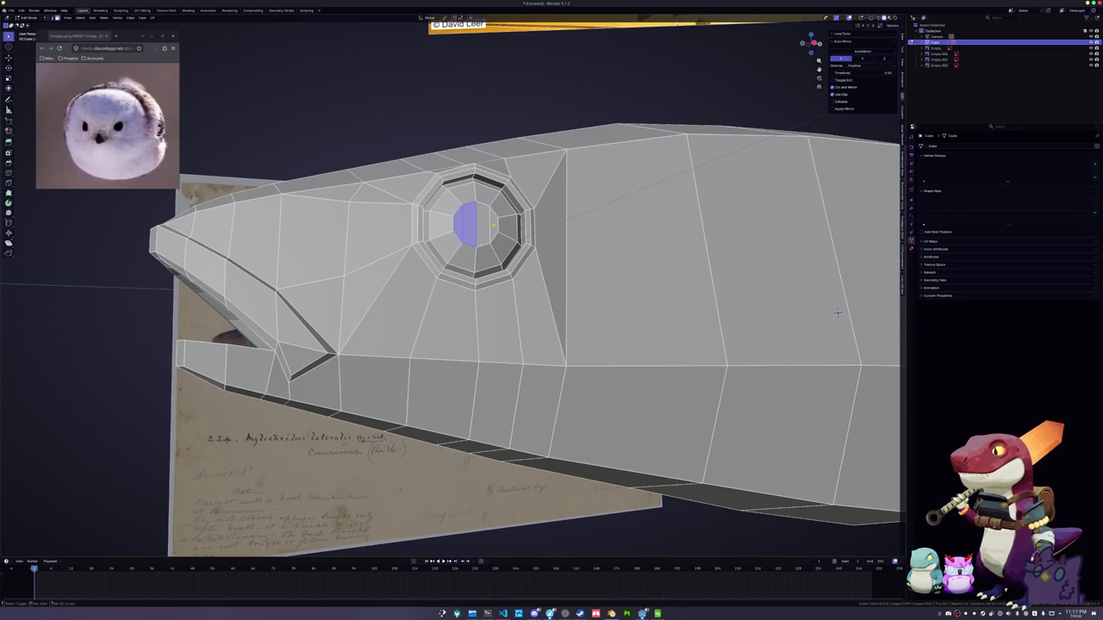
{"action": "middle_click_drag", "start_coordinate": [837, 313], "coordinate": [562, 236]}
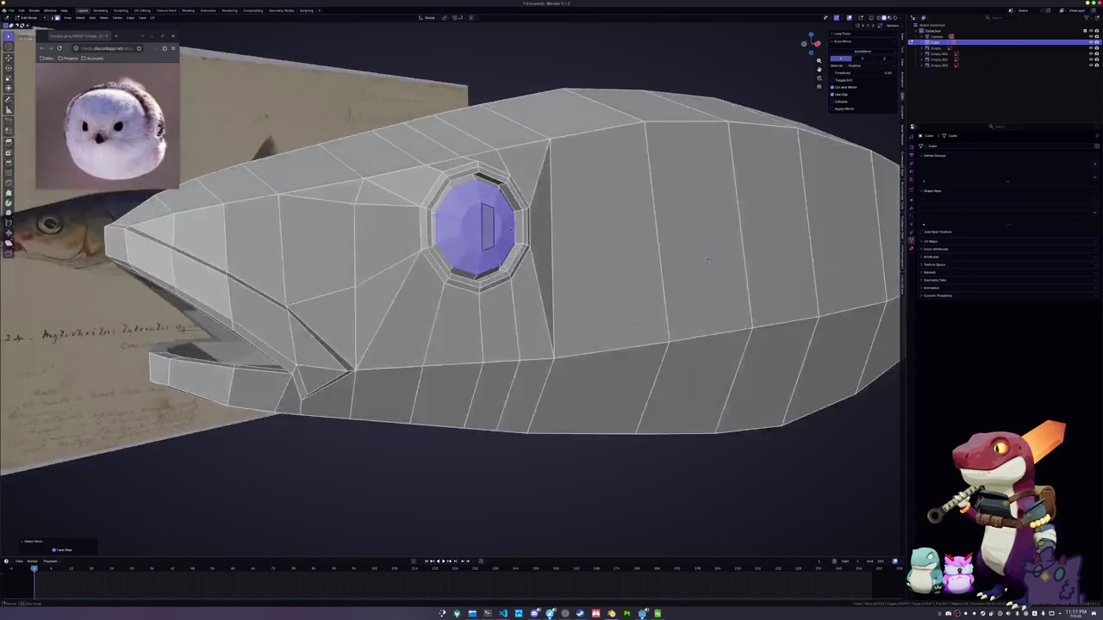
{"action": "key", "text": "alt+s"}
{"action": "left_click", "coordinate": [562, 236]}
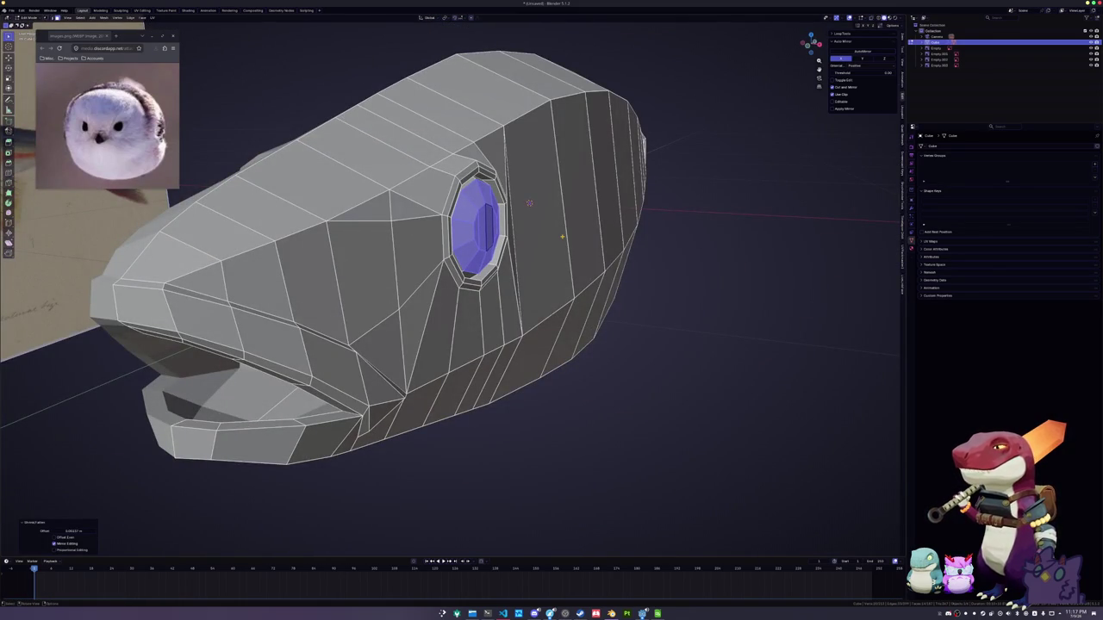
Return to Object Mode and view the fish against the reference images
{"action": "key", "text": "KP_1"}
{"action": "key", "text": "g"}
{"action": "key", "text": "x"}
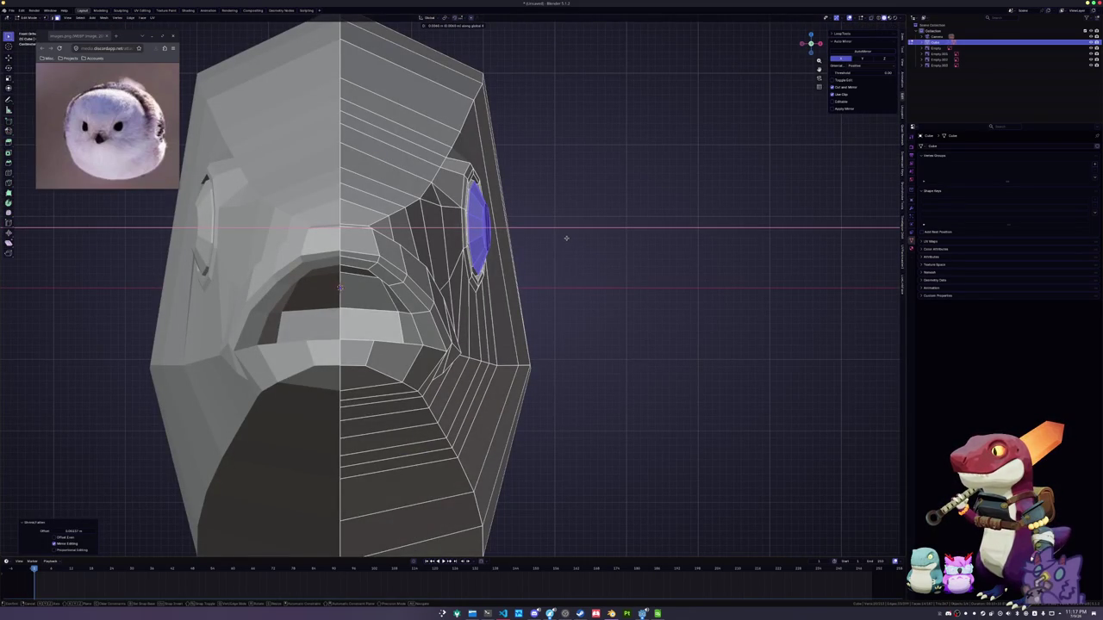
{"action": "key", "text": "Escape"}
{"action": "key", "text": "Tab"}
{"action": "scroll", "coordinate": [568, 250], "scroll_direction": "down", "scroll_amount": 5}
{"action": "mouse_move", "coordinate": [574, 261]}
{"action": "middle_mouse_down"}
{"action": "mouse_move", "coordinate": [564, 263]}
{"action": "mouse_move", "coordinate": [775, 288]}
{"action": "mouse_move", "coordinate": [813, 277]}
{"action": "middle_mouse_up"}
{"action": "scroll", "coordinate": [563, 263], "scroll_direction": "up", "scroll_amount": 5}
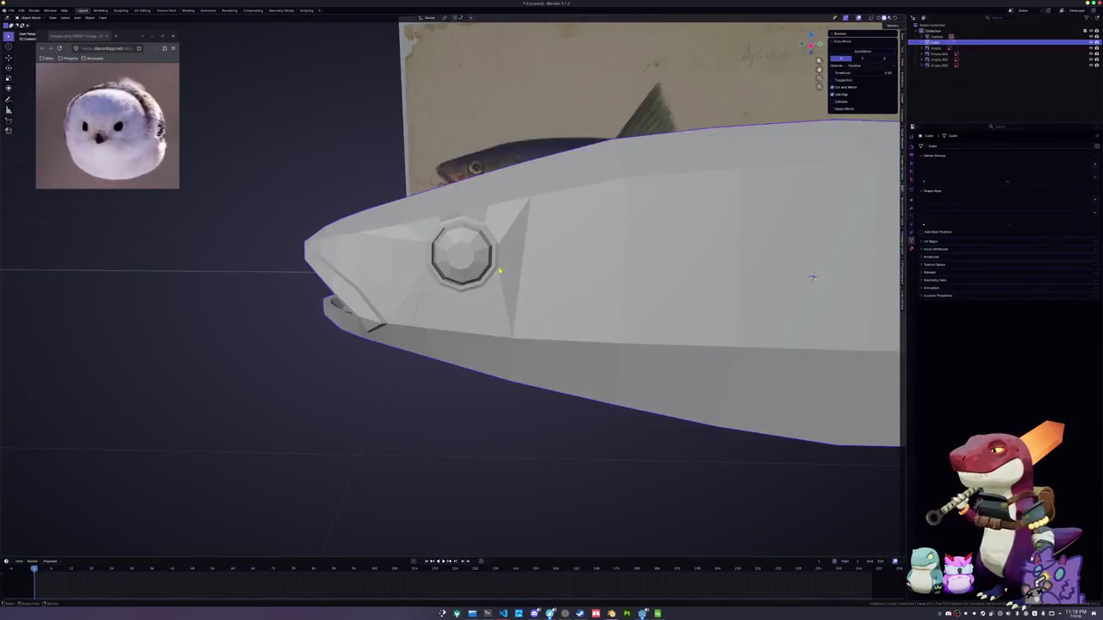
Knife-cut edges from the eye socket to the upper and lower body lines
{"action": "key", "text": "KP_1"}
{"action": "key", "text": "Tab"}
{"action": "scroll", "coordinate": [721, 286], "scroll_direction": "down", "scroll_amount": 2}
{"action": "key", "text": "alt+z"}
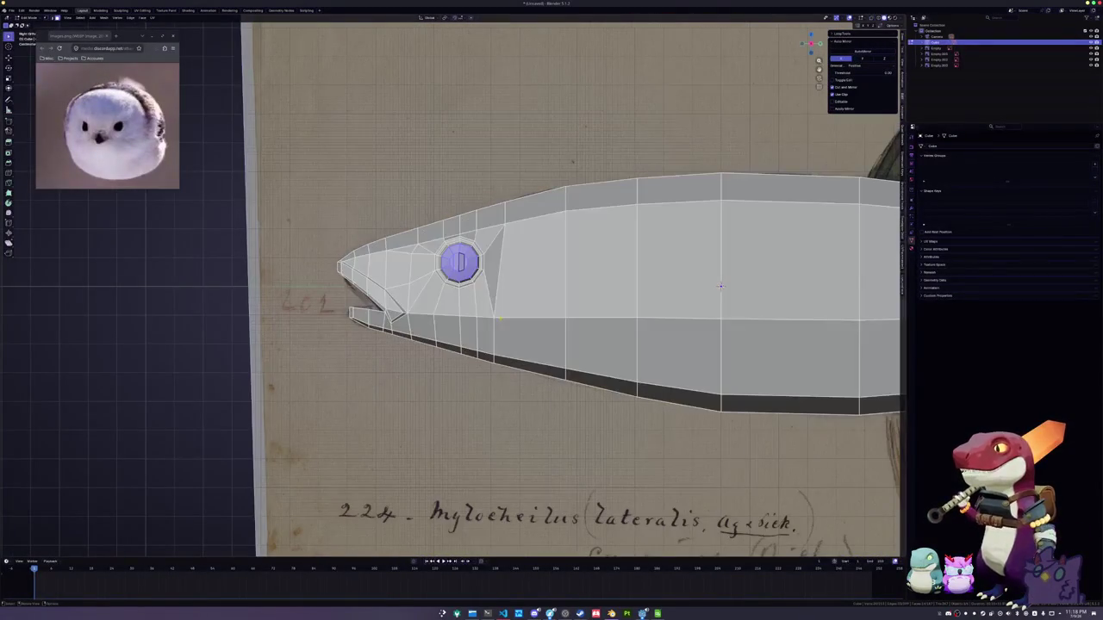
{"action": "scroll", "coordinate": [721, 286], "scroll_direction": "up", "scroll_amount": 1}
{"action": "scroll", "coordinate": [769, 298], "scroll_direction": "up", "scroll_amount": 1}
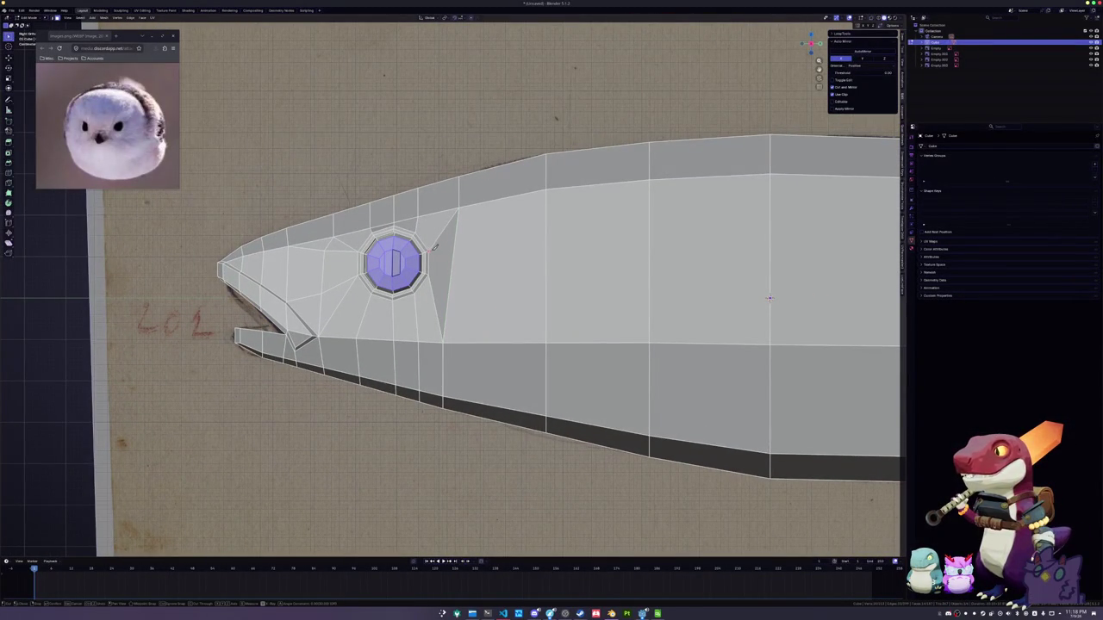
{"action": "left_click", "coordinate": [547, 188]}
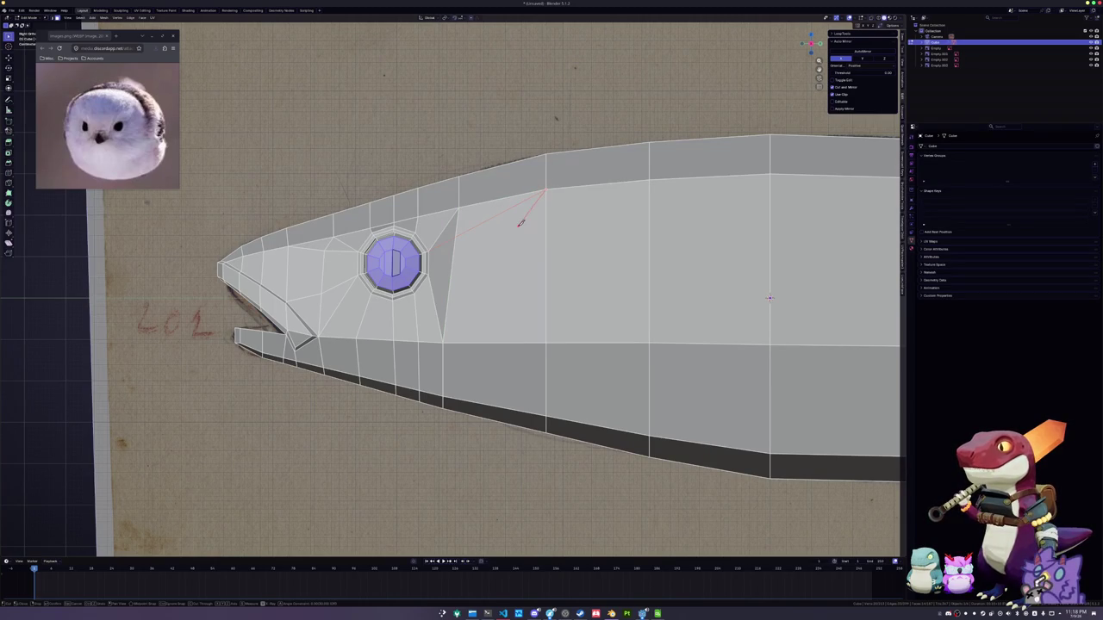
{"action": "key", "text": "Return"}
{"action": "key", "text": "k"}
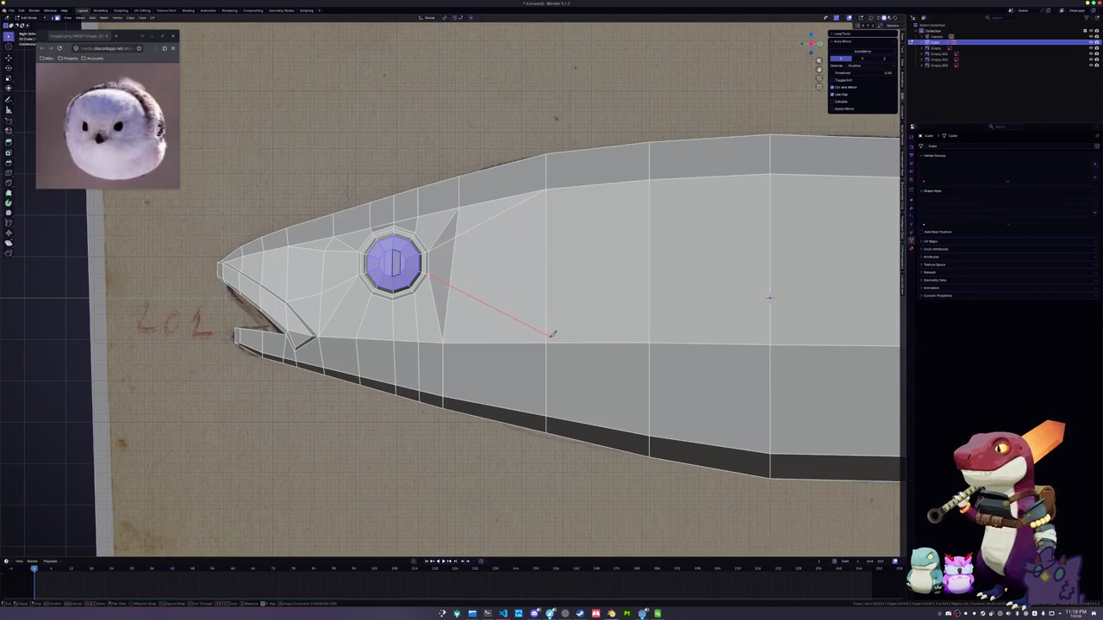
{"action": "left_click", "coordinate": [545, 337]}
{"action": "key", "text": "Return"}
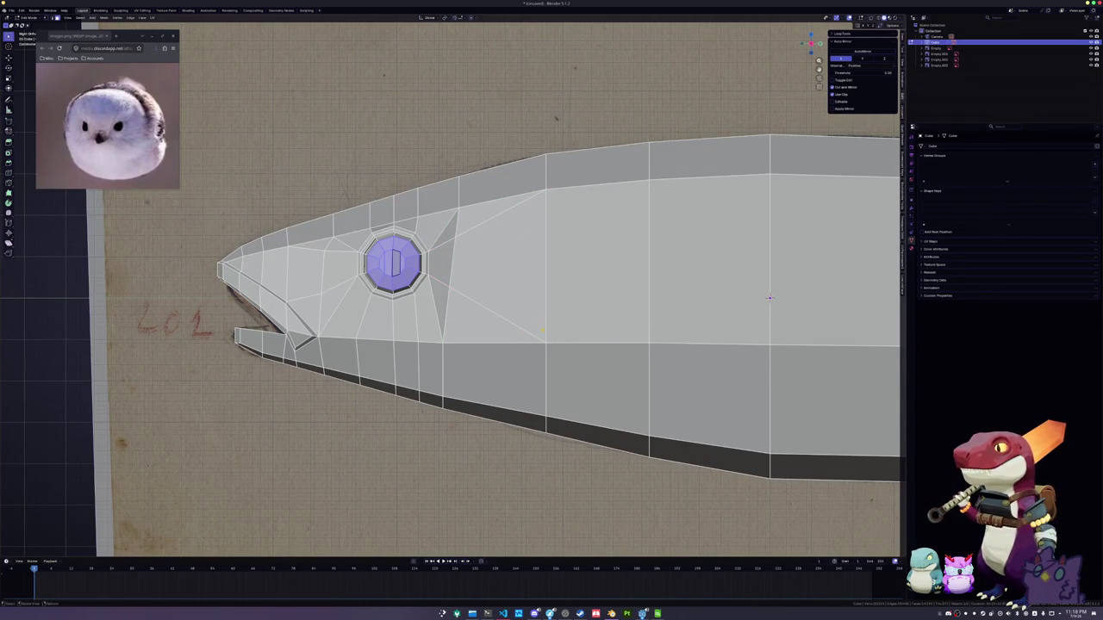
Select the edge path to the upper body, then exit to Object Mode with X-ray on
{"action": "left_click", "coordinate": [429, 276]}
{"action": "left_click", "coordinate": [544, 343], "text": "ctrl"}
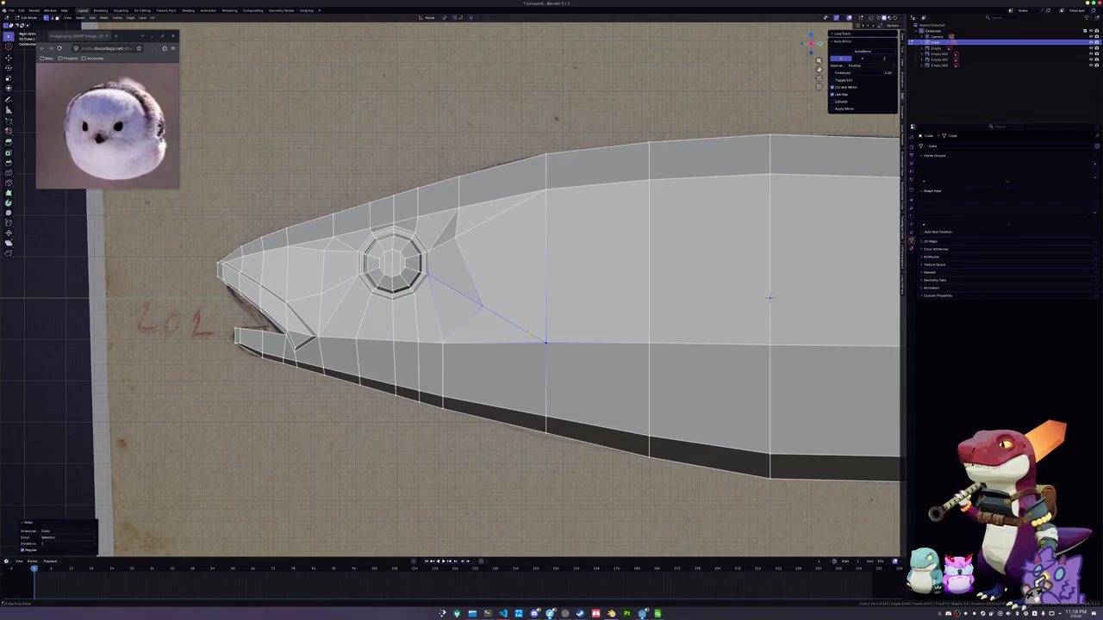
{"action": "key", "text": "ctrl+z"}
{"action": "left_click", "coordinate": [545, 188], "text": "ctrl"}
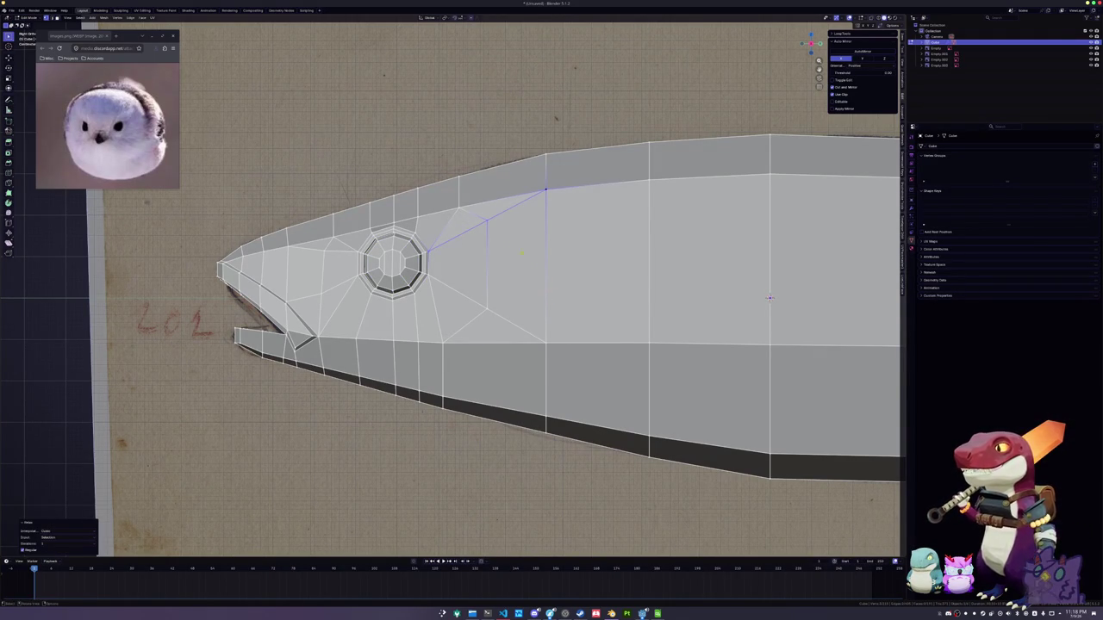
{"action": "key", "text": "Tab"}
{"action": "scroll", "coordinate": [742, 298], "scroll_direction": "down", "scroll_amount": 1}
{"action": "scroll", "coordinate": [466, 218], "scroll_direction": "down", "scroll_amount": 1}
{"action": "key", "text": "alt+z"}
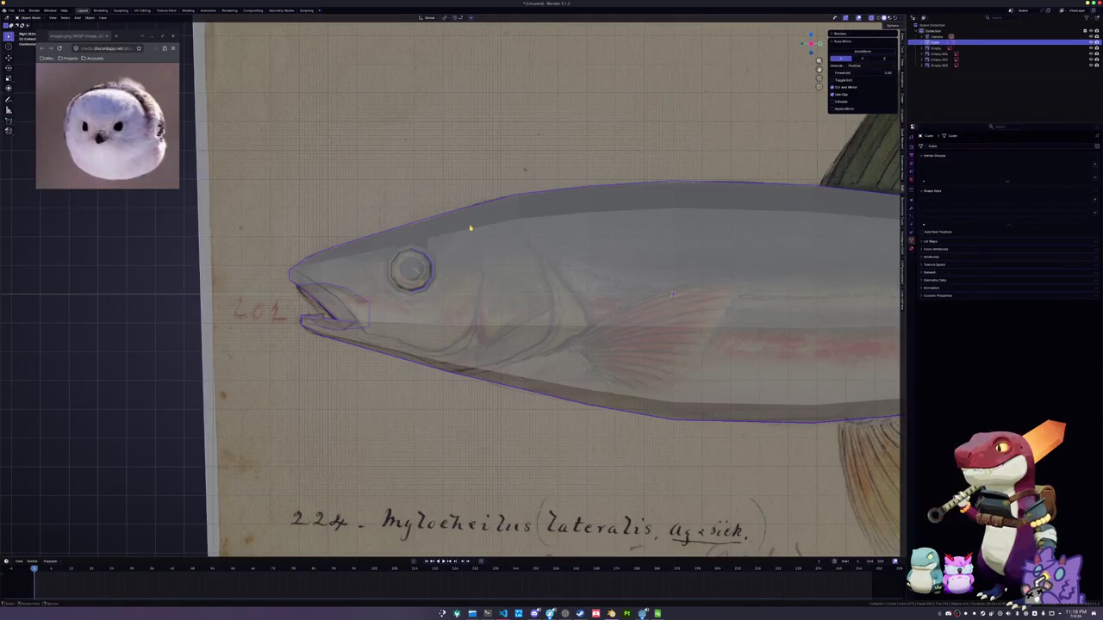
Knife-cut a curved gill edge over the drawing, running from behind the eye toward the jaw
{"action": "key", "text": "Tab"}
{"action": "scroll", "coordinate": [552, 302], "scroll_direction": "up", "scroll_amount": 1}
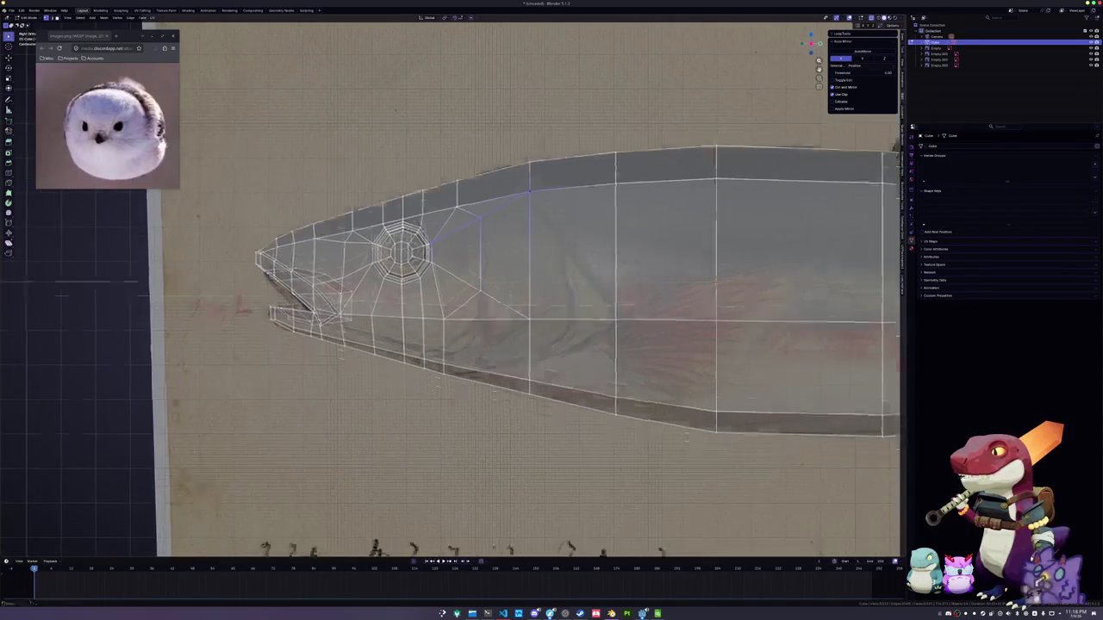
{"action": "middle_click_drag", "start_coordinate": [552, 345], "coordinate": [526, 258], "text": "shift"}
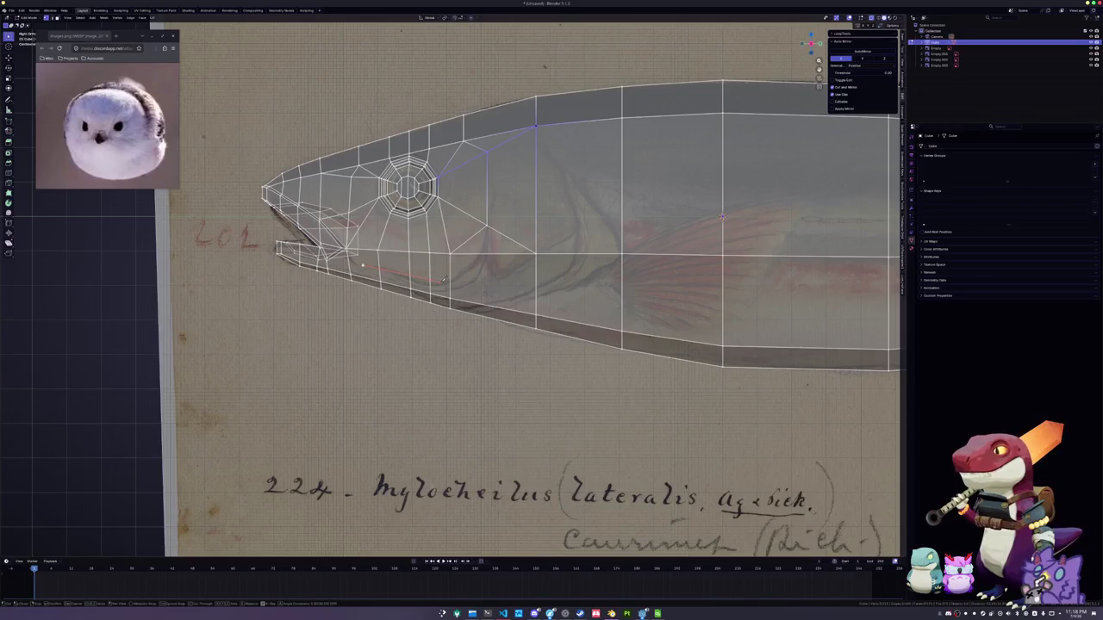
{"action": "left_click", "coordinate": [488, 252]}
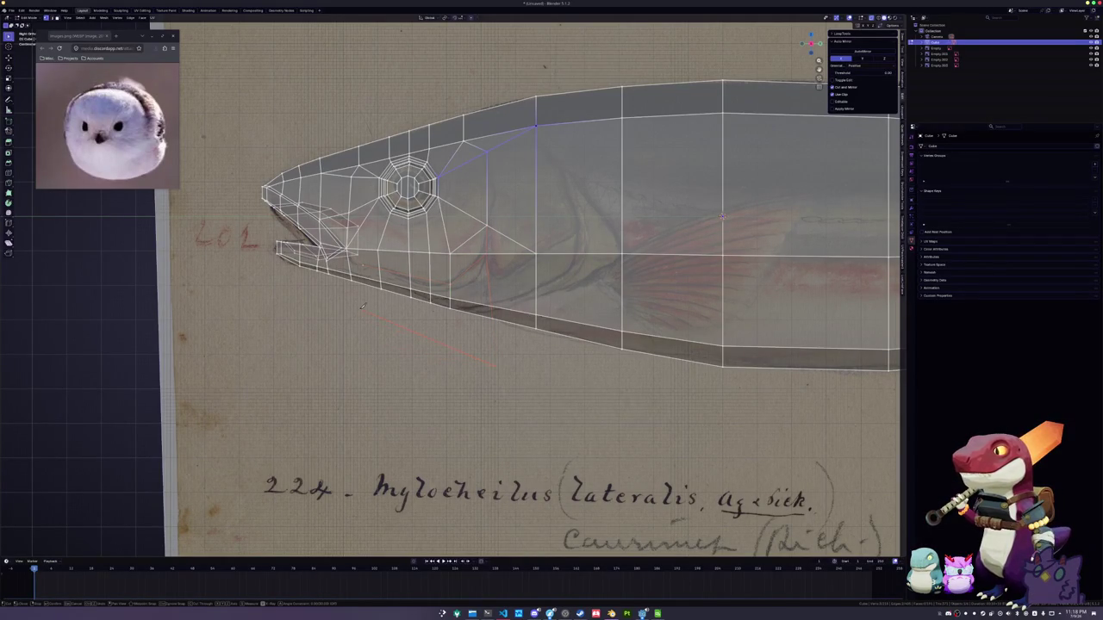
{"action": "left_click", "coordinate": [364, 263]}
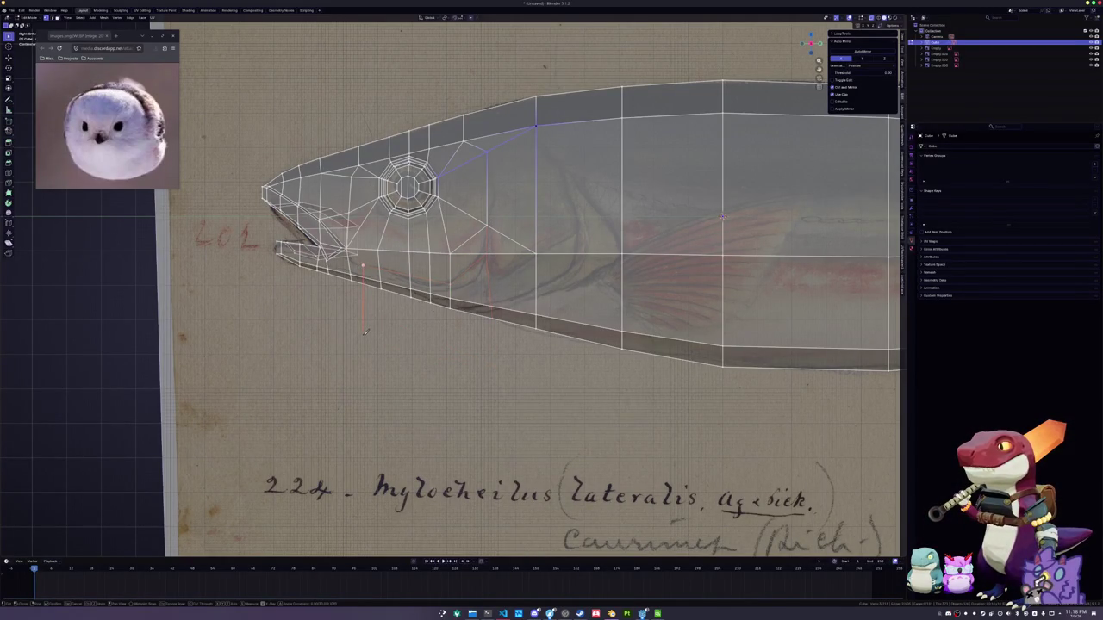
{"action": "key", "text": "Return"}
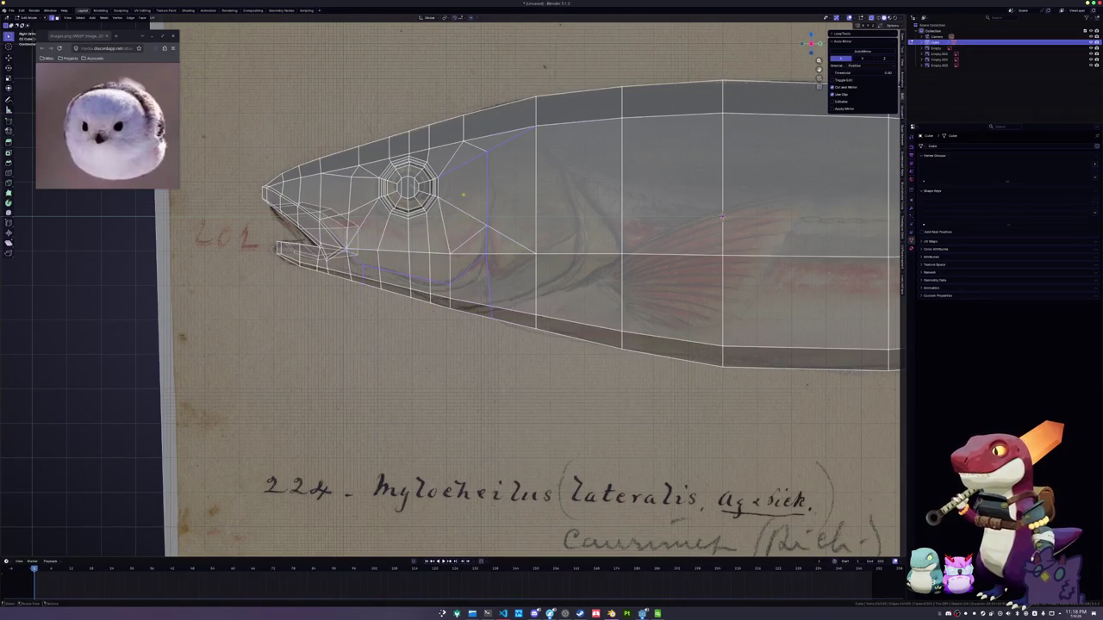
{"action": "left_click", "coordinate": [488, 193]}
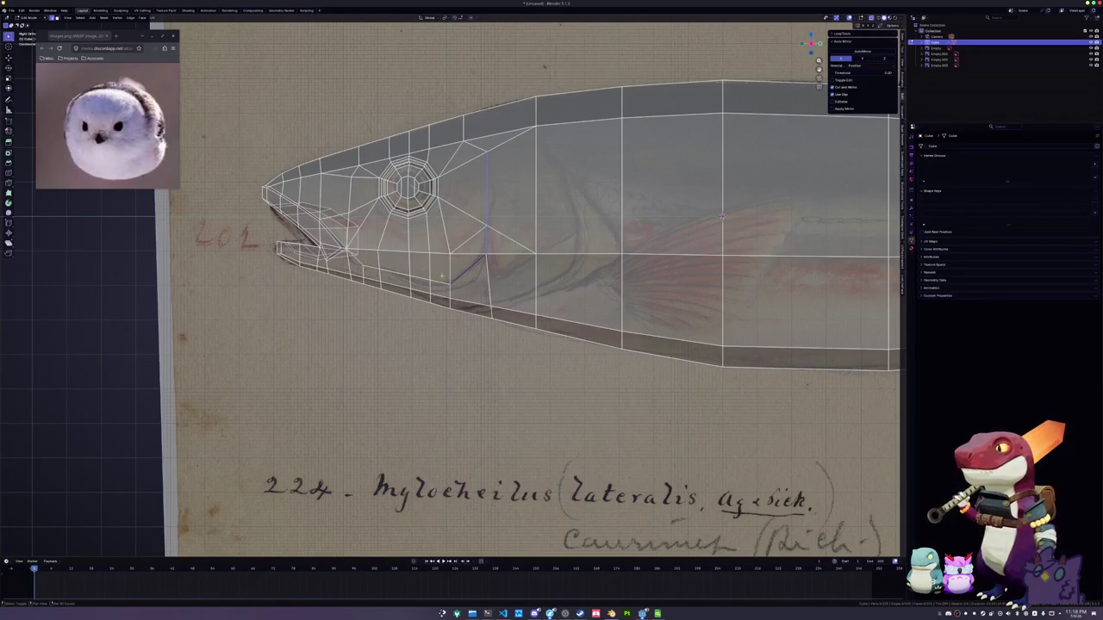
{"action": "middle_click_drag", "start_coordinate": [722, 215], "coordinate": [715, 215]}
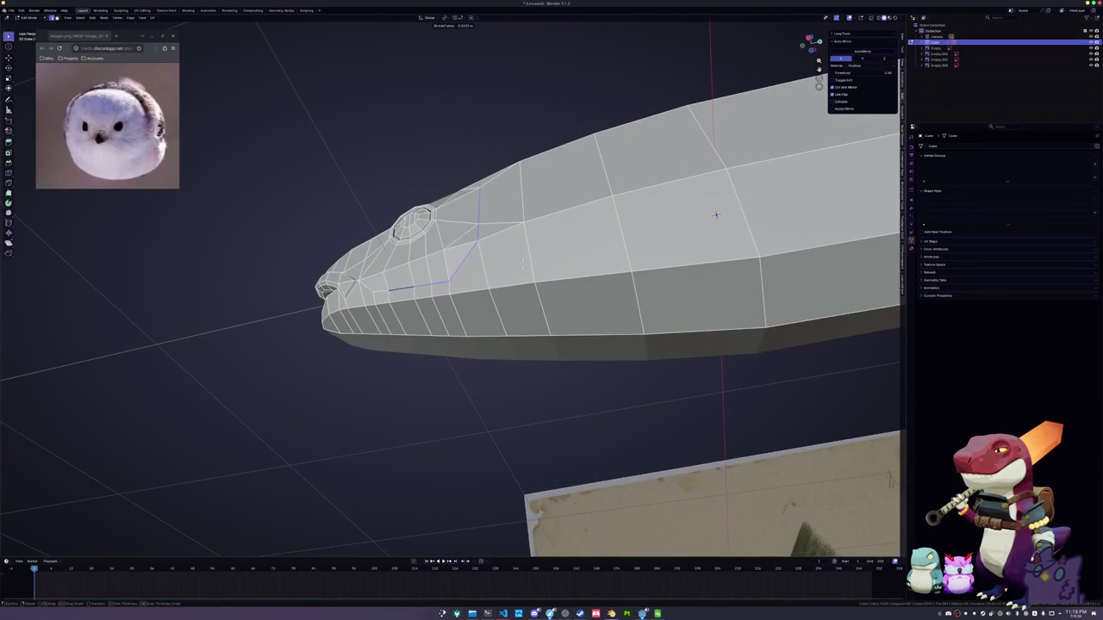
{"action": "right_click", "coordinate": [715, 215]}
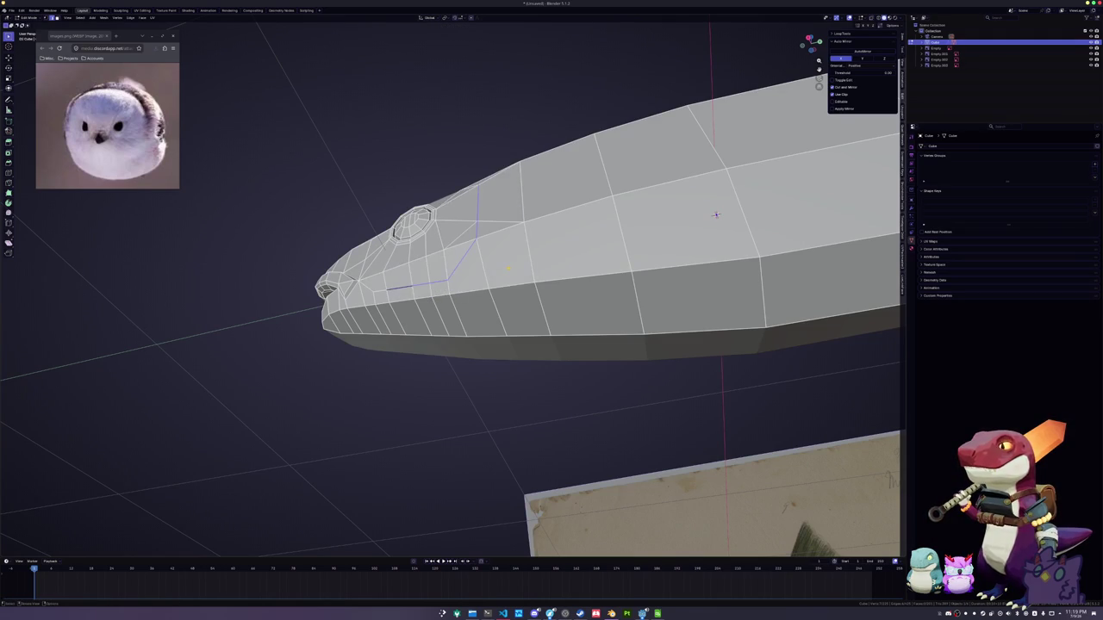
Push the selected gill edge inward along the X axis
{"action": "key", "text": "g"}
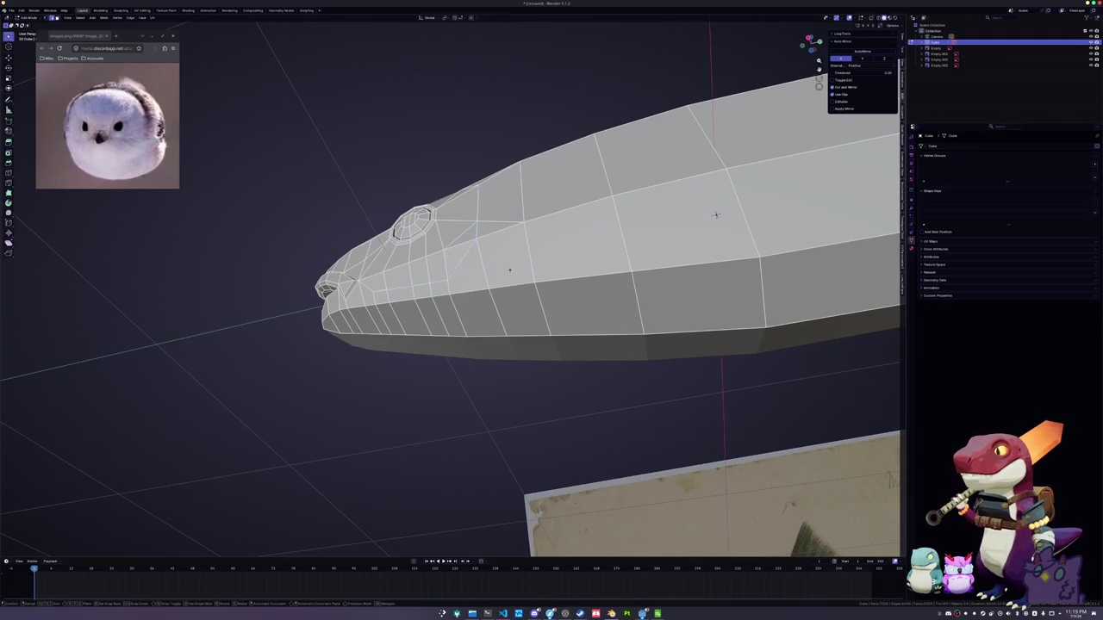
{"action": "left_click", "coordinate": [723, 211]}
{"action": "mouse_move", "coordinate": [724, 211]}
{"action": "middle_mouse_down"}
{"action": "mouse_move", "coordinate": [823, 172]}
{"action": "mouse_move", "coordinate": [497, 289]}
{"action": "middle_mouse_up"}
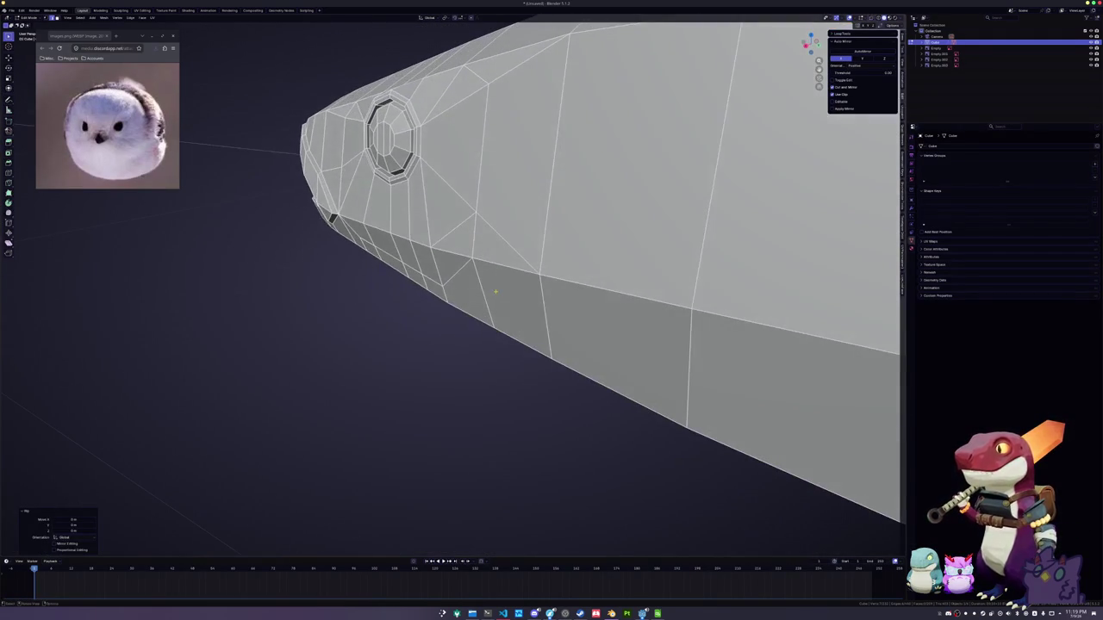
{"action": "key", "text": "g"}
{"action": "key", "text": "x"}
{"action": "left_click", "coordinate": [497, 289]}
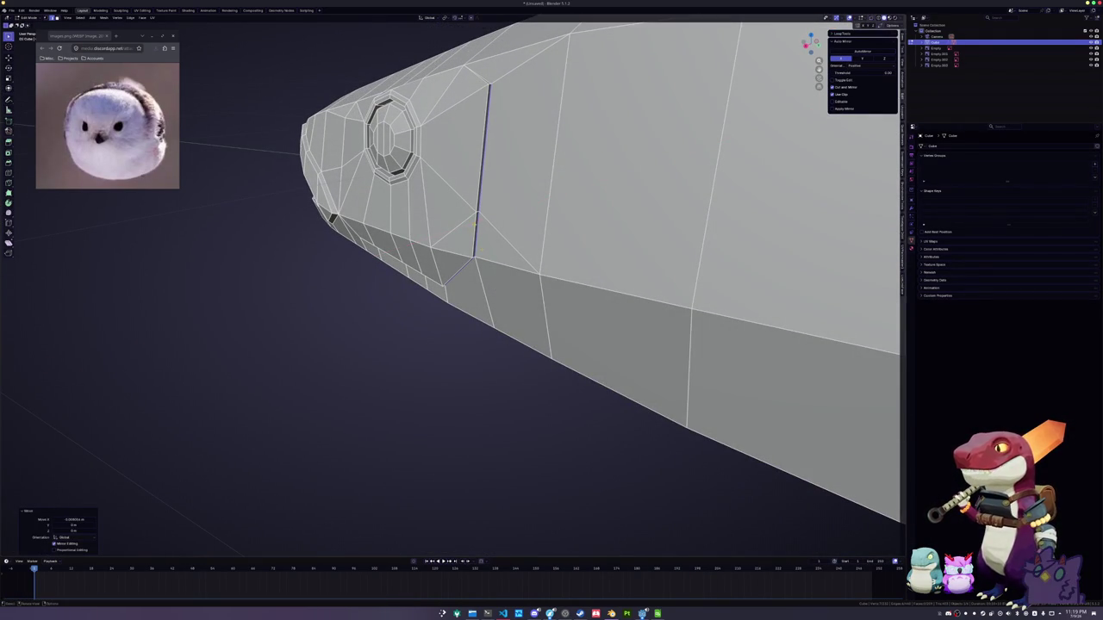
Move the gill edge loop inward along X and adjust it to deepen the slit
{"action": "left_click", "coordinate": [472, 231], "text": "alt"}
{"action": "middle_click_drag", "start_coordinate": [472, 231], "coordinate": [466, 206]}
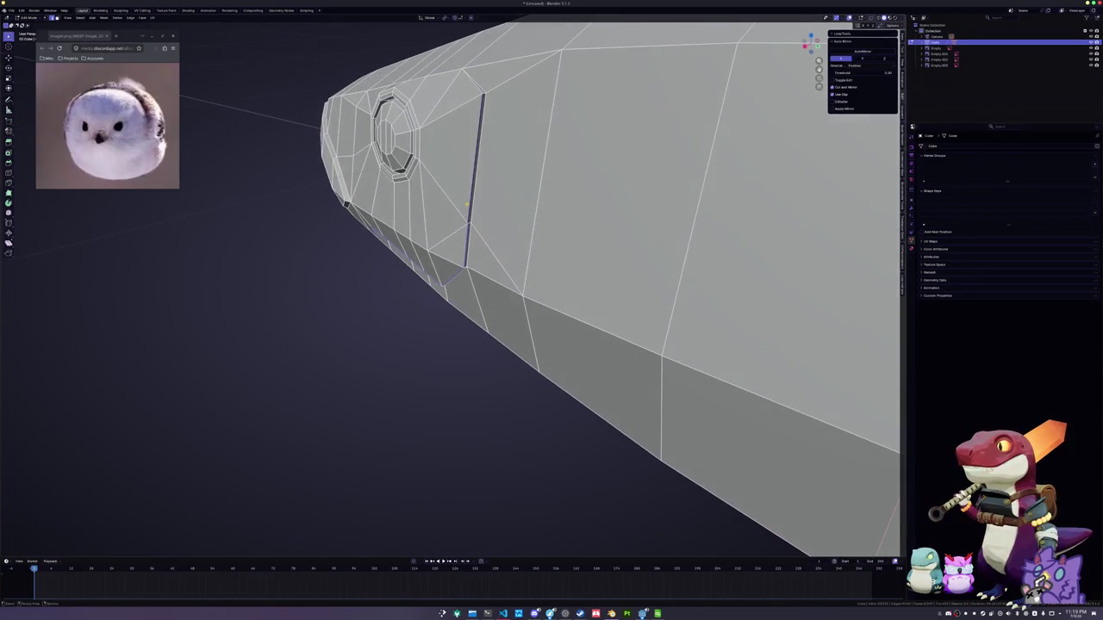
{"action": "key", "text": "g"}
{"action": "key", "text": "x"}
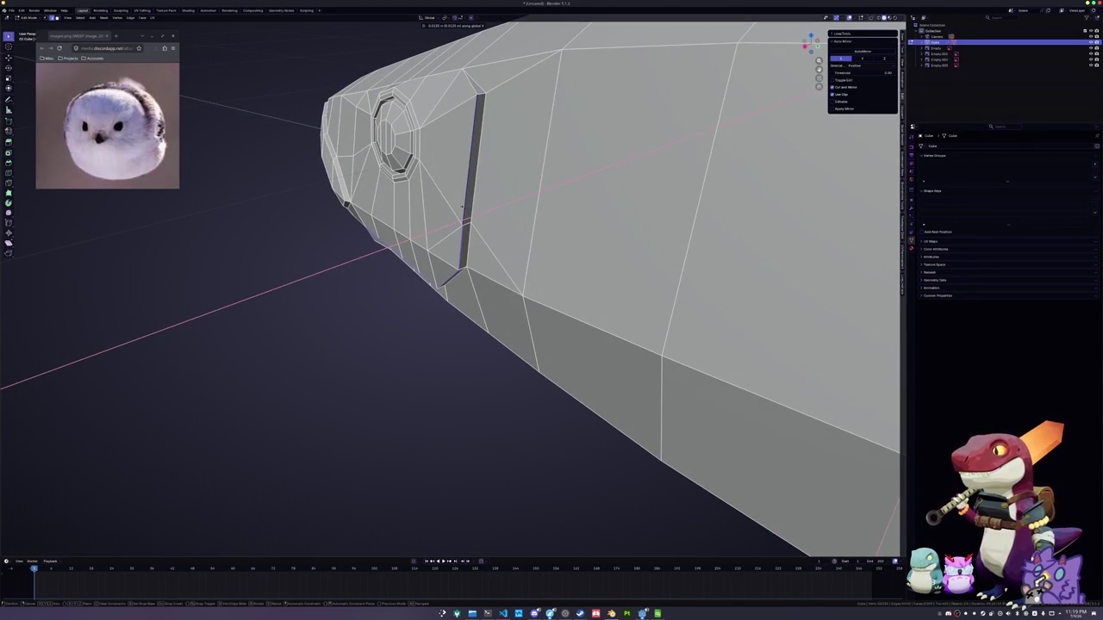
{"action": "left_click", "coordinate": [462, 205]}
{"action": "mouse_move", "coordinate": [353, 239]}
{"action": "middle_mouse_down"}
{"action": "mouse_move", "coordinate": [778, 251]}
{"action": "mouse_move", "coordinate": [517, 259]}
{"action": "mouse_move", "coordinate": [461, 439]}
{"action": "mouse_move", "coordinate": [761, 363]}
{"action": "mouse_move", "coordinate": [603, 302]}
{"action": "middle_mouse_up"}
{"action": "key", "text": "g"}
{"action": "left_click", "coordinate": [461, 438]}
Slide a vertex near the gill slit twice along its edge to tidy the topology
{"action": "left_click", "coordinate": [392, 226]}
{"action": "middle_click_drag", "start_coordinate": [392, 226], "coordinate": [487, 178]}
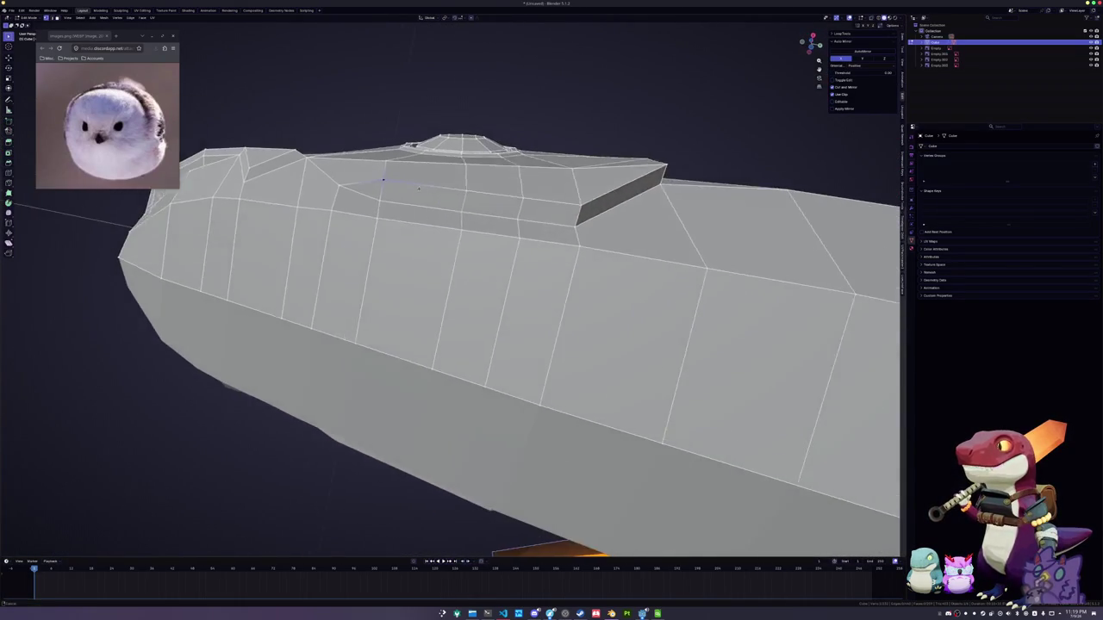
{"action": "key", "text": "shift+v"}
{"action": "left_click", "coordinate": [487, 182]}
{"action": "key", "text": "shift+v"}
{"action": "left_click", "coordinate": [523, 188]}
{"action": "mouse_move", "coordinate": [523, 188]}
{"action": "middle_mouse_down"}
{"action": "mouse_move", "coordinate": [755, 172]}
{"action": "mouse_move", "coordinate": [747, 361]}
{"action": "mouse_move", "coordinate": [501, 252]}
{"action": "middle_mouse_up"}
Dissolve the stray vertex, then return to an X-ray side view over the drawing
{"action": "middle_click_drag", "start_coordinate": [534, 204], "coordinate": [823, 175]}
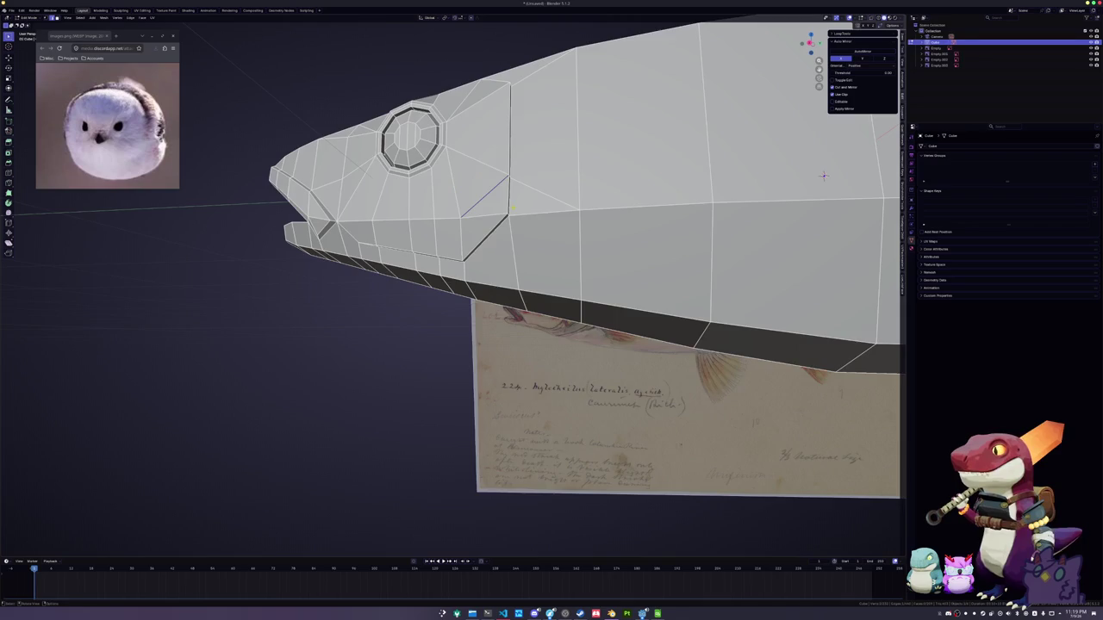
{"action": "middle_click_drag", "start_coordinate": [823, 175], "coordinate": [861, 166]}
{"action": "key", "text": "x"}
{"action": "left_click", "coordinate": [492, 250]}
{"action": "middle_click_drag", "start_coordinate": [492, 250], "coordinate": [465, 150]}
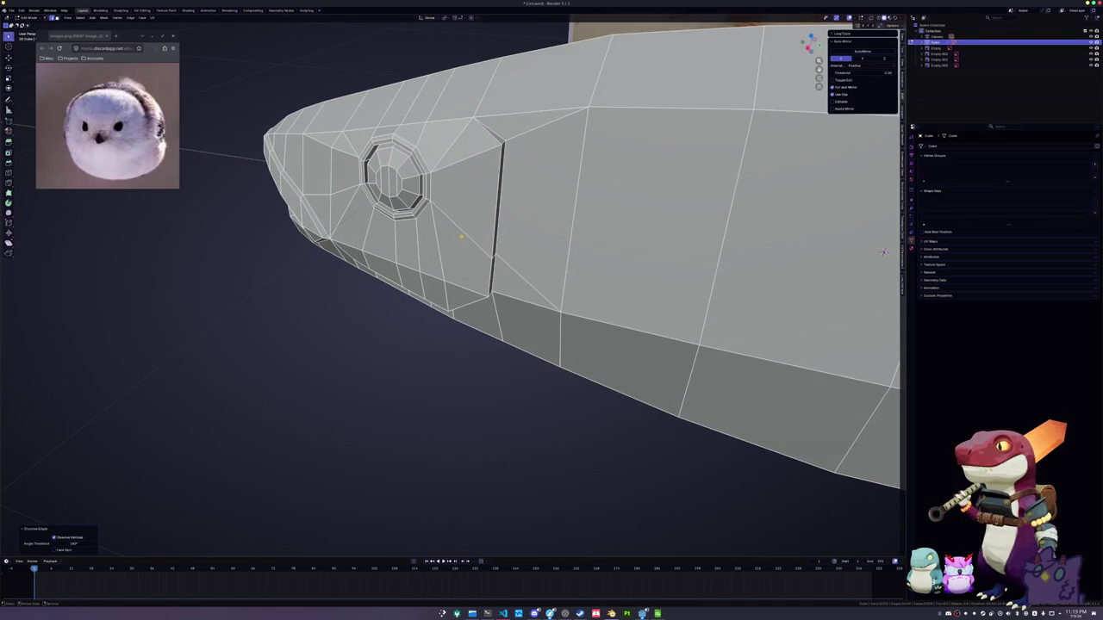
{"action": "mouse_move", "coordinate": [882, 252]}
{"action": "middle_mouse_down"}
{"action": "mouse_move", "coordinate": [658, 203]}
{"action": "mouse_move", "coordinate": [670, 185]}
{"action": "middle_mouse_up"}
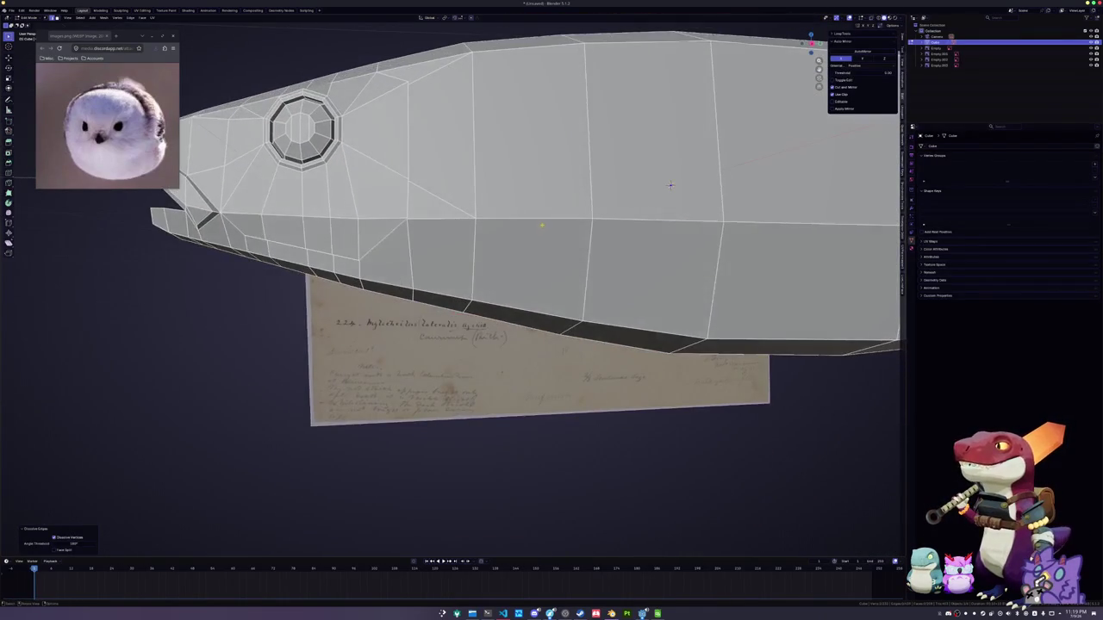
{"action": "key", "text": "KP_1"}
{"action": "key", "text": "alt+z"}
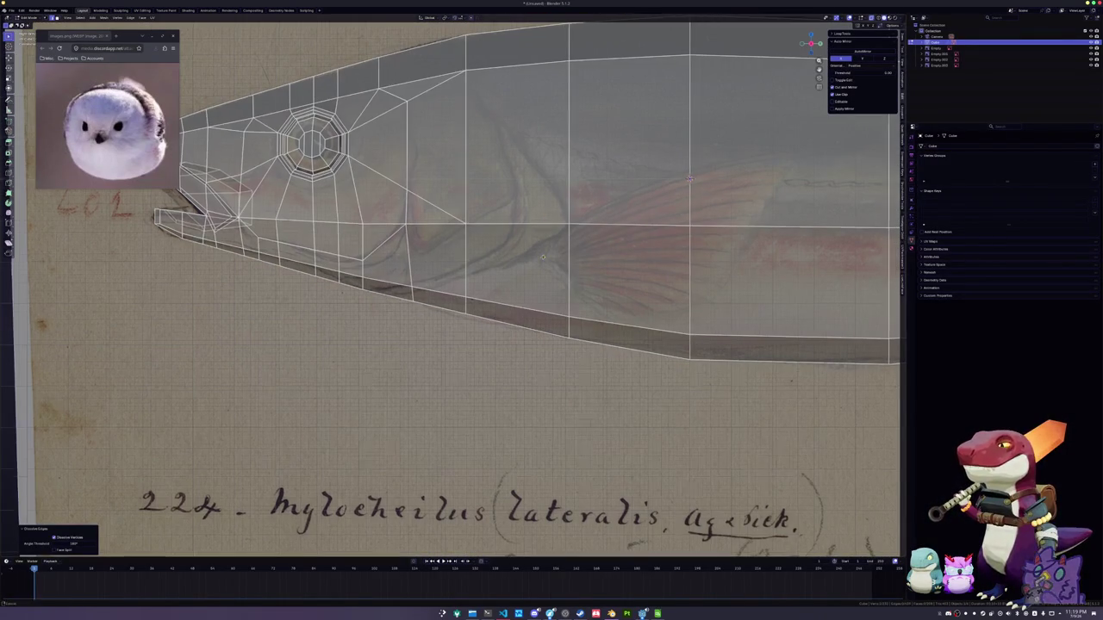
Knife-cut a diagonal gill edge behind the eye and subdivide it
{"action": "scroll", "coordinate": [684, 162], "scroll_direction": "down", "scroll_amount": 1}
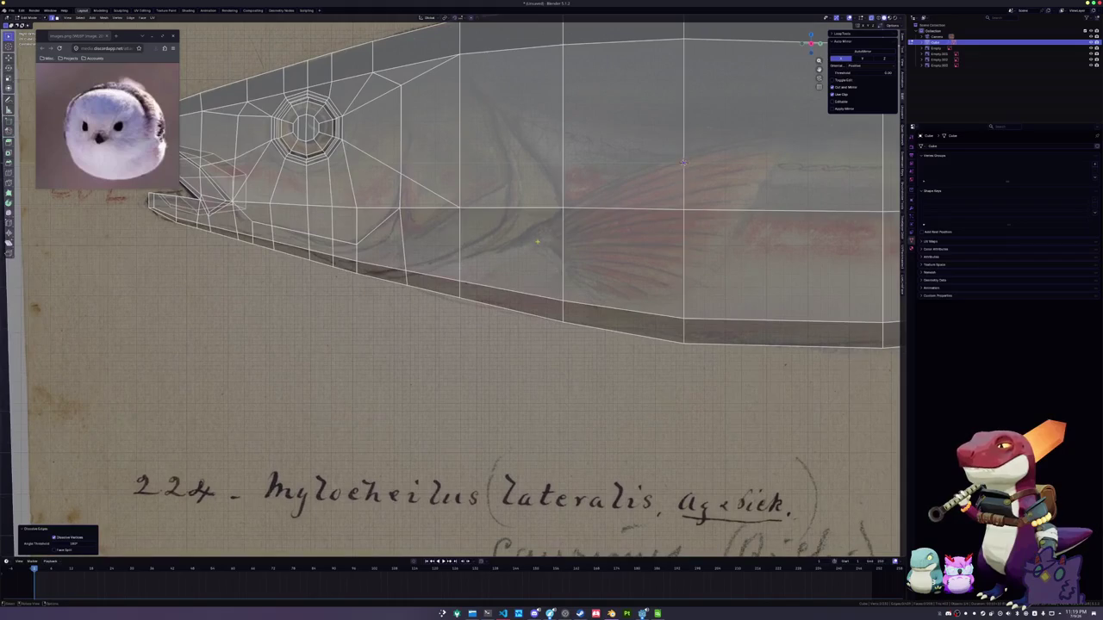
{"action": "left_click", "coordinate": [381, 274]}
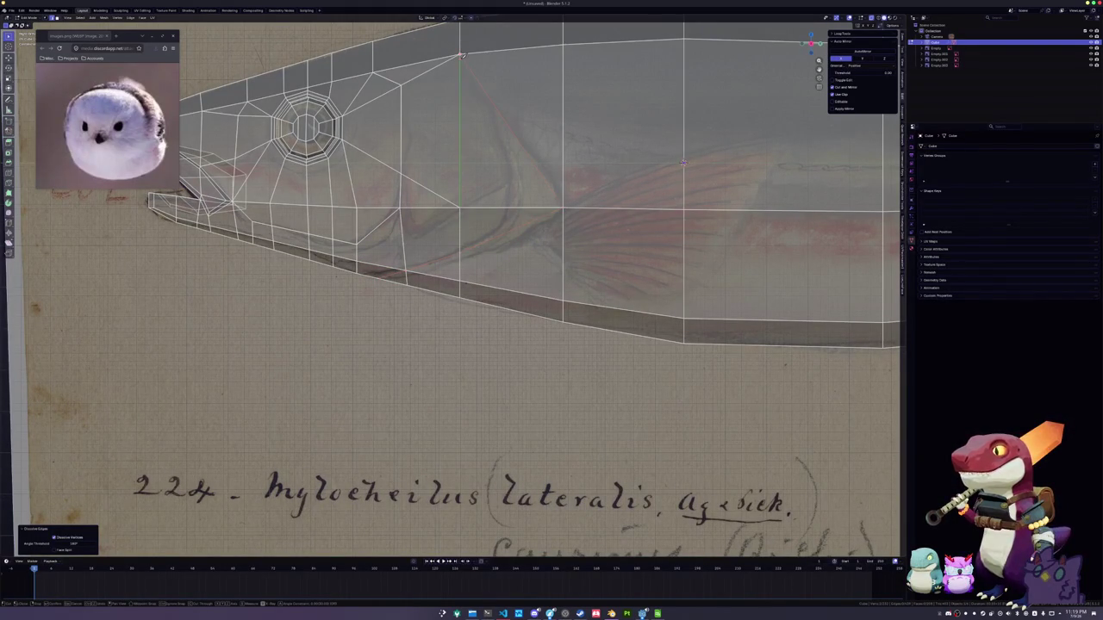
{"action": "key", "text": "k"}
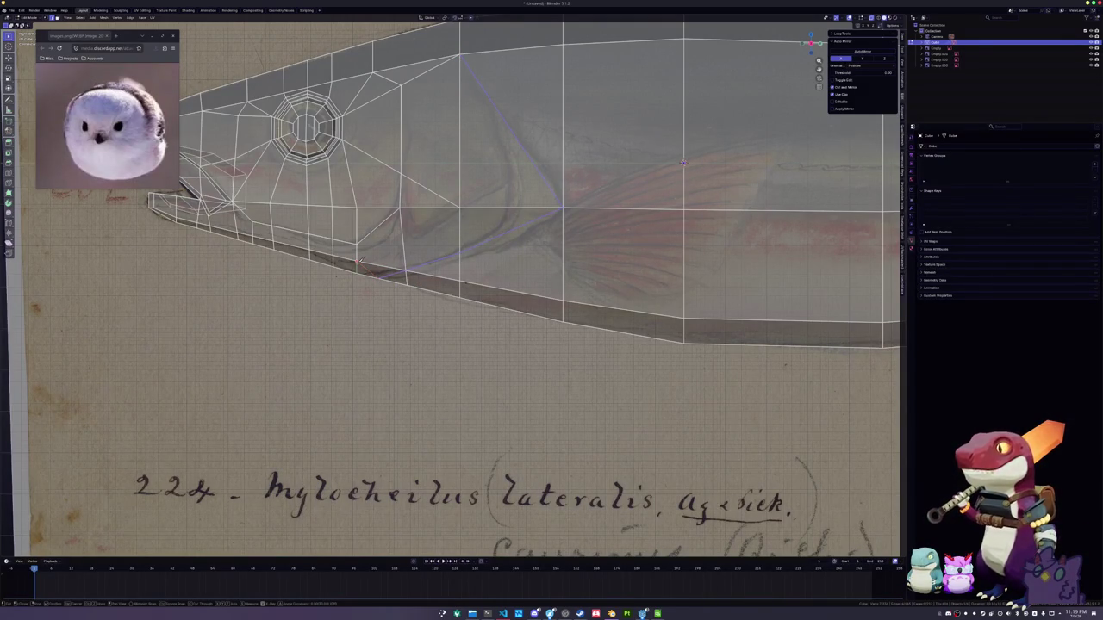
{"action": "middle_click_drag", "start_coordinate": [683, 162], "coordinate": [669, 227], "text": "shift"}
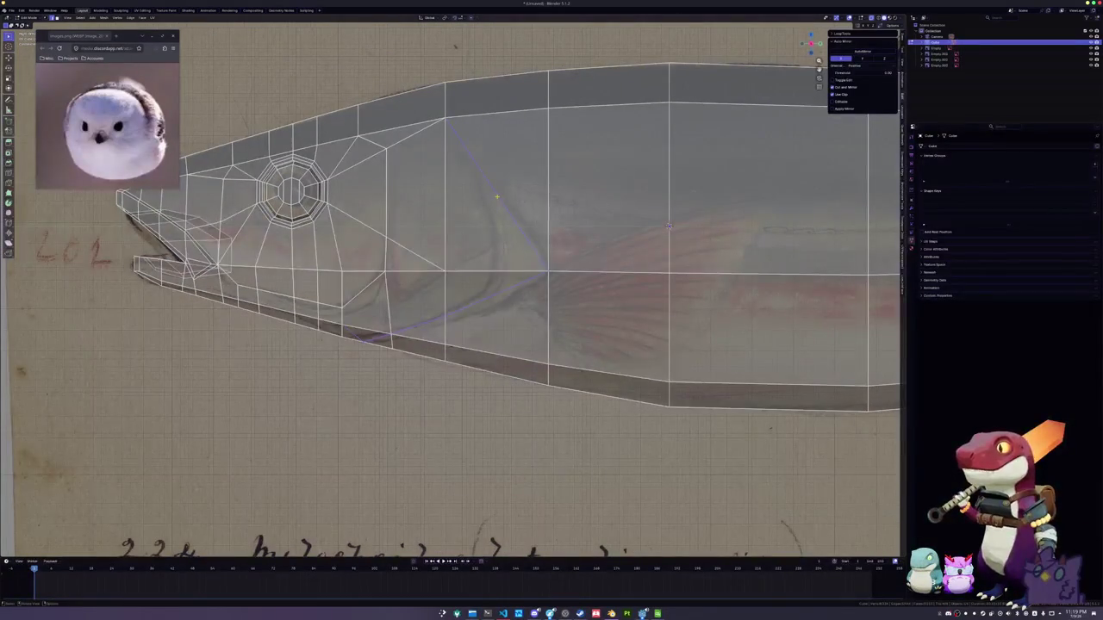
{"action": "key", "text": "Return"}
{"action": "key", "text": "ctrl+e"}
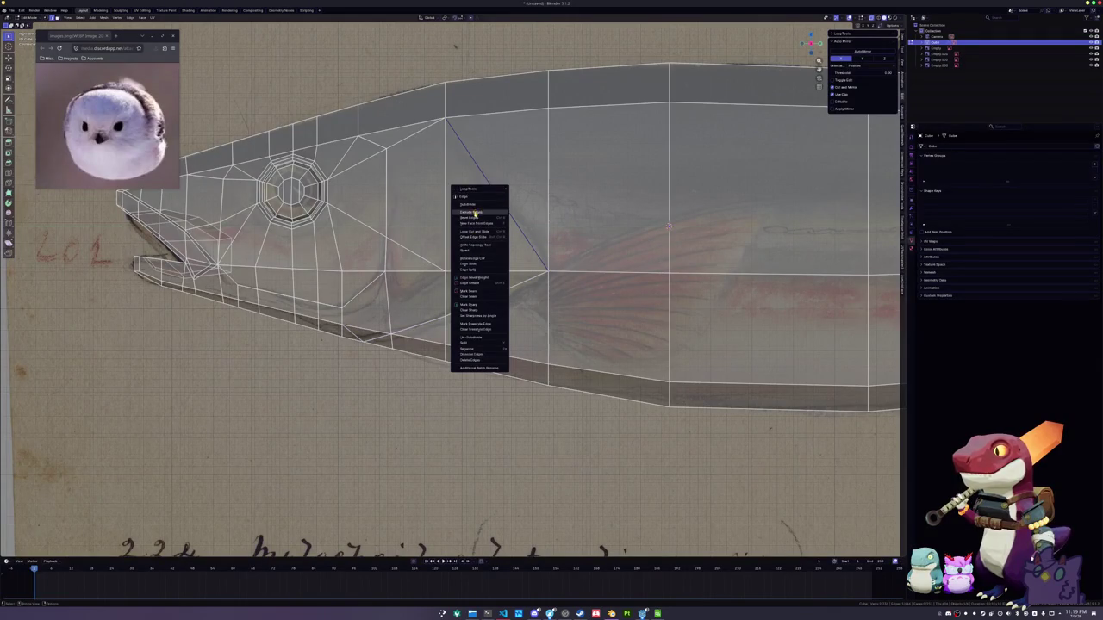
{"action": "left_click", "coordinate": [474, 205]}
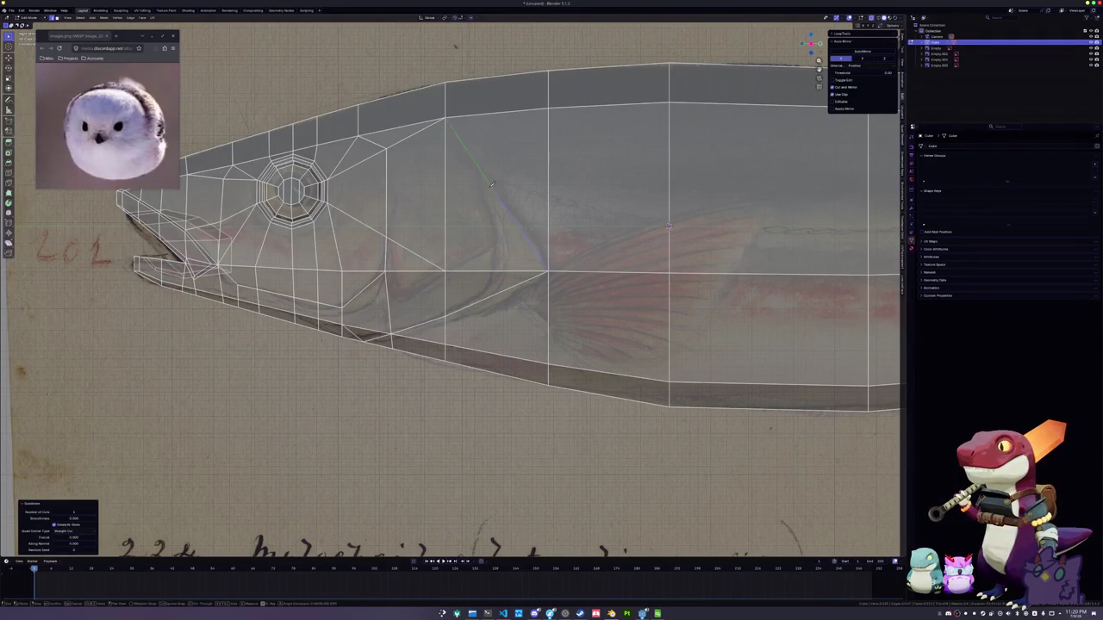
{"action": "left_click", "coordinate": [500, 47]}
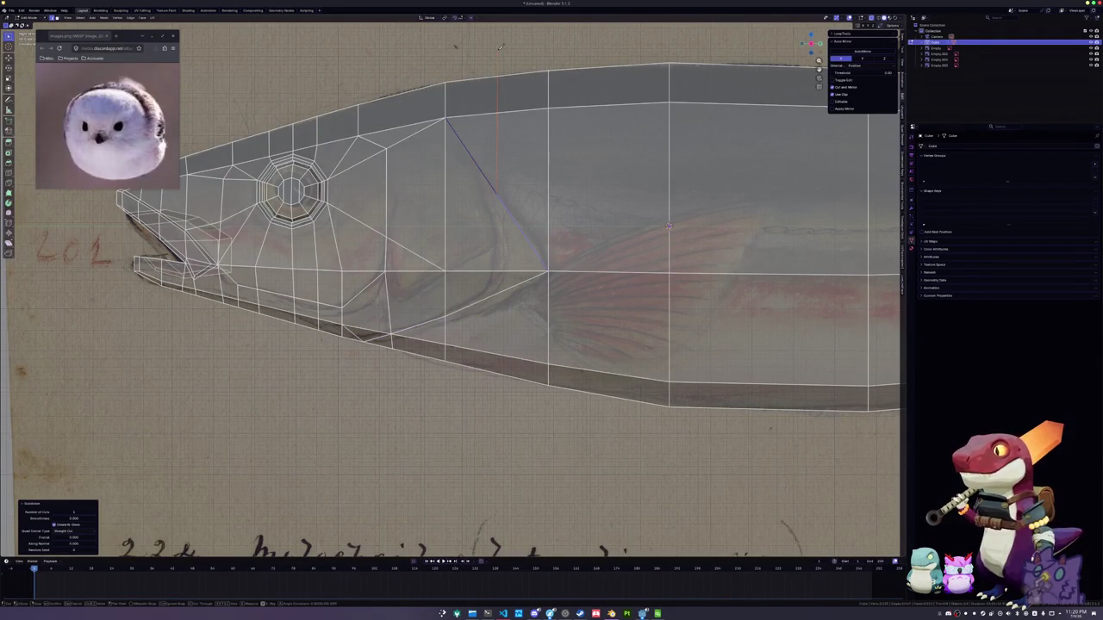
{"action": "key", "text": "Return"}
Slide the cut's lower vertex up along its edge and reposition it
{"action": "left_click", "coordinate": [504, 192]}
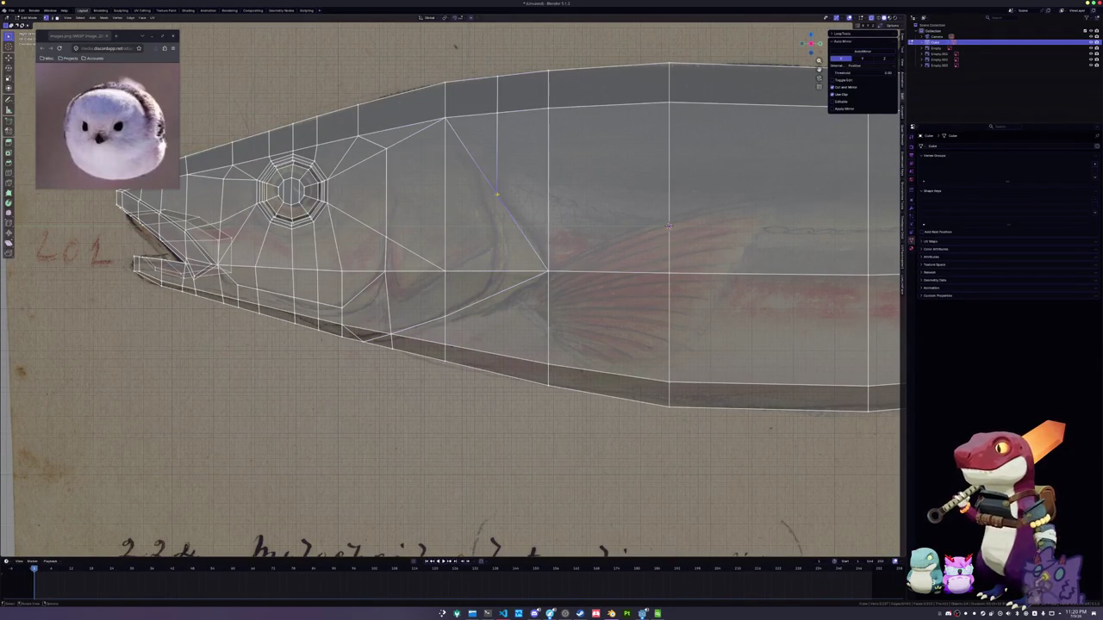
{"action": "key", "text": "shift+v"}
{"action": "left_click", "coordinate": [504, 172]}
{"action": "scroll", "coordinate": [504, 173], "scroll_direction": "down", "scroll_amount": 2}
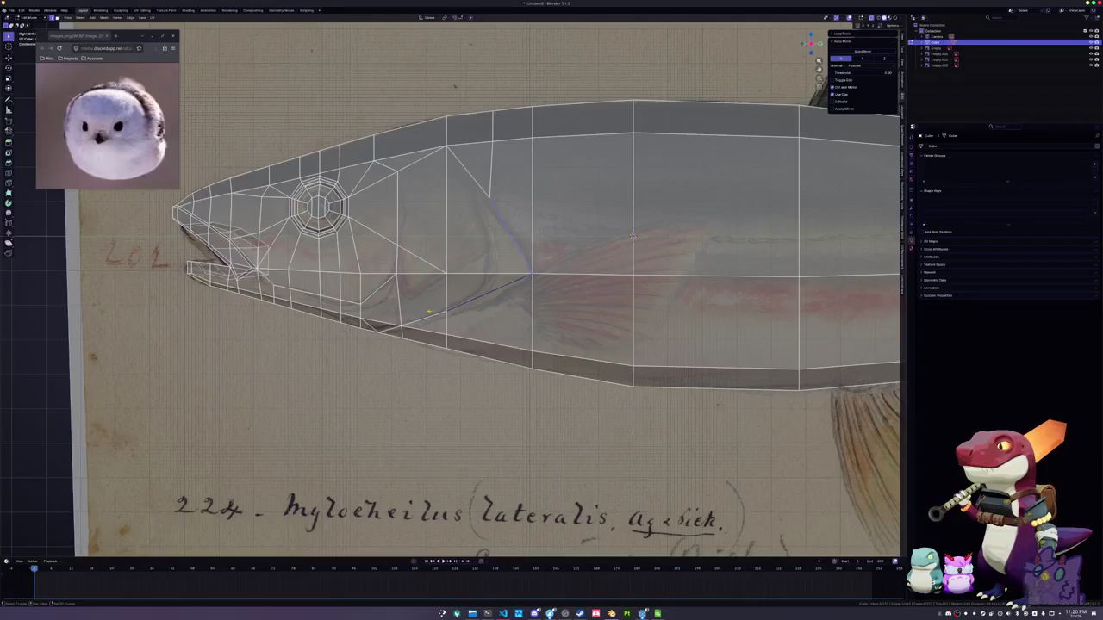
{"action": "mouse_move", "coordinate": [632, 235]}
{"action": "middle_mouse_down"}
{"action": "mouse_move", "coordinate": [617, 194]}
{"action": "mouse_move", "coordinate": [626, 196]}
{"action": "middle_mouse_up"}
{"action": "key", "text": "g"}
{"action": "left_click", "coordinate": [619, 196]}
Move gill vertices and an edge loop along X and slide a vertex into place
{"action": "key", "text": "g"}
{"action": "key", "text": "x"}
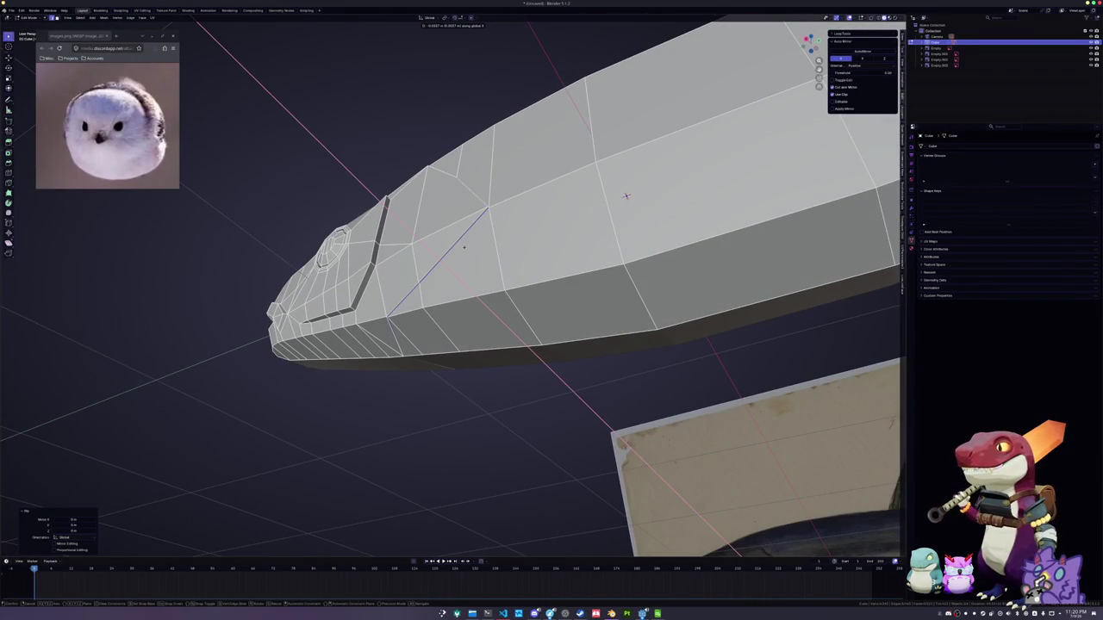
{"action": "left_click", "coordinate": [626, 196]}
{"action": "left_click", "coordinate": [627, 195], "text": "alt"}
{"action": "mouse_move", "coordinate": [627, 195]}
{"action": "middle_mouse_down"}
{"action": "mouse_move", "coordinate": [620, 256]}
{"action": "mouse_move", "coordinate": [567, 342]}
{"action": "mouse_move", "coordinate": [584, 193]}
{"action": "mouse_move", "coordinate": [417, 259]}
{"action": "mouse_move", "coordinate": [422, 272]}
{"action": "middle_mouse_up"}
{"action": "key", "text": "g"}
{"action": "key", "text": "x"}
{"action": "left_click", "coordinate": [566, 341]}
{"action": "key", "text": "shift+v"}
{"action": "left_click", "coordinate": [428, 279]}
Offset the selection with Shrink/Fatten and merge vertices at the last selected one
{"action": "key", "text": "alt+s"}
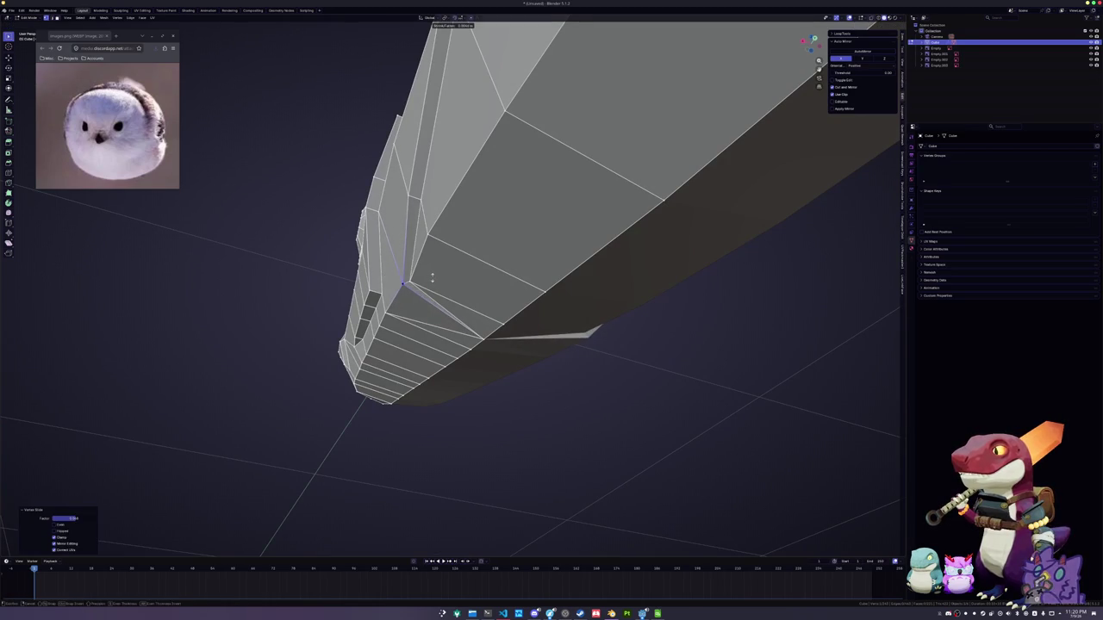
{"action": "left_click", "coordinate": [429, 278]}
{"action": "mouse_move", "coordinate": [428, 279]}
{"action": "middle_mouse_down"}
{"action": "mouse_move", "coordinate": [843, 149]}
{"action": "mouse_move", "coordinate": [720, 247]}
{"action": "mouse_move", "coordinate": [708, 351]}
{"action": "middle_mouse_up"}
{"action": "scroll", "coordinate": [842, 149], "scroll_direction": "down", "scroll_amount": 3}
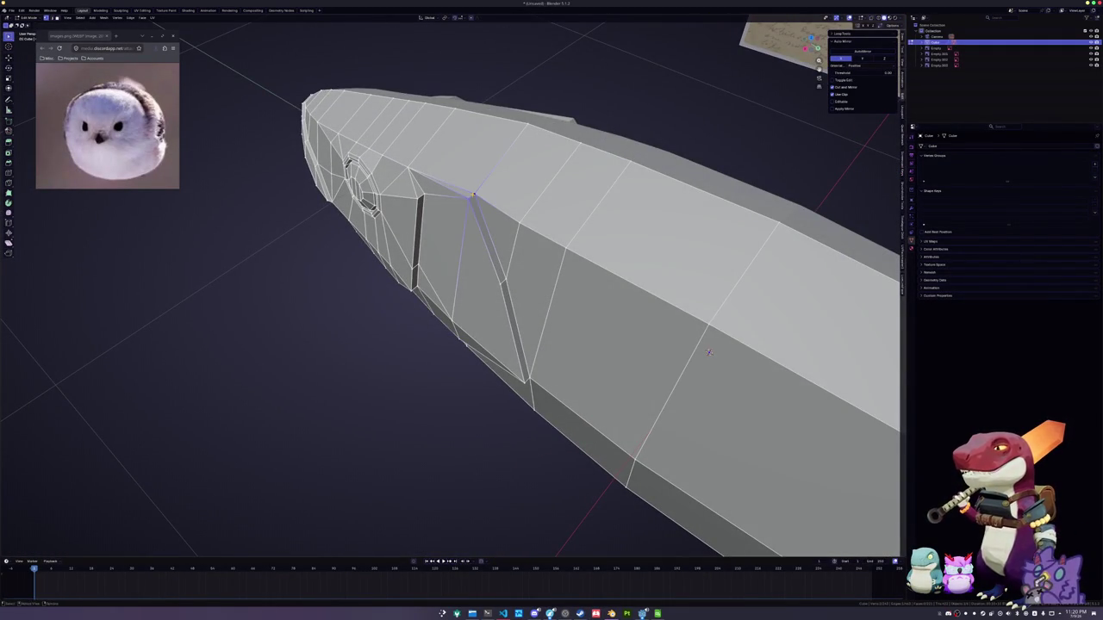
{"action": "key", "text": "m"}
{"action": "left_click", "coordinate": [467, 221]}
Reposition a vertex, mirror the selection on X, and shrink the gill faces inward
{"action": "mouse_move", "coordinate": [467, 222]}
{"action": "middle_mouse_down"}
{"action": "mouse_move", "coordinate": [516, 483]}
{"action": "mouse_move", "coordinate": [657, 217]}
{"action": "mouse_move", "coordinate": [600, 240]}
{"action": "mouse_move", "coordinate": [566, 94]}
{"action": "mouse_move", "coordinate": [584, 402]}
{"action": "mouse_move", "coordinate": [669, 246]}
{"action": "mouse_move", "coordinate": [599, 356]}
{"action": "middle_mouse_up"}
{"action": "key", "text": "g"}
{"action": "left_click", "coordinate": [516, 483]}
{"action": "key", "text": "ctrl+m"}
{"action": "key", "text": "x"}
{"action": "key", "text": "alt+s"}
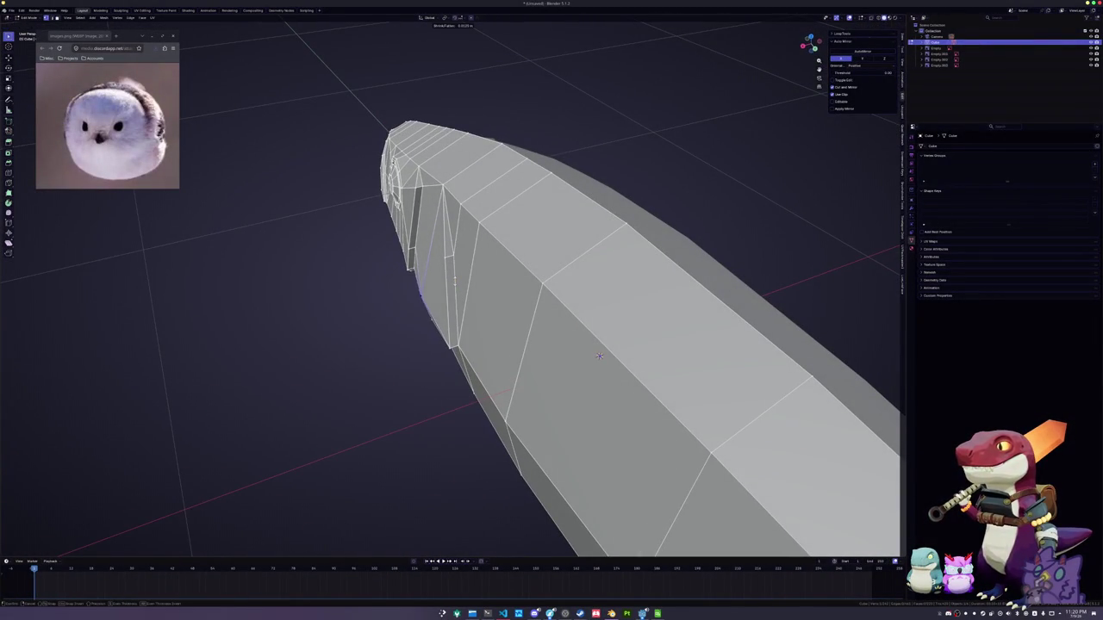
{"action": "left_click", "coordinate": [598, 356]}
Fill the triangular gap with a face and dissolve the stray edge near the head
{"action": "middle_click_drag", "start_coordinate": [598, 356], "coordinate": [662, 250]}
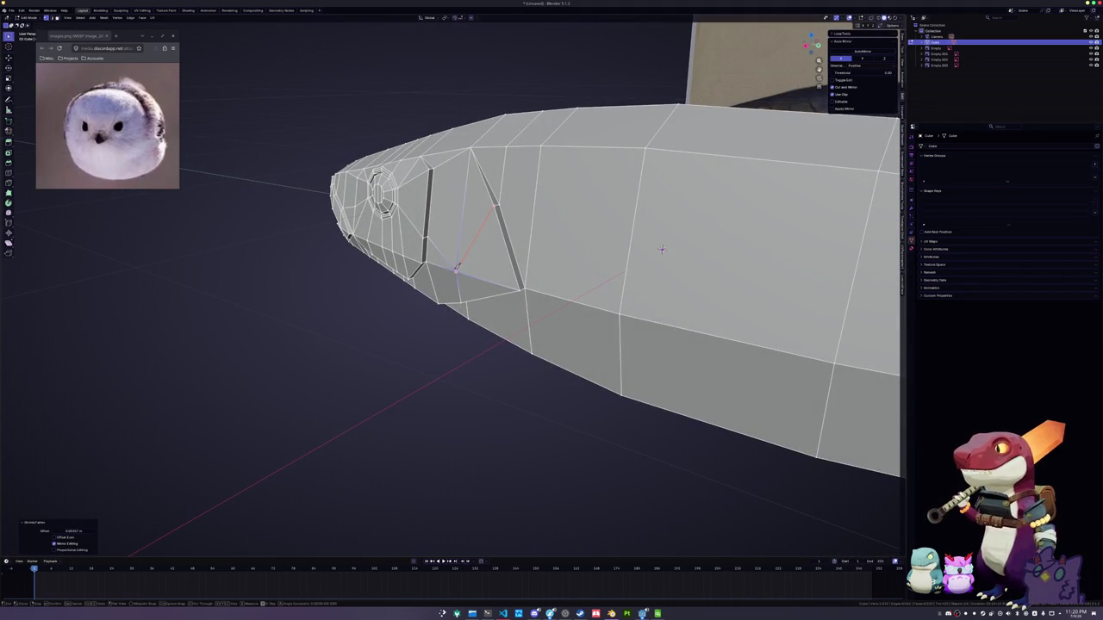
{"action": "key", "text": "f"}
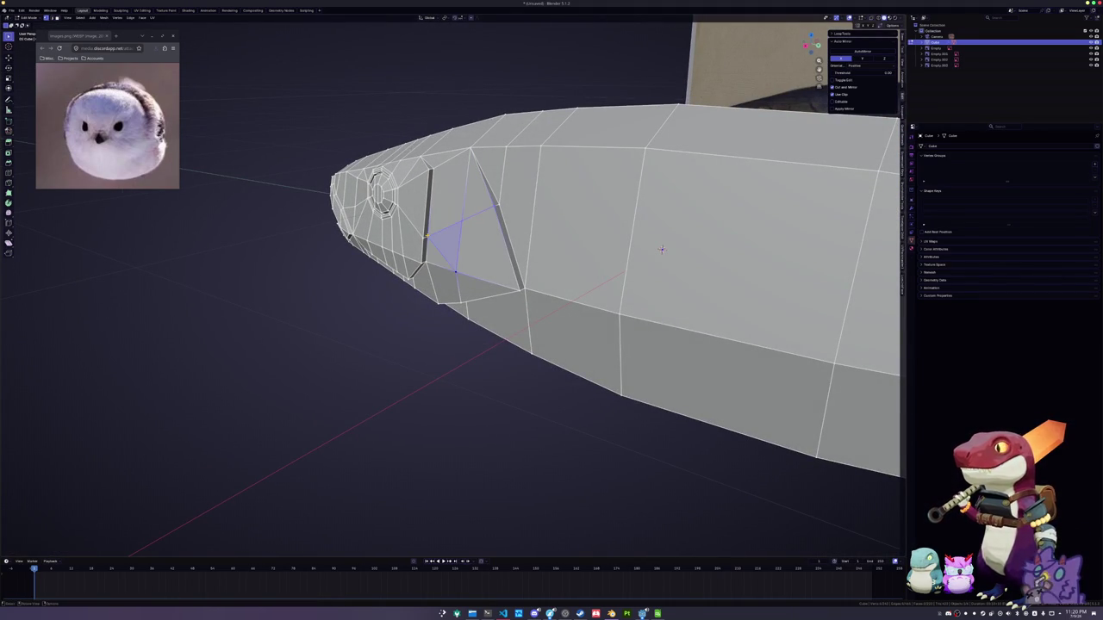
{"action": "mouse_move", "coordinate": [662, 250]}
{"action": "middle_mouse_down"}
{"action": "mouse_move", "coordinate": [664, 234]}
{"action": "mouse_move", "coordinate": [585, 426]}
{"action": "mouse_move", "coordinate": [657, 208]}
{"action": "mouse_move", "coordinate": [638, 259]}
{"action": "mouse_move", "coordinate": [659, 218]}
{"action": "mouse_move", "coordinate": [666, 231]}
{"action": "middle_mouse_up"}
{"action": "key", "text": "Tab"}
{"action": "key", "text": "Tab"}
{"action": "key", "text": "x"}
{"action": "left_click", "coordinate": [660, 220]}
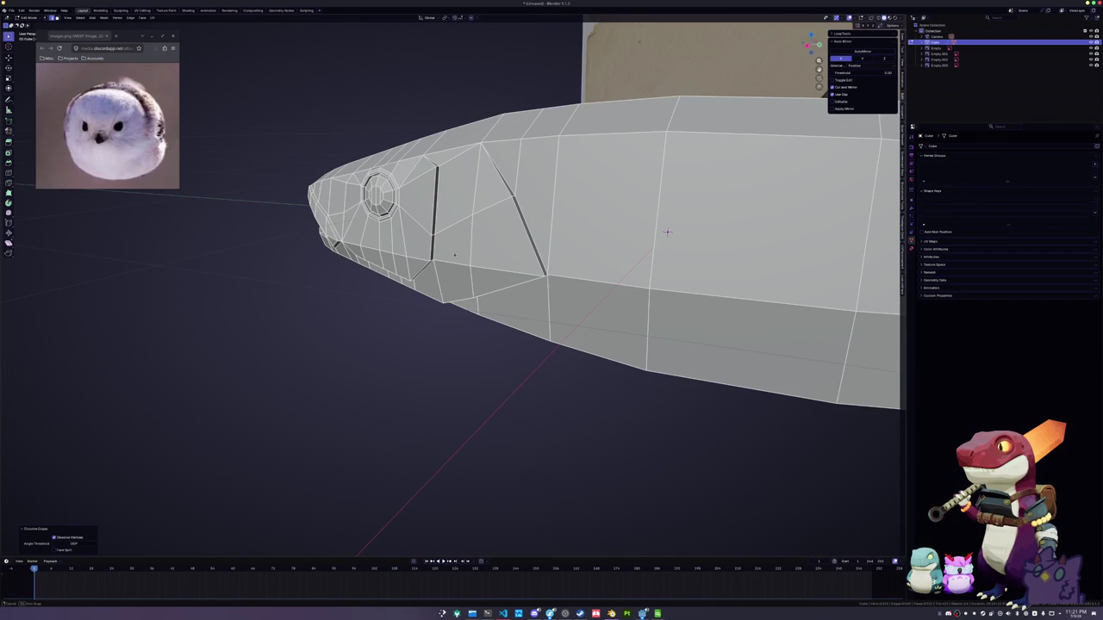
Slide an edge into position and check the result from the side view
{"action": "key", "text": "g"}
{"action": "key", "text": "g"}
{"action": "mouse_move", "coordinate": [667, 232]}
{"action": "middle_mouse_down"}
{"action": "mouse_move", "coordinate": [719, 219]}
{"action": "mouse_move", "coordinate": [625, 241]}
{"action": "mouse_move", "coordinate": [546, 239]}
{"action": "mouse_move", "coordinate": [498, 292]}
{"action": "mouse_move", "coordinate": [496, 341]}
{"action": "mouse_move", "coordinate": [447, 217]}
{"action": "mouse_move", "coordinate": [500, 251]}
{"action": "mouse_move", "coordinate": [312, 289]}
{"action": "mouse_move", "coordinate": [311, 377]}
{"action": "middle_mouse_up"}
{"action": "left_click", "coordinate": [719, 218]}
{"action": "key", "text": "Tab"}
{"action": "key", "text": "Tab"}
{"action": "key", "text": "KP_3"}
{"action": "scroll", "coordinate": [506, 249], "scroll_direction": "up", "scroll_amount": 1}
{"action": "scroll", "coordinate": [338, 286], "scroll_direction": "down", "scroll_amount": 2}
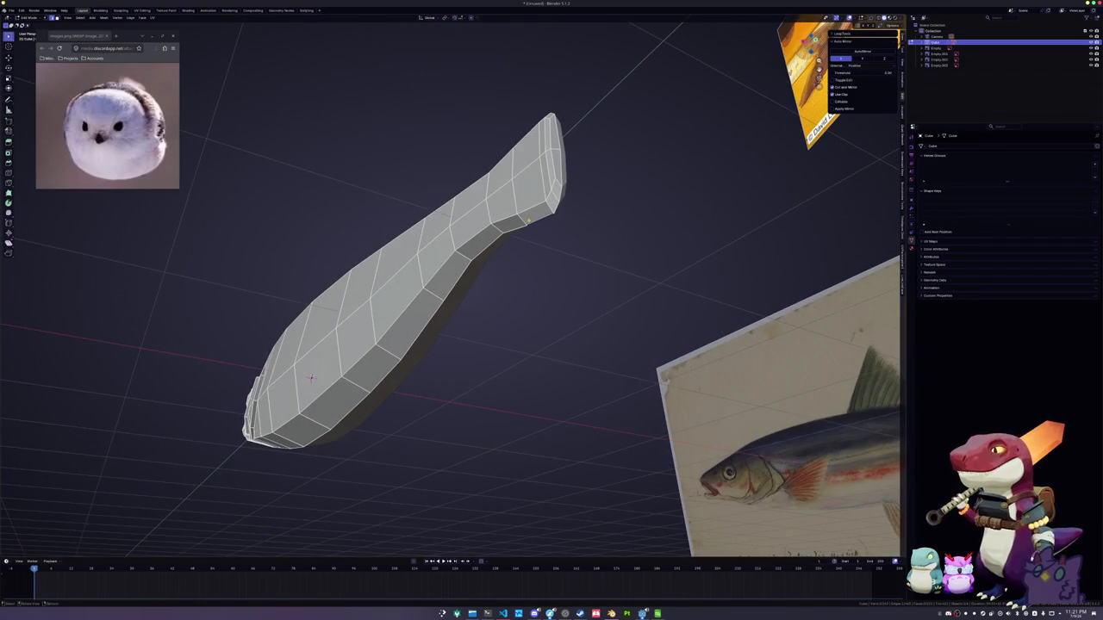
In X-ray side view, select the tail-end edges and shrink the loop inward
{"action": "key", "text": "KP_1"}
{"action": "key", "text": "alt+z"}
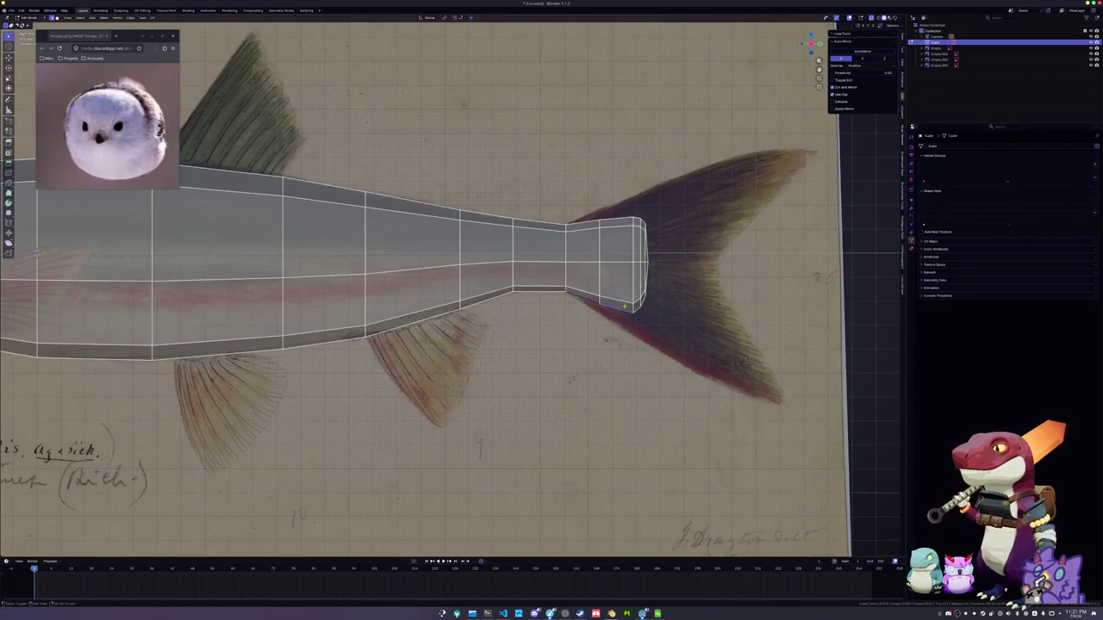
{"action": "left_click", "coordinate": [642, 288], "text": "ctrl"}
{"action": "middle_click_drag", "start_coordinate": [642, 287], "coordinate": [564, 334]}
{"action": "middle_click_drag", "start_coordinate": [195, 233], "coordinate": [258, 162]}
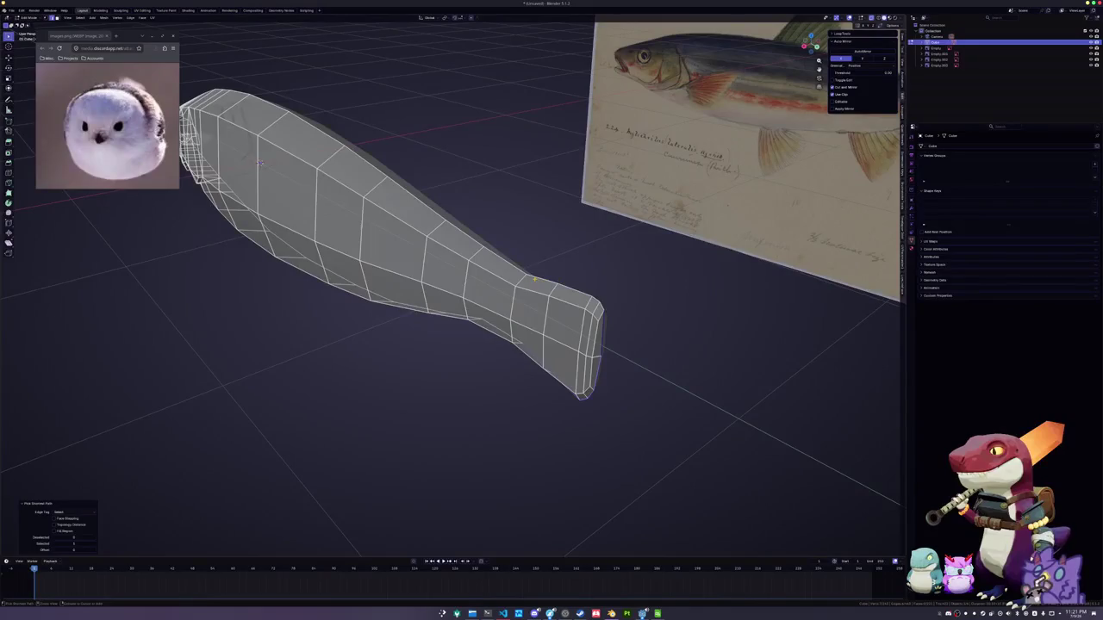
{"action": "key", "text": "KP_1"}
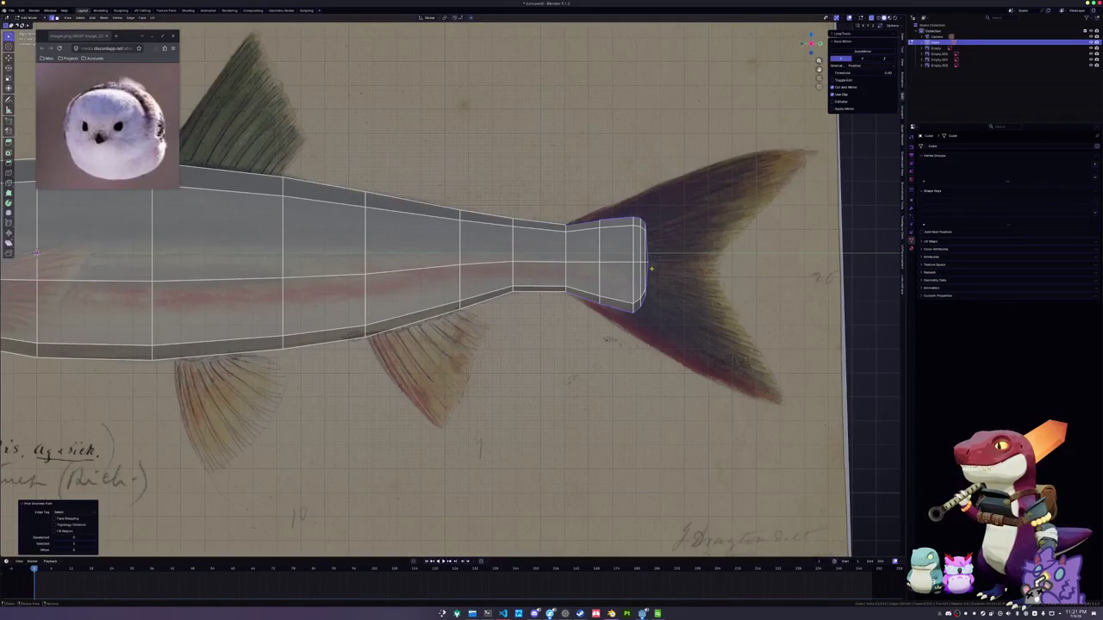
{"action": "key", "text": "alt+s"}
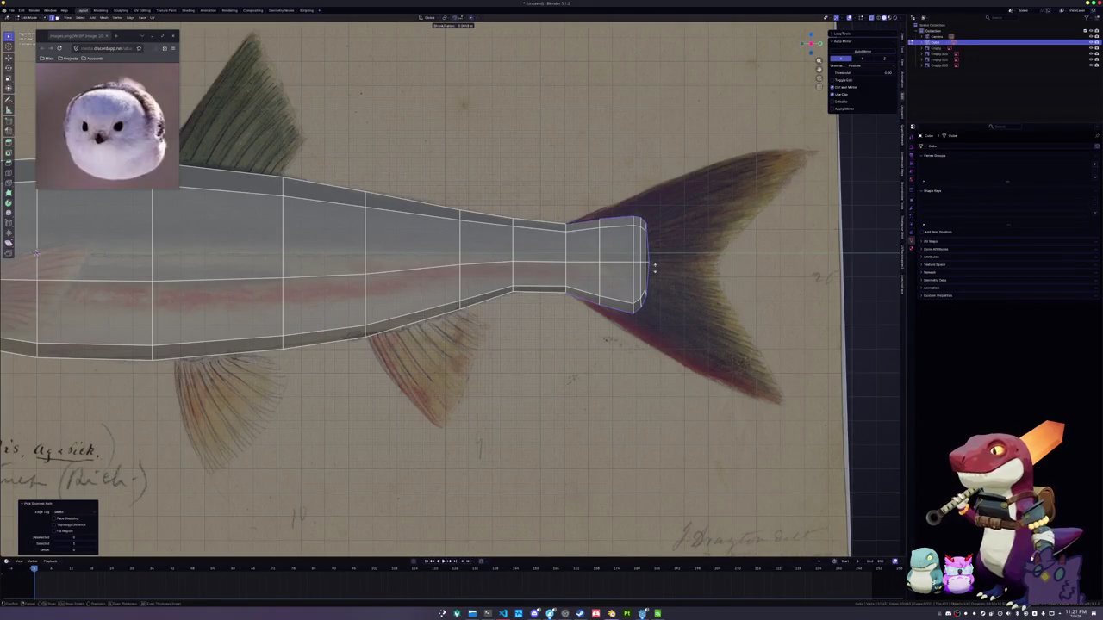
{"action": "left_click", "coordinate": [654, 269]}
Slide the tail-end loop repeatedly so it lines up with the drawn tail
{"action": "scroll", "coordinate": [654, 268], "scroll_direction": "up", "scroll_amount": 1}
{"action": "scroll", "coordinate": [684, 220], "scroll_direction": "up", "scroll_amount": 2}
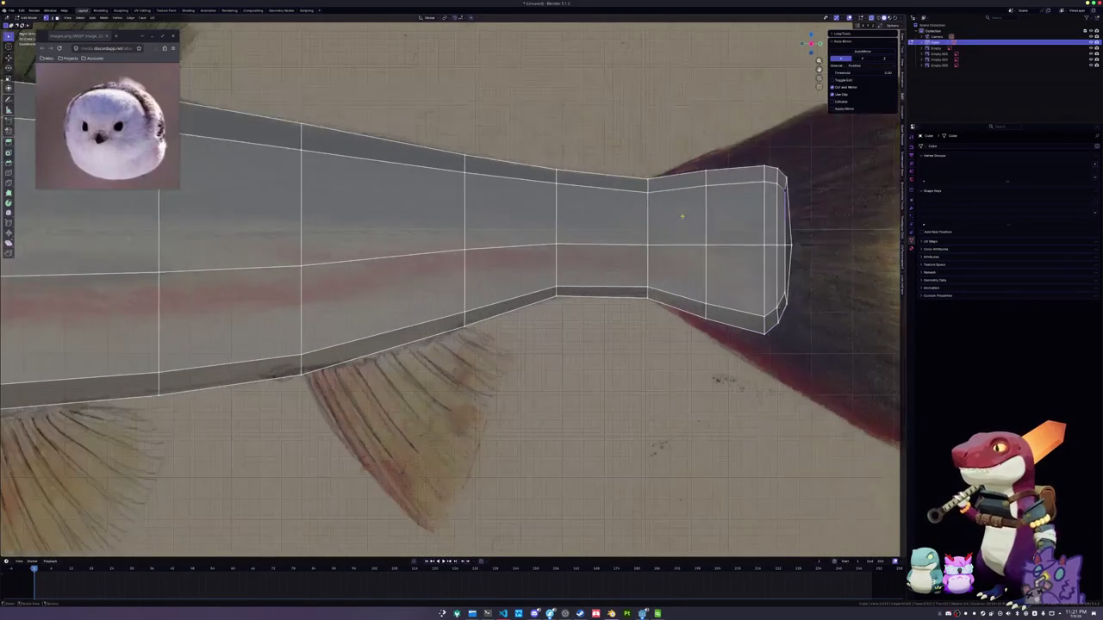
{"action": "middle_click_drag", "start_coordinate": [684, 219], "coordinate": [479, 233], "text": "shift"}
{"action": "key", "text": "g"}
{"action": "key", "text": "g"}
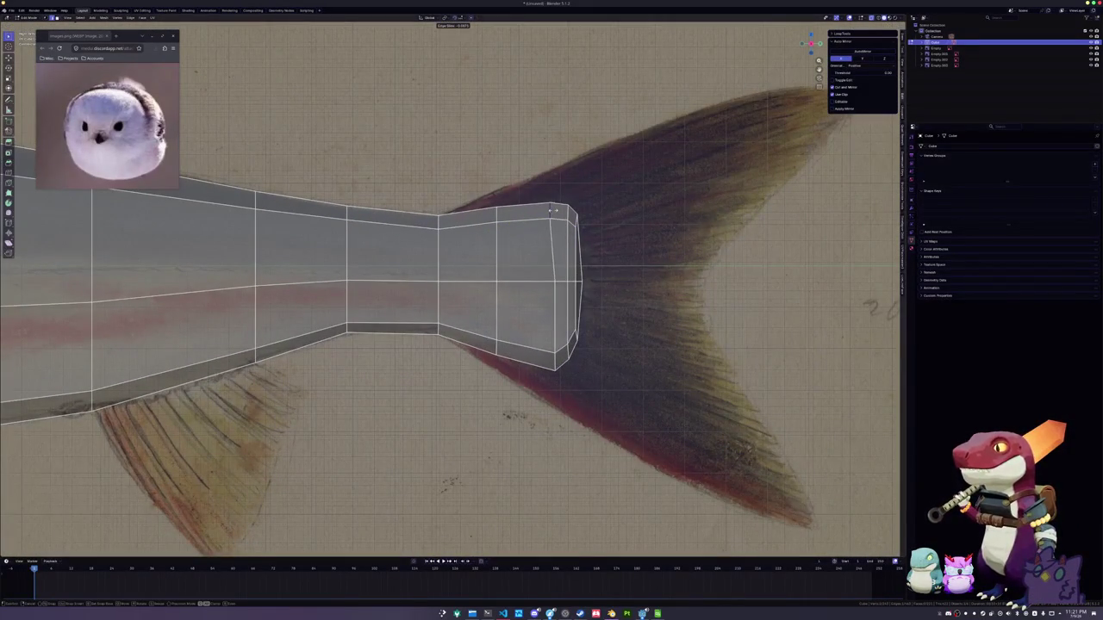
{"action": "left_click", "coordinate": [552, 210]}
{"action": "key", "text": "g"}
{"action": "key", "text": "g"}
{"action": "left_click", "coordinate": [569, 354]}
{"action": "key", "text": "g"}
{"action": "key", "text": "g"}
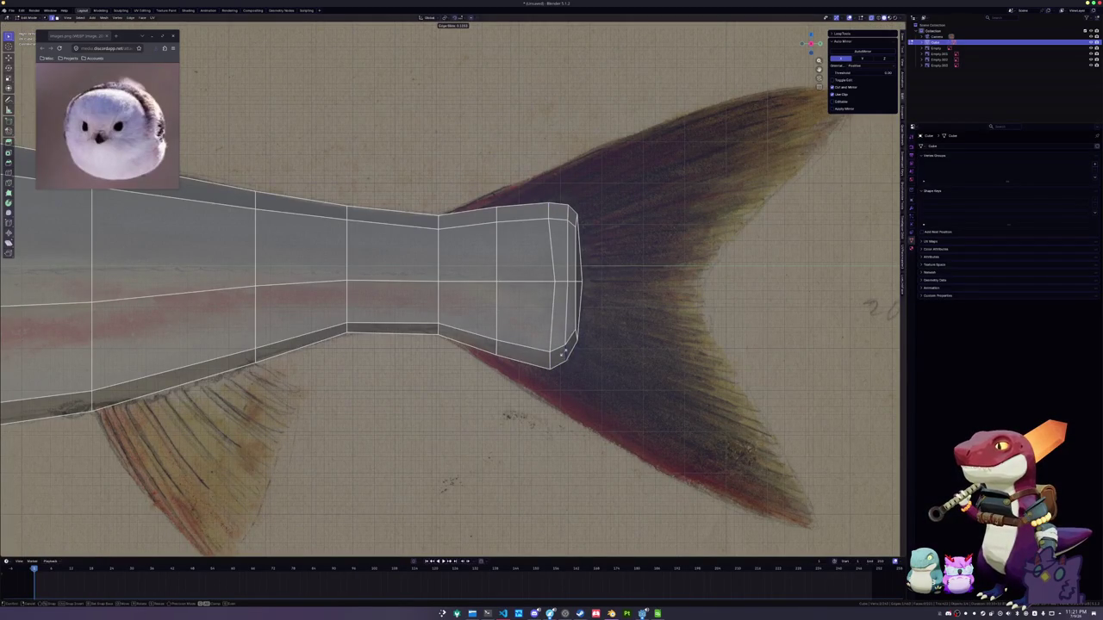
{"action": "left_click", "coordinate": [562, 350]}
{"action": "key", "text": "g"}
{"action": "key", "text": "g"}
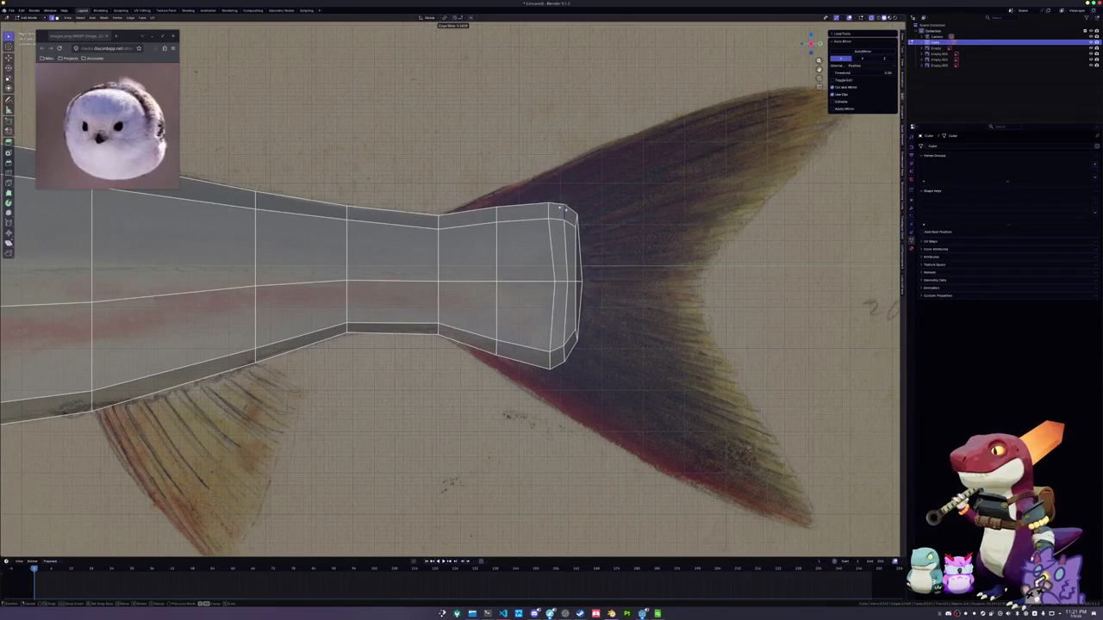
{"action": "left_click", "coordinate": [564, 216]}
Nudge the tail loop's top and bottom corner vertices to meet the drawn fin
{"action": "left_click", "coordinate": [576, 222]}
{"action": "key", "text": "g"}
{"action": "key", "text": "g"}
{"action": "left_click", "coordinate": [568, 222]}
{"action": "key", "text": "g"}
{"action": "key", "text": "g"}
{"action": "left_click", "coordinate": [575, 332]}
Select the bottom edge path to the tail end and separate that section
{"action": "left_click", "coordinate": [463, 336]}
{"action": "left_click", "coordinate": [561, 366], "text": "ctrl"}
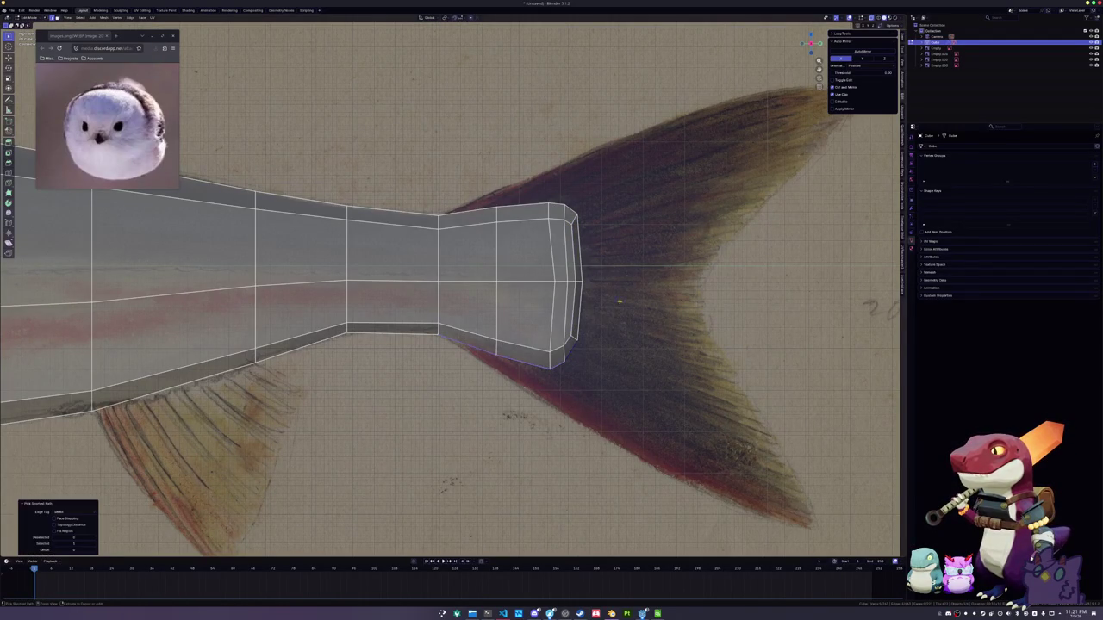
{"action": "scroll", "coordinate": [530, 227], "scroll_direction": "down", "scroll_amount": 3}
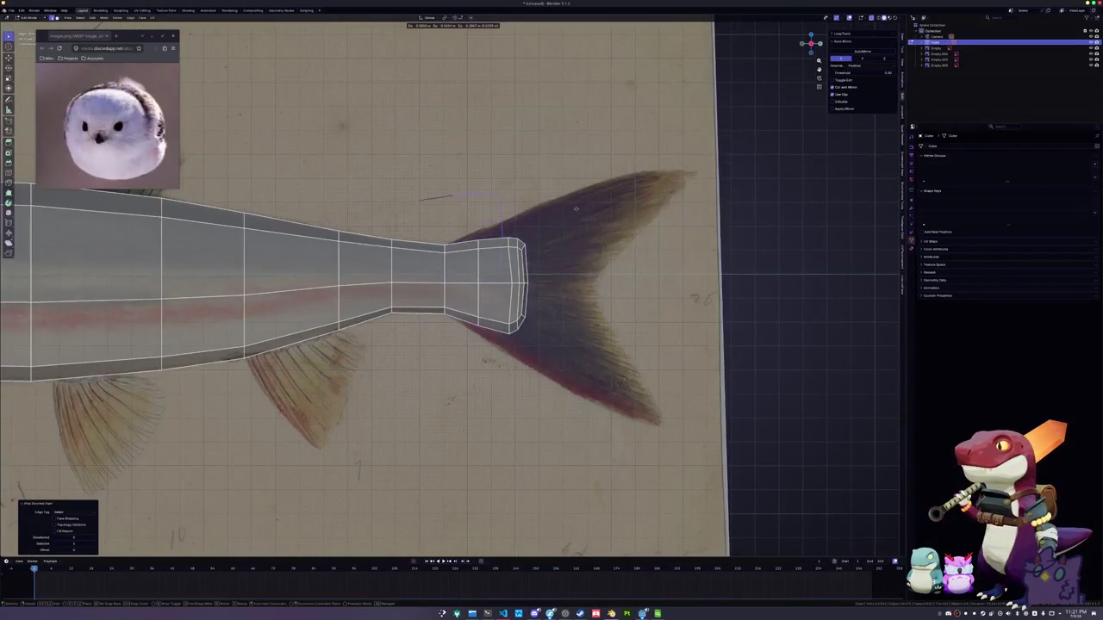
{"action": "right_click", "coordinate": [584, 267]}
{"action": "key", "text": "ctrl+Tab"}
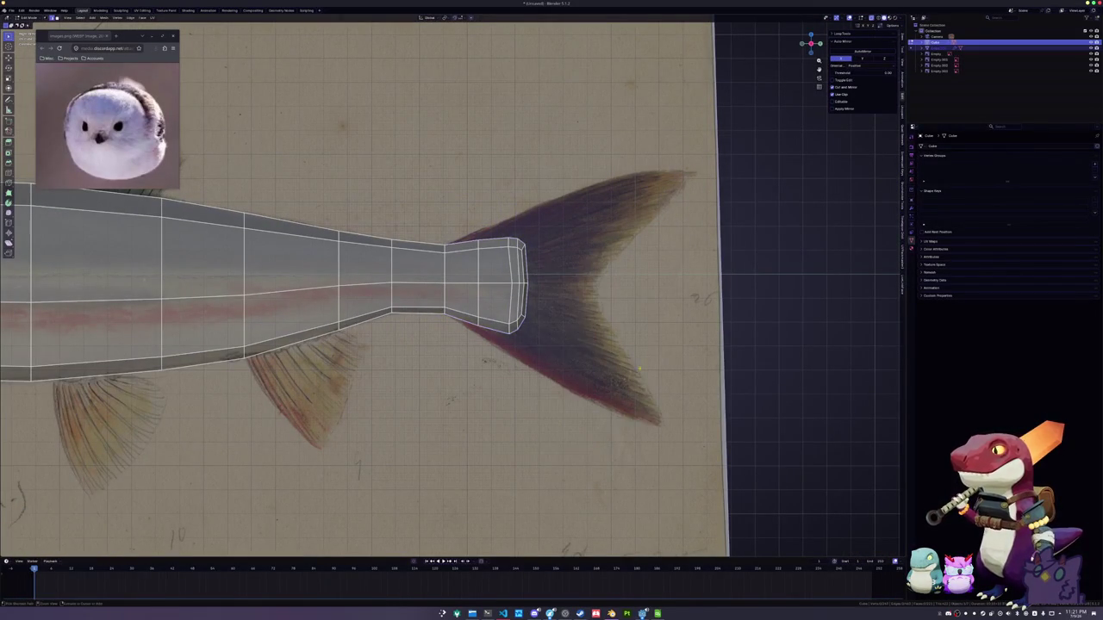
Select the separate tail piece and scale its end in Edit Mode
{"action": "key", "text": "ctrl+Tab"}
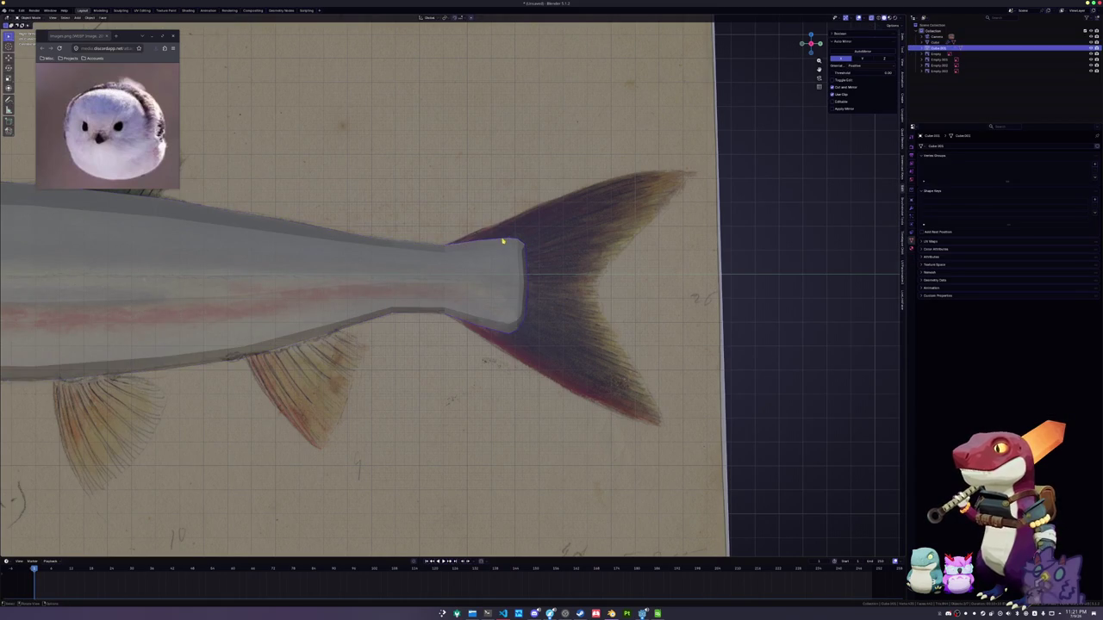
{"action": "left_click", "coordinate": [503, 241]}
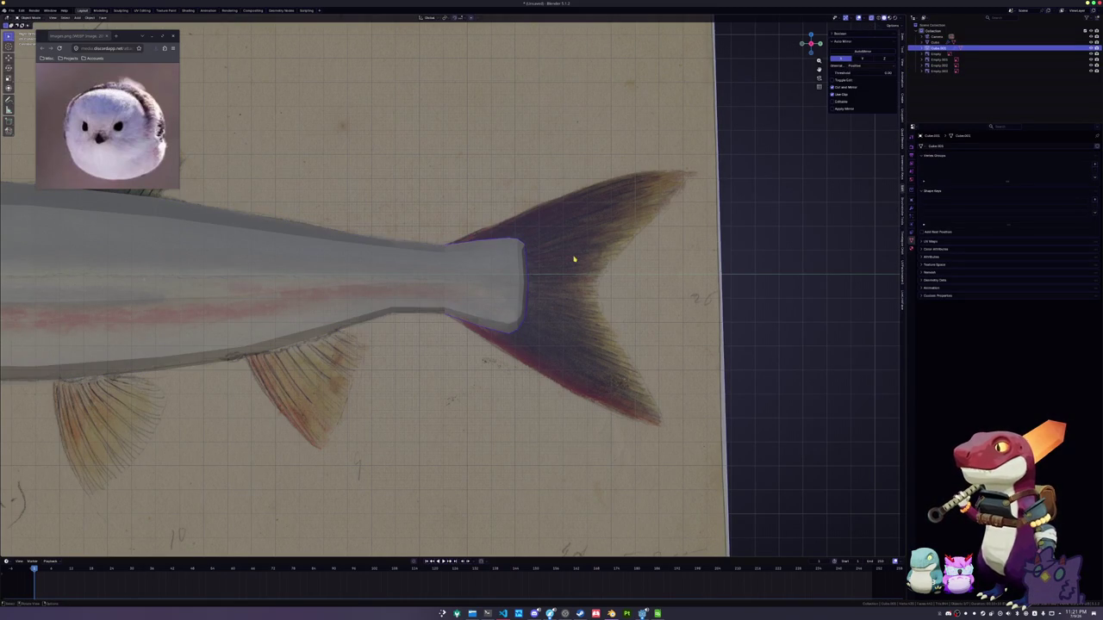
{"action": "key", "text": "Tab"}
{"action": "key", "text": "s"}
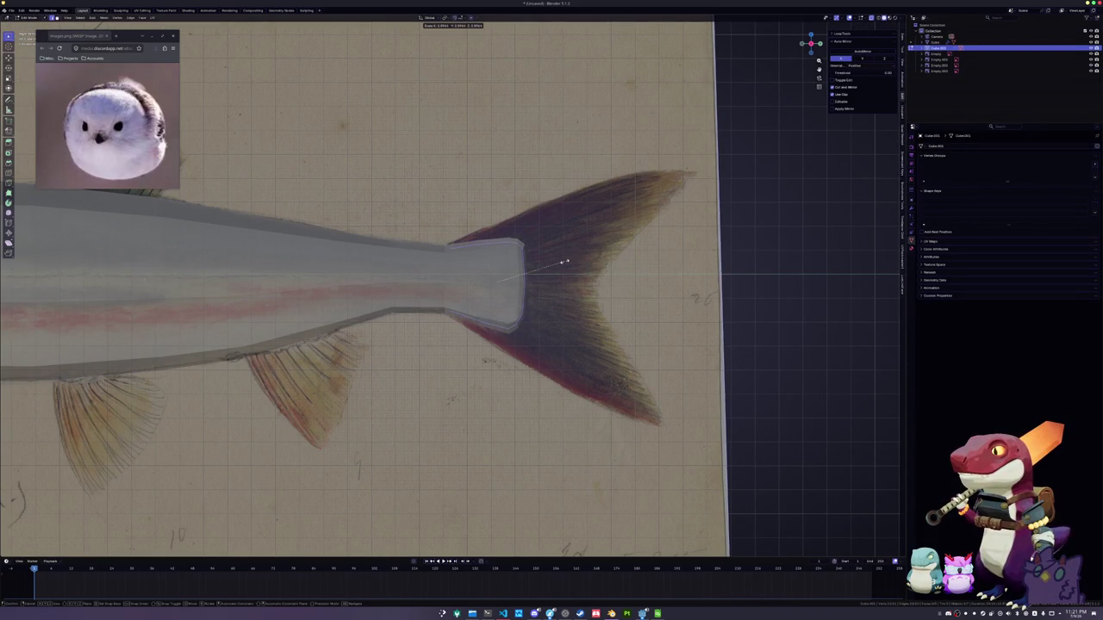
{"action": "left_click", "coordinate": [565, 261]}
Extrude the tail end, scale the ring, and stretch it vertically by 1.653
{"action": "key", "text": "e"}
{"action": "left_click", "coordinate": [603, 272]}
{"action": "key", "text": "s"}
{"action": "left_click", "coordinate": [632, 251]}
{"action": "key", "text": "s"}
{"action": "key", "text": "z"}
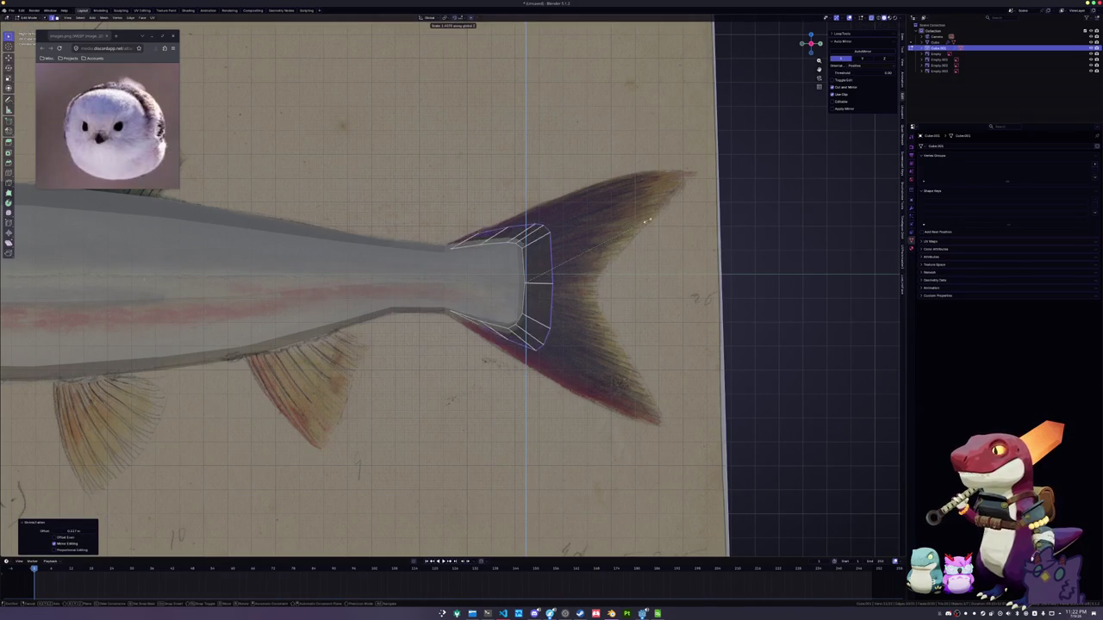
{"action": "left_click", "coordinate": [670, 179]}
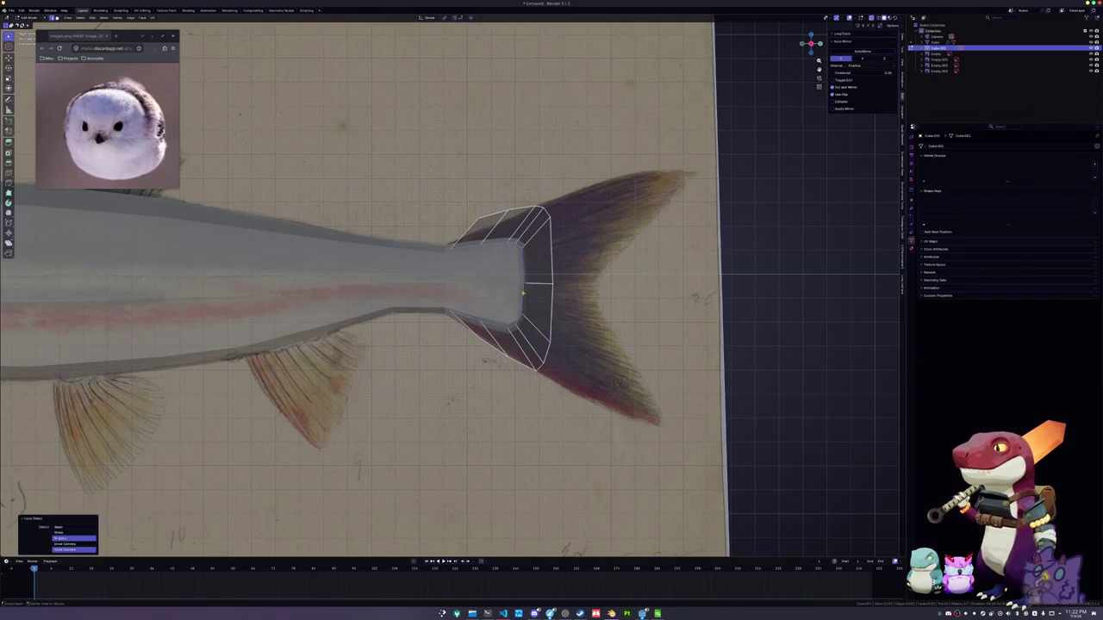
{"action": "key", "text": "alt+a"}
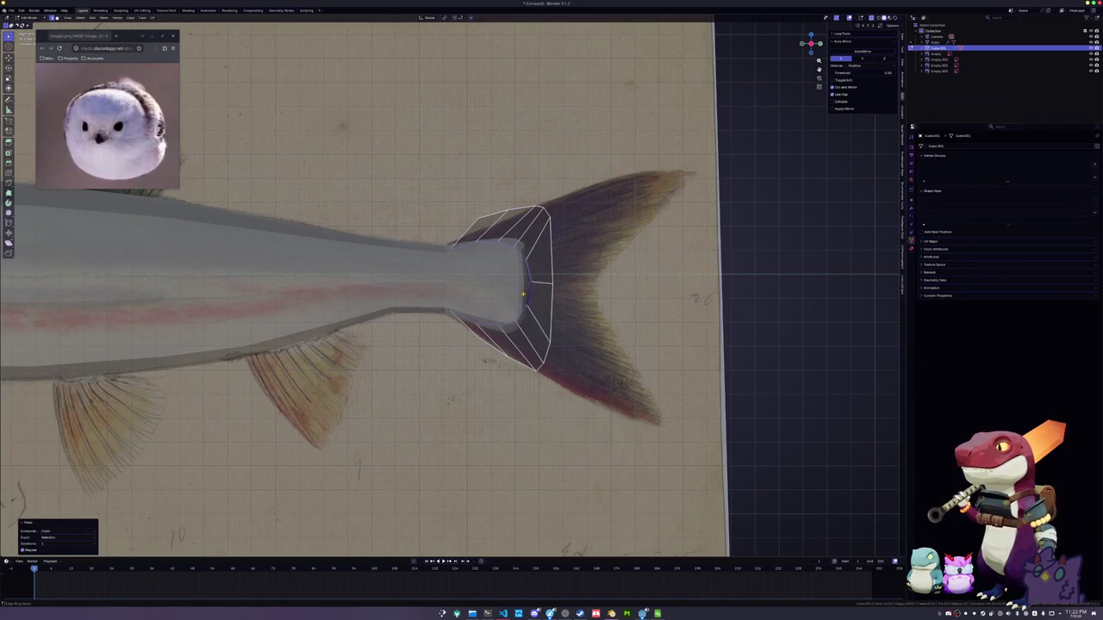
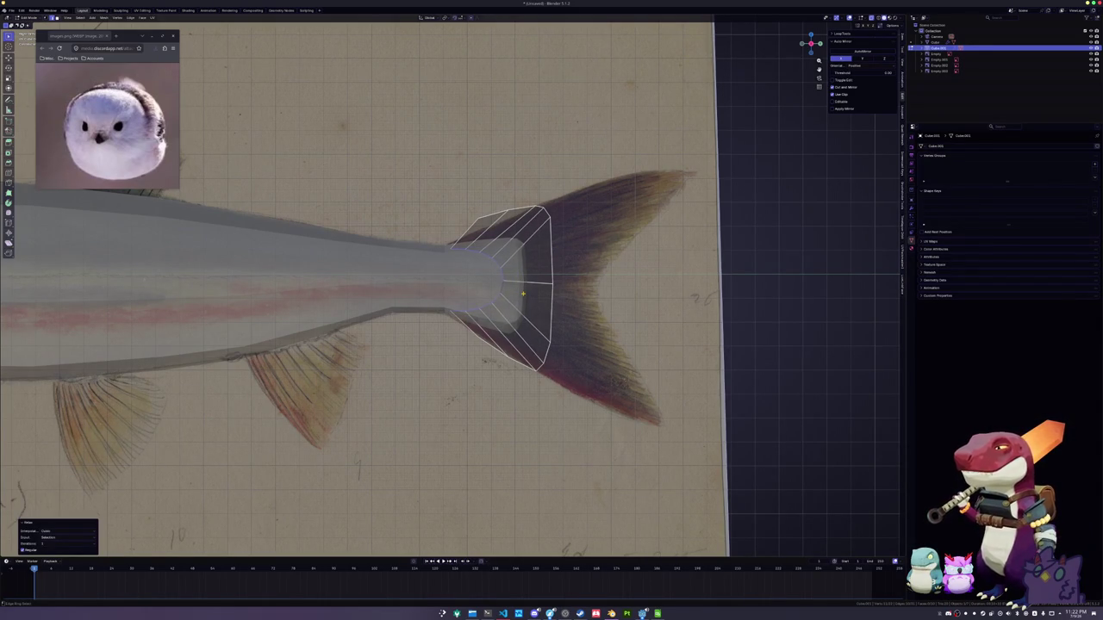
Flatten the tail-end vertex ring onto a single vertical plane and slide it left along the body
{"action": "key", "text": "0"}
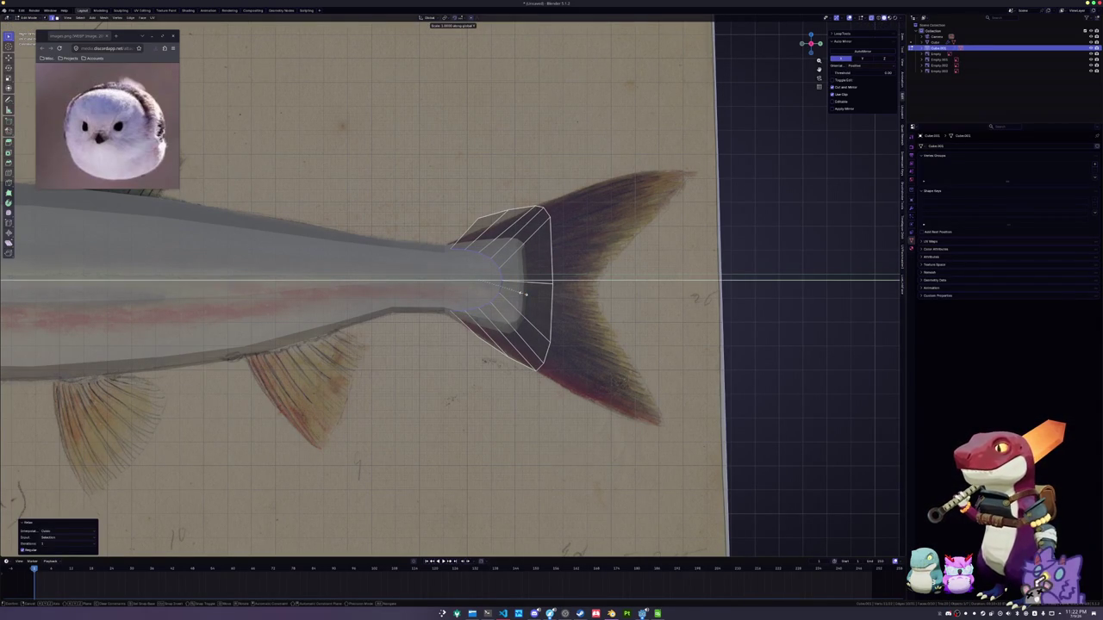
{"action": "key", "text": "Return"}
{"action": "key", "text": "g"}
{"action": "key", "text": "g"}
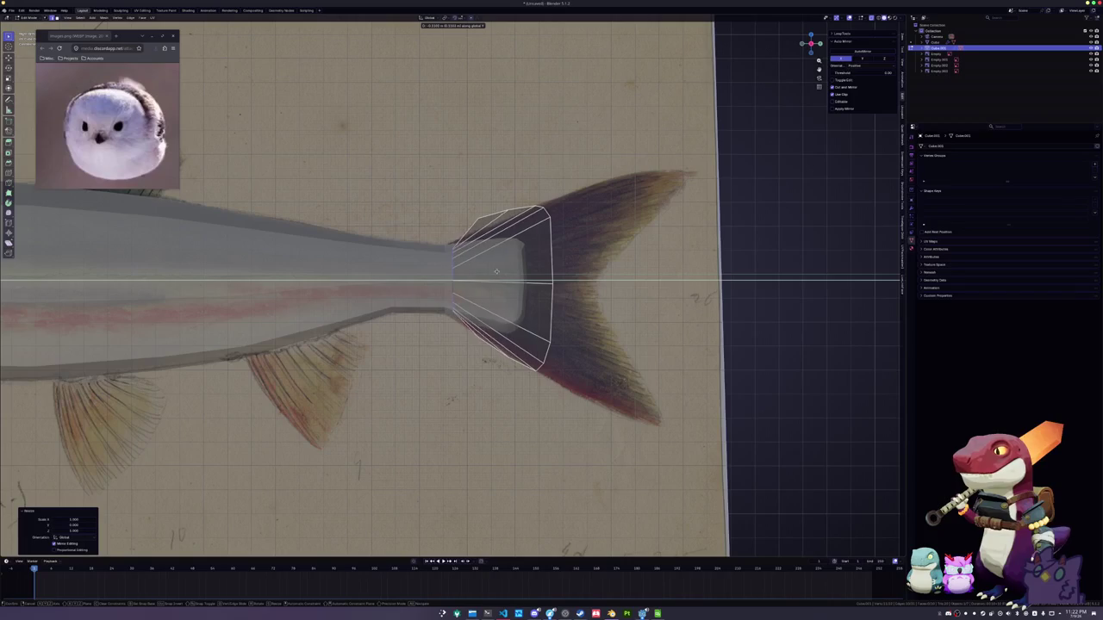
{"action": "key", "text": "Return"}
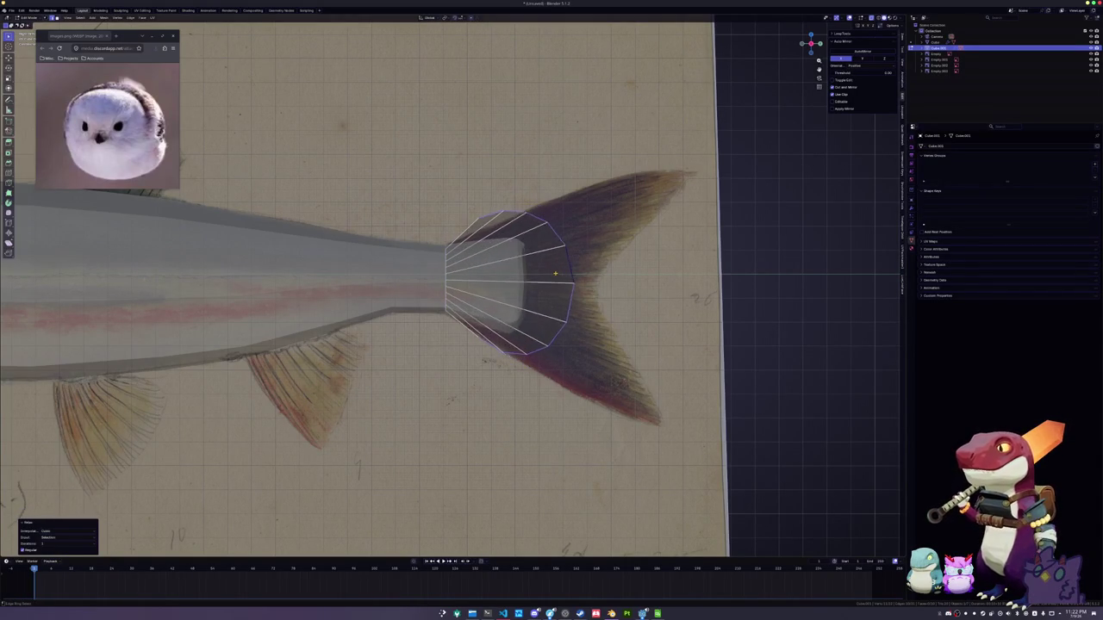
Re-flatten the tail loop to zero width on X and stretch it vertically to fit the fin base
{"action": "key", "text": "s"}
{"action": "key", "text": "x"}
{"action": "key", "text": "0"}
{"action": "key", "text": "Return"}
{"action": "key", "text": "s"}
{"action": "key", "text": "z"}
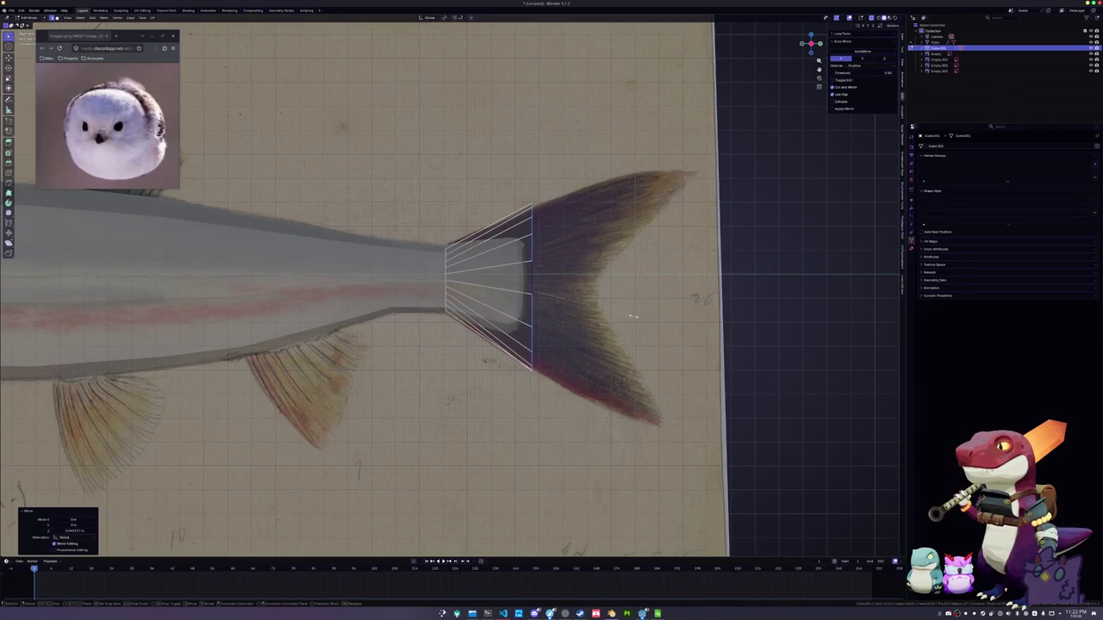
{"action": "left_click", "coordinate": [630, 317]}
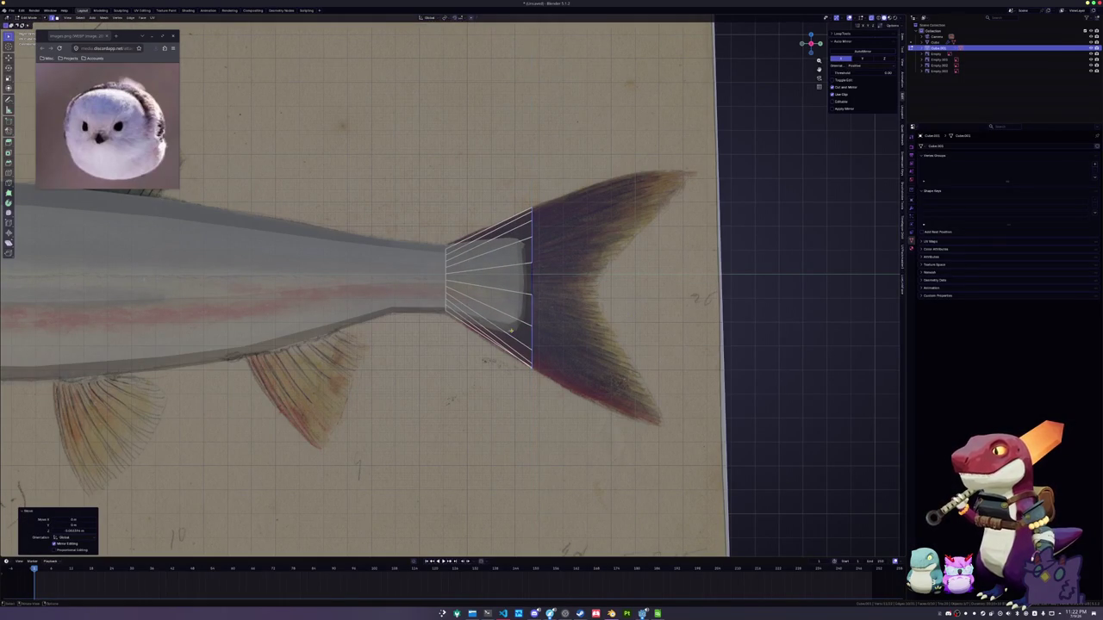
{"action": "scroll", "coordinate": [449, 293], "scroll_direction": "up", "scroll_amount": 1}
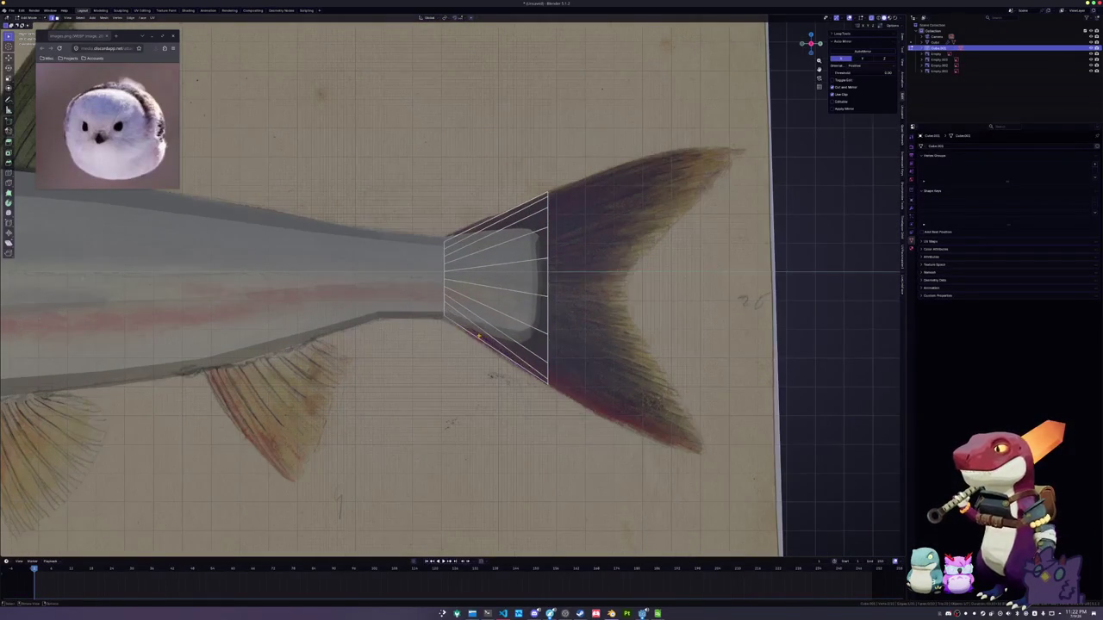
Add a loop cut across the tail section, slide it into place and relax the edge spacing
{"action": "scroll", "coordinate": [478, 337], "scroll_direction": "up", "scroll_amount": 1}
{"action": "left_click", "coordinate": [470, 229], "text": "ctrl"}
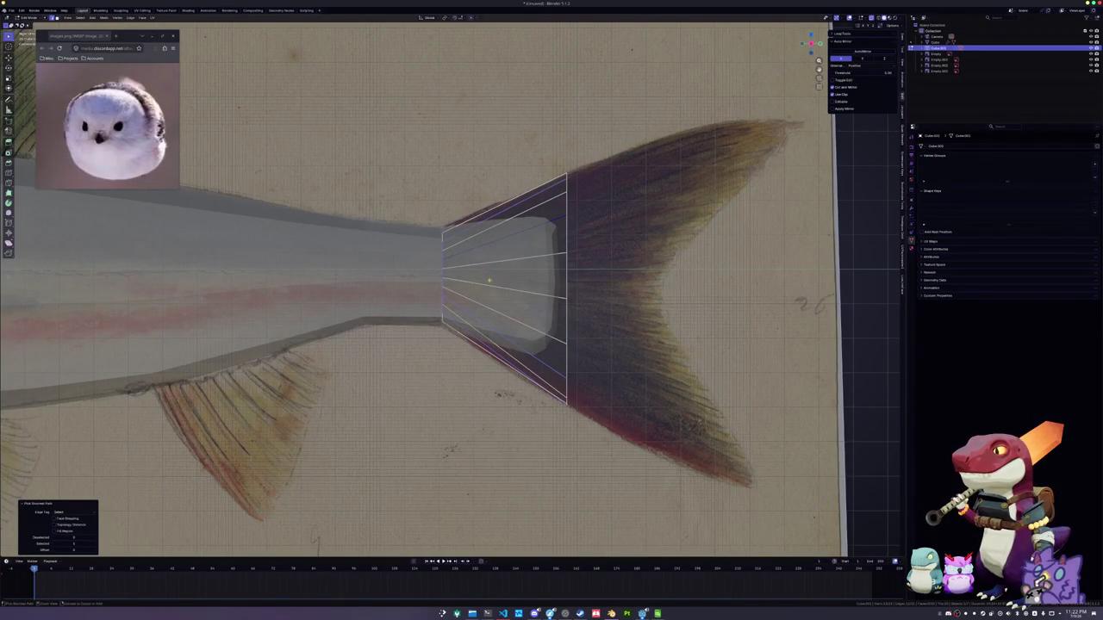
{"action": "right_click", "coordinate": [489, 285]}
{"action": "left_click", "coordinate": [482, 281]}
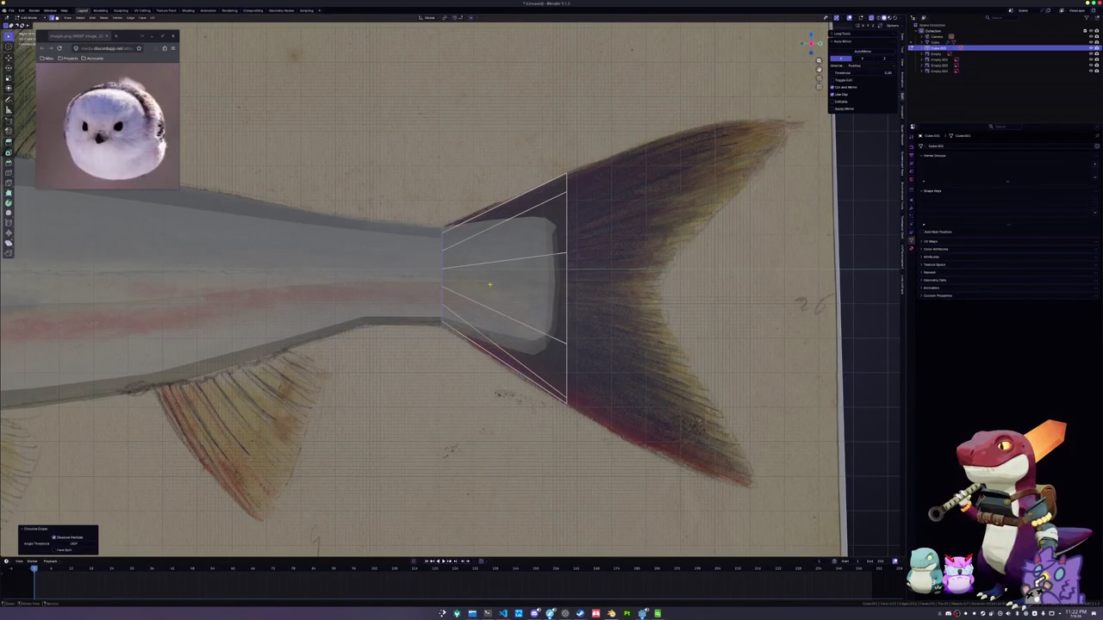
{"action": "key", "text": "shift+v"}
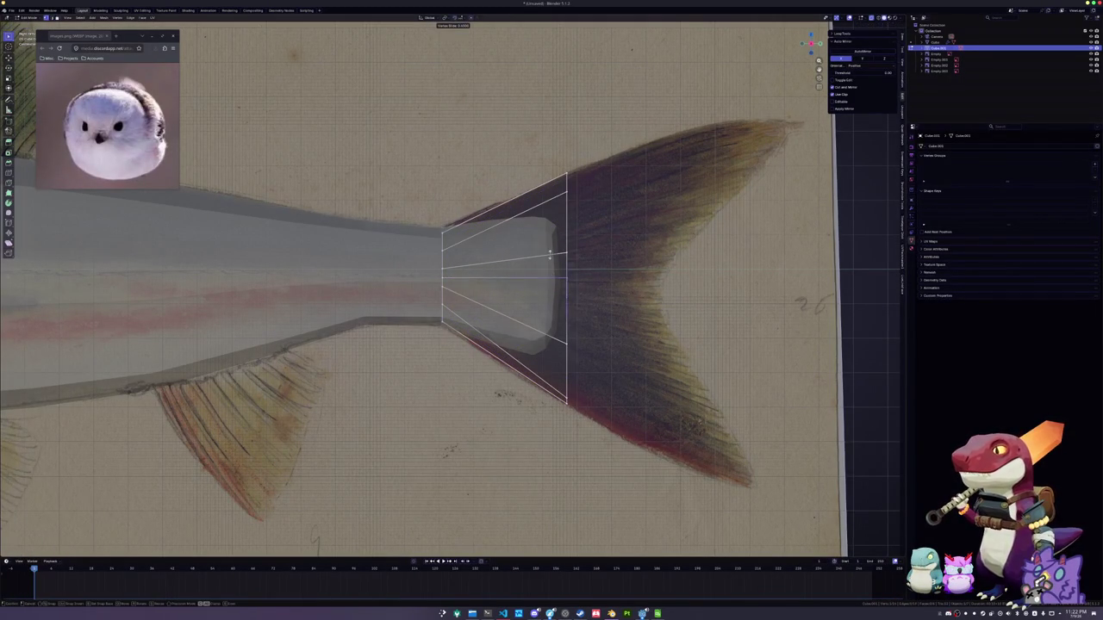
{"action": "left_click", "coordinate": [550, 252]}
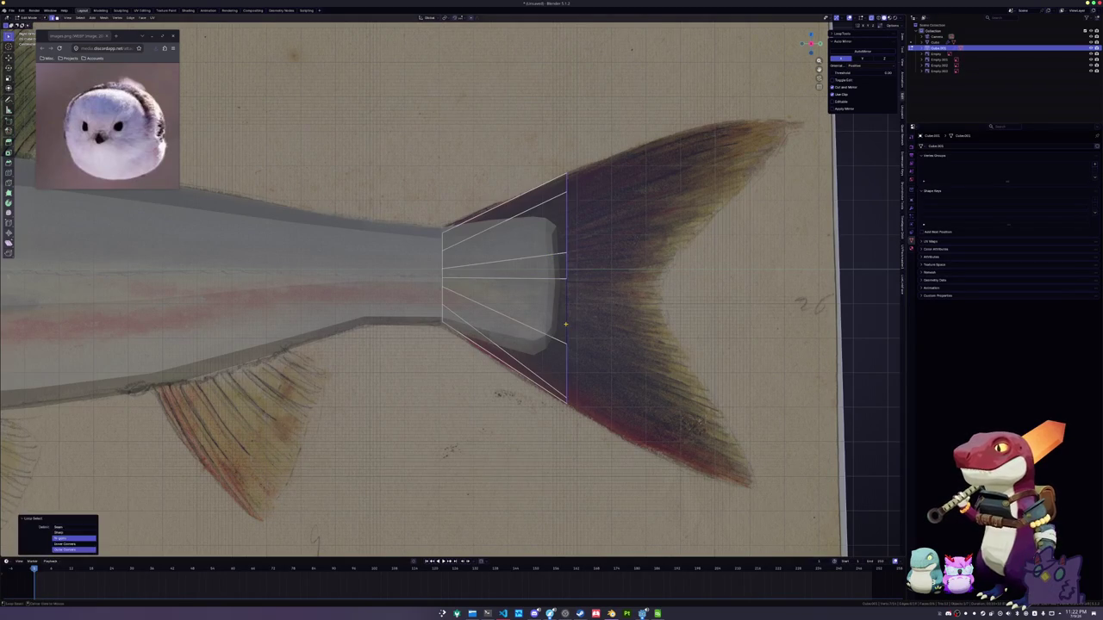
{"action": "key", "text": "shift+r"}
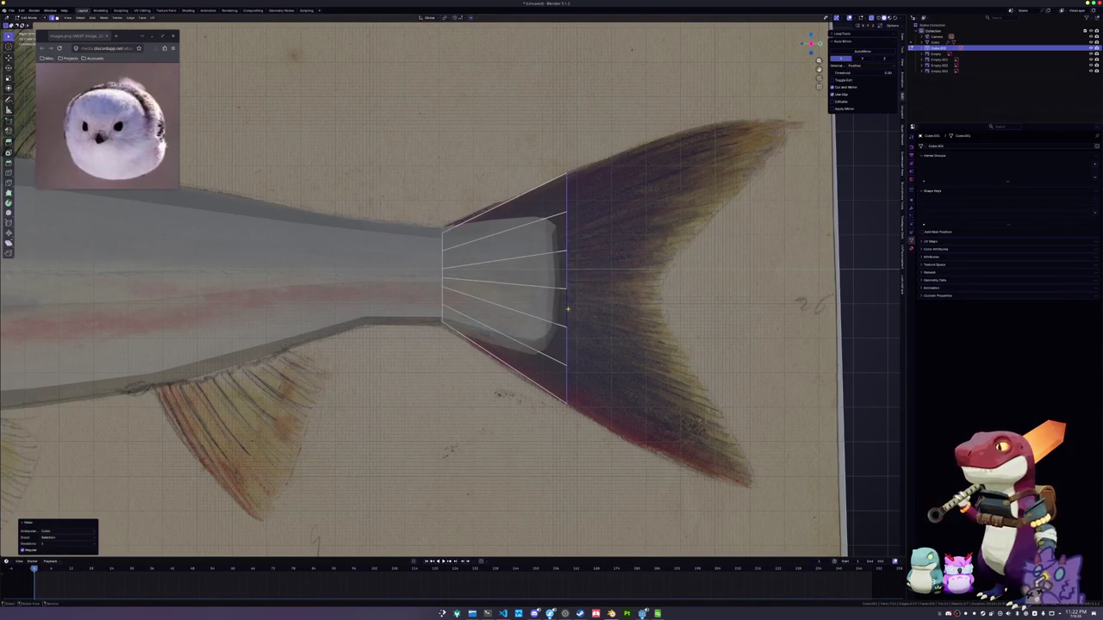
Move the vertices along the tail's end edge vertically into position
{"action": "key", "text": "1"}
{"action": "left_click_drag", "start_coordinate": [550, 263], "coordinate": [550, 262]}
{"action": "key", "text": "g"}
{"action": "key", "text": "z"}
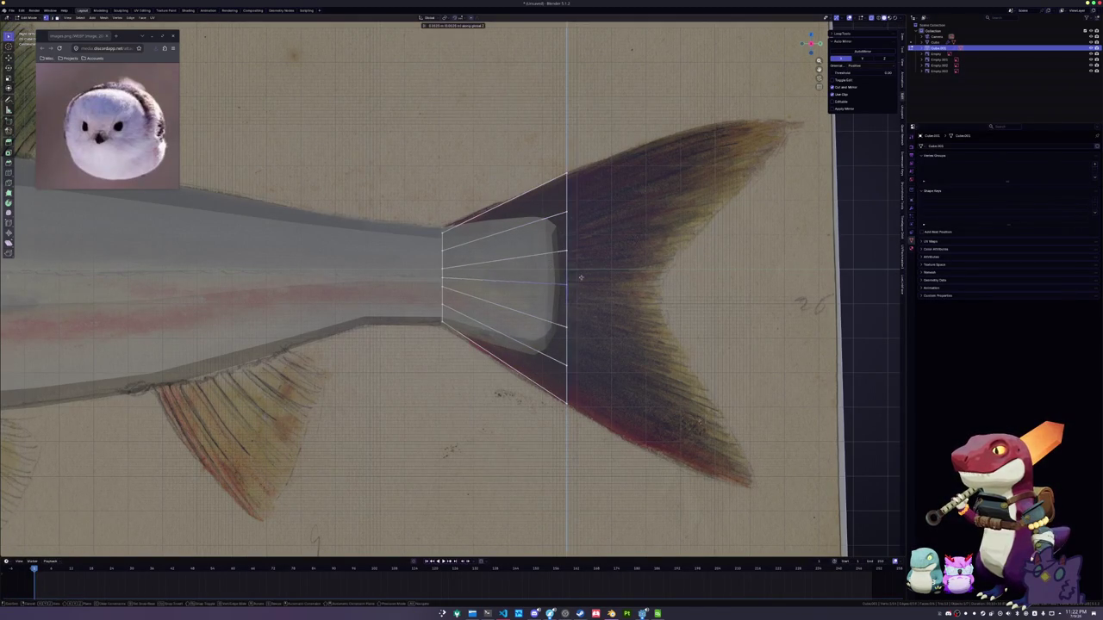
{"action": "left_click", "coordinate": [582, 271]}
Adjust the top-right tail vertex vertically and select the tail's whole end edge
{"action": "left_click", "coordinate": [565, 245]}
{"action": "key", "text": "g"}
{"action": "key", "text": "z"}
{"action": "left_click", "coordinate": [566, 203]}
{"action": "key", "text": "g"}
{"action": "key", "text": "z"}
{"action": "left_click", "coordinate": [576, 251]}
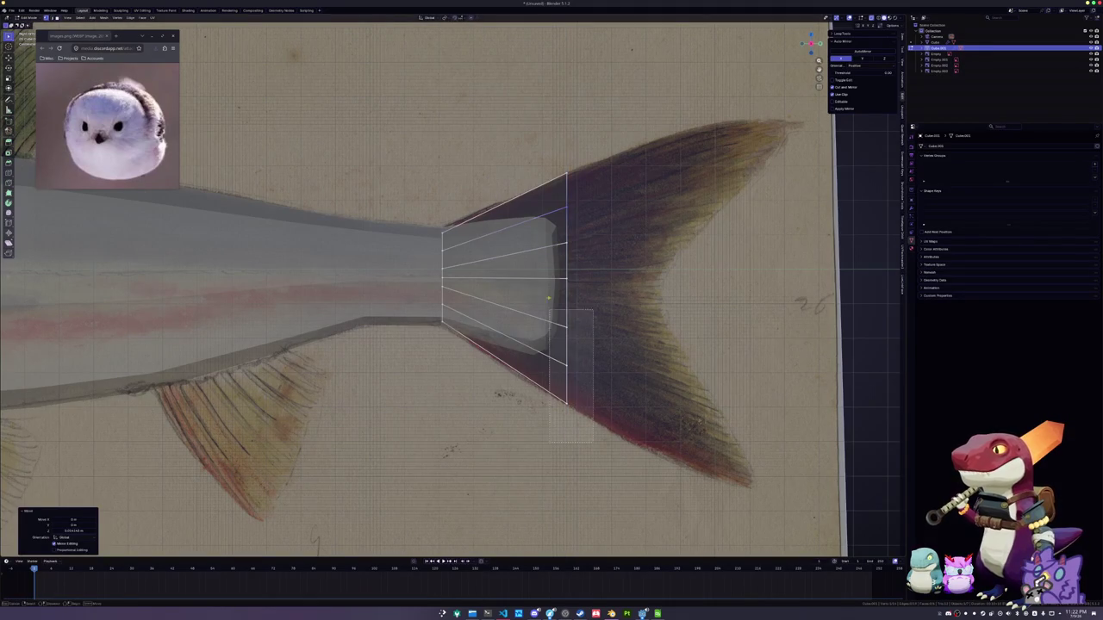
{"action": "left_click", "coordinate": [542, 138]}
Extrude the end edge rightward and stretch its bottom and top vertices out to the fin outline
{"action": "key", "text": "e"}
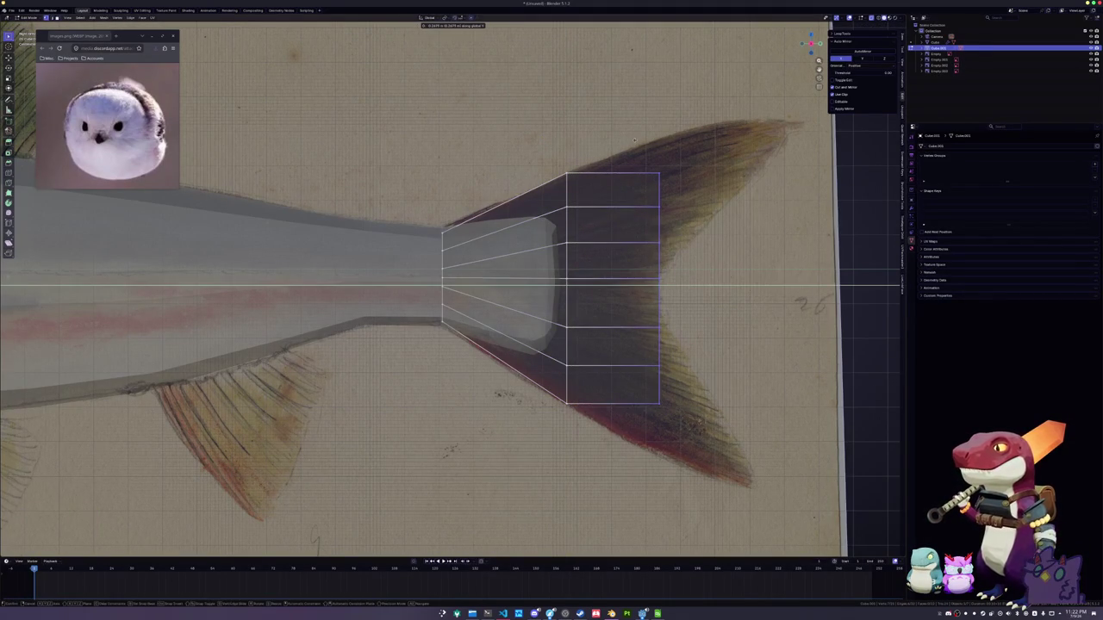
{"action": "left_click", "coordinate": [635, 141]}
{"action": "key", "text": "g"}
{"action": "key", "text": "z"}
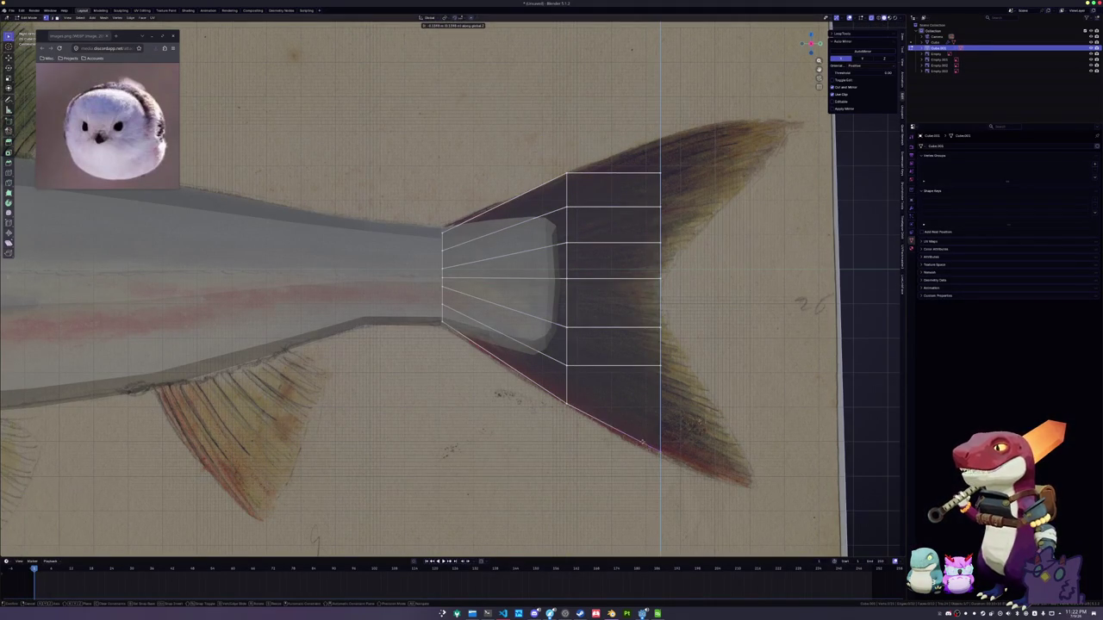
{"action": "left_click", "coordinate": [642, 442]}
{"action": "left_click", "coordinate": [657, 172]}
{"action": "key", "text": "g"}
{"action": "key", "text": "z"}
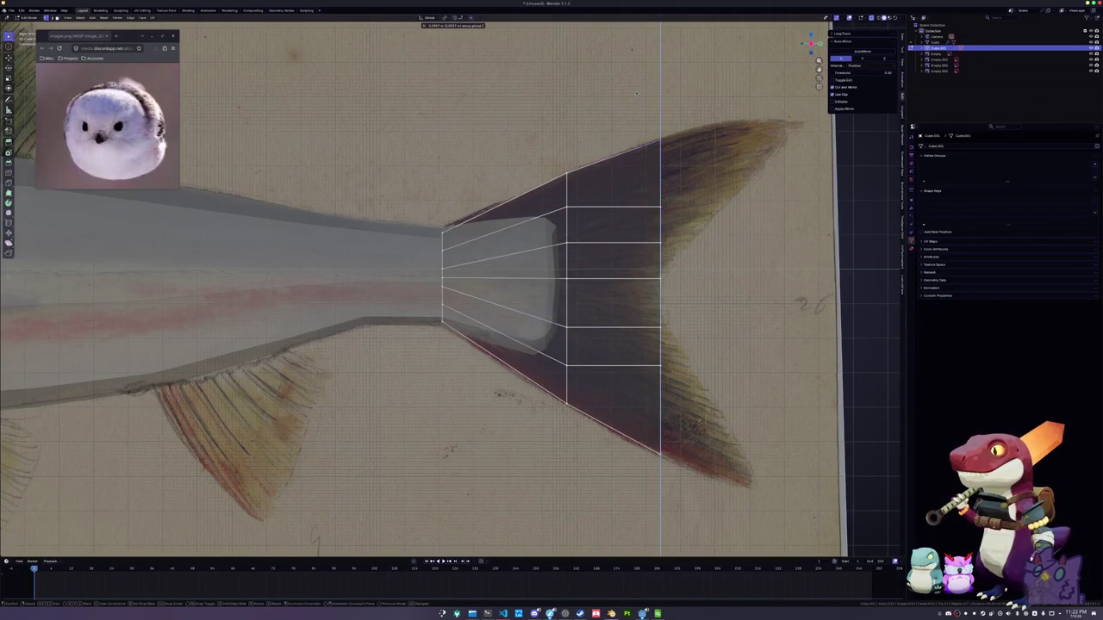
{"action": "left_click", "coordinate": [636, 93]}
Relax the right edge and the middle column vertices so they fan out evenly
{"action": "left_click", "coordinate": [659, 279], "text": "alt"}
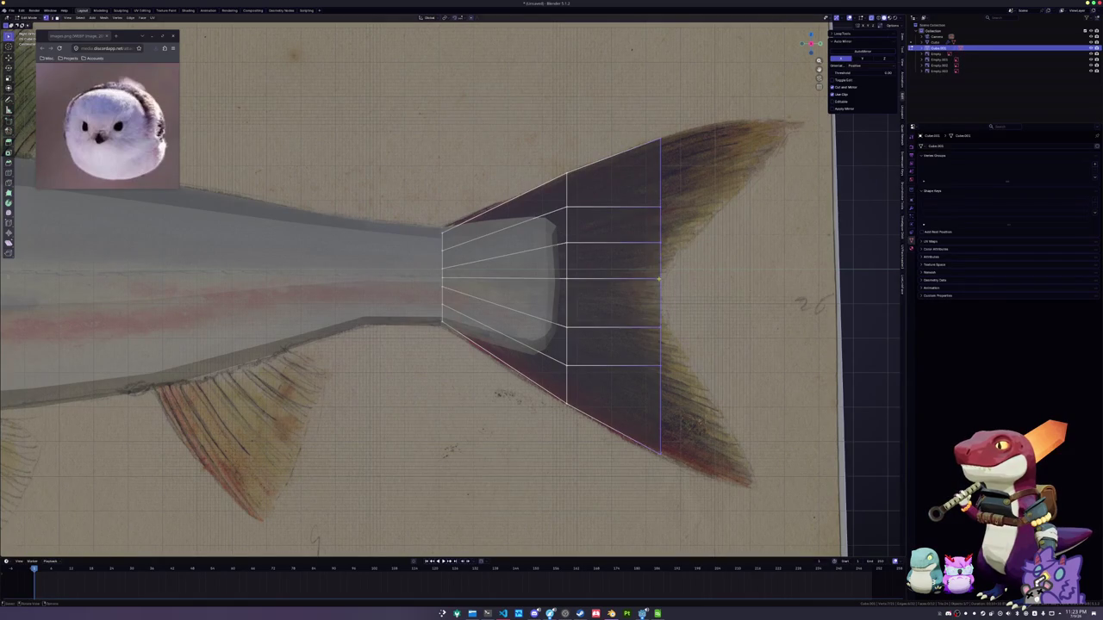
{"action": "key", "text": "shift+r"}
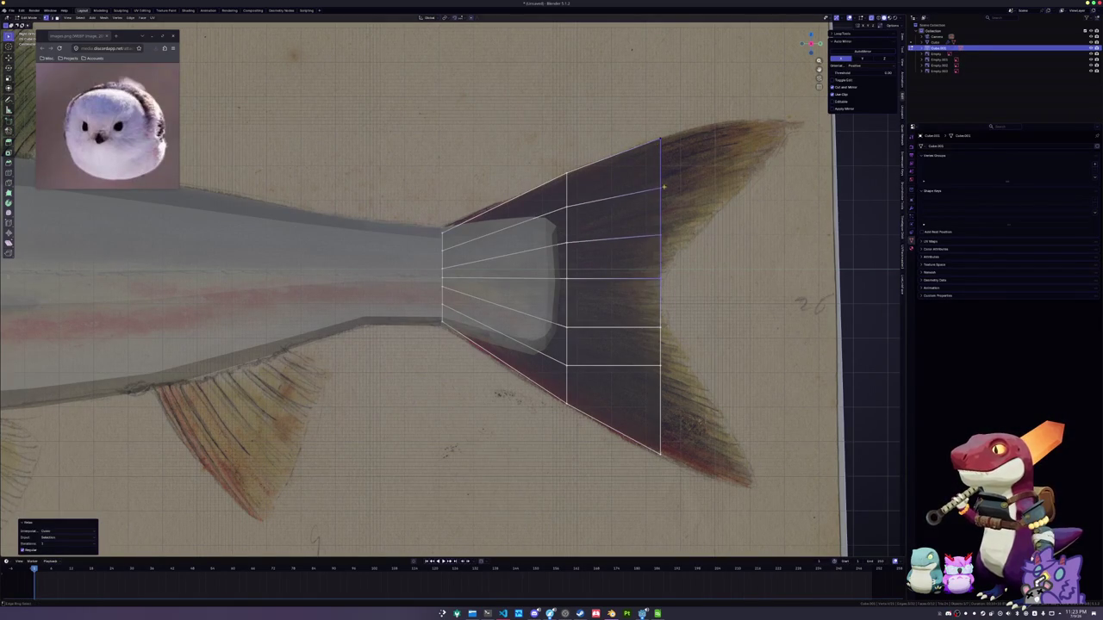
{"action": "left_click", "coordinate": [658, 291]}
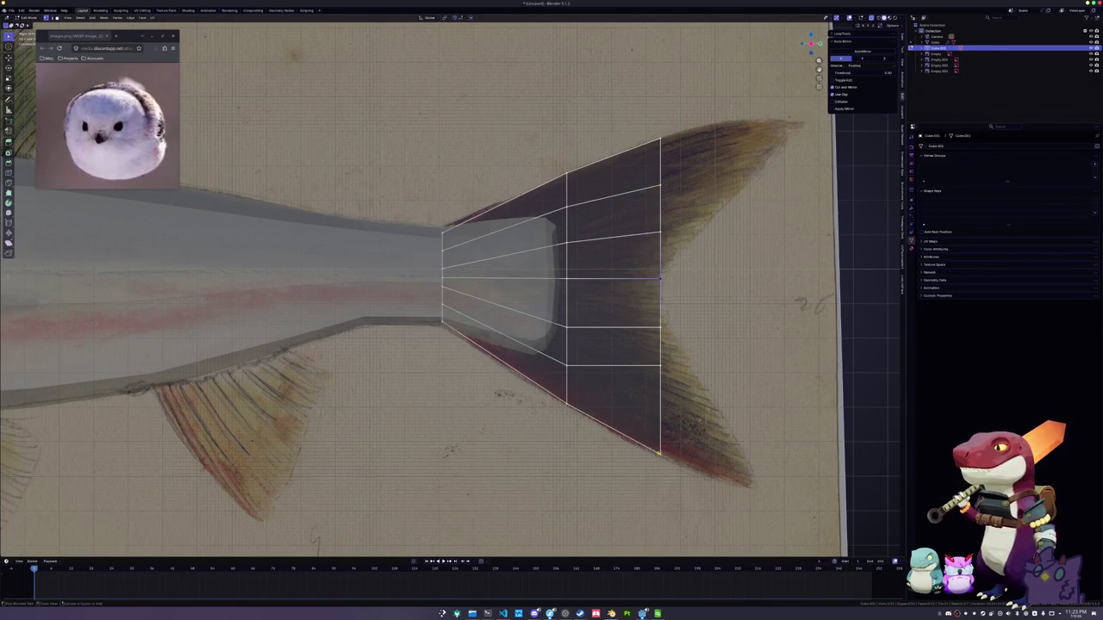
{"action": "left_click", "coordinate": [658, 452], "text": "ctrl"}
{"action": "key", "text": "shift+r"}
{"action": "key", "text": "shift+r"}
{"action": "key", "text": "shift+r"}
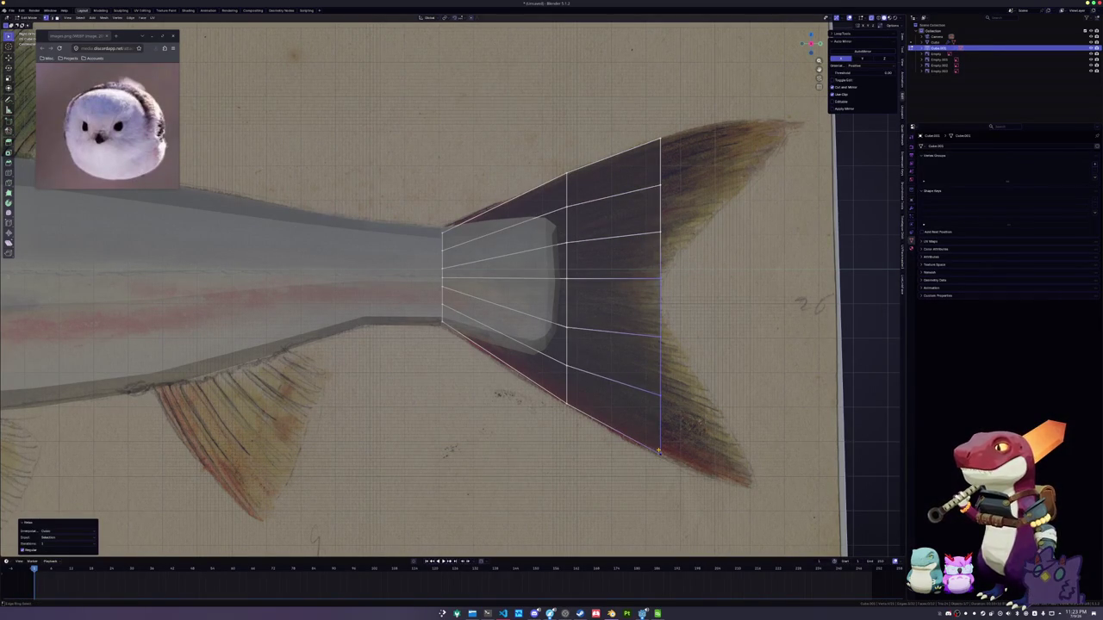
{"action": "left_click", "coordinate": [577, 408]}
{"action": "left_click", "coordinate": [569, 281], "text": "ctrl"}
{"action": "key", "text": "shift+r"}
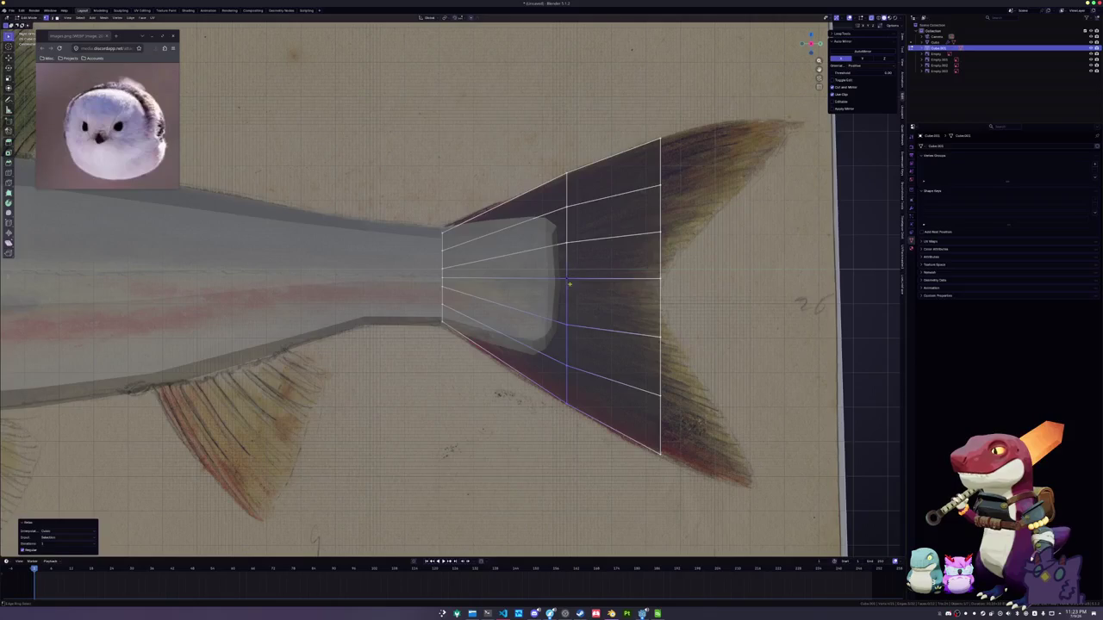
{"action": "left_click", "coordinate": [569, 280]}
{"action": "left_click", "coordinate": [564, 176], "text": "ctrl"}
{"action": "key", "text": "shift+r"}
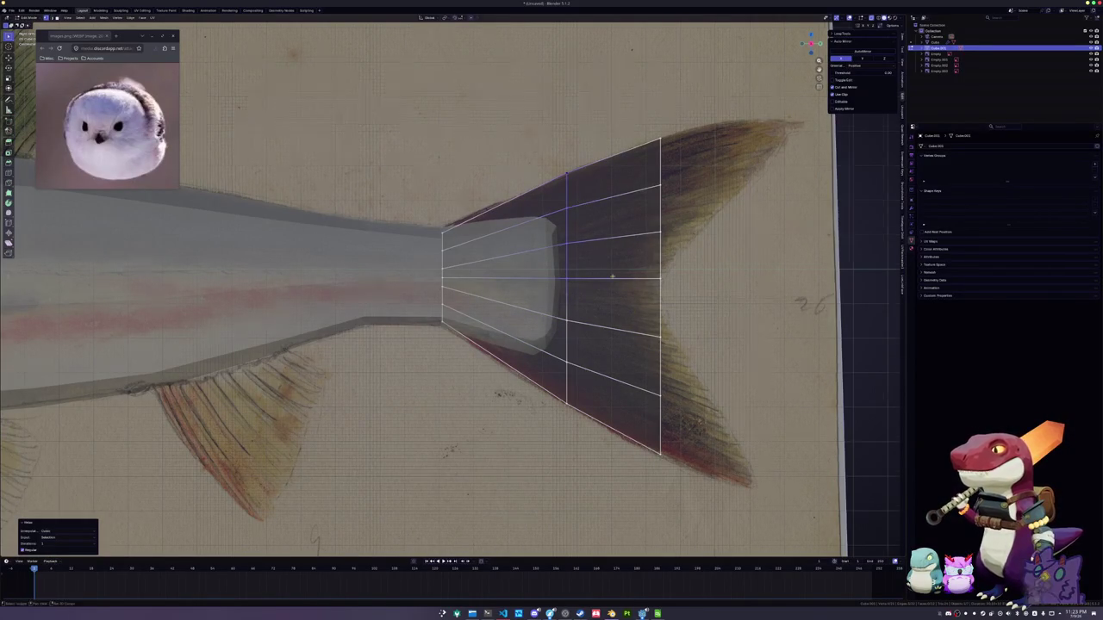
Select the right edge's lower half and bring the lower fin into view
{"action": "middle_click_drag", "start_coordinate": [592, 222], "coordinate": [536, 180], "text": "shift"}
{"action": "left_click", "coordinate": [604, 410]}
{"action": "left_click", "coordinate": [580, 231], "text": "ctrl"}
{"action": "middle_click_drag", "start_coordinate": [581, 231], "coordinate": [529, 181], "text": "shift"}
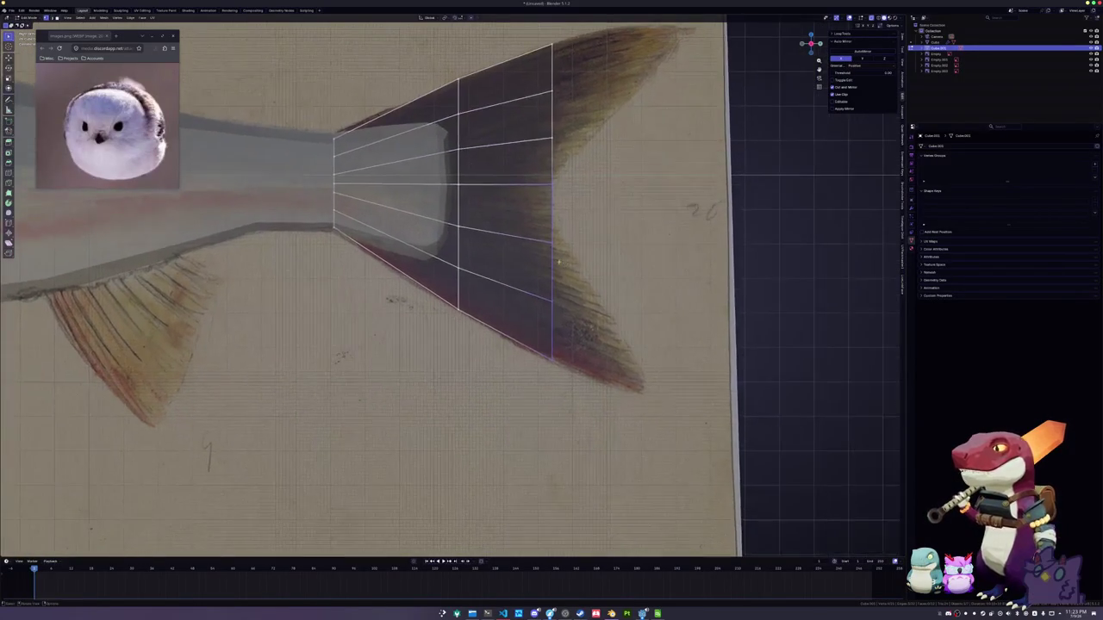
Extrude the lower right edge toward the fin tip and slide its outer vertex into place
{"action": "key", "text": "e"}
{"action": "left_click", "coordinate": [663, 393]}
{"action": "left_click", "coordinate": [609, 308]}
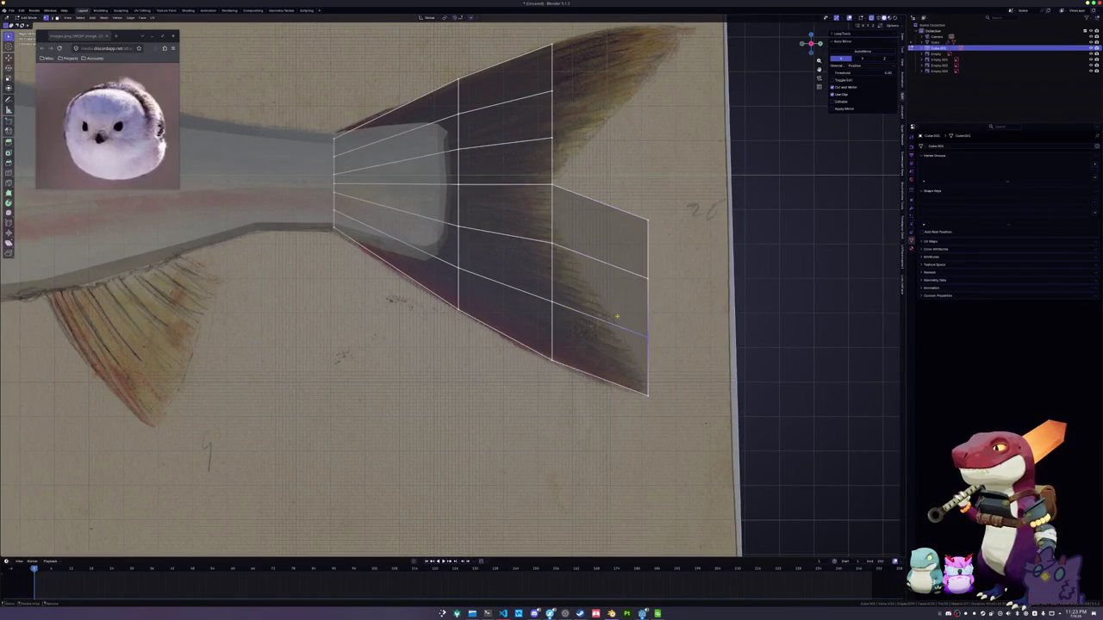
{"action": "key", "text": "shift+v"}
{"action": "left_click", "coordinate": [620, 353]}
{"action": "key", "text": "shift+v"}
{"action": "left_click", "coordinate": [619, 336]}
{"action": "key", "text": "shift+v"}
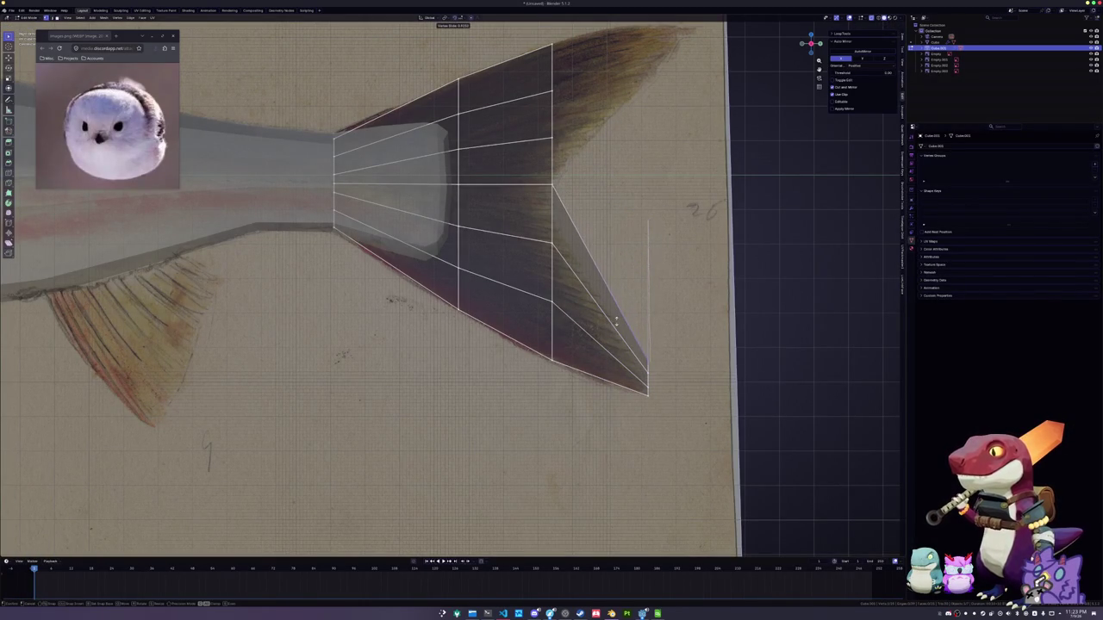
{"action": "left_click", "coordinate": [616, 323]}
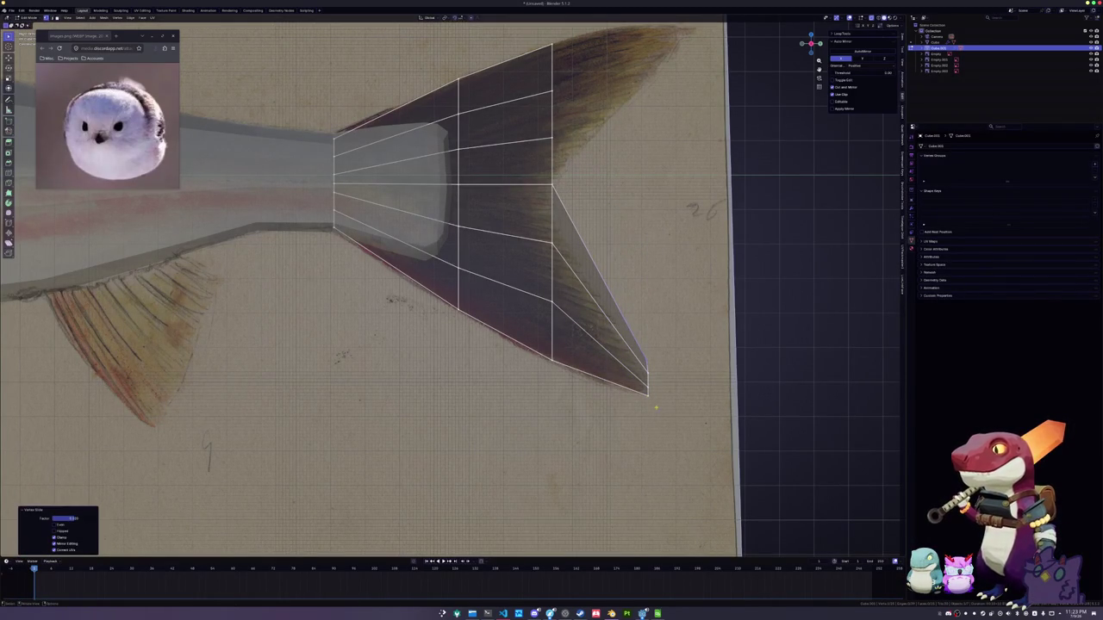
{"action": "key", "text": "shift+v"}
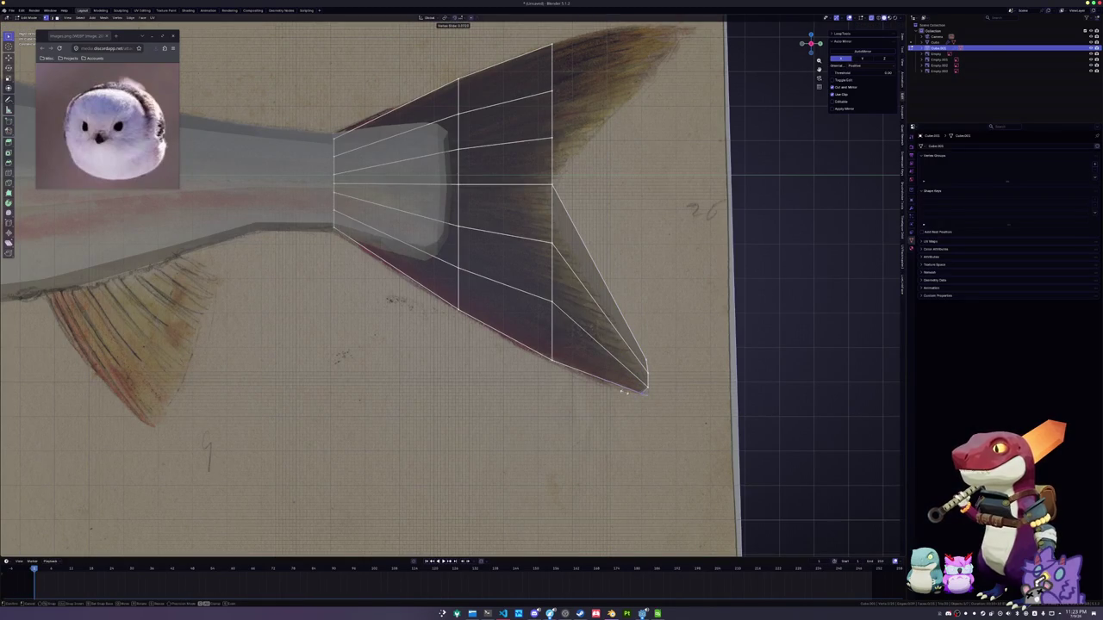
{"action": "left_click", "coordinate": [622, 392]}
Shift the lower lobe vertices vertically and sideways to follow the drawn fin outline
{"action": "key", "text": "g"}
{"action": "key", "text": "z"}
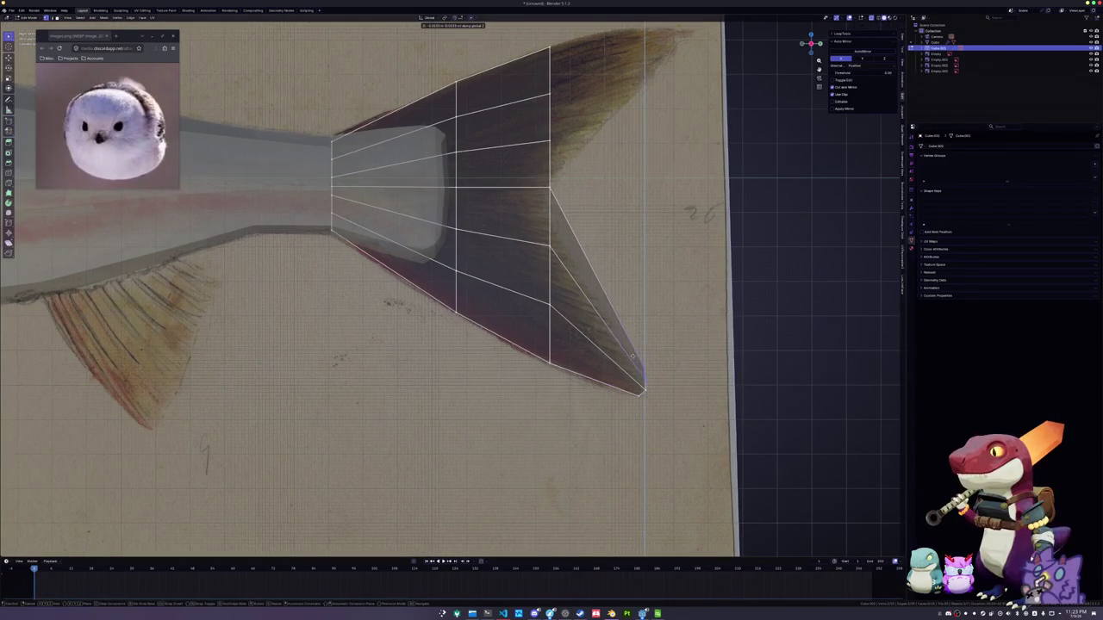
{"action": "left_click", "coordinate": [593, 285]}
{"action": "key", "text": "g"}
{"action": "key", "text": "z"}
{"action": "left_click", "coordinate": [535, 189]}
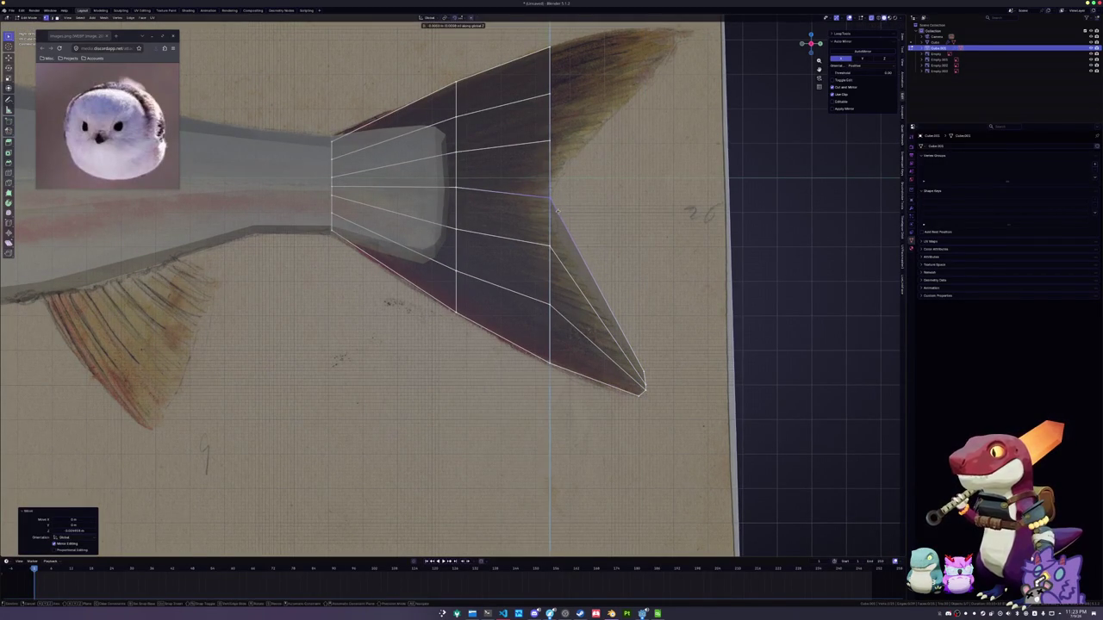
{"action": "key", "text": "g"}
{"action": "key", "text": "y"}
{"action": "left_click", "coordinate": [597, 293]}
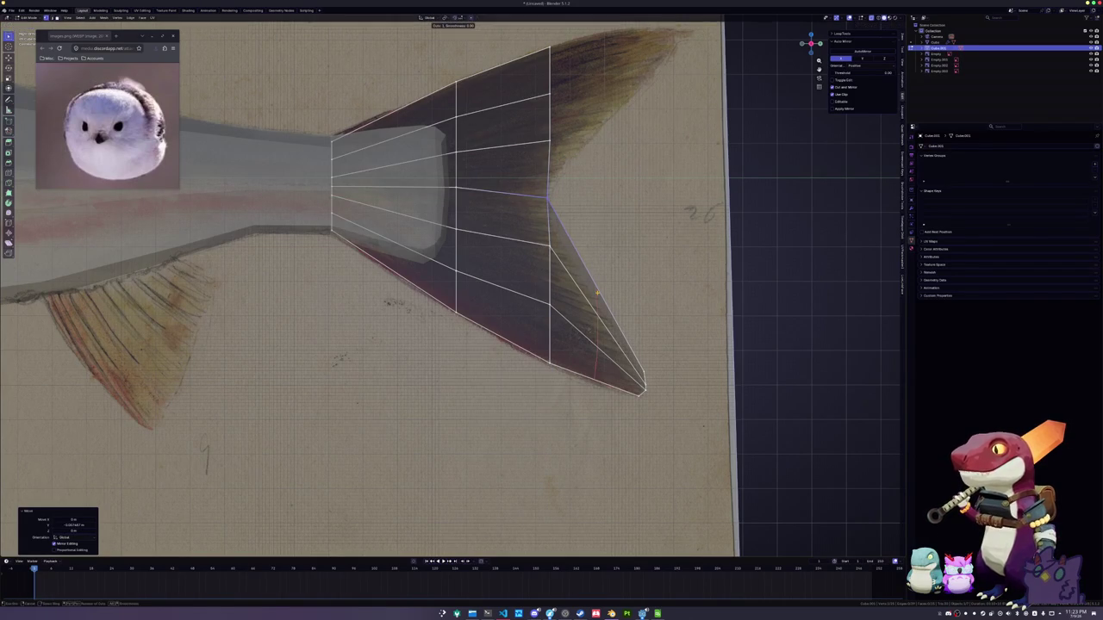
Add edge loops across the lower tail lobe and even out its vertex spacing
{"action": "key", "text": "ctrl+r"}
{"action": "left_click", "coordinate": [601, 310]}
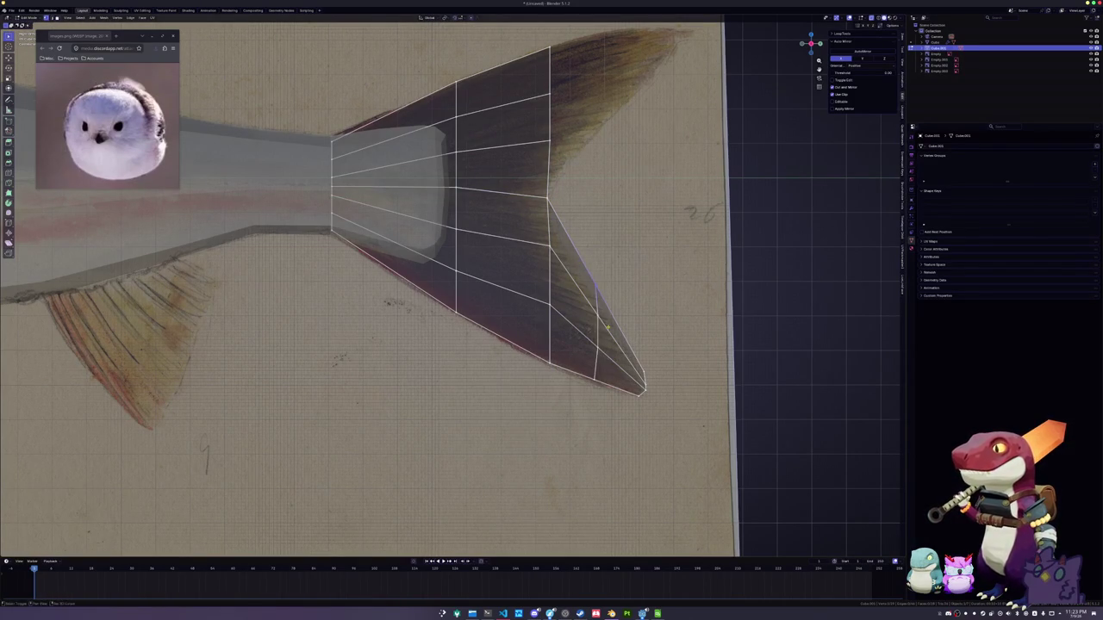
{"action": "left_click", "coordinate": [629, 372]}
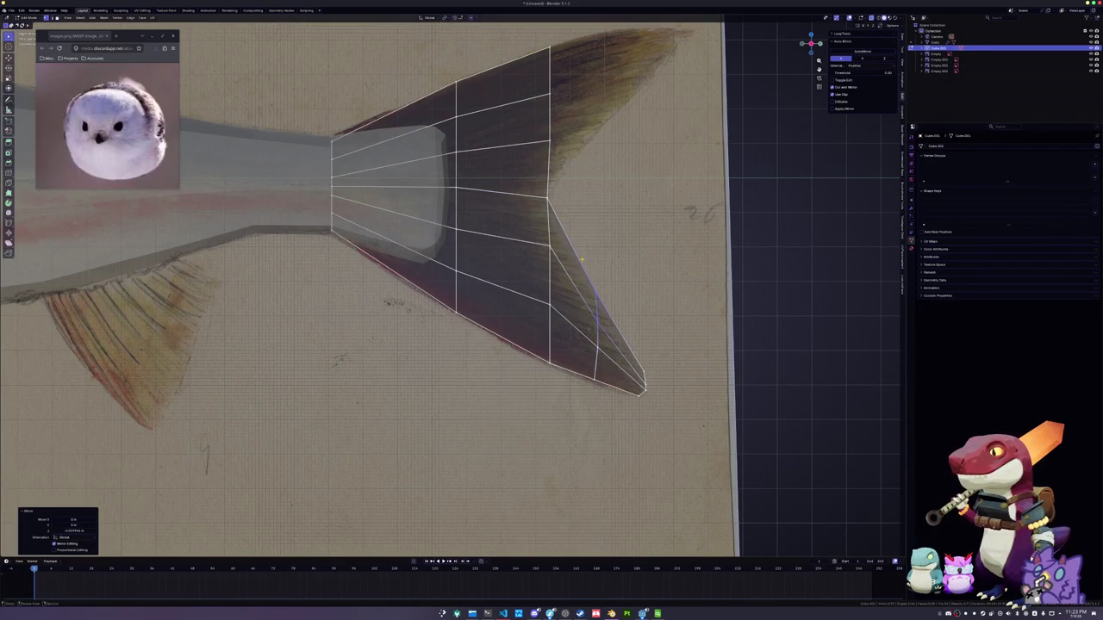
{"action": "scroll", "coordinate": [631, 376], "scroll_direction": "up", "scroll_amount": 1}
{"action": "left_click", "coordinate": [681, 408]}
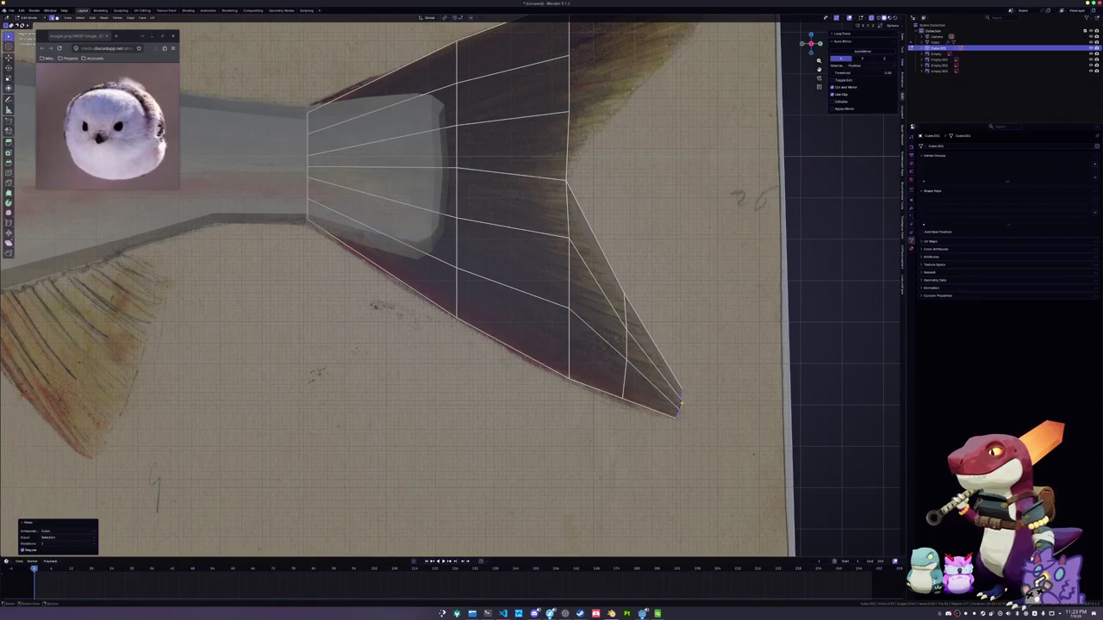
{"action": "key", "text": "g"}
{"action": "key", "text": "Escape"}
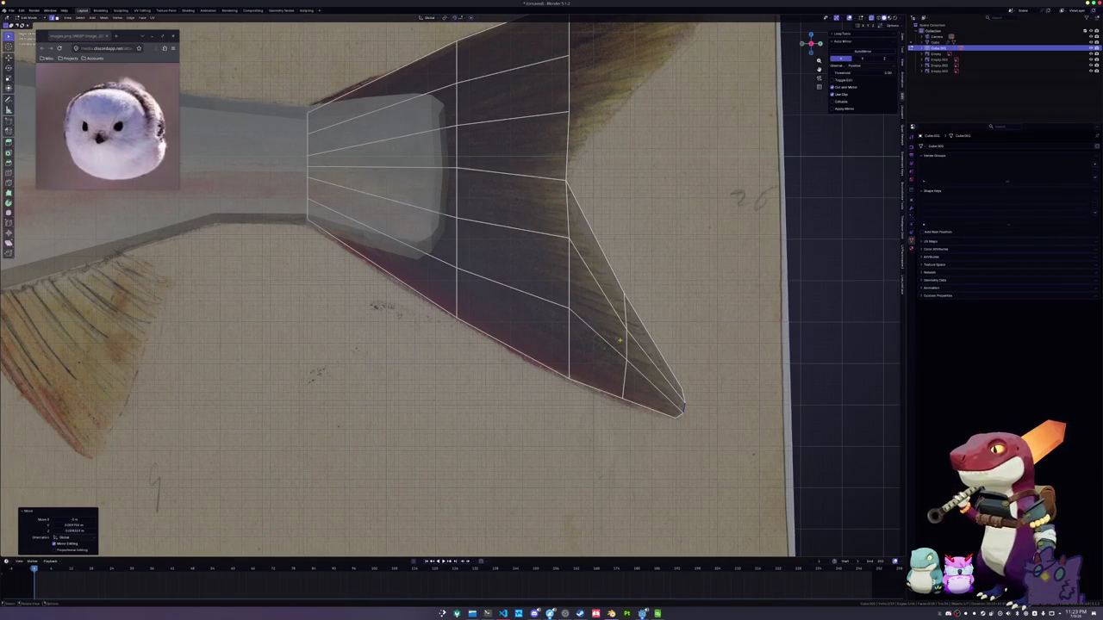
{"action": "left_click", "coordinate": [563, 290]}
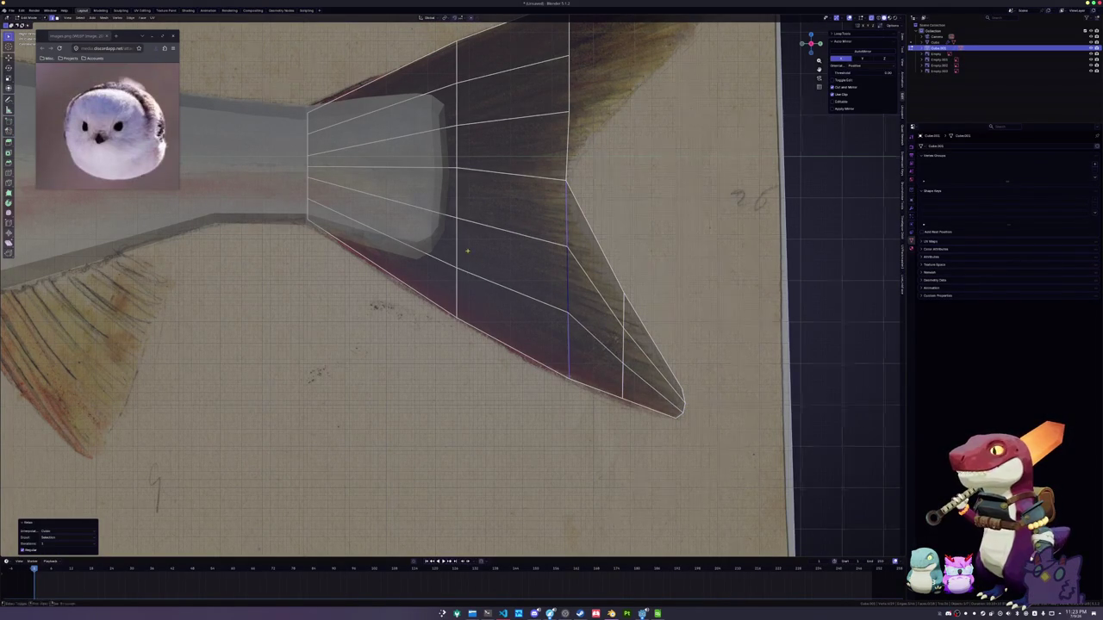
{"action": "middle_click_drag", "start_coordinate": [467, 251], "coordinate": [499, 276], "text": "shift"}
{"action": "middle_click_drag", "start_coordinate": [557, 219], "coordinate": [496, 305], "text": "shift"}
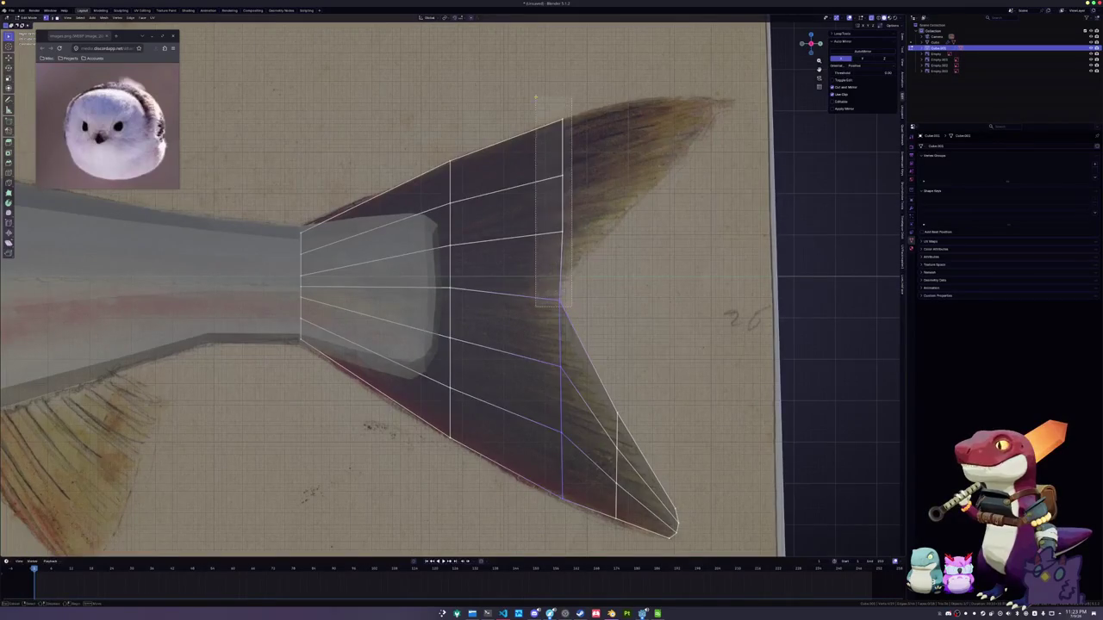
Extrude the tail's end edge into the upper lobe and place its tip vertex
{"action": "middle_click_drag", "start_coordinate": [549, 234], "coordinate": [502, 241], "text": "shift"}
{"action": "key", "text": "e"}
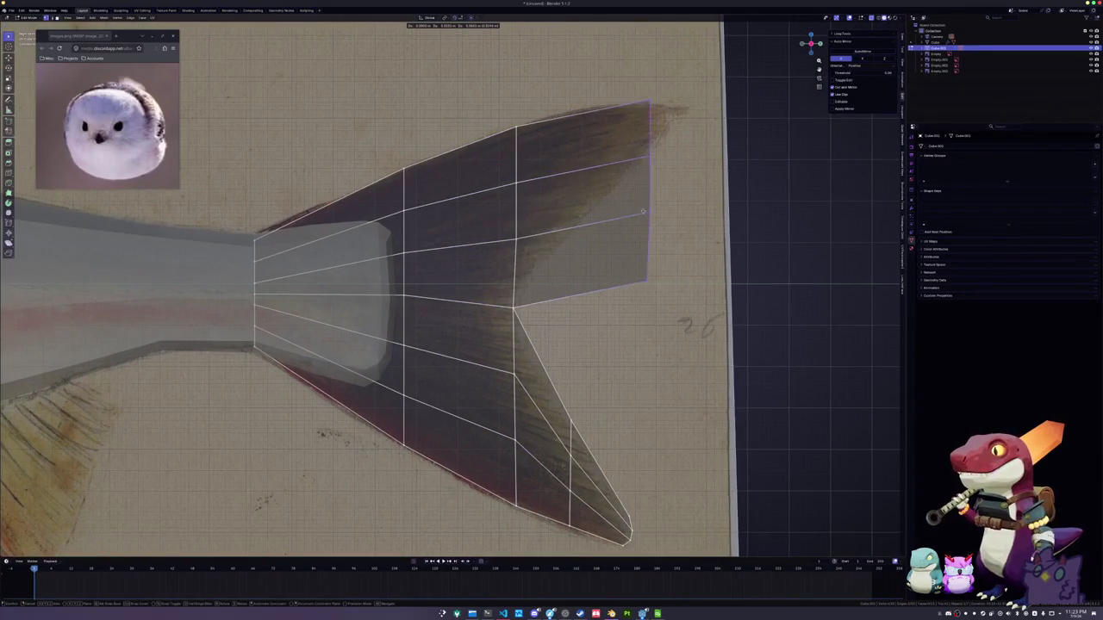
{"action": "left_click", "coordinate": [657, 216]}
{"action": "key", "text": "shift+v"}
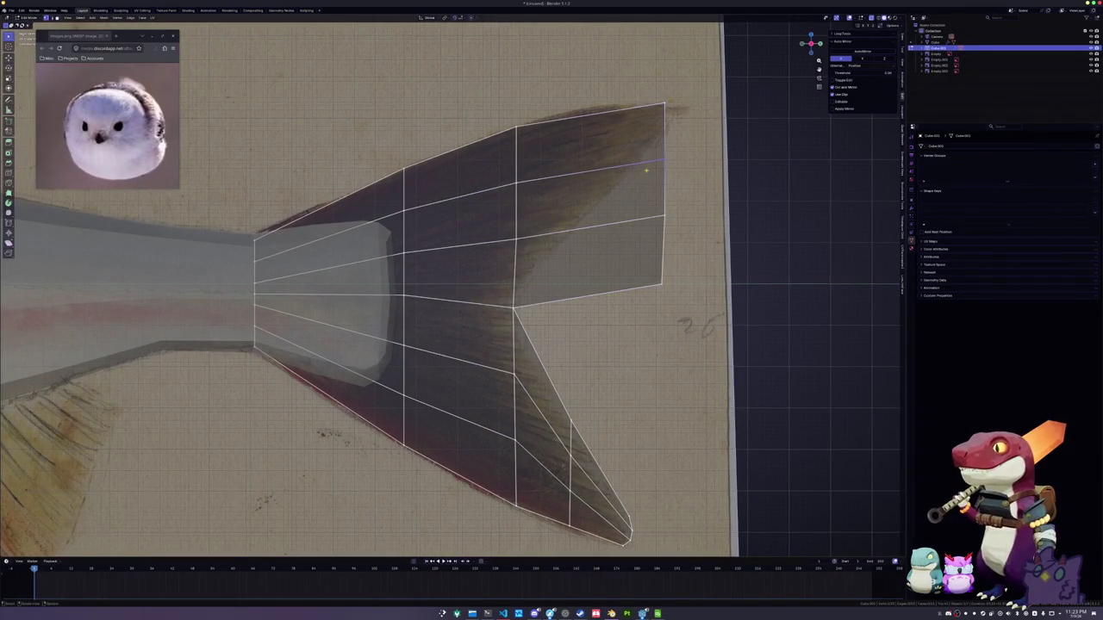
{"action": "left_click", "coordinate": [642, 125]}
{"action": "key", "text": "shift+v"}
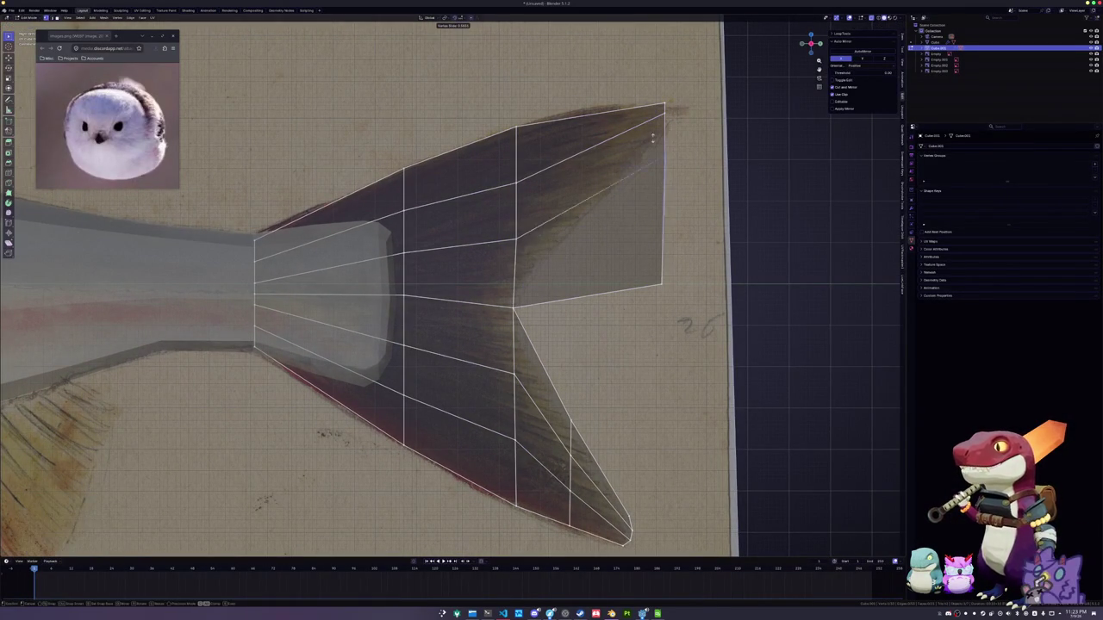
{"action": "left_click", "coordinate": [655, 129]}
{"action": "key", "text": "g"}
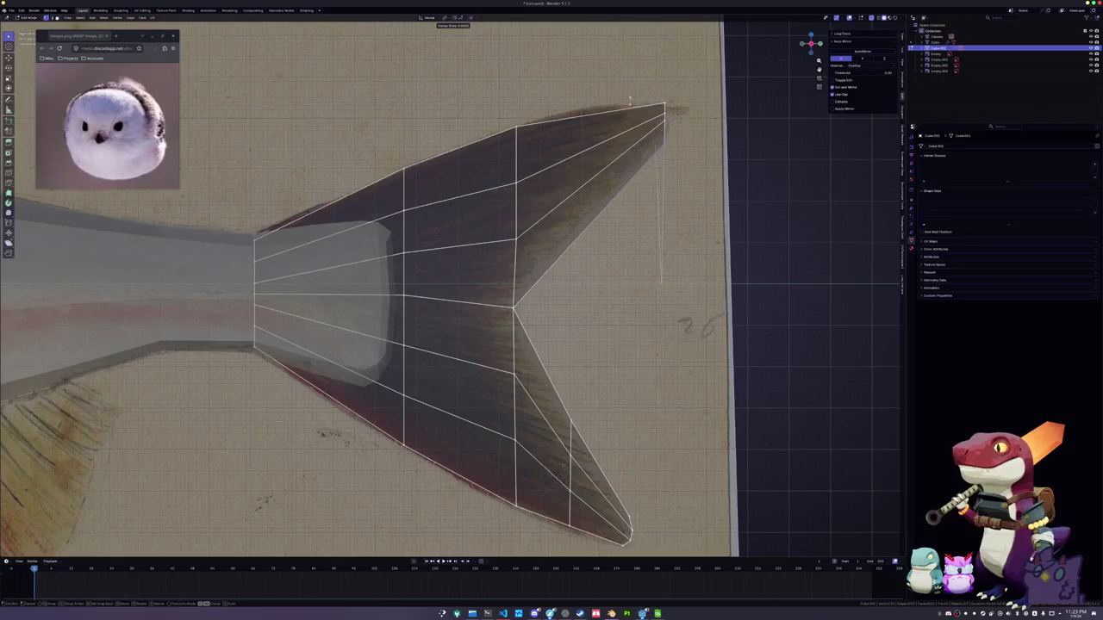
{"action": "left_click", "coordinate": [642, 129]}
Loop-cut through the upper lobe at its midpoint and fit its vertices to the drawn fin
{"action": "key", "text": "ctrl+r"}
{"action": "left_click", "coordinate": [606, 126]}
{"action": "right_click", "coordinate": [605, 127]}
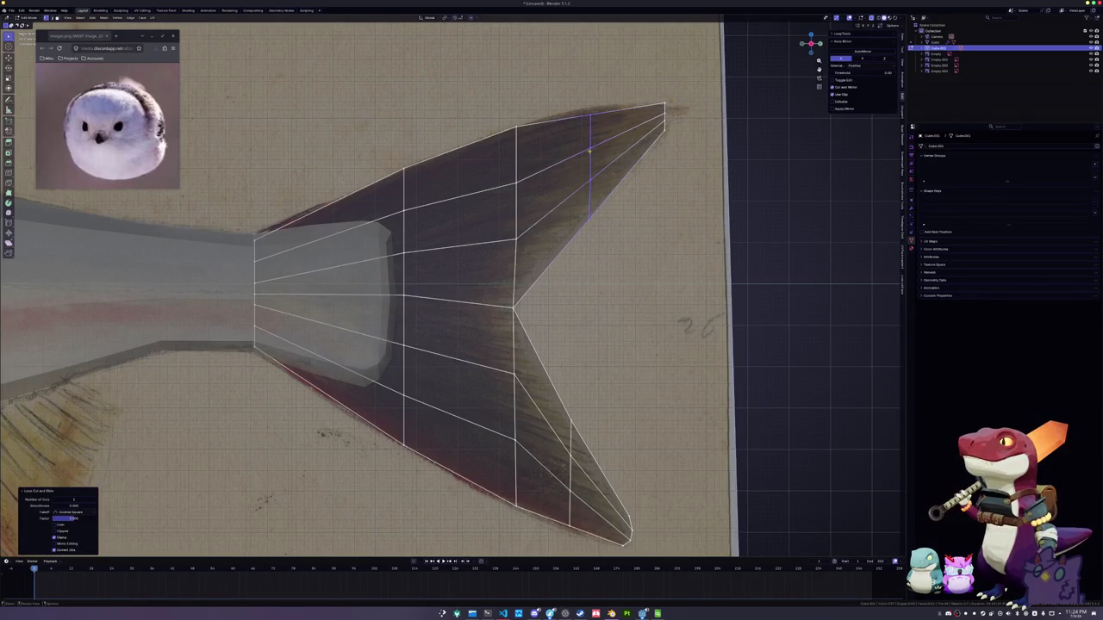
{"action": "left_click", "coordinate": [577, 99]}
{"action": "left_click", "coordinate": [579, 96]}
{"action": "key", "text": "g"}
{"action": "left_click", "coordinate": [593, 164]}
{"action": "key", "text": "g"}
{"action": "left_click", "coordinate": [586, 175]}
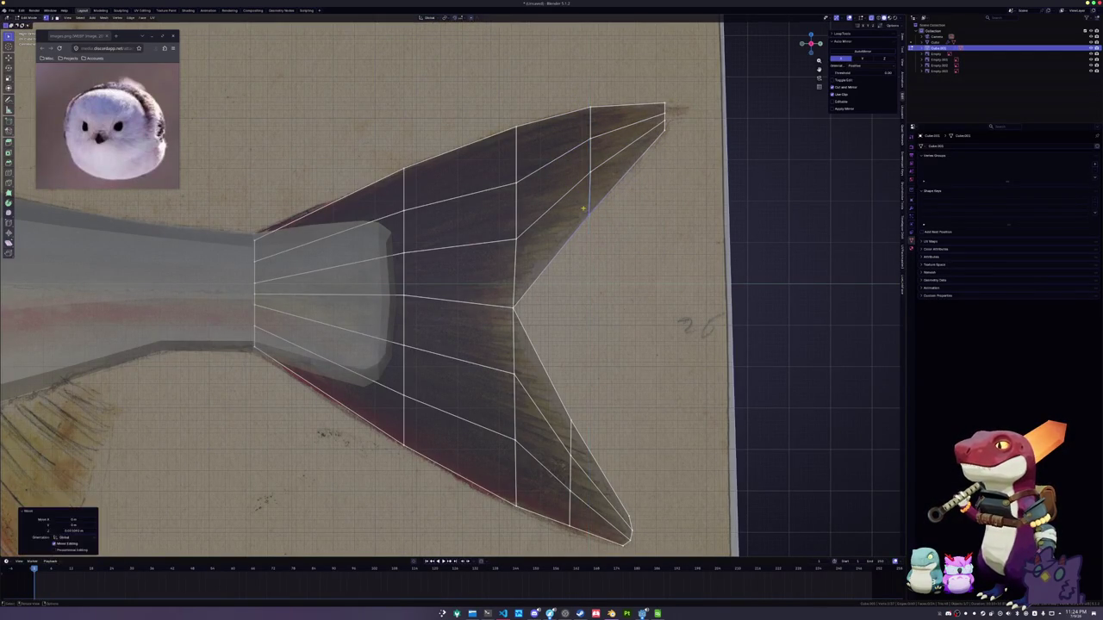
Relax the upper lobe's vertical edge loop and reposition the lobe's tip vertex
{"action": "left_click", "coordinate": [590, 193], "text": "alt"}
{"action": "key", "text": "shift+r"}
{"action": "left_click", "coordinate": [519, 210], "text": "alt"}
{"action": "scroll", "coordinate": [521, 215], "scroll_direction": "up", "scroll_amount": 2}
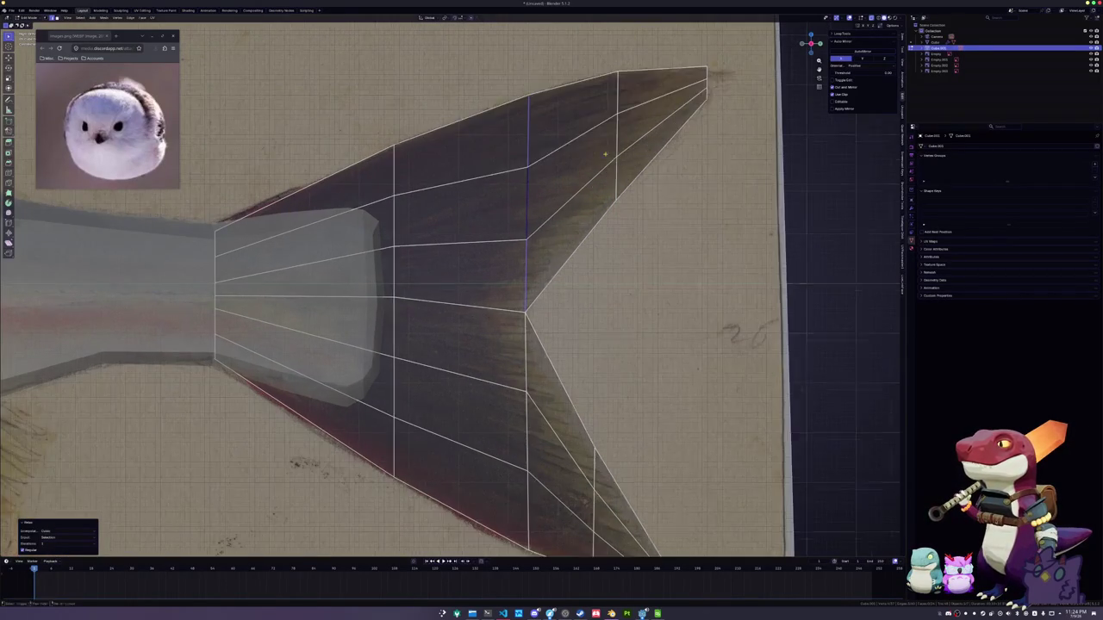
{"action": "scroll", "coordinate": [540, 183], "scroll_direction": "up", "scroll_amount": 2}
{"action": "key", "text": "g"}
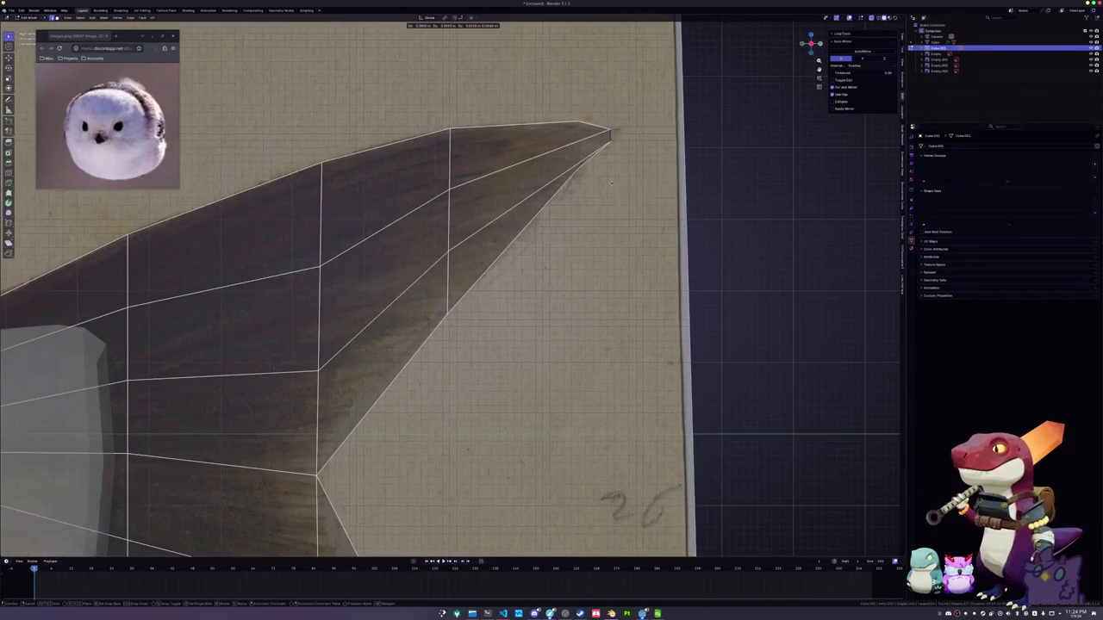
{"action": "left_click", "coordinate": [599, 180]}
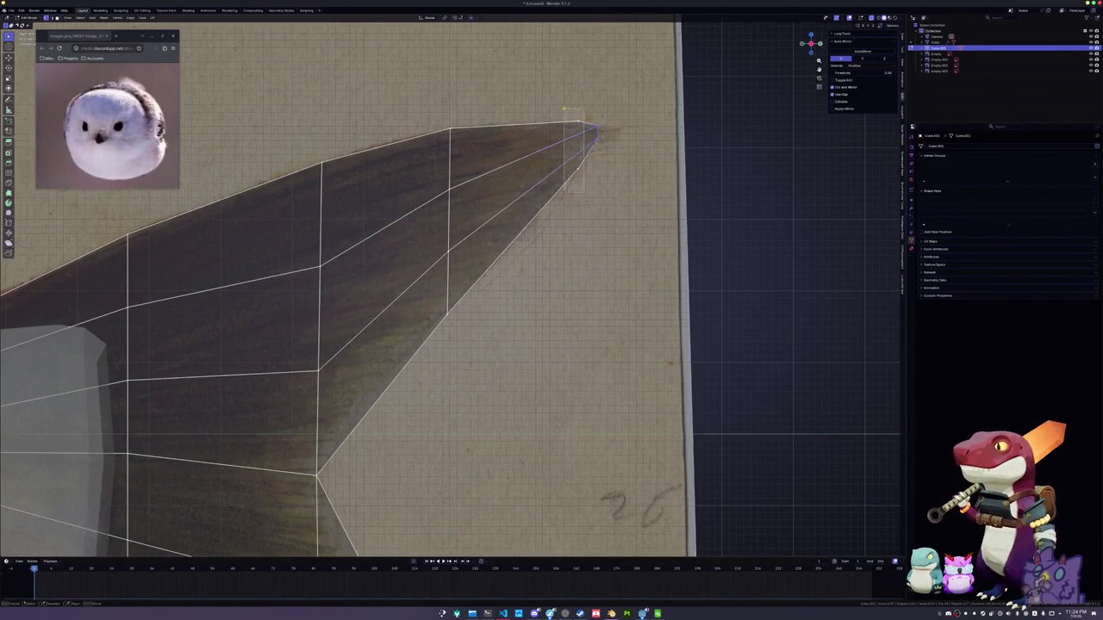
{"action": "scroll", "coordinate": [569, 160], "scroll_direction": "down", "scroll_amount": 2}
{"action": "scroll", "coordinate": [564, 154], "scroll_direction": "up", "scroll_amount": 1}
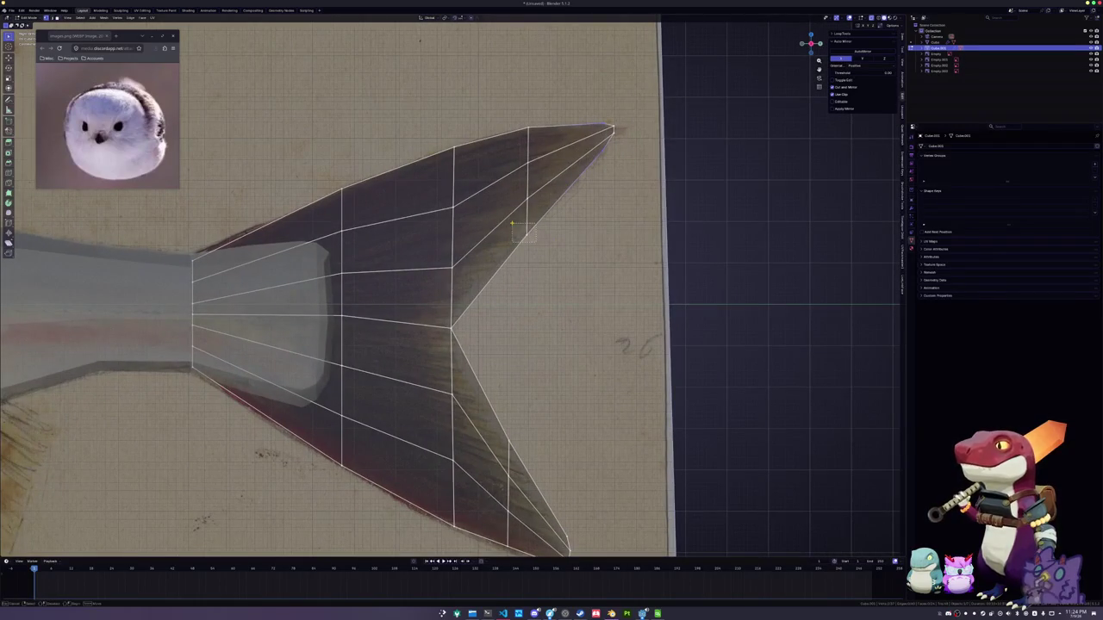
{"action": "scroll", "coordinate": [559, 220], "scroll_direction": "up", "scroll_amount": 1}
{"action": "scroll", "coordinate": [560, 220], "scroll_direction": "down", "scroll_amount": 1}
{"action": "scroll", "coordinate": [560, 219], "scroll_direction": "up", "scroll_amount": 1}
Nudge the remaining upper lobe vertex into place and shift the selection vertically to finish the tip
{"action": "key", "text": "g"}
{"action": "left_click", "coordinate": [559, 218]}
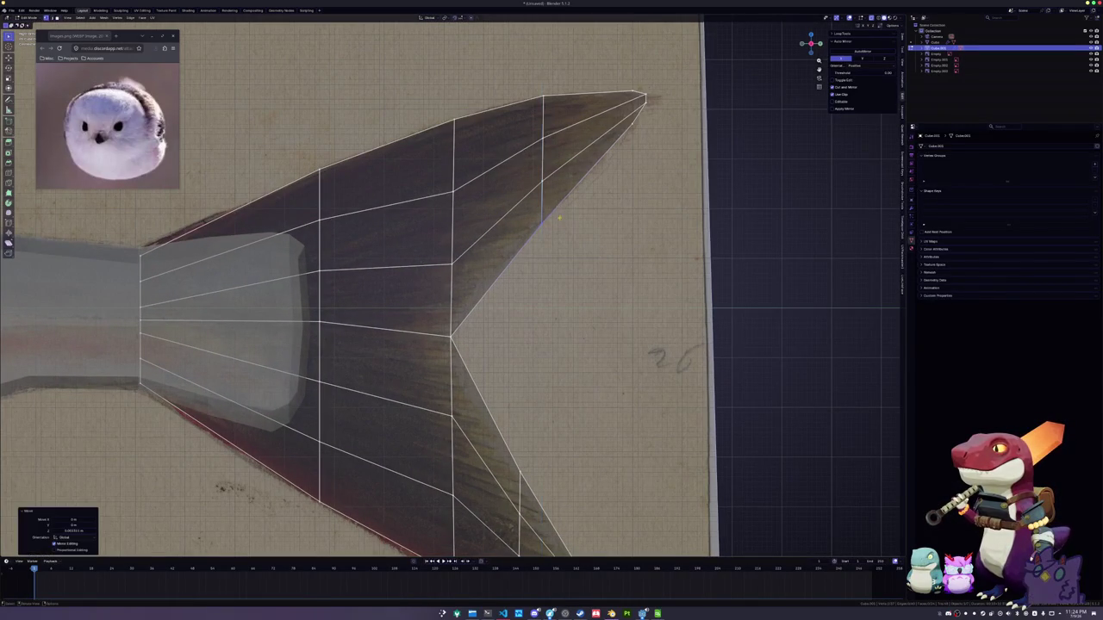
{"action": "scroll", "coordinate": [584, 239], "scroll_direction": "down", "scroll_amount": 2}
{"action": "scroll", "coordinate": [584, 240], "scroll_direction": "down", "scroll_amount": 2}
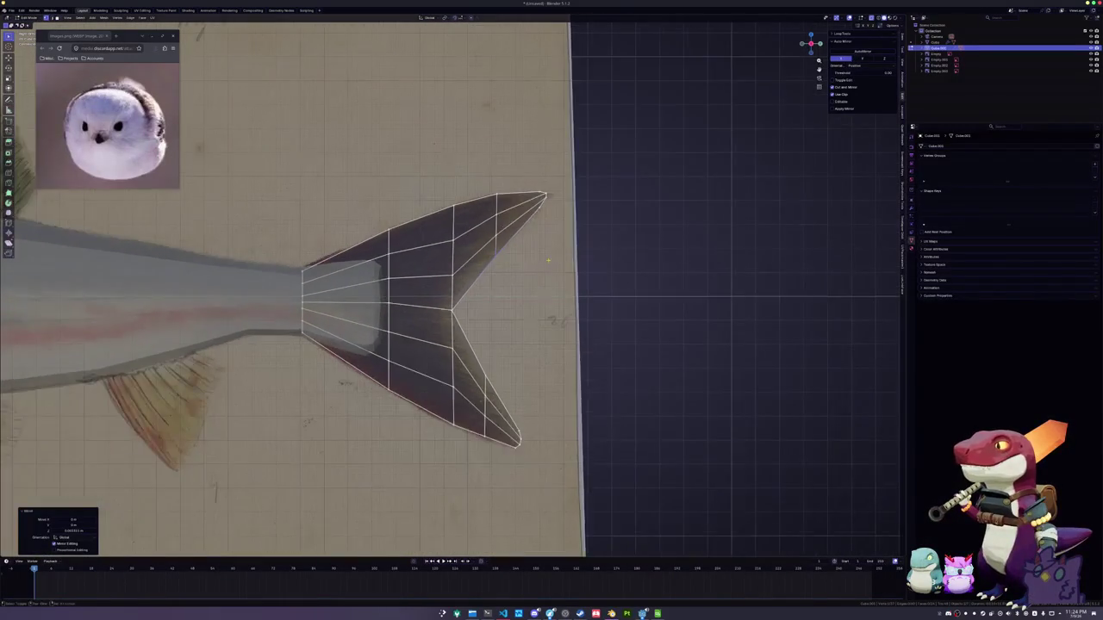
{"action": "middle_click_drag", "start_coordinate": [550, 255], "coordinate": [662, 223], "text": "shift"}
{"action": "key", "text": "g"}
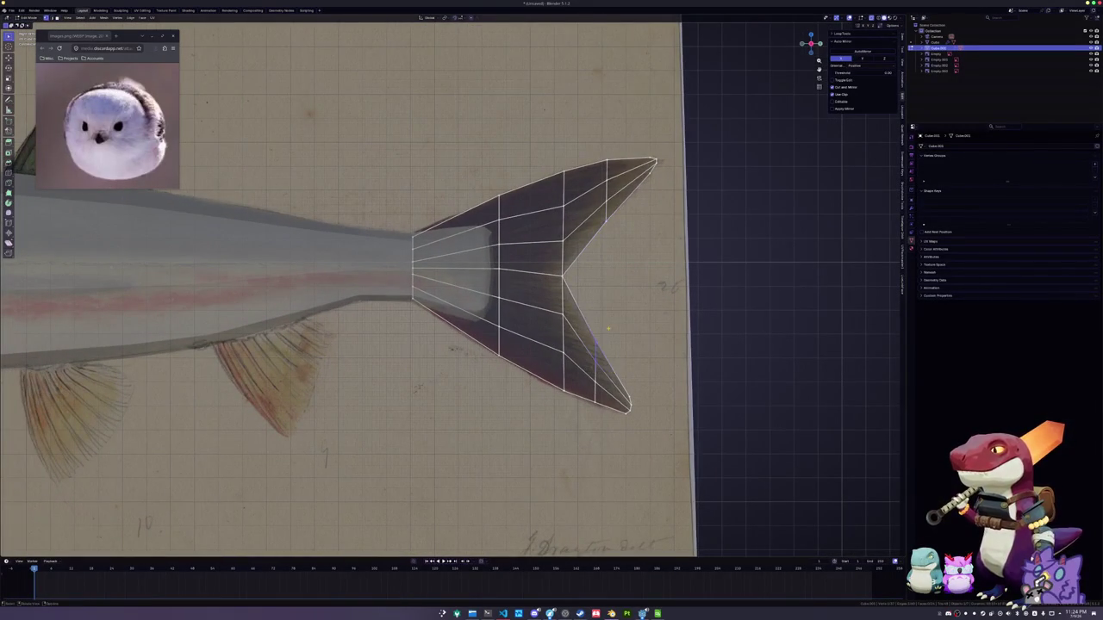
{"action": "key", "text": "z"}
{"action": "left_click", "coordinate": [612, 330]}
{"action": "scroll", "coordinate": [761, 331], "scroll_direction": "down", "scroll_amount": 2}
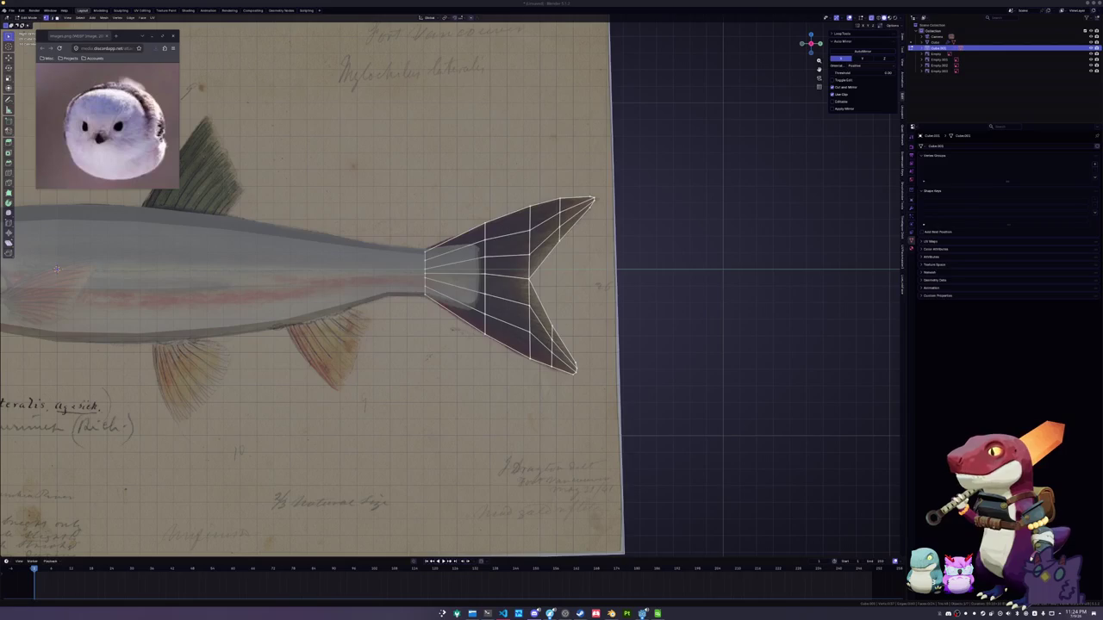
{"action": "scroll", "coordinate": [680, 318], "scroll_direction": "left", "scroll_amount": 3}
{"action": "scroll", "coordinate": [591, 305], "scroll_direction": "left", "scroll_amount": 3}
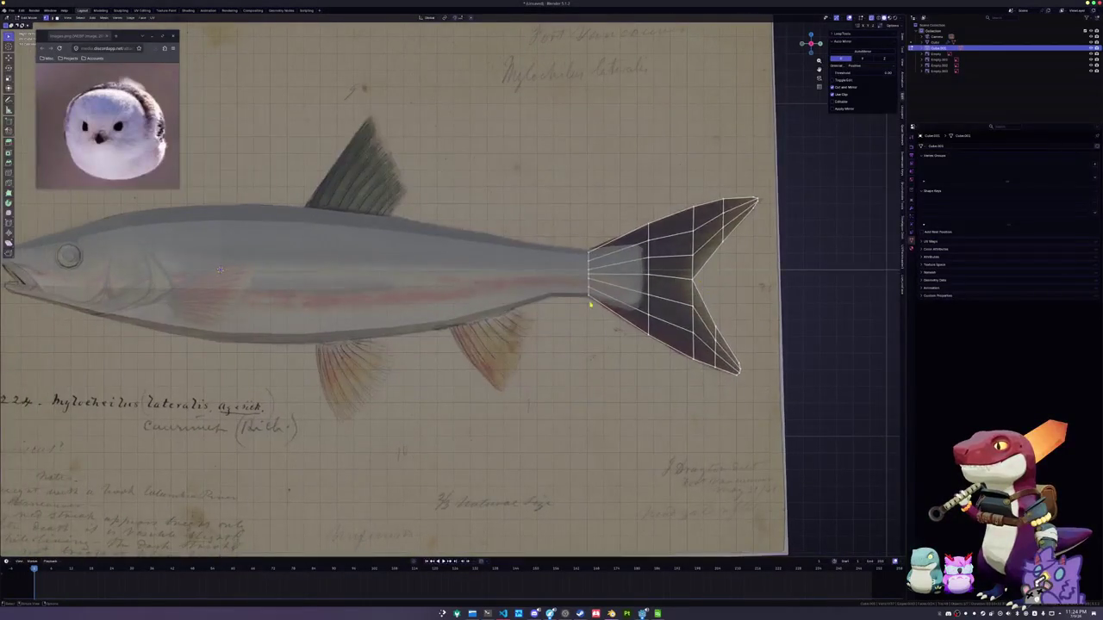
Duplicate the fish body's top back edge and separate it into its own object
{"action": "key", "text": "Tab"}
{"action": "scroll", "coordinate": [591, 304], "scroll_direction": "down", "scroll_amount": 3}
{"action": "scroll", "coordinate": [561, 283], "scroll_direction": "left", "scroll_amount": 3}
{"action": "left_click", "coordinate": [561, 284]}
{"action": "key", "text": "Tab"}
{"action": "scroll", "coordinate": [561, 284], "scroll_direction": "up", "scroll_amount": 4}
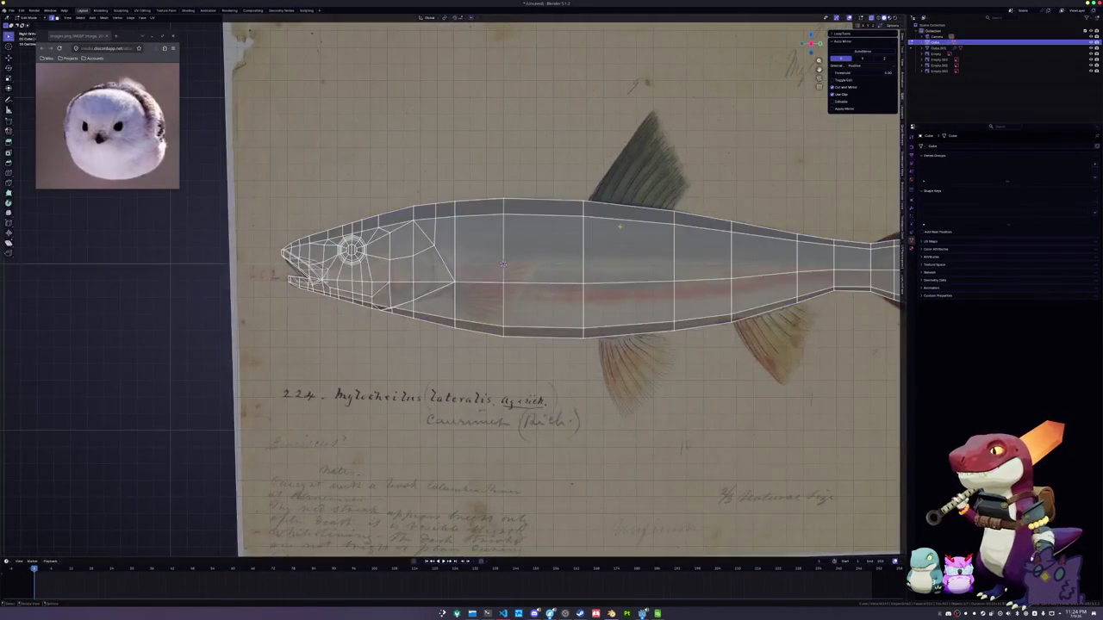
{"action": "scroll", "coordinate": [616, 224], "scroll_direction": "right", "scroll_amount": 3}
{"action": "key", "text": "shift+d"}
{"action": "right_click", "coordinate": [594, 261]}
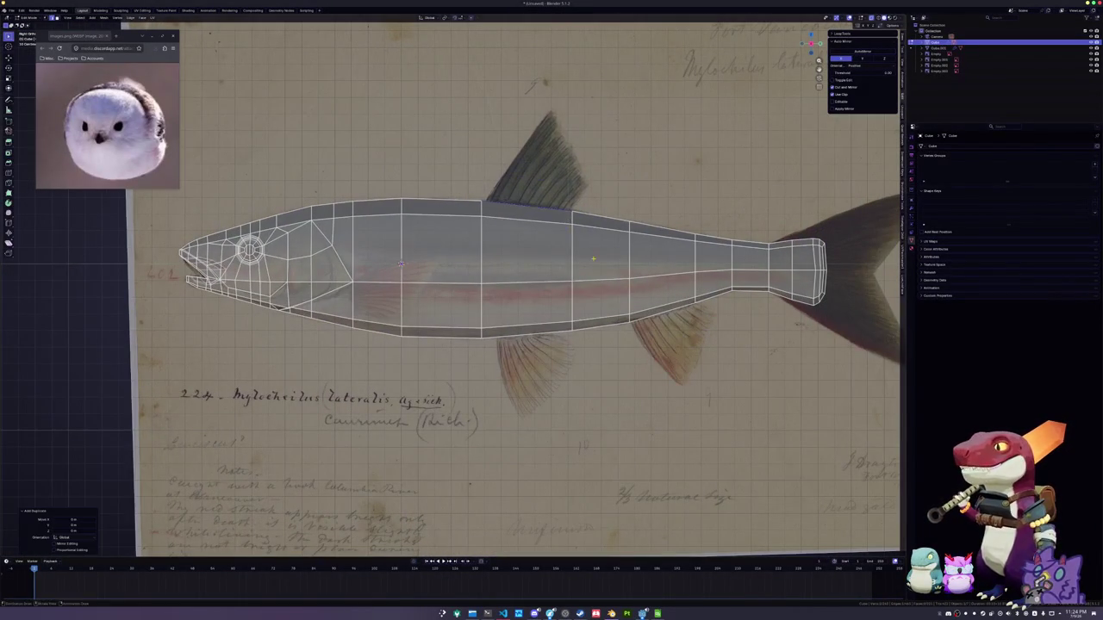
{"action": "right_click", "coordinate": [595, 261]}
{"action": "left_click", "coordinate": [620, 258]}
Edit the new back-edge object and reposition one of its vertices
{"action": "key", "text": "Tab"}
{"action": "left_click", "coordinate": [508, 208]}
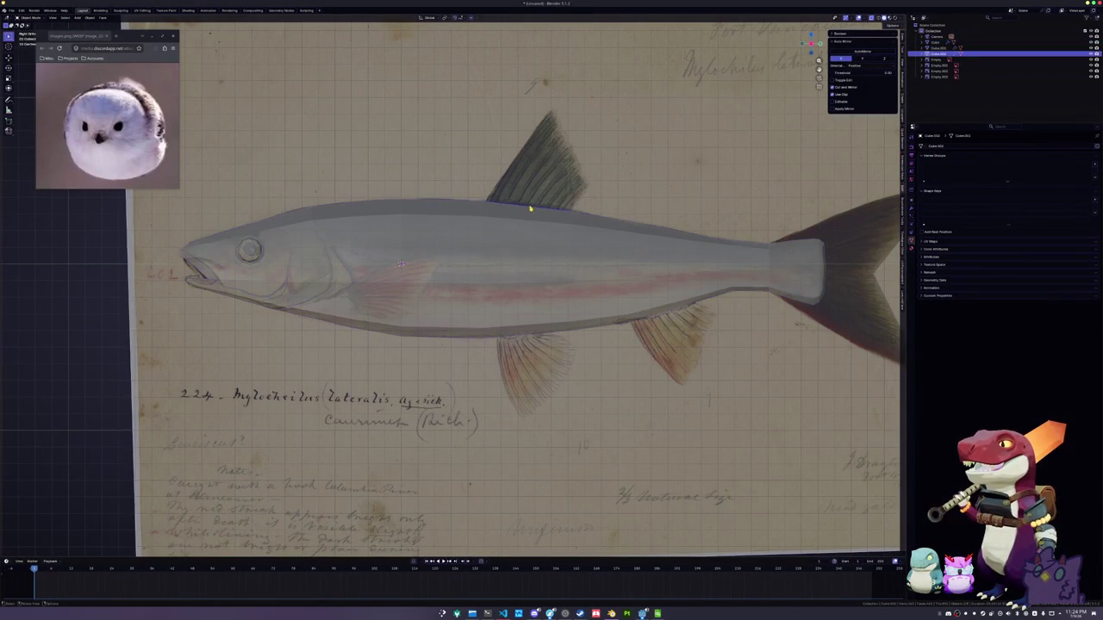
{"action": "key", "text": "Tab"}
{"action": "key", "text": "g"}
{"action": "key", "text": "g"}
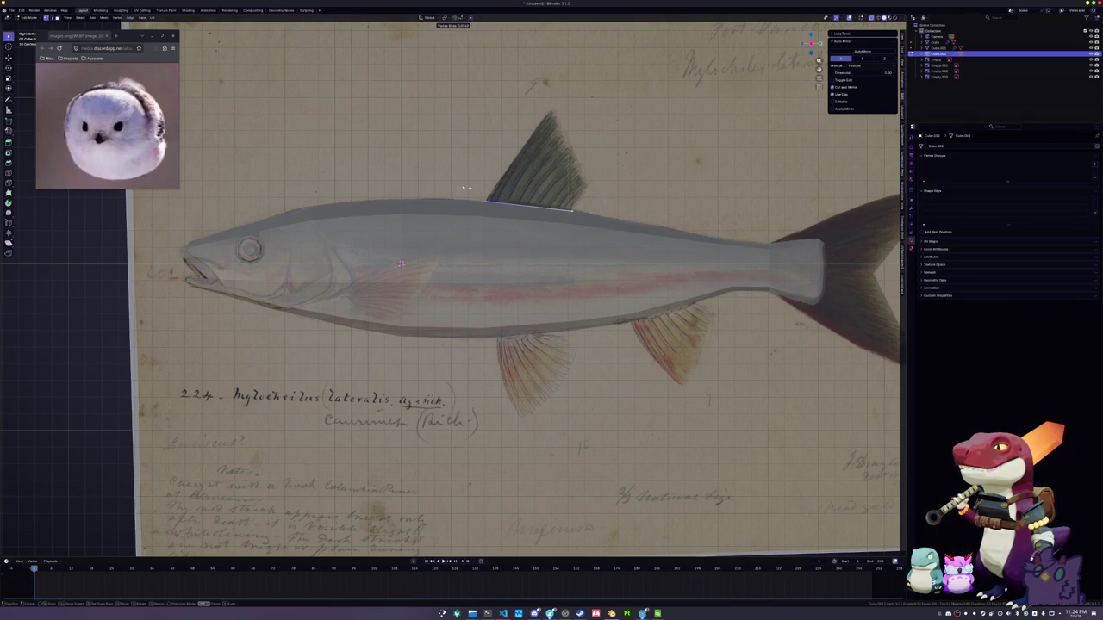
{"action": "left_click", "coordinate": [658, 281]}
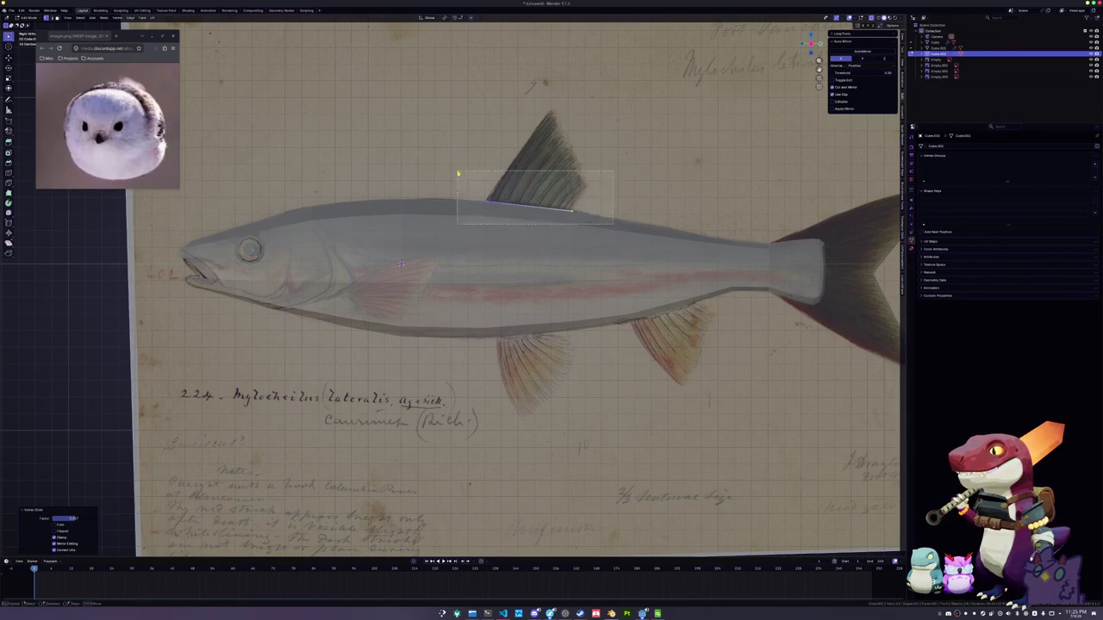
Extrude the back edge upward into a fin face and slide its corners to the fin tip
{"action": "key", "text": "e"}
{"action": "left_click", "coordinate": [615, 194]}
{"action": "key", "text": "shift+v"}
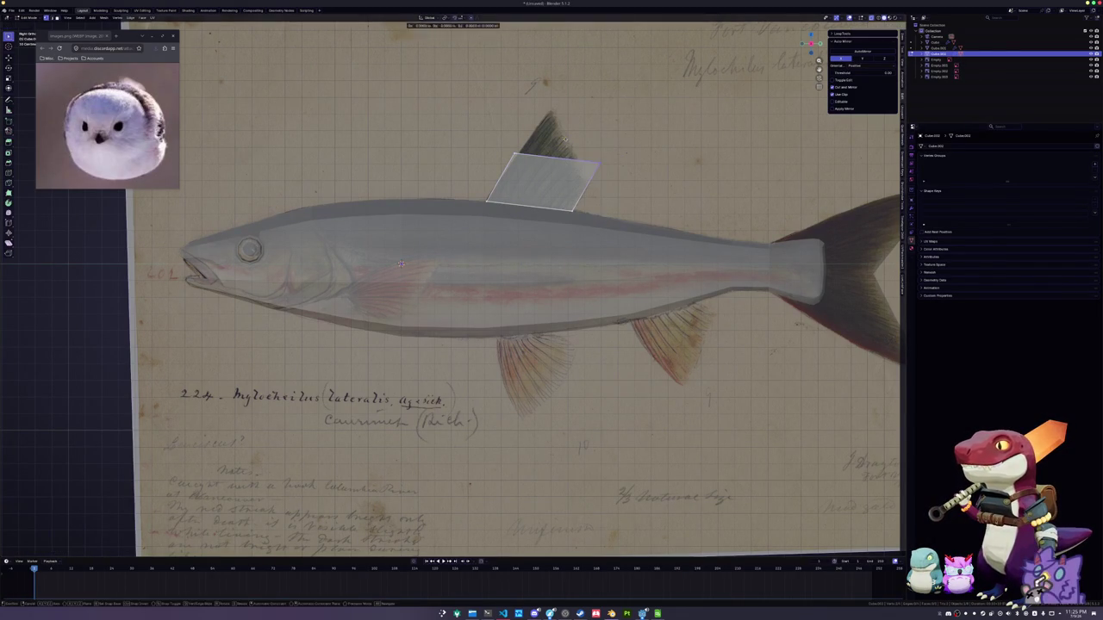
{"action": "left_click", "coordinate": [558, 162]}
{"action": "key", "text": "shift+v"}
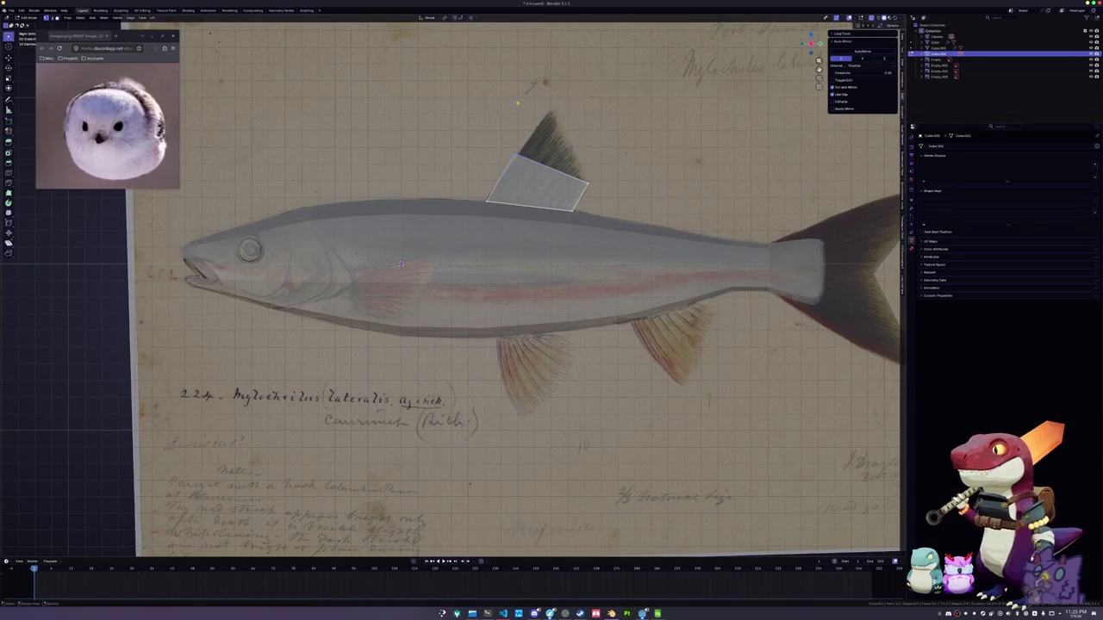
{"action": "left_click", "coordinate": [556, 113]}
{"action": "key", "text": "g"}
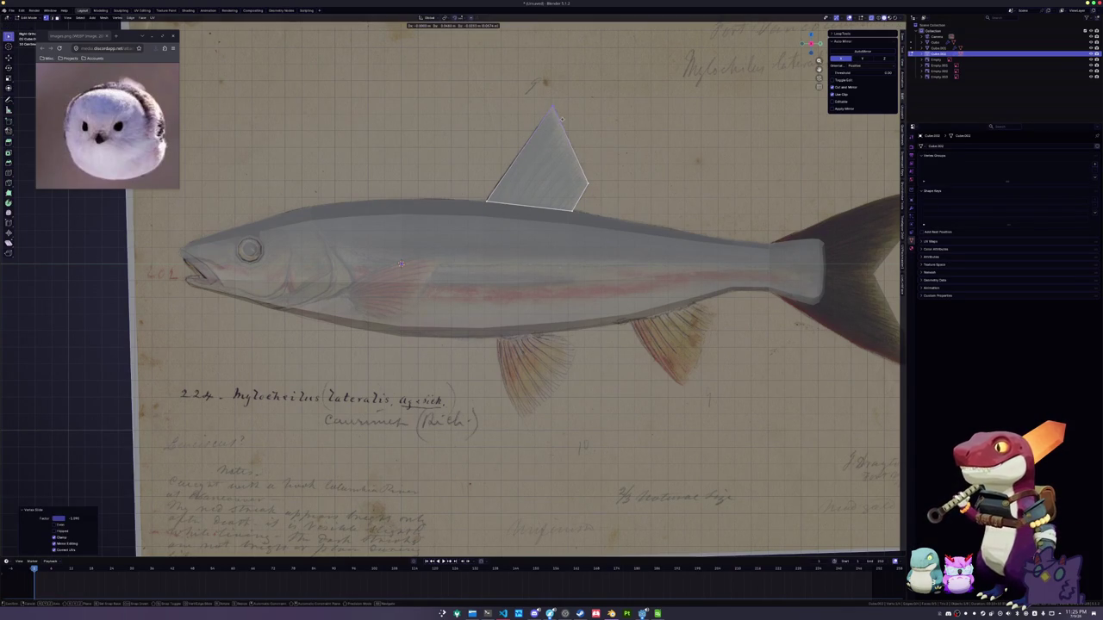
Knife-cut a line across the dorsal fin and slide the cut vertices along the fin edges
{"action": "key", "text": "k"}
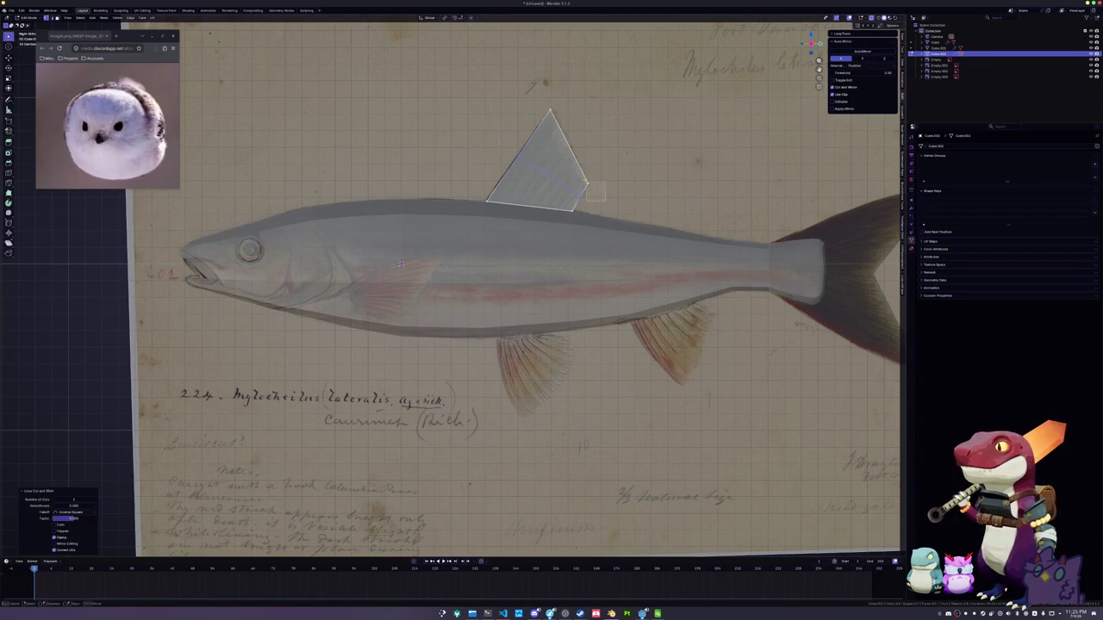
{"action": "left_click", "coordinate": [517, 158]}
{"action": "left_click", "coordinate": [581, 176]}
{"action": "key", "text": "shift+v"}
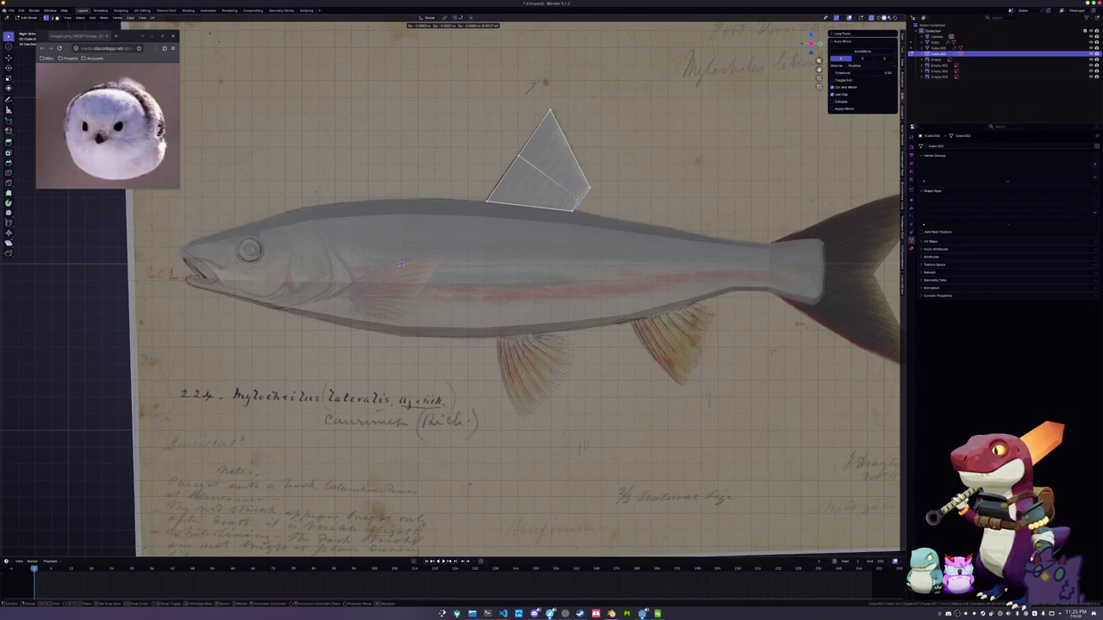
{"action": "left_click", "coordinate": [574, 198]}
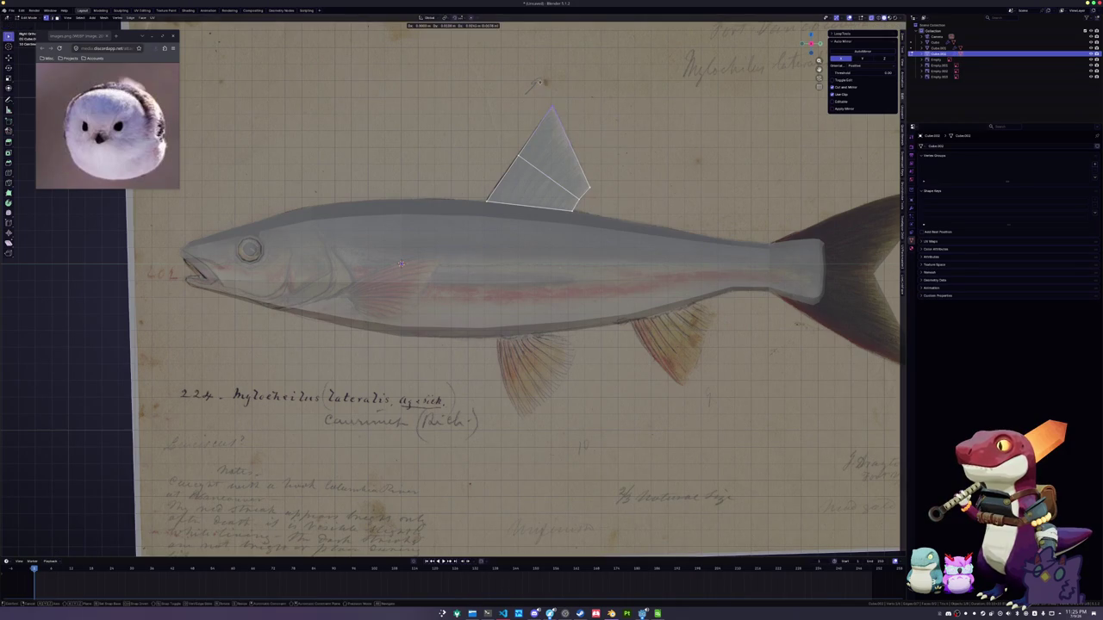
{"action": "key", "text": "shift+v"}
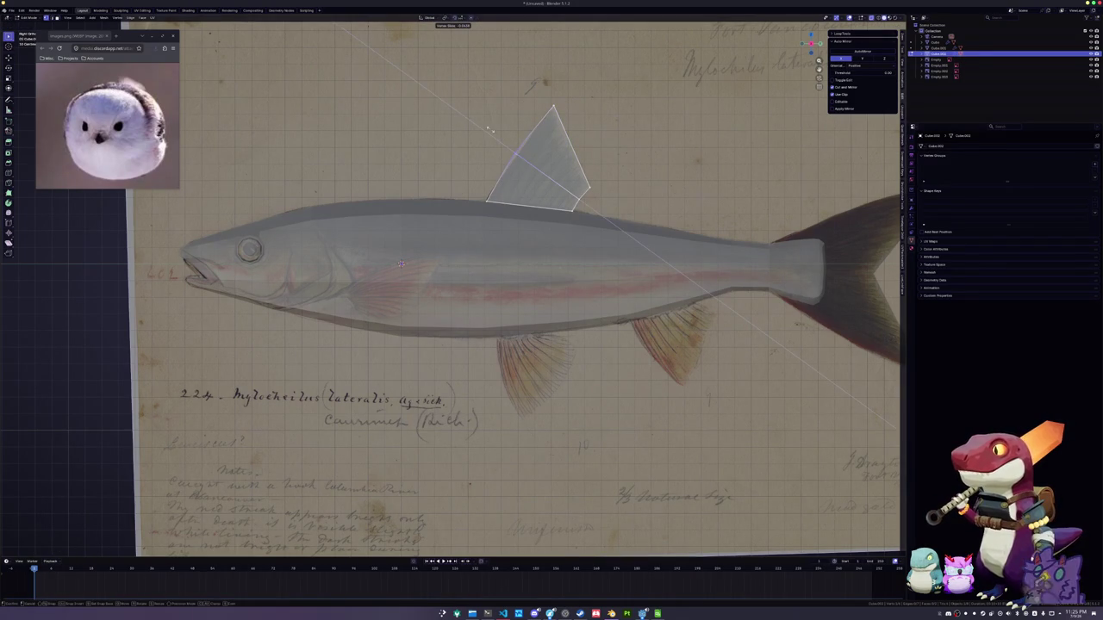
{"action": "left_click", "coordinate": [401, 262]}
{"action": "scroll", "coordinate": [392, 261], "scroll_direction": "up", "scroll_amount": 1}
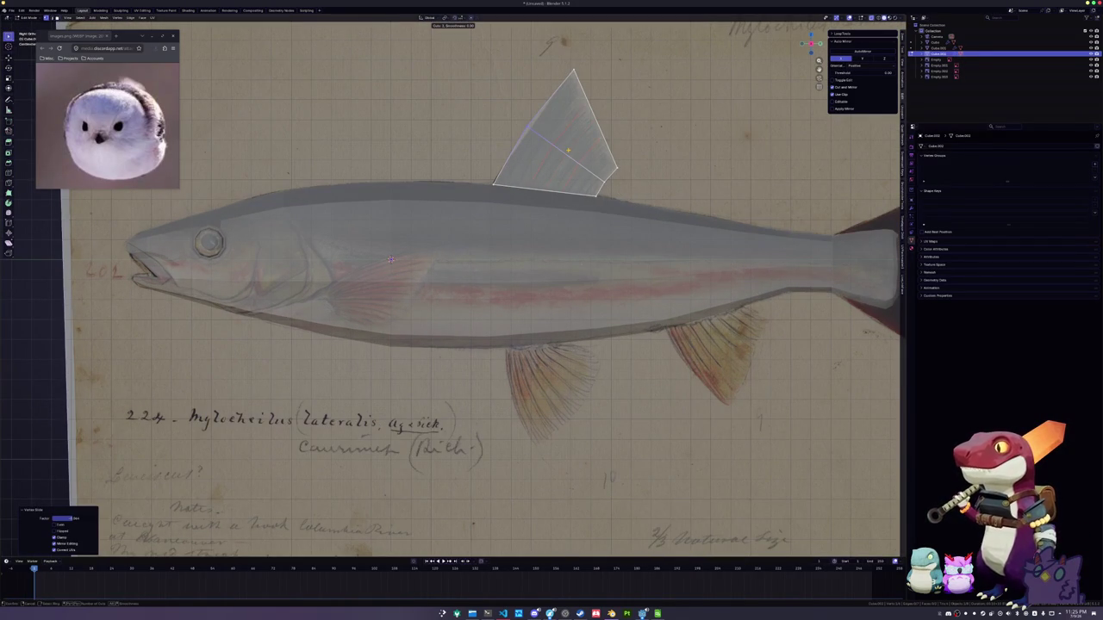
Add a loop cut across the fin, relax its right-side edge loop, and adjust a vertex
{"action": "left_click", "coordinate": [618, 169]}
{"action": "left_click", "coordinate": [618, 169]}
{"action": "key", "text": "ctrl+r"}
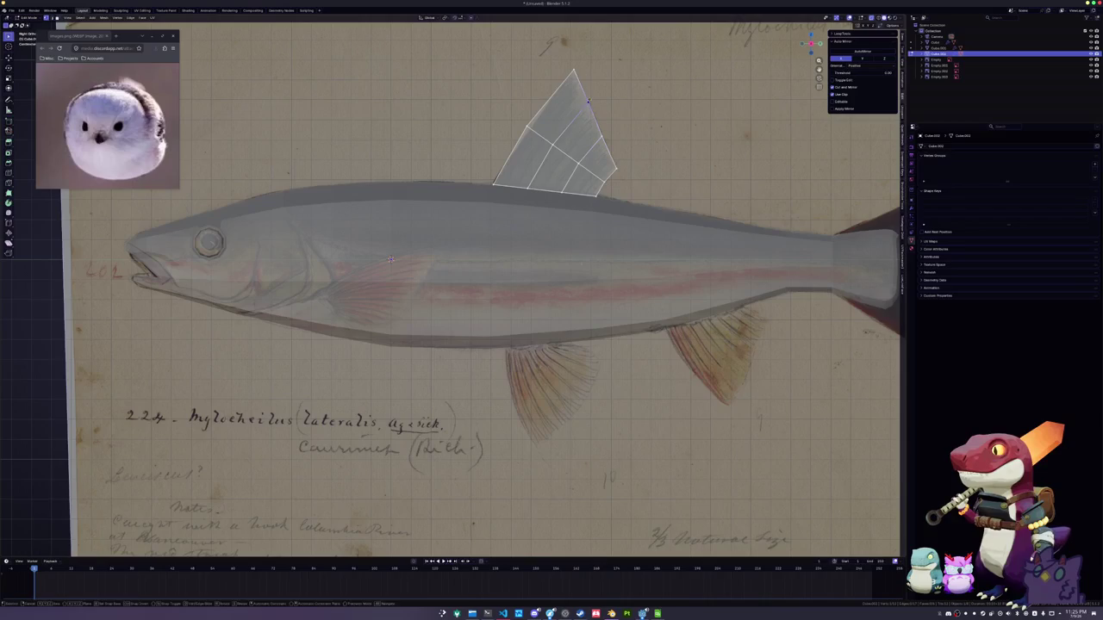
{"action": "left_click", "coordinate": [589, 112]}
{"action": "key", "text": "shift+r"}
{"action": "left_click", "coordinate": [610, 157]}
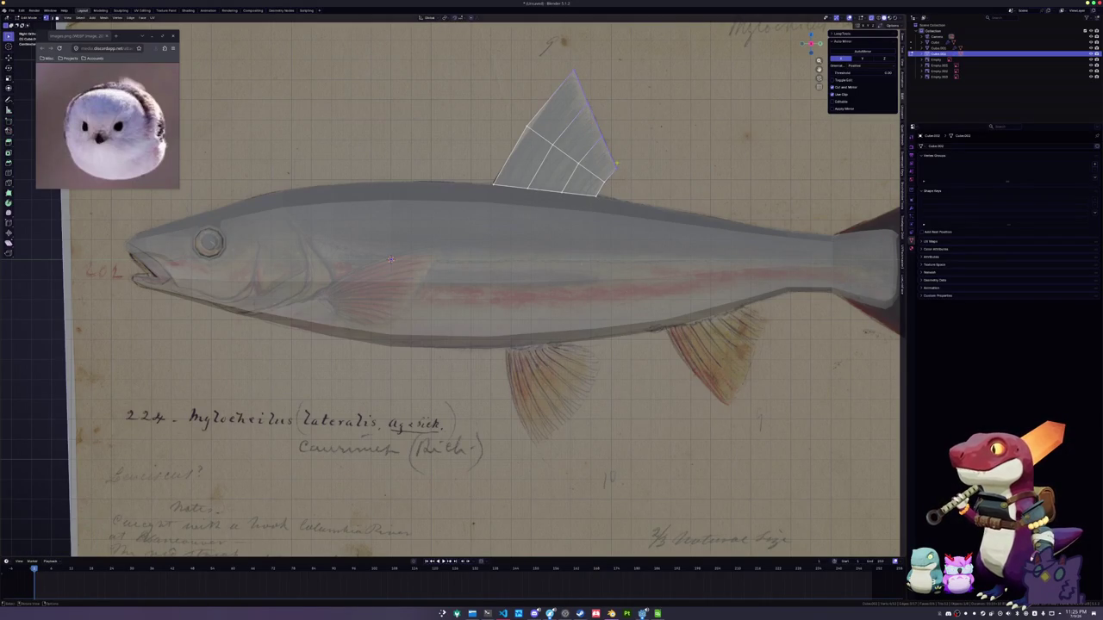
{"action": "key", "text": "shift+v"}
{"action": "left_click", "coordinate": [613, 154]}
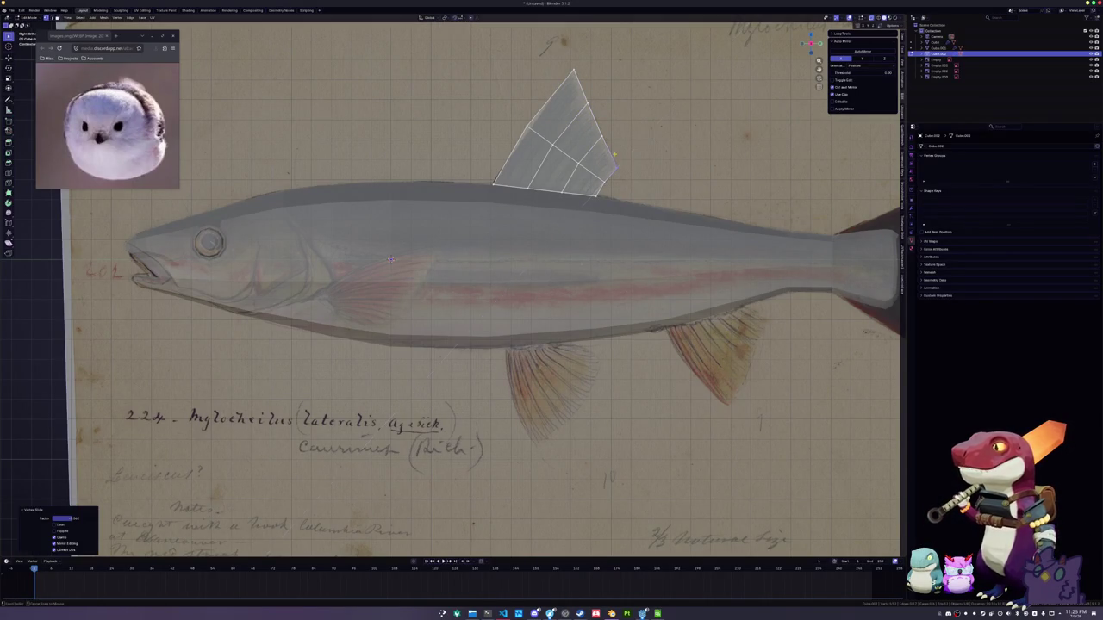
Relax the edge loop at the dorsal fin's base with LoopTools
{"action": "scroll", "coordinate": [613, 154], "scroll_direction": "up", "scroll_amount": 1}
{"action": "left_click", "coordinate": [615, 149], "text": "alt"}
{"action": "key", "text": "shift+r"}
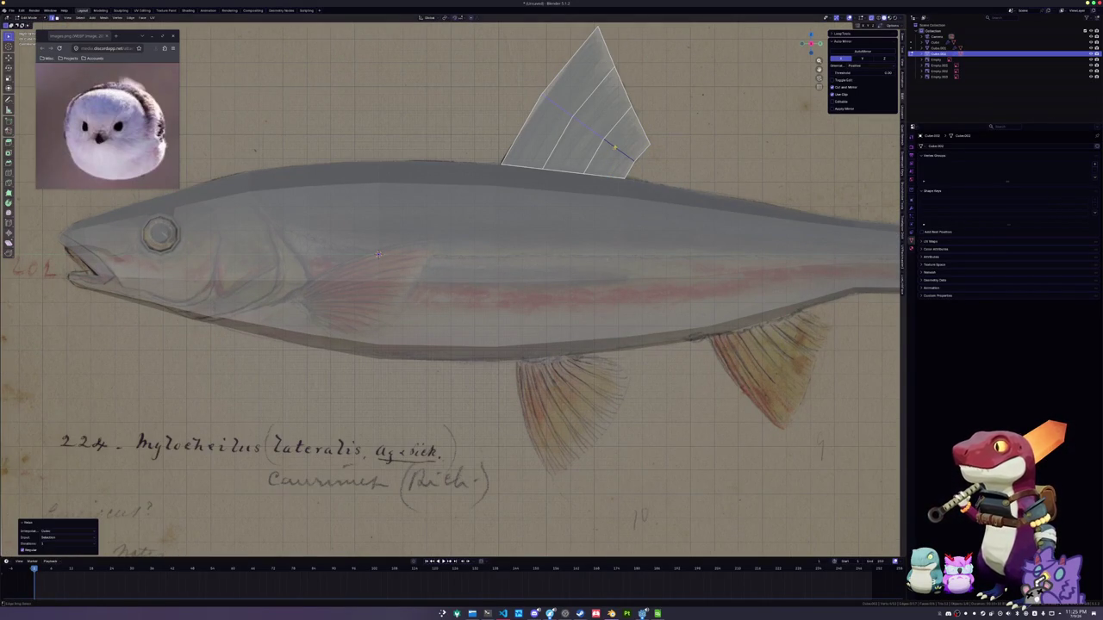
{"action": "middle_click_drag", "start_coordinate": [378, 254], "coordinate": [368, 274], "text": "shift"}
{"action": "key", "text": "ctrl+z"}
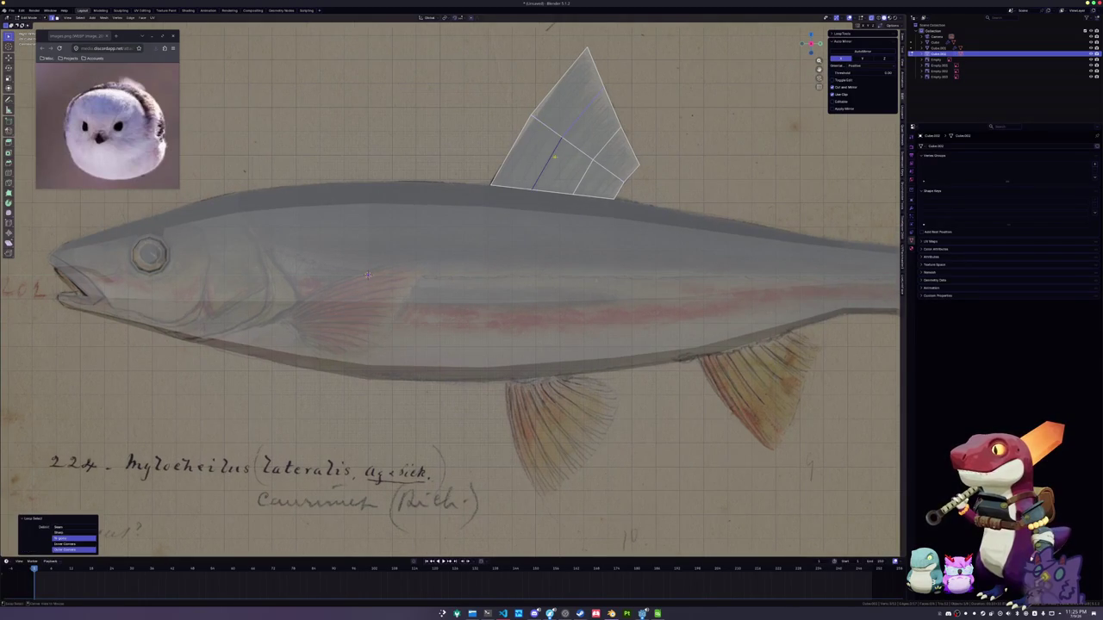
{"action": "key", "text": "shift+r"}
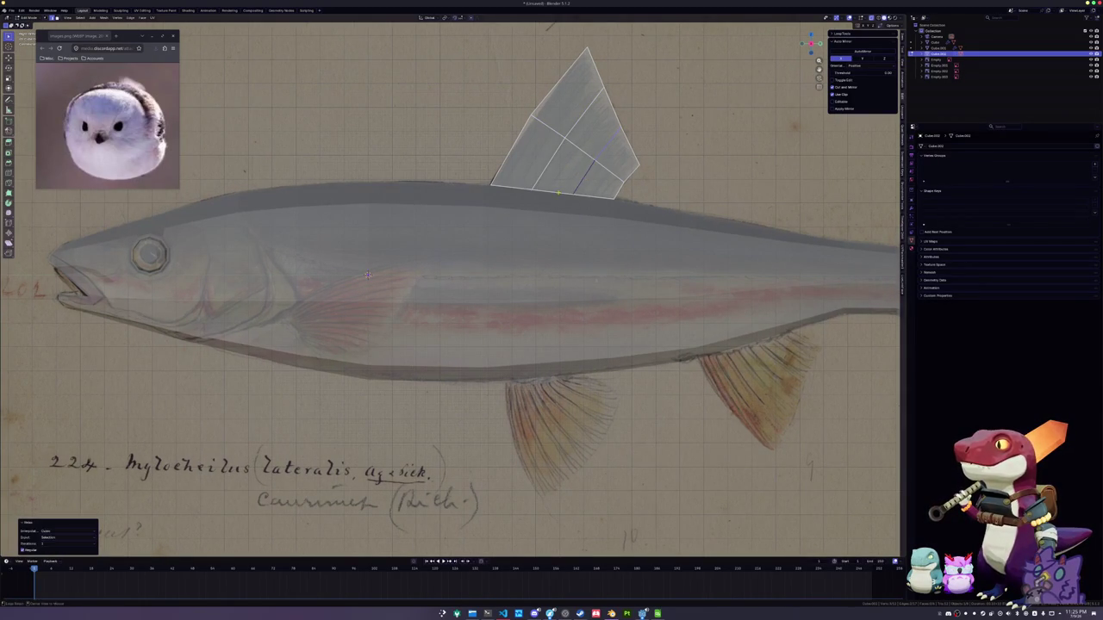
Slide the fin's base loop and remaining vertices to fit the outline, then leave Edit Mode
{"action": "key", "text": "g"}
{"action": "key", "text": "g"}
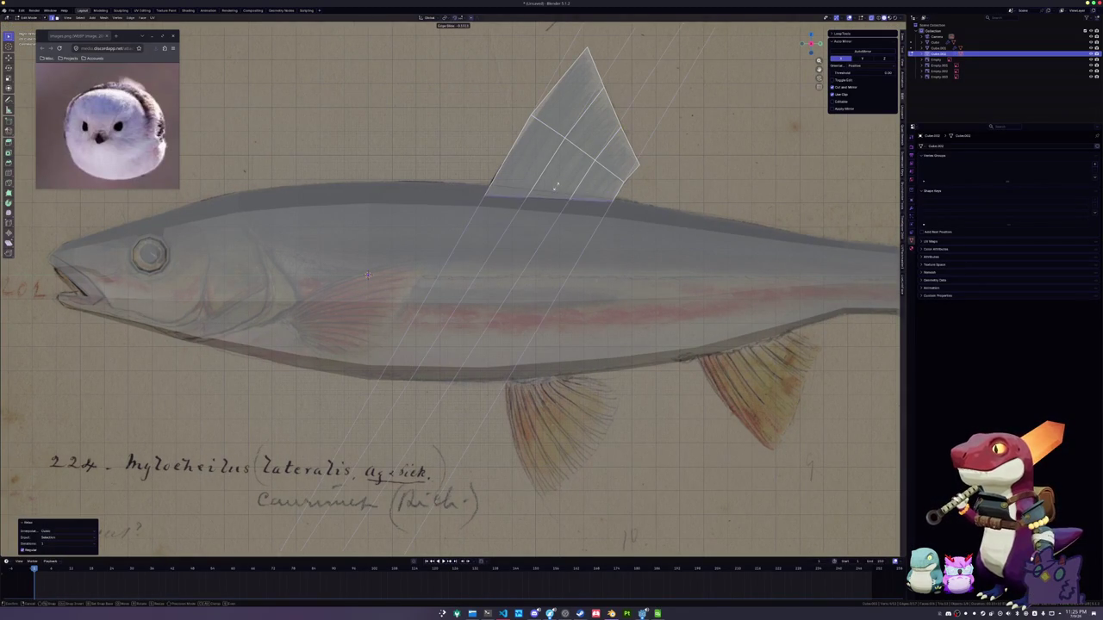
{"action": "left_click", "coordinate": [596, 207]}
{"action": "key", "text": "g"}
{"action": "key", "text": "g"}
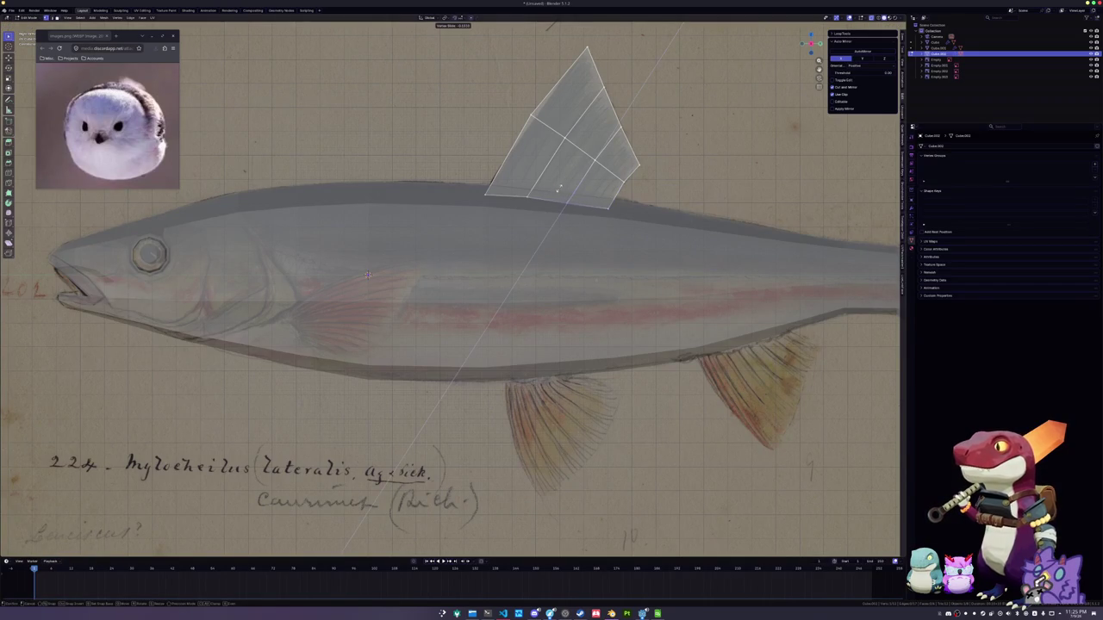
{"action": "left_click", "coordinate": [559, 187]}
{"action": "key", "text": "g"}
{"action": "key", "text": "g"}
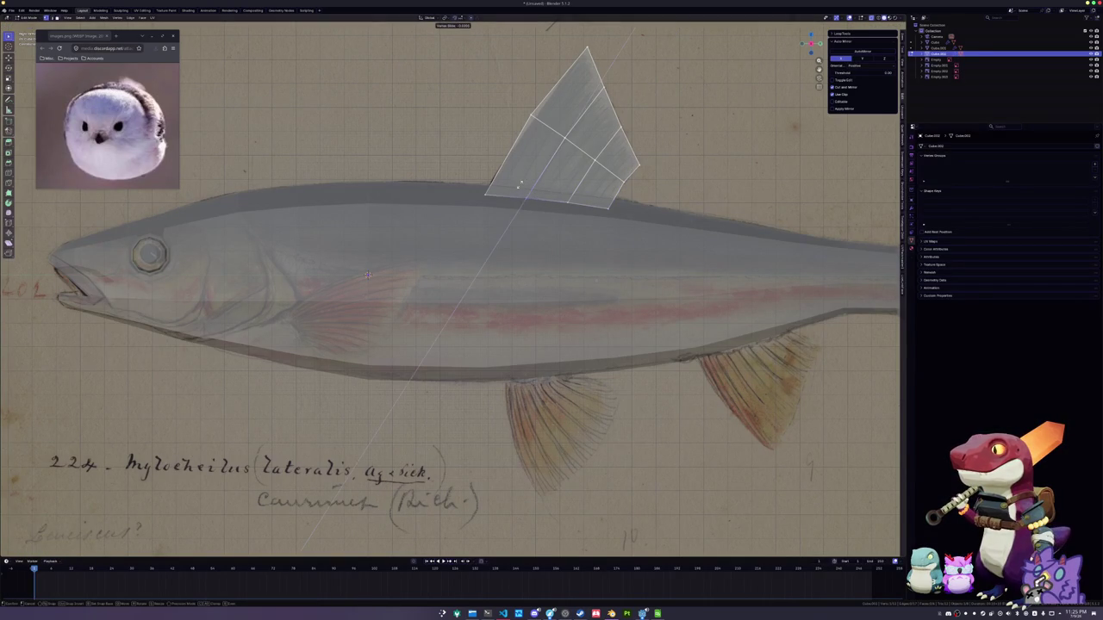
{"action": "left_click", "coordinate": [521, 183]}
{"action": "key", "text": "Tab"}
{"action": "scroll", "coordinate": [517, 164], "scroll_direction": "down", "scroll_amount": 5}
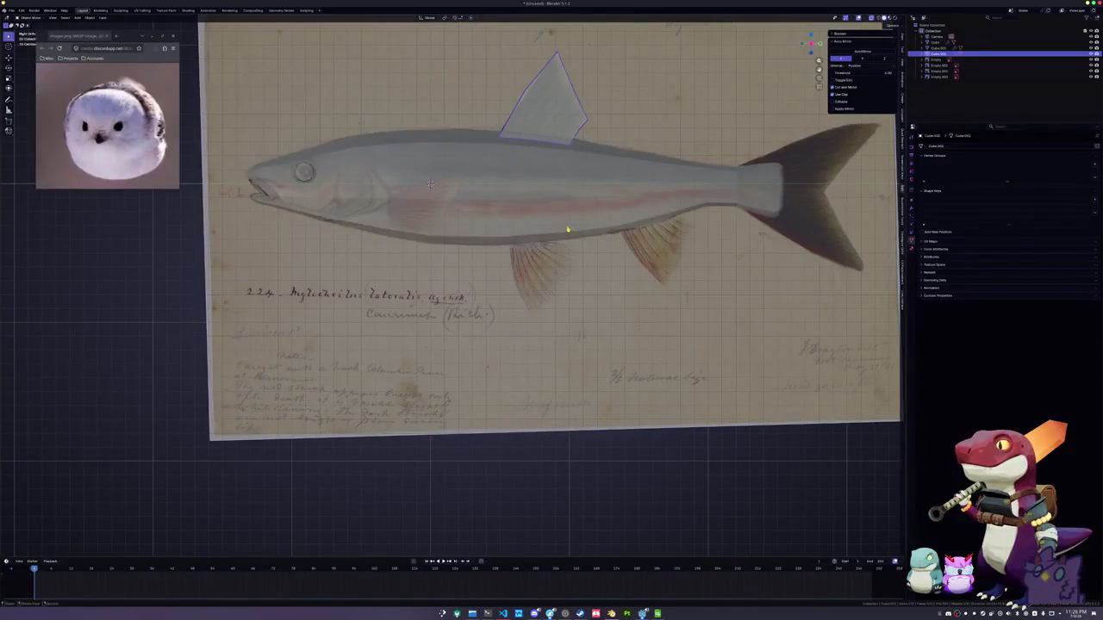
Copy a belly edge of the body into a separate fin object and start editing it
{"action": "left_click", "coordinate": [430, 183]}
{"action": "key", "text": "Tab"}
{"action": "scroll", "coordinate": [640, 227], "scroll_direction": "up", "scroll_amount": 5}
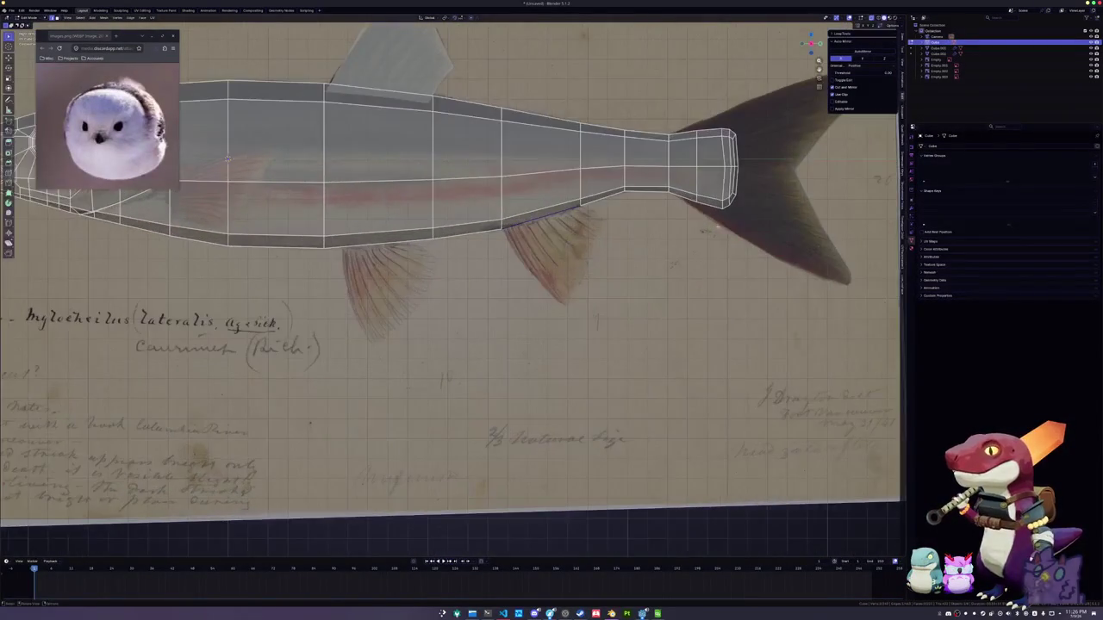
{"action": "key", "text": "g"}
{"action": "right_click", "coordinate": [683, 262]}
{"action": "right_click", "coordinate": [616, 264]}
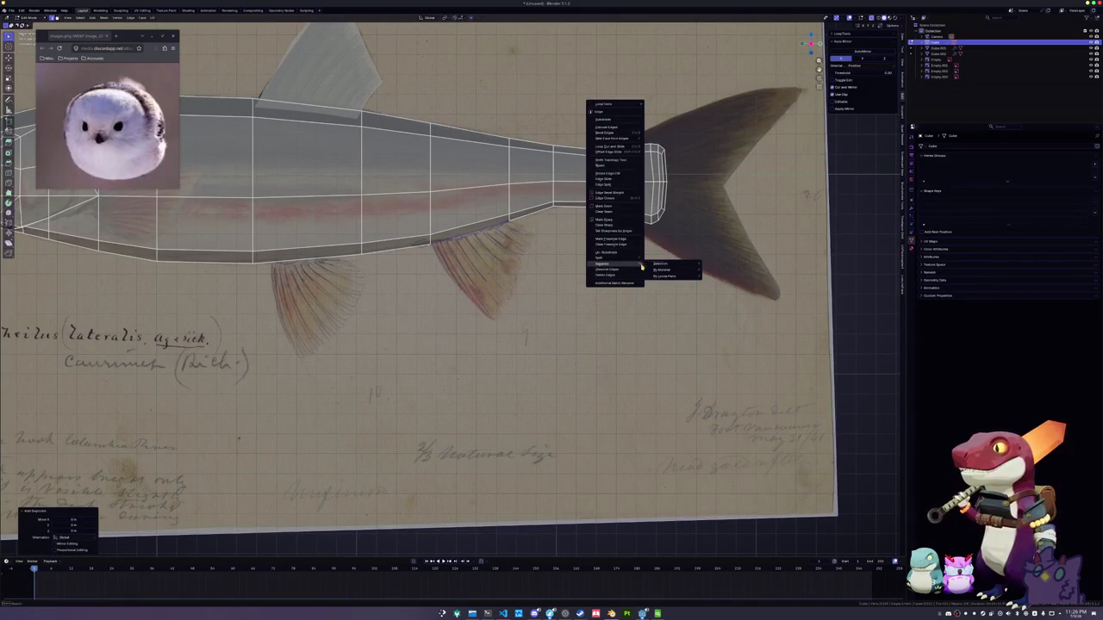
{"action": "left_click", "coordinate": [672, 265]}
{"action": "key", "text": "Tab"}
{"action": "left_click", "coordinate": [474, 231]}
{"action": "scroll", "coordinate": [474, 231], "scroll_direction": "up", "scroll_amount": 1}
{"action": "scroll", "coordinate": [517, 237], "scroll_direction": "up", "scroll_amount": 2}
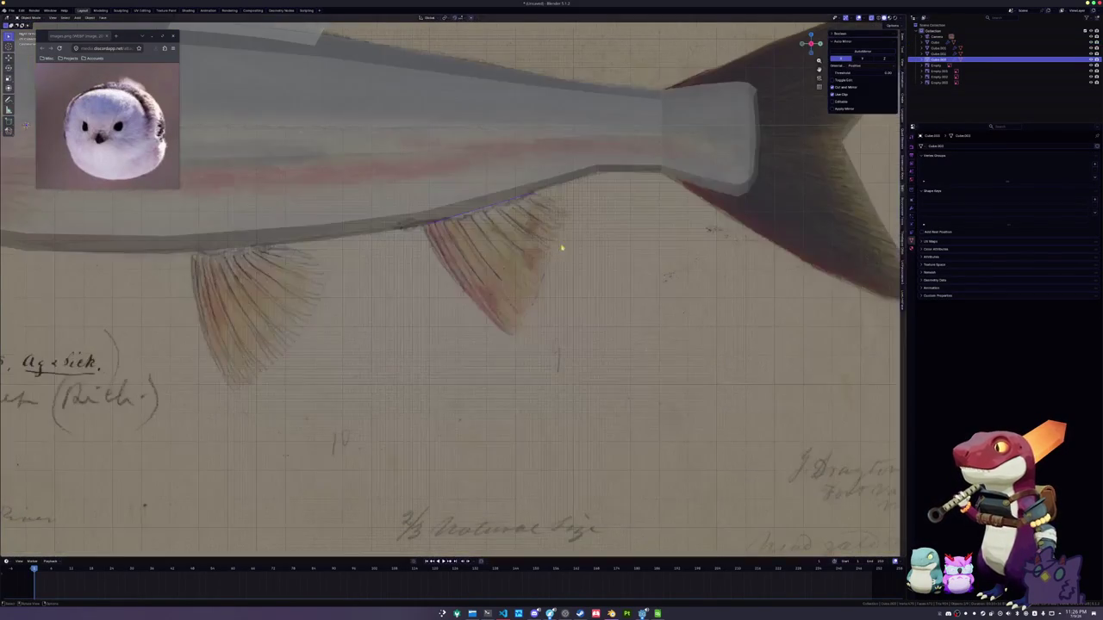
{"action": "key", "text": "Tab"}
{"action": "key", "text": "Tab"}
{"action": "key", "text": "Tab"}
Extrude the fin edge down over the rear lower fin and place its tip
{"action": "key", "text": "g"}
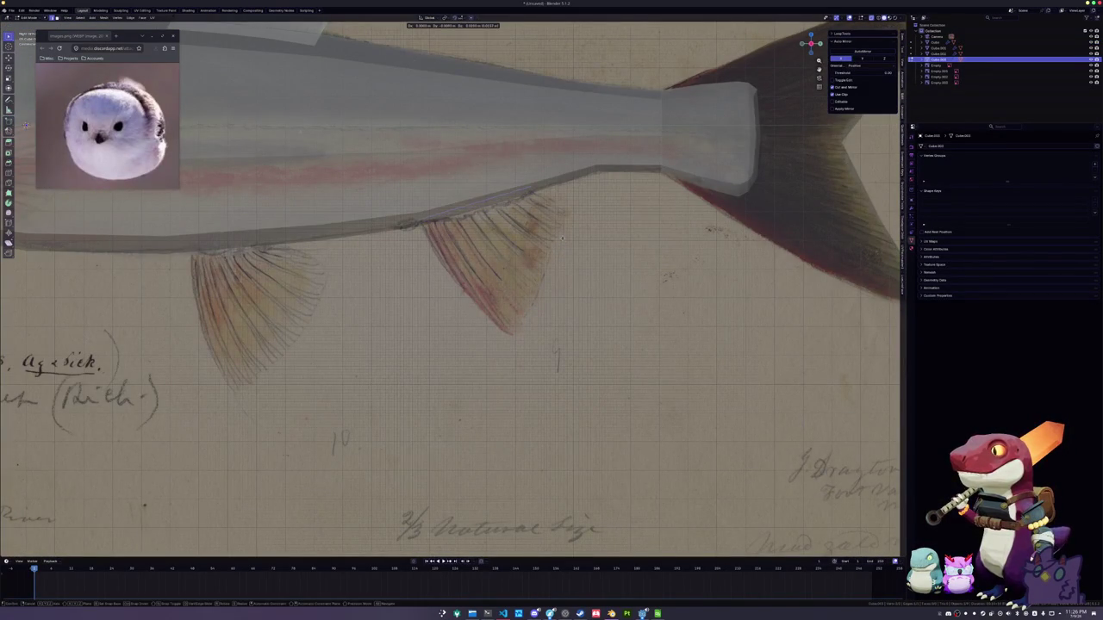
{"action": "left_click", "coordinate": [562, 237]}
{"action": "scroll", "coordinate": [562, 237], "scroll_direction": "down", "scroll_amount": 2}
{"action": "middle_click_drag", "start_coordinate": [552, 259], "coordinate": [578, 267], "text": "shift"}
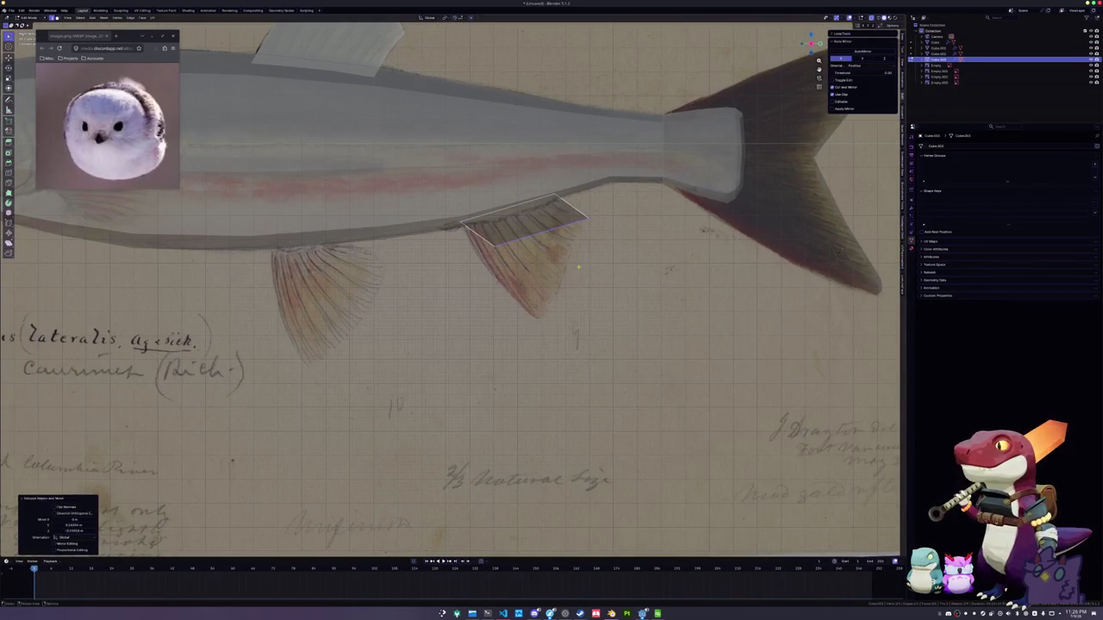
{"action": "key", "text": "e"}
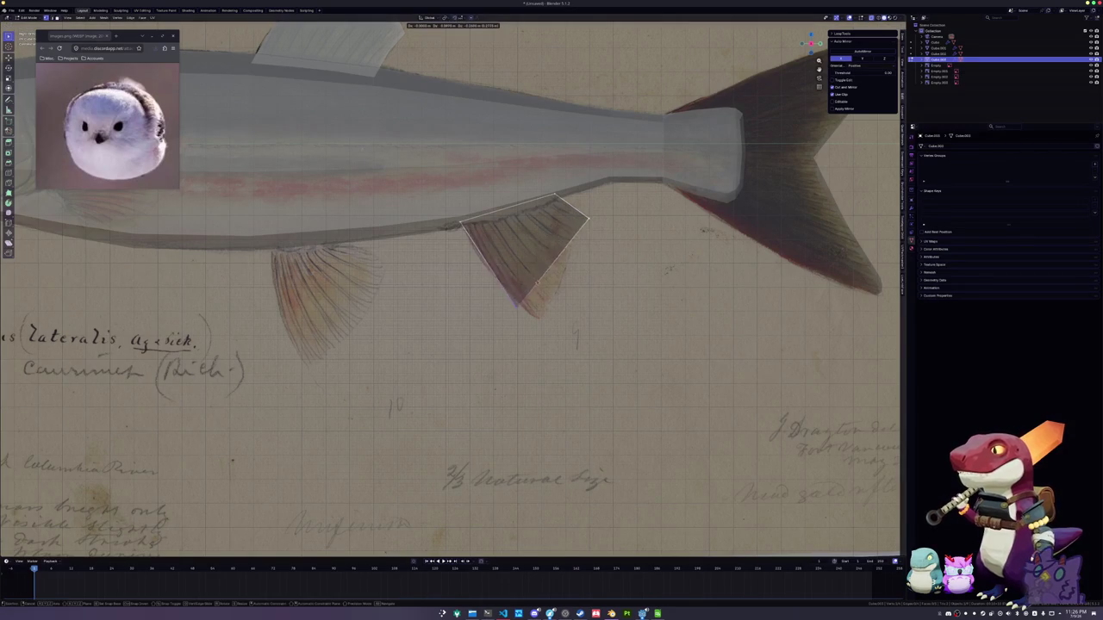
{"action": "left_click", "coordinate": [550, 312]}
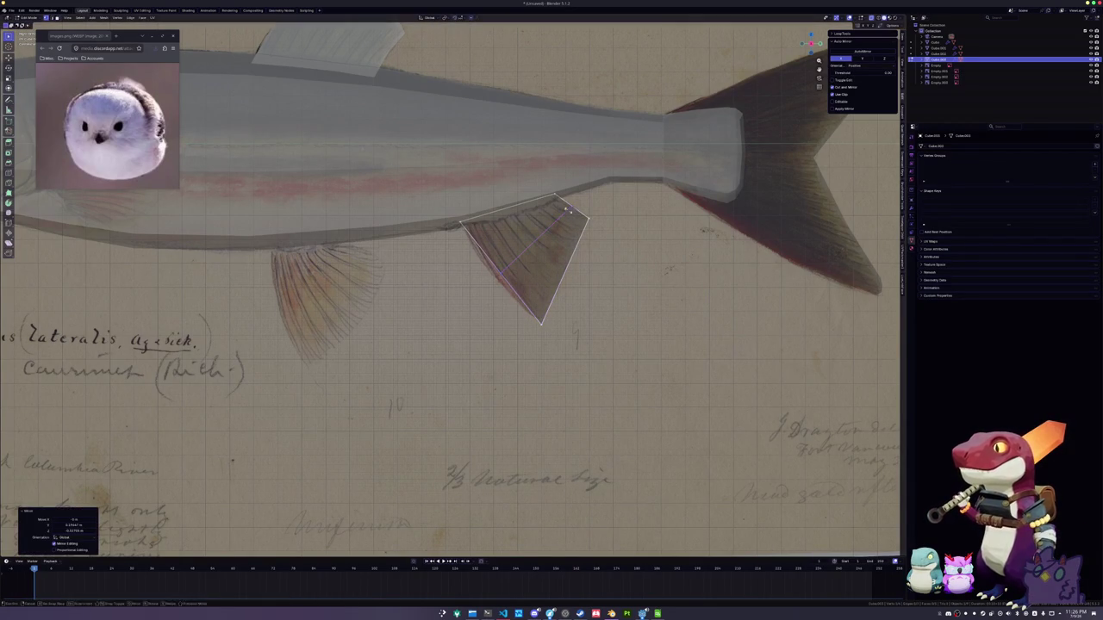
{"action": "key", "text": "g"}
{"action": "left_click", "coordinate": [472, 260]}
{"action": "scroll", "coordinate": [472, 260], "scroll_direction": "up", "scroll_amount": 1}
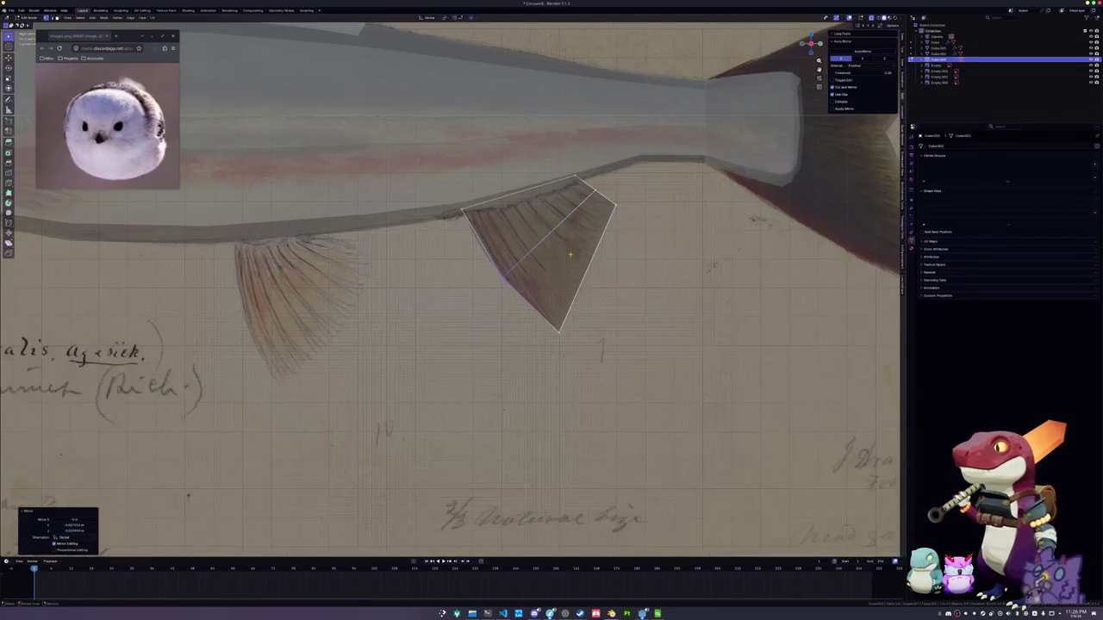
Loop-cut across the fin faces and slide the new edges and vertices to fit the drawing
{"action": "key", "text": "ctrl+r"}
{"action": "left_click", "coordinate": [591, 255]}
{"action": "left_click", "coordinate": [548, 228], "text": "alt"}
{"action": "key", "text": "g"}
{"action": "left_click", "coordinate": [548, 264]}
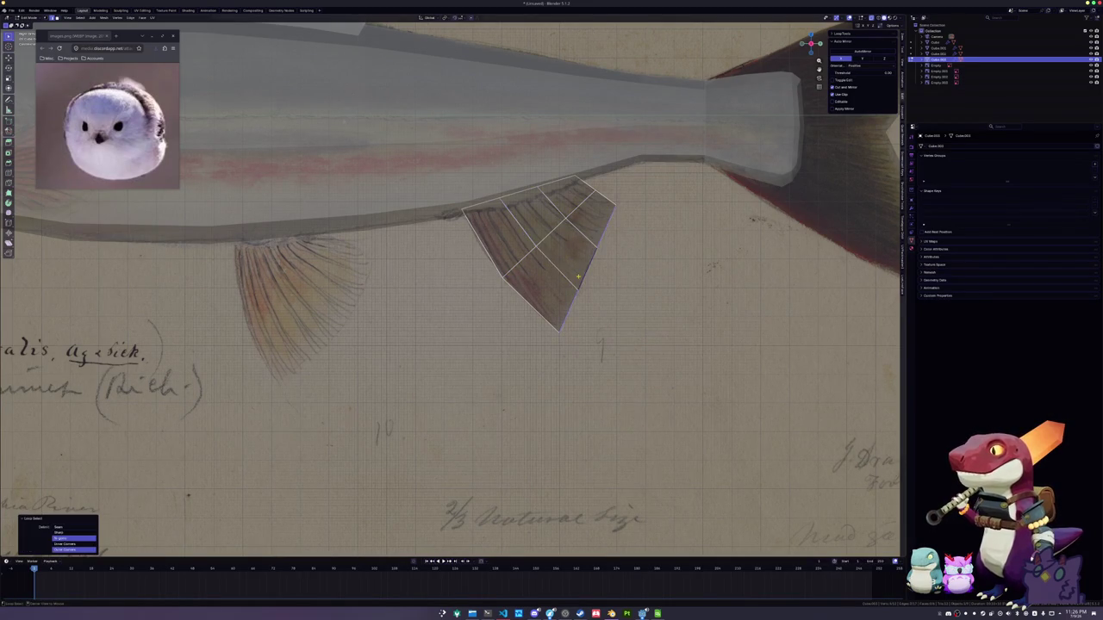
{"action": "scroll", "coordinate": [576, 276], "scroll_direction": "down", "scroll_amount": 3}
{"action": "scroll", "coordinate": [692, 215], "scroll_direction": "up", "scroll_amount": 3}
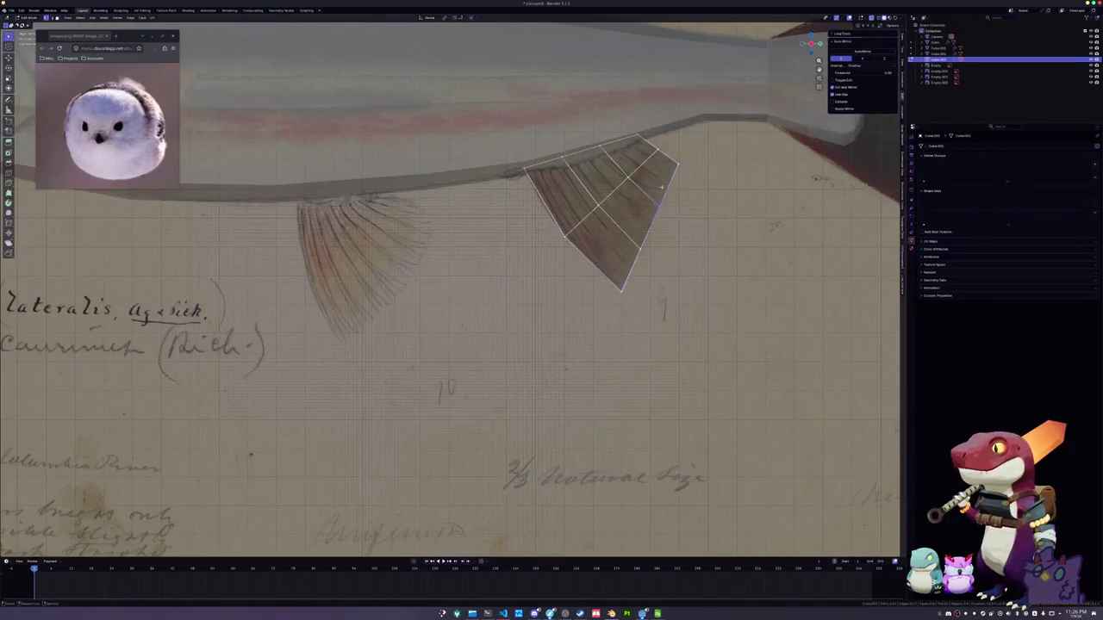
{"action": "key", "text": "g"}
{"action": "key", "text": "g"}
{"action": "left_click", "coordinate": [664, 152]}
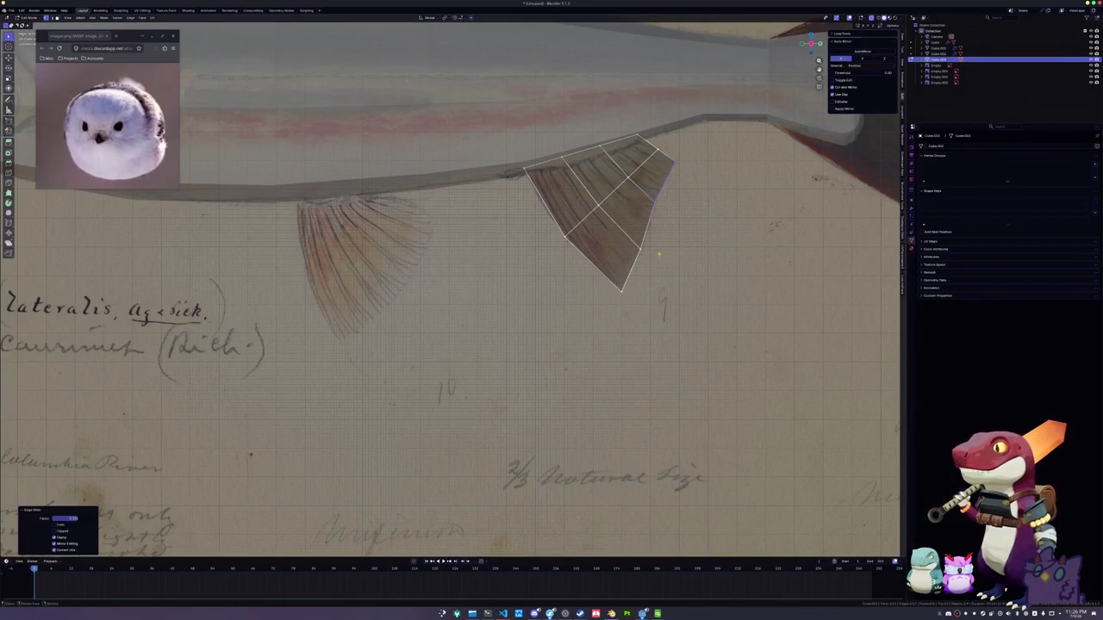
{"action": "key", "text": "g"}
{"action": "key", "text": "g"}
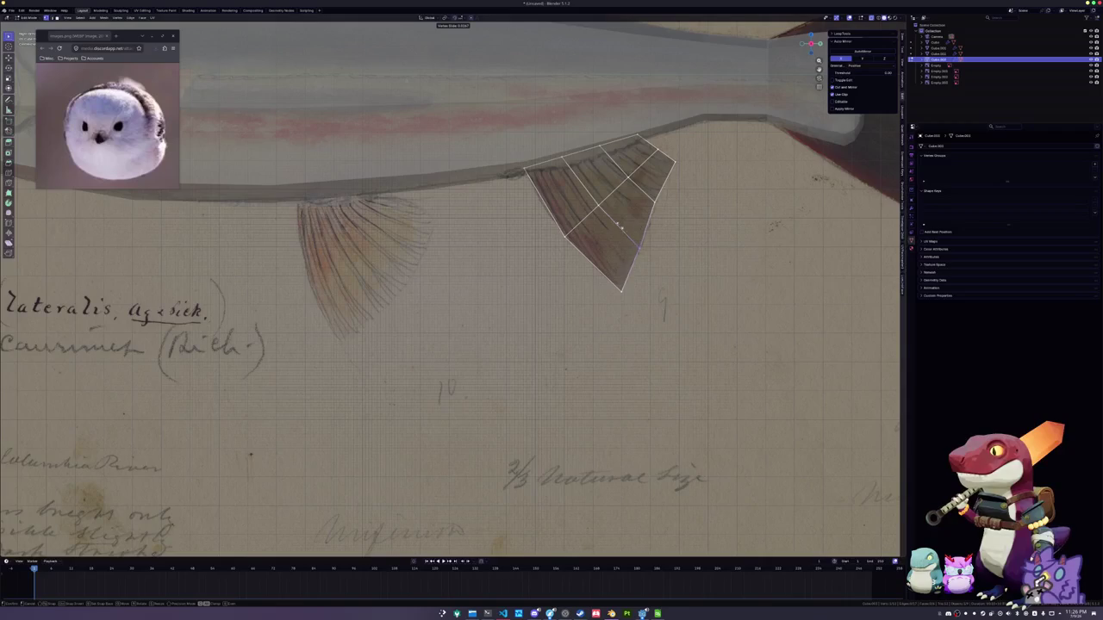
{"action": "left_click", "coordinate": [617, 222]}
Reframe the whole fish and switch to editing the body mesh's edges
{"action": "scroll", "coordinate": [325, 141], "scroll_direction": "down", "scroll_amount": 3}
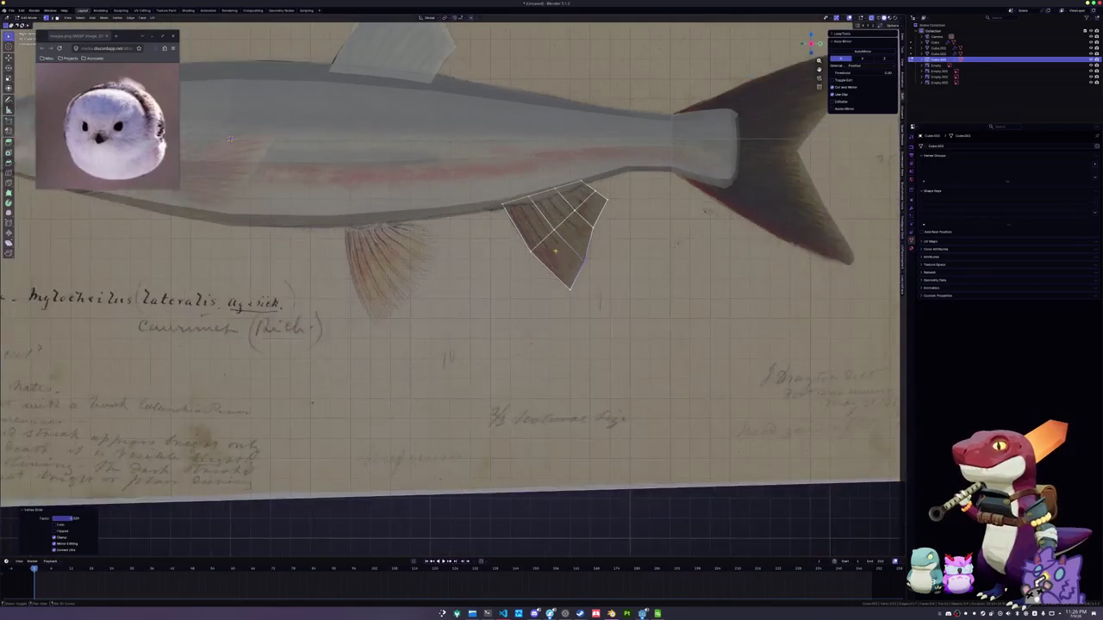
{"action": "scroll", "coordinate": [325, 140], "scroll_direction": "up", "scroll_amount": 1}
{"action": "scroll", "coordinate": [325, 140], "scroll_direction": "down", "scroll_amount": 1}
{"action": "middle_click_drag", "start_coordinate": [325, 141], "coordinate": [397, 166], "text": "shift"}
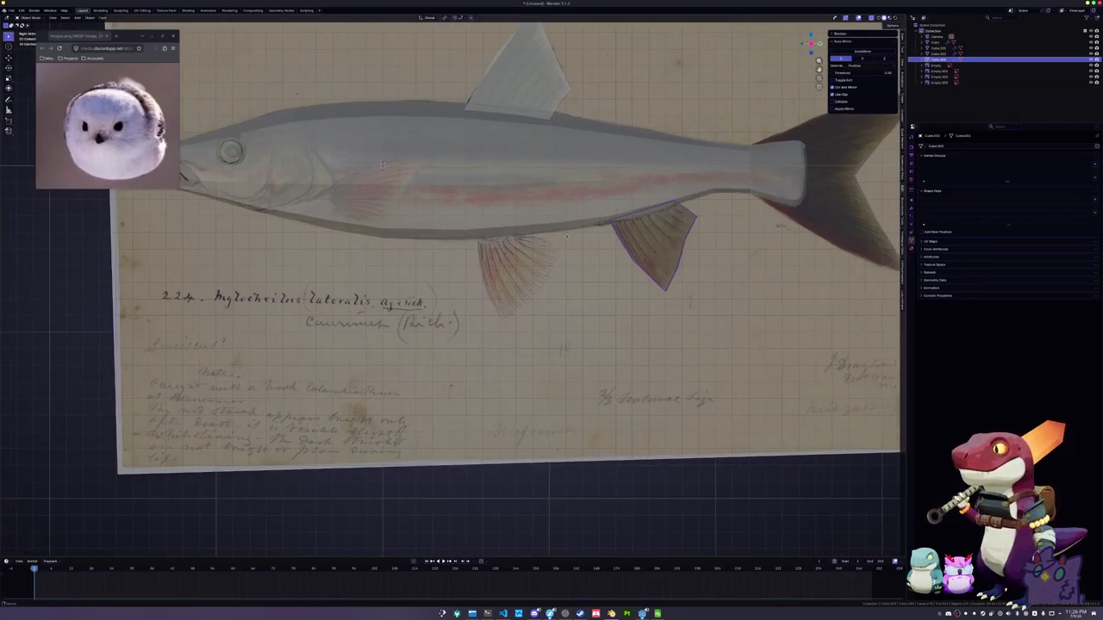
{"action": "key", "text": "alt+q"}
{"action": "right_click", "coordinate": [508, 229]}
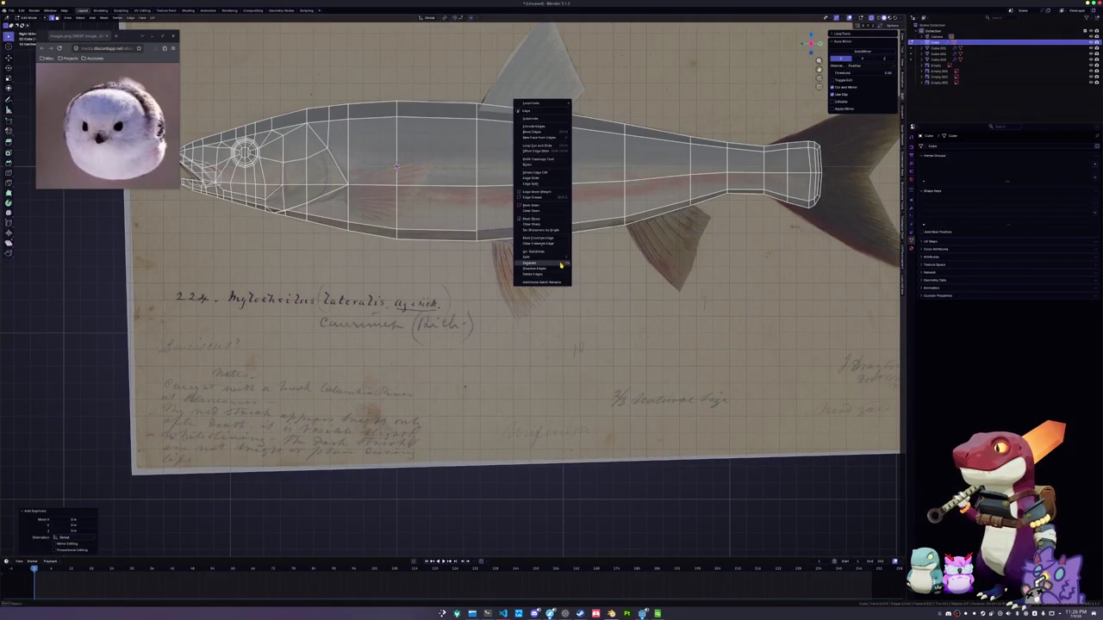
Select the lower fin mesh Cube.004 and enter its Edit Mode
{"action": "key", "text": "Tab"}
{"action": "left_click", "coordinate": [520, 230]}
{"action": "left_click", "coordinate": [522, 230]}
{"action": "left_click", "coordinate": [522, 229]}
{"action": "left_click", "coordinate": [522, 229]}
{"action": "key", "text": "Tab"}
Slide vertices along the belly edge, mirror the selection on X, and check front and side views
{"action": "key", "text": "shift+v"}
{"action": "left_click", "coordinate": [511, 202]}
{"action": "key", "text": "shift+v"}
{"action": "left_click", "coordinate": [488, 216]}
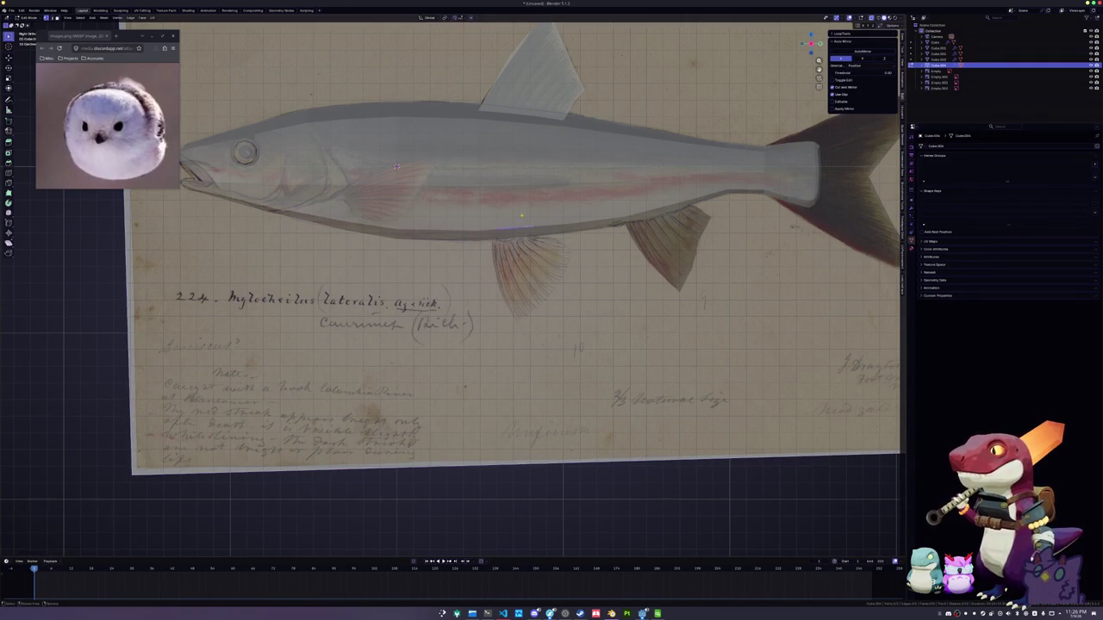
{"action": "scroll", "coordinate": [396, 166], "scroll_direction": "up", "scroll_amount": 3}
{"action": "key", "text": "ctrl+m"}
{"action": "key", "text": "x"}
{"action": "mouse_move", "coordinate": [344, 129]}
{"action": "middle_mouse_down"}
{"action": "mouse_move", "coordinate": [554, 197]}
{"action": "mouse_move", "coordinate": [535, 189]}
{"action": "mouse_move", "coordinate": [485, 245]}
{"action": "middle_mouse_up"}
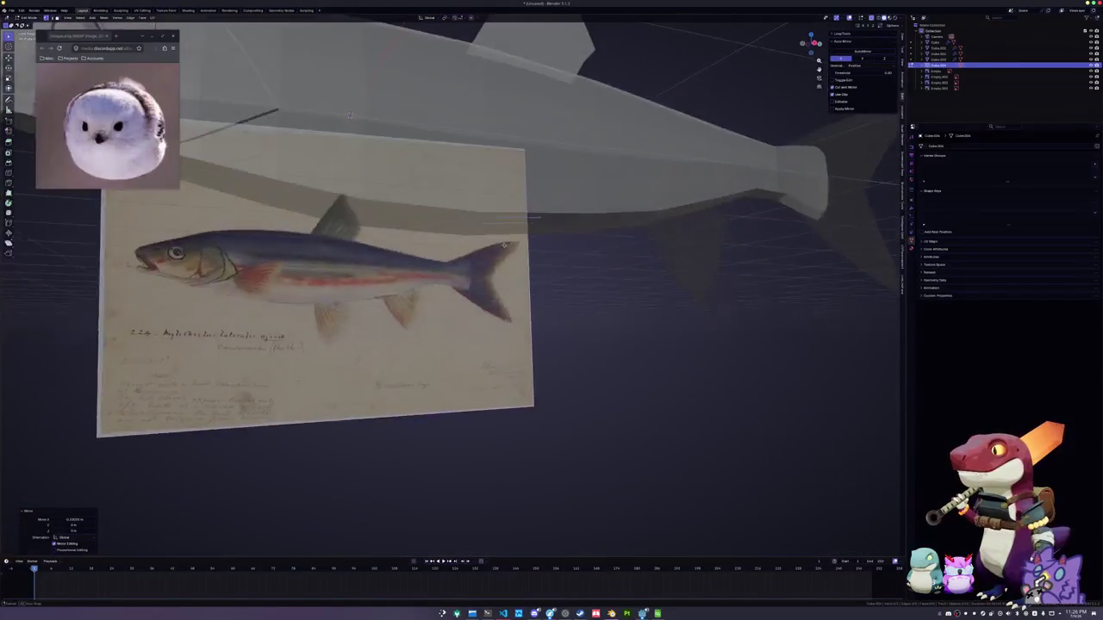
{"action": "scroll", "coordinate": [485, 245], "scroll_direction": "up", "scroll_amount": 3}
{"action": "key", "text": "KP_1"}
{"action": "key", "text": "KP_3"}
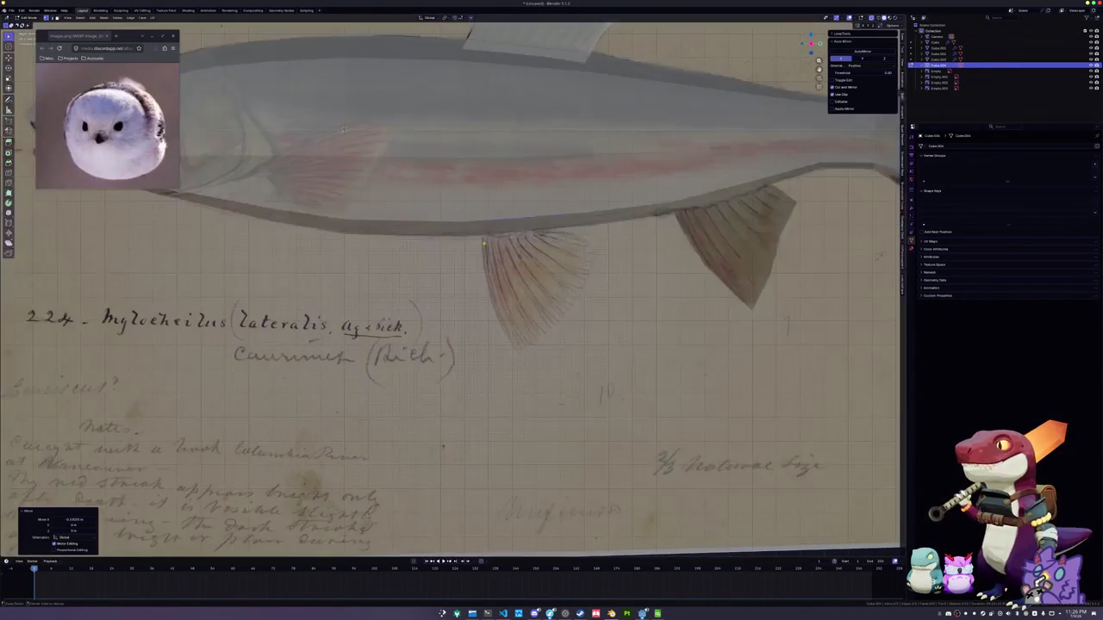
Extrude a face down from the belly edge and drag its vertices to the front fin's tip
{"action": "key", "text": "e"}
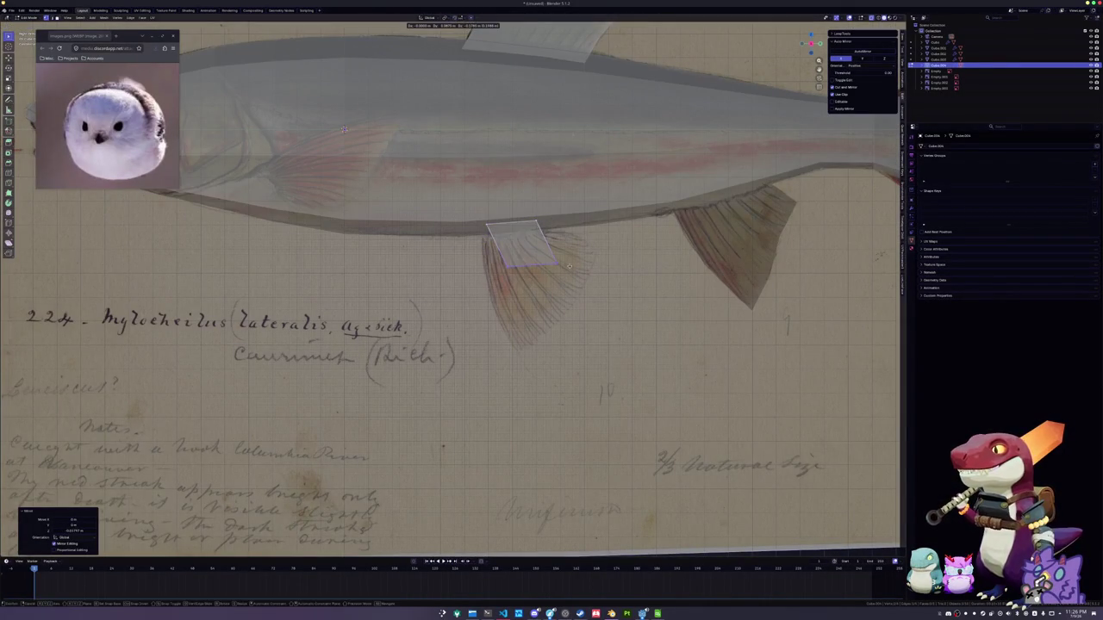
{"action": "left_click", "coordinate": [541, 246]}
{"action": "key", "text": "g"}
{"action": "left_click", "coordinate": [564, 255]}
{"action": "key", "text": "g"}
{"action": "left_click", "coordinate": [488, 331]}
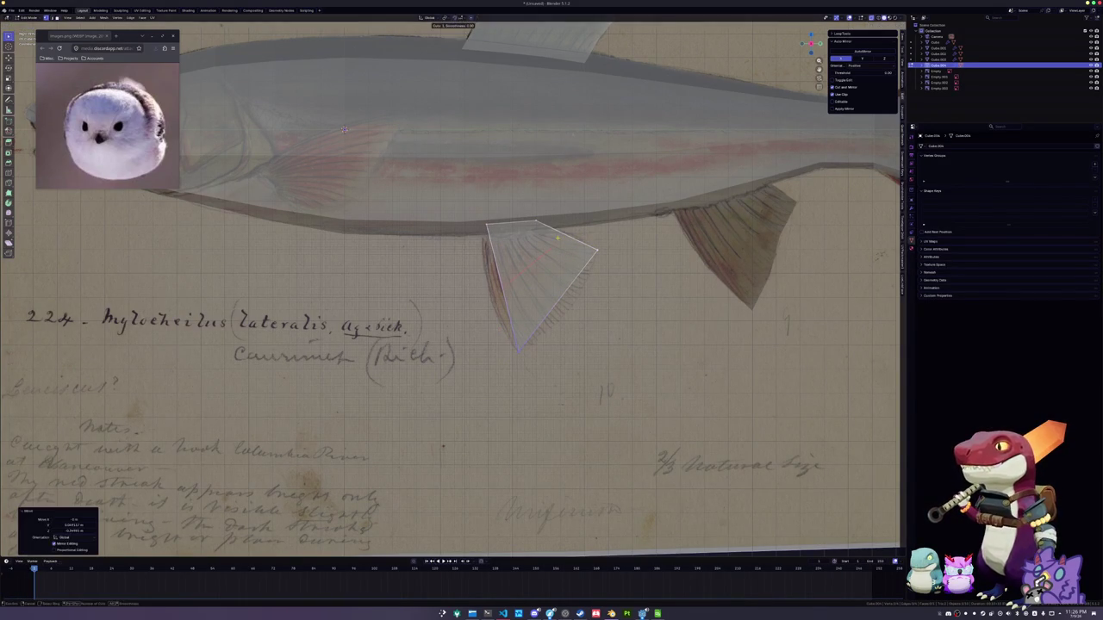
Add a loop cut across the fin face and slide the new edge and vertices into place
{"action": "key", "text": "ctrl+r"}
{"action": "left_click", "coordinate": [491, 260]}
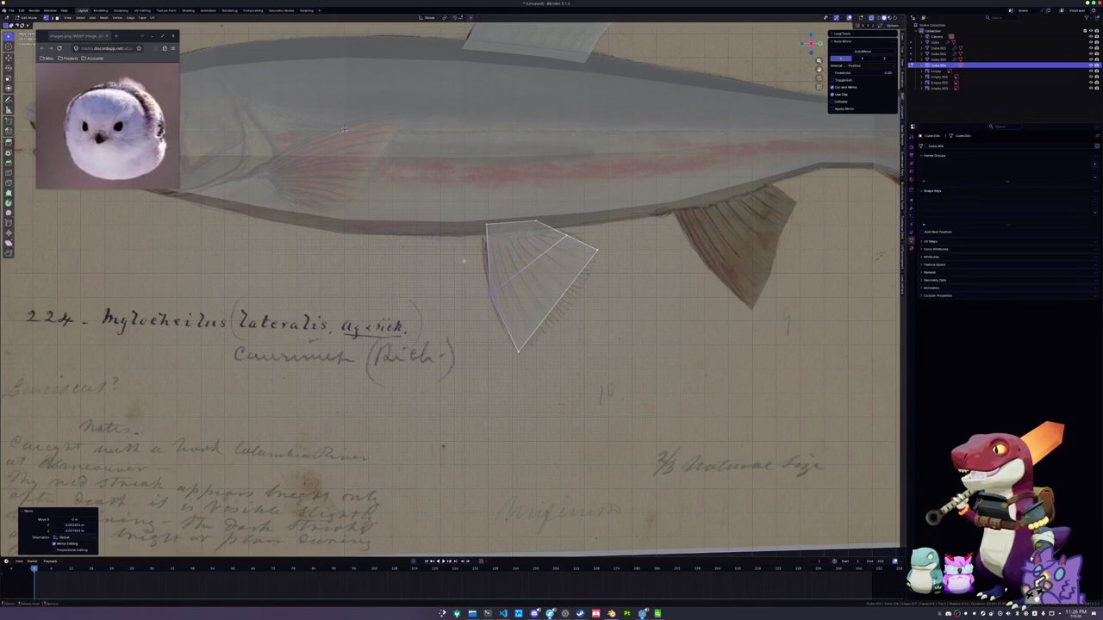
{"action": "key", "text": "g"}
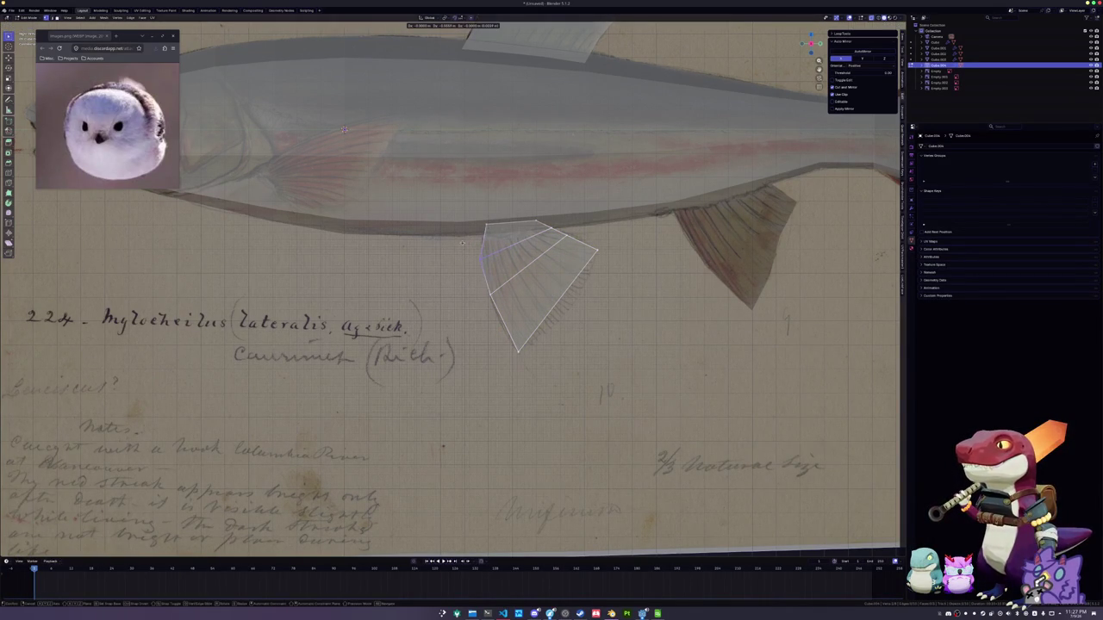
{"action": "left_click", "coordinate": [463, 242]}
{"action": "key", "text": "g"}
{"action": "key", "text": "g"}
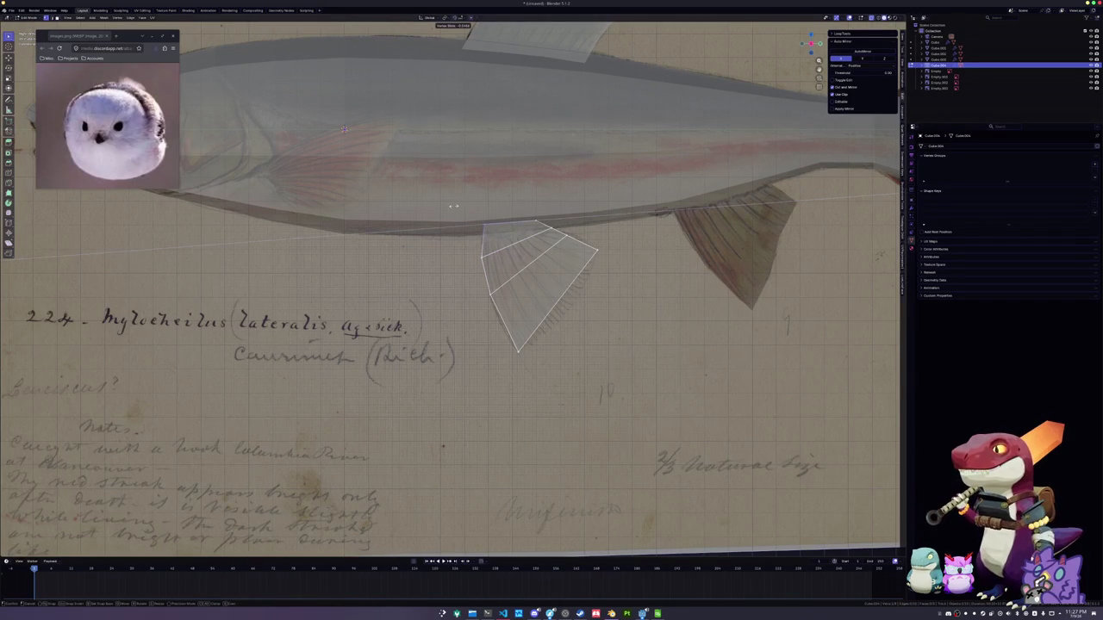
{"action": "left_click", "coordinate": [459, 206]}
{"action": "key", "text": "g"}
{"action": "key", "text": "g"}
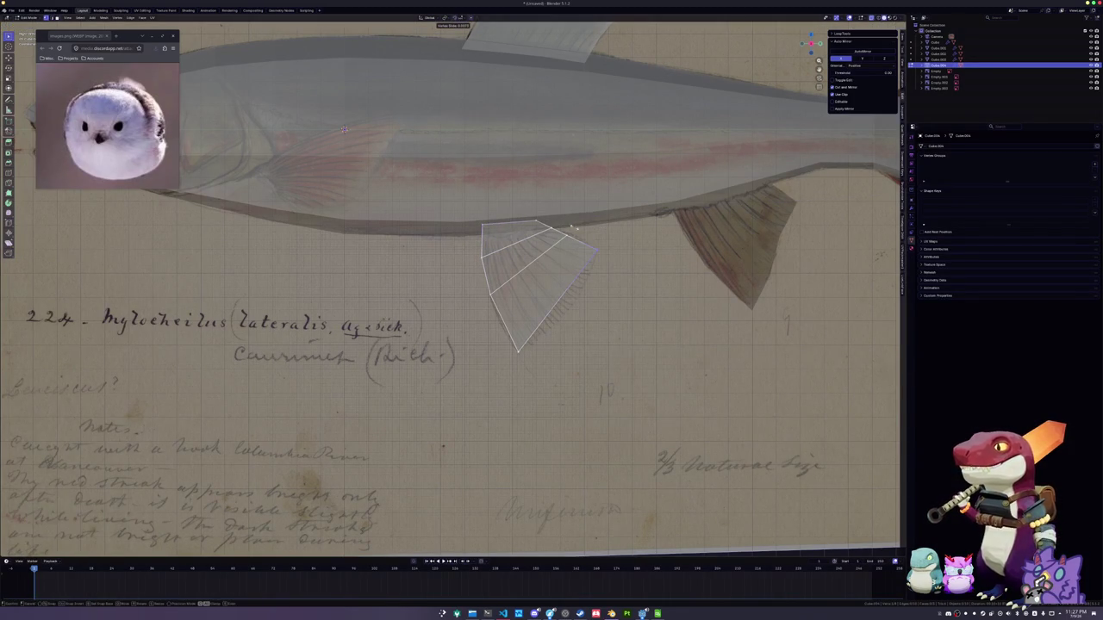
{"action": "left_click", "coordinate": [576, 246]}
Move more fin vertices to follow the pelvic fin outline in the reference
{"action": "key", "text": "g"}
{"action": "left_click", "coordinate": [577, 300]}
{"action": "key", "text": "g"}
{"action": "key", "text": "g"}
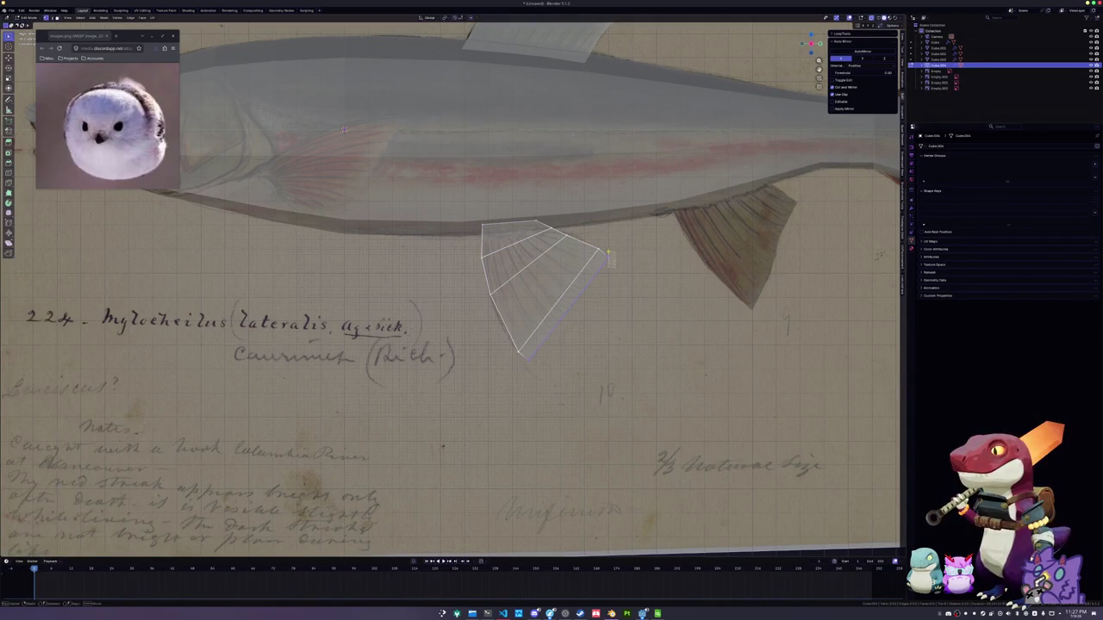
{"action": "left_click", "coordinate": [591, 261]}
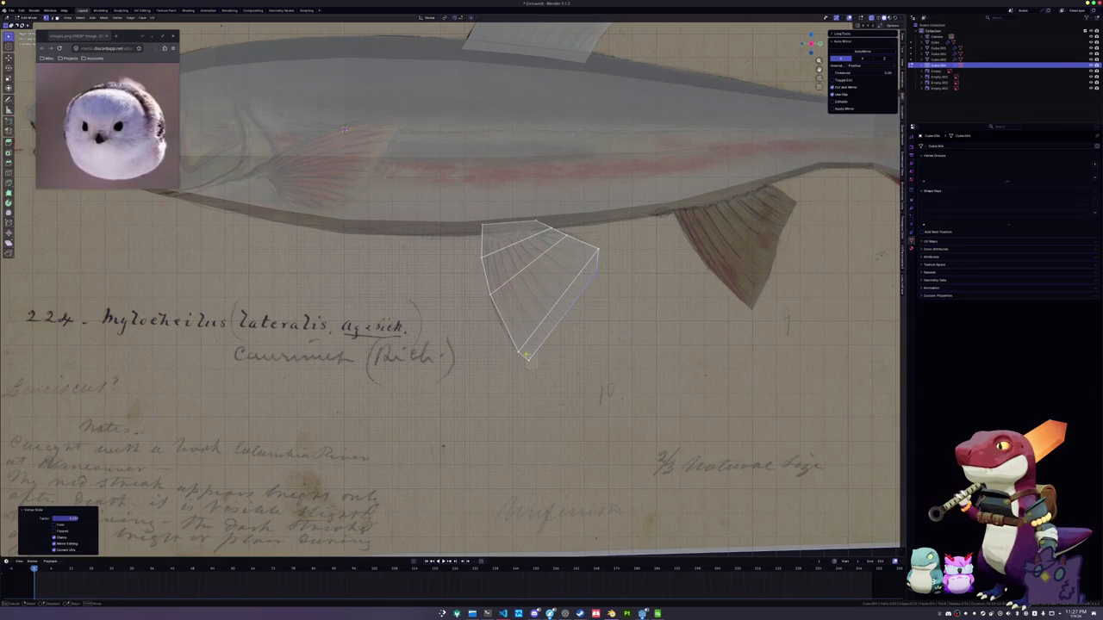
{"action": "key", "text": "g"}
{"action": "key", "text": "g"}
{"action": "left_click", "coordinate": [344, 130]}
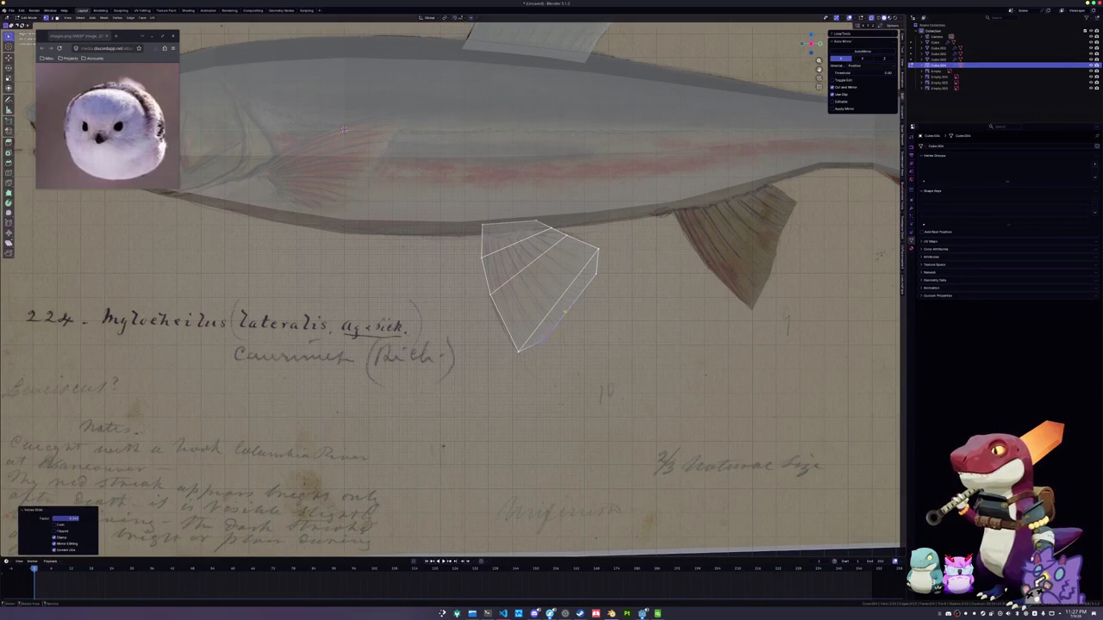
{"action": "scroll", "coordinate": [332, 112], "scroll_direction": "up", "scroll_amount": 1}
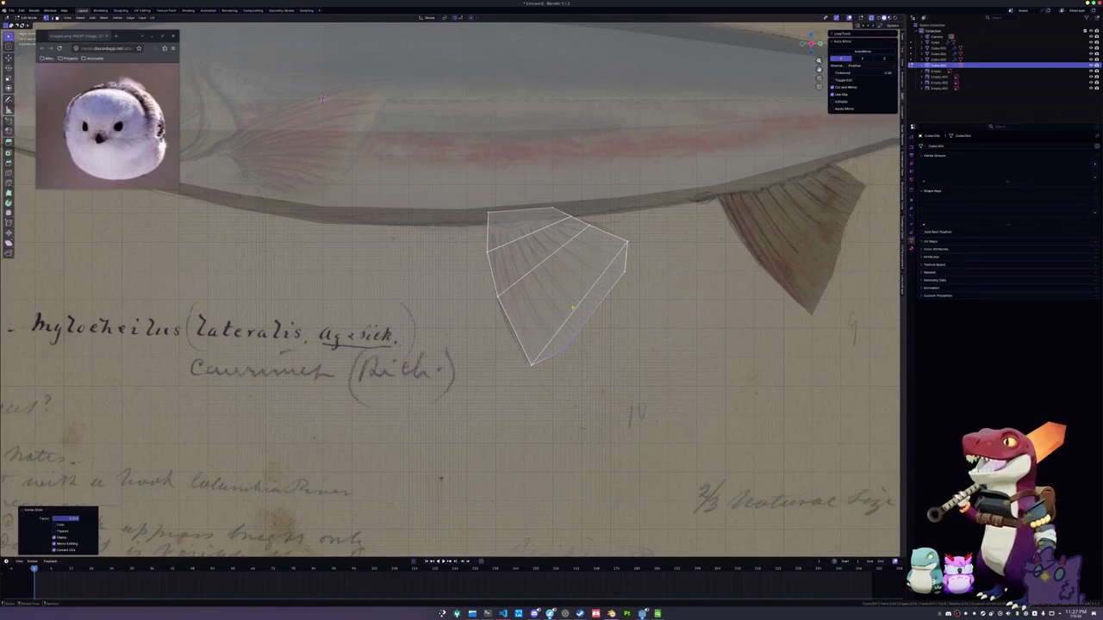
Reposition the fin's lower edge to match the reference and view the reference planes
{"action": "key", "text": "g"}
{"action": "key", "text": "g"}
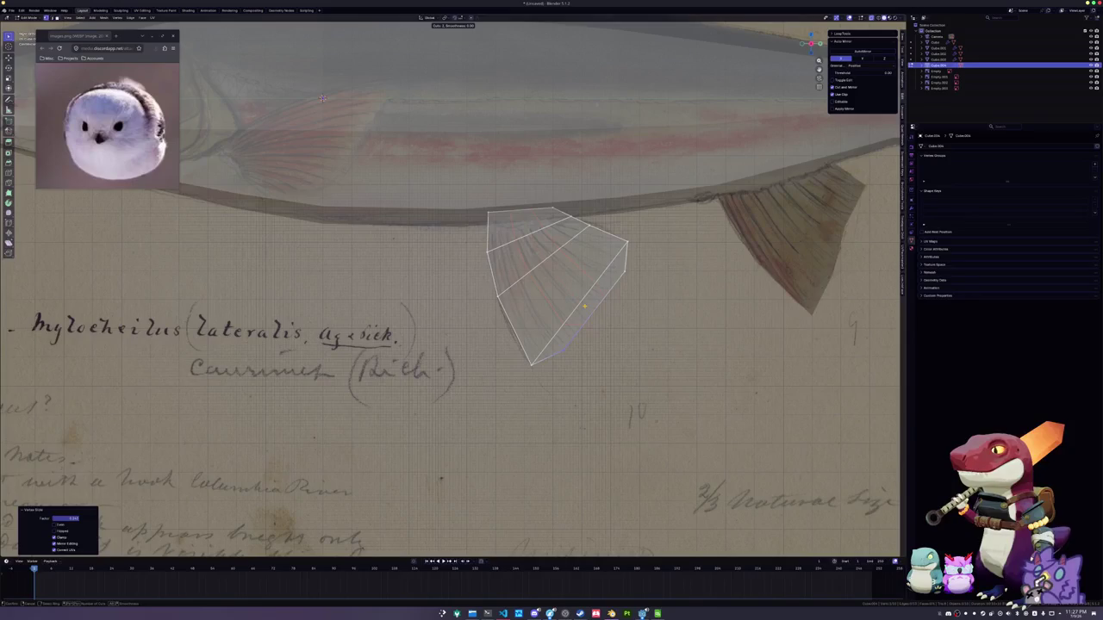
{"action": "left_click", "coordinate": [593, 314]}
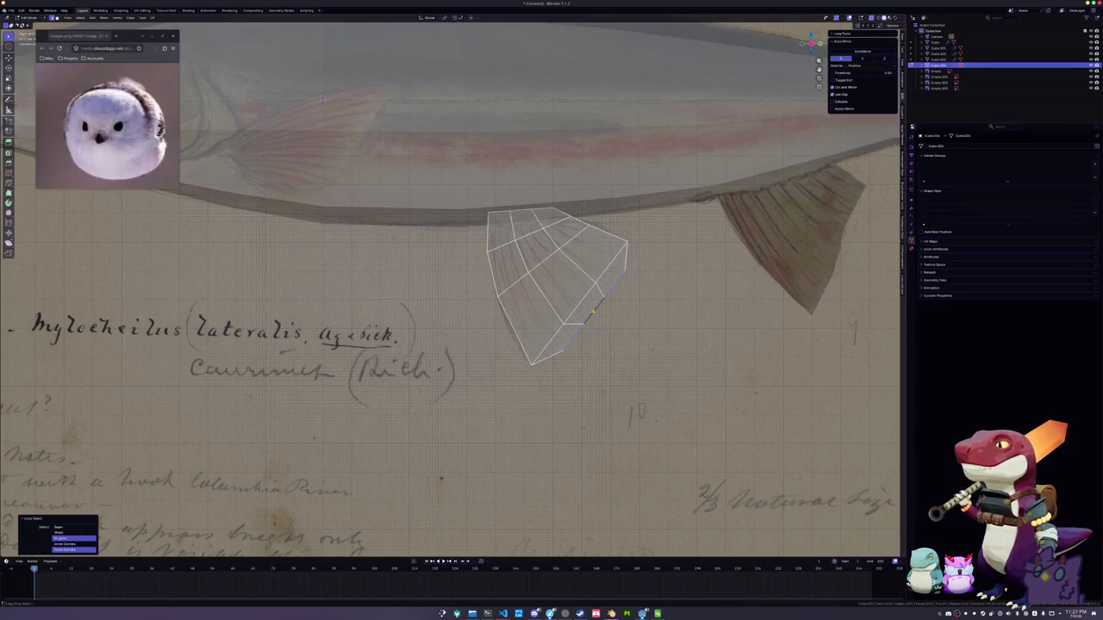
{"action": "key", "text": "ctrl+z"}
{"action": "key", "text": "g"}
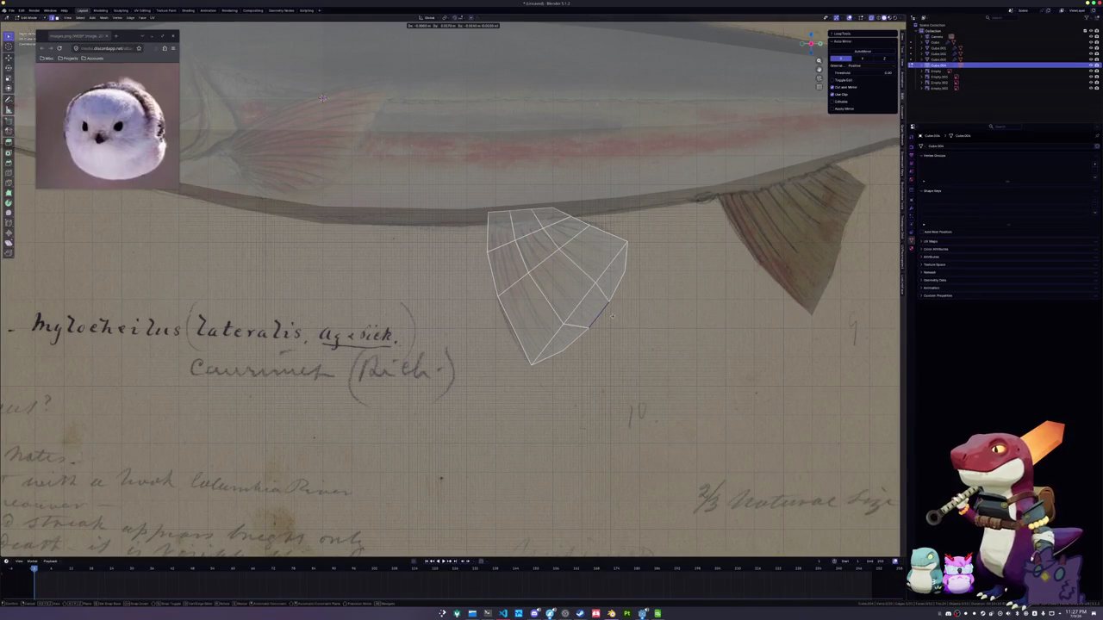
{"action": "left_click", "coordinate": [613, 317]}
{"action": "scroll", "coordinate": [604, 311], "scroll_direction": "down", "scroll_amount": 5}
{"action": "middle_click_drag", "start_coordinate": [603, 311], "coordinate": [575, 302]}
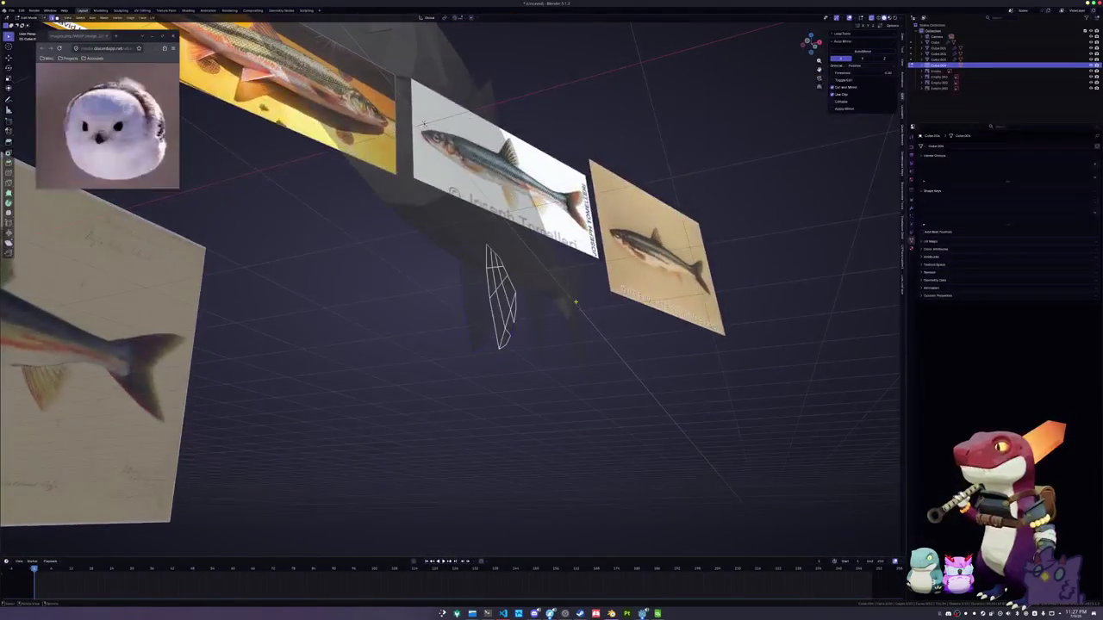
From the front view, scale the belly fin to zero on X to flatten it
{"action": "key", "text": "KP_1"}
{"action": "scroll", "coordinate": [577, 298], "scroll_direction": "up", "scroll_amount": 3}
{"action": "key", "text": "s"}
{"action": "key", "text": "x"}
{"action": "key", "text": "0"}
{"action": "key", "text": "Return"}
Rotate the flattened belly fin so it angles outward from the fish's underside
{"action": "key", "text": "r"}
{"action": "left_click", "coordinate": [607, 261]}
{"action": "middle_click_drag", "start_coordinate": [610, 266], "coordinate": [359, 152]}
{"action": "scroll", "coordinate": [358, 152], "scroll_direction": "down", "scroll_amount": 3}
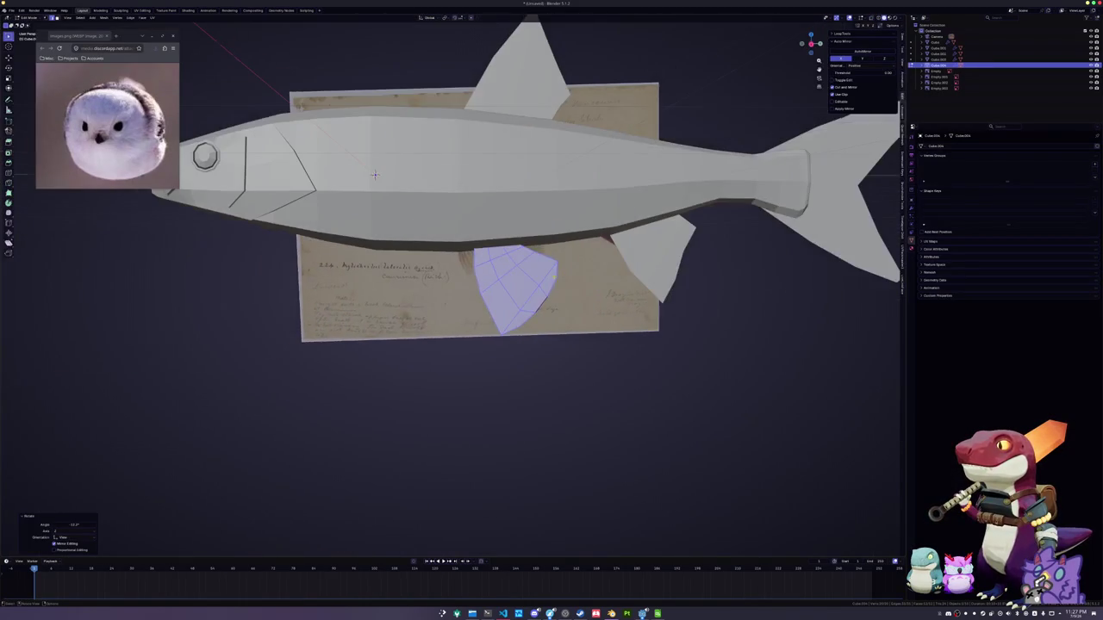
{"action": "key", "text": "KP_1"}
{"action": "key", "text": "g"}
{"action": "key", "text": "x"}
{"action": "key", "text": "r"}
{"action": "left_click", "coordinate": [576, 266]}
{"action": "middle_click_drag", "start_coordinate": [576, 267], "coordinate": [539, 272]}
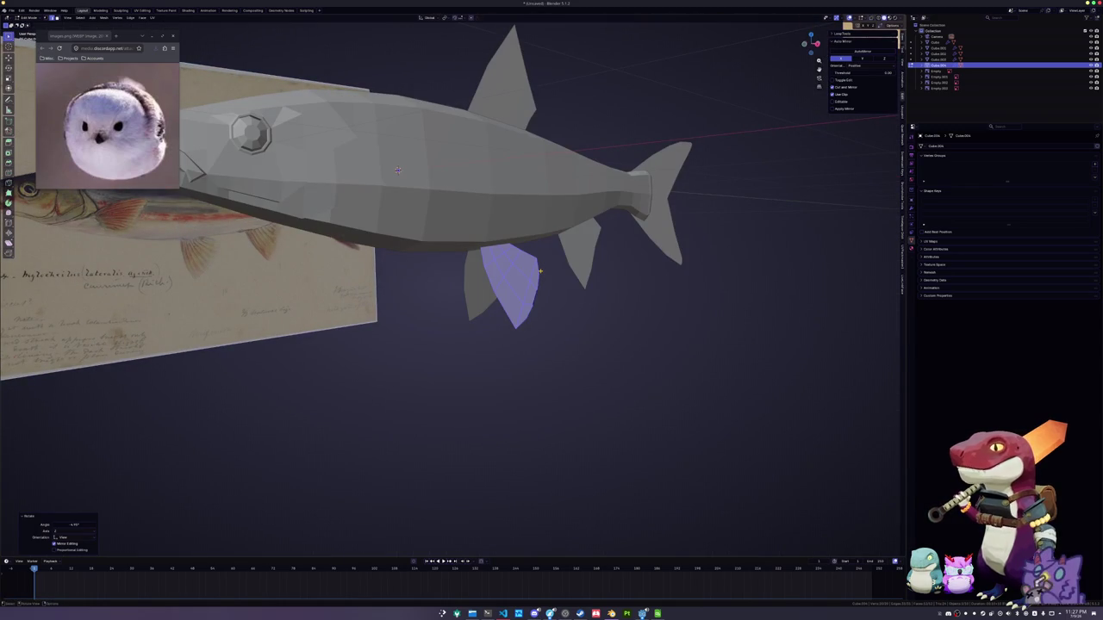
{"action": "middle_click_drag", "start_coordinate": [397, 169], "coordinate": [479, 239]}
{"action": "scroll", "coordinate": [395, 177], "scroll_direction": "down", "scroll_amount": 3}
Leave the fin, select the fish body in side view and re-enter Edit Mode
{"action": "key", "text": "Tab"}
{"action": "left_click", "coordinate": [479, 238]}
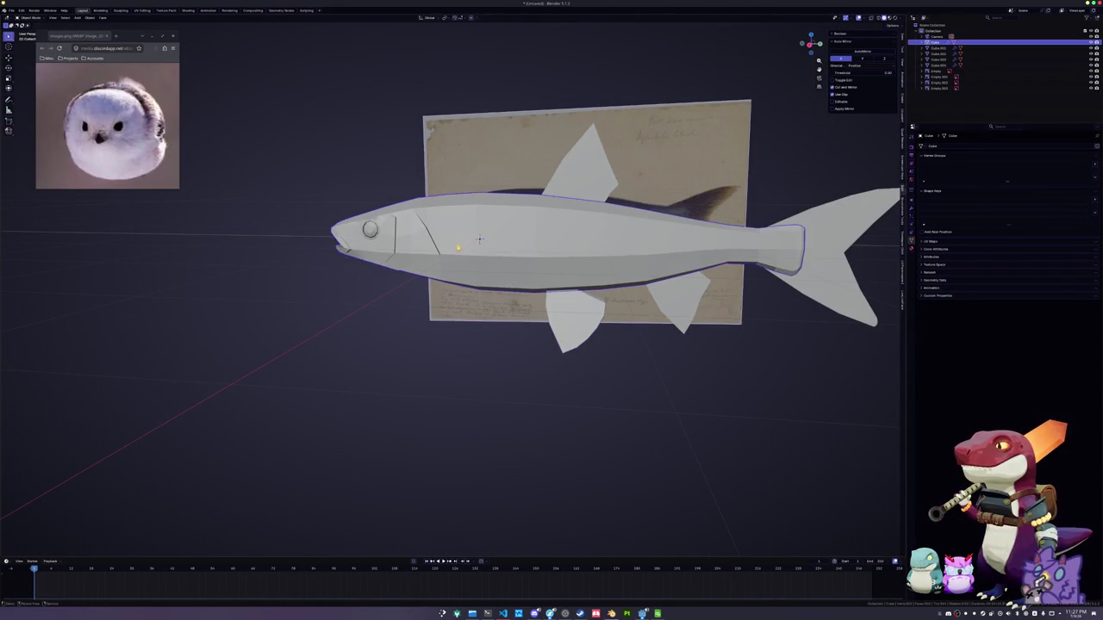
{"action": "key", "text": "KP_1"}
{"action": "key", "text": "KP_3"}
{"action": "scroll", "coordinate": [484, 231], "scroll_direction": "up", "scroll_amount": 3}
{"action": "key", "text": "Tab"}
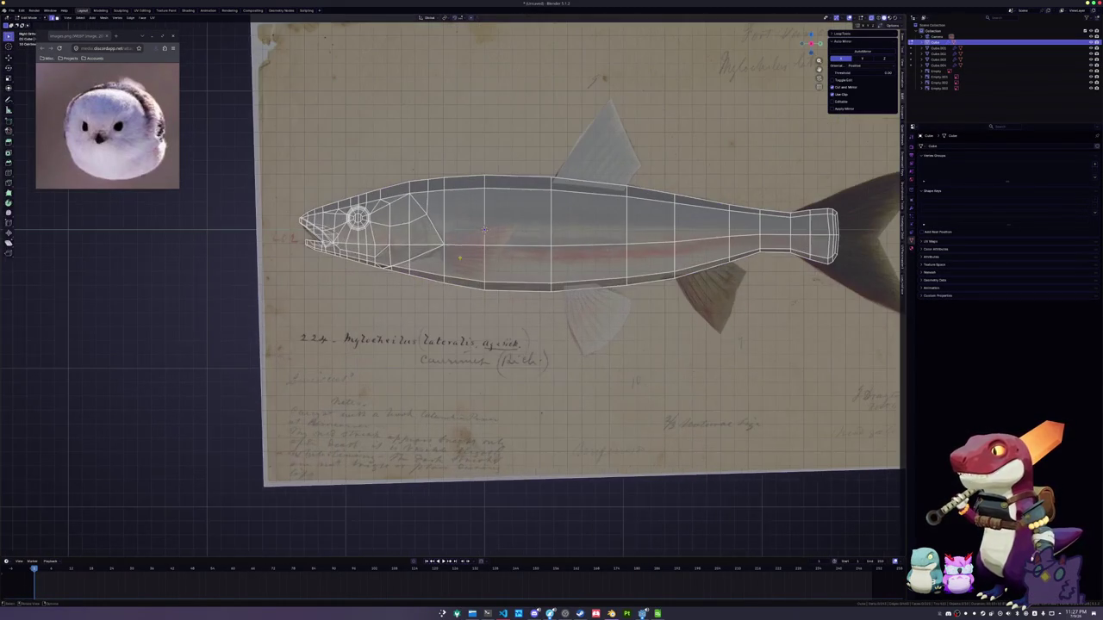
Separate the fin geometry from the body and select the new thin object
{"action": "scroll", "coordinate": [484, 231], "scroll_direction": "up", "scroll_amount": 3}
{"action": "right_click", "coordinate": [460, 268]}
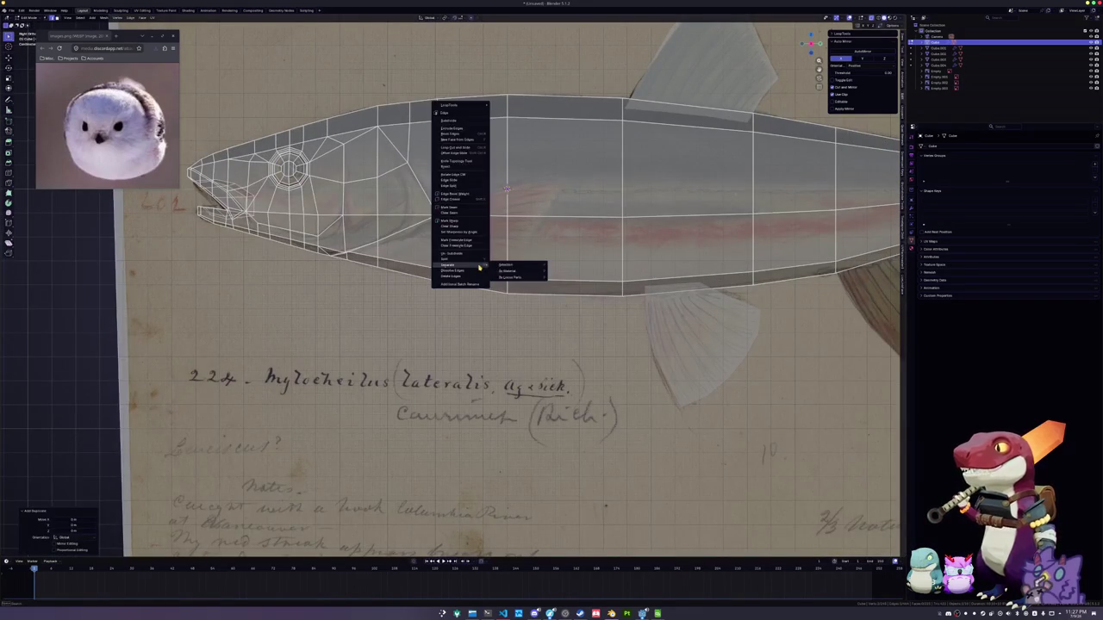
{"action": "key", "text": "Tab"}
{"action": "left_click", "coordinate": [439, 248]}
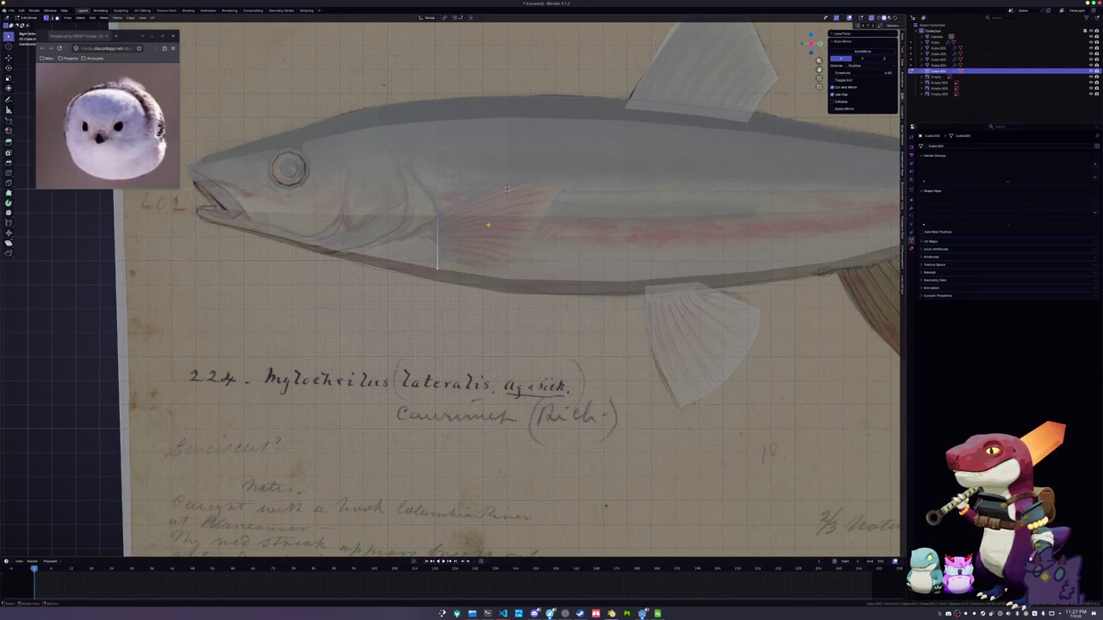
Reposition the fin edge and flatten it to zero width on the X axis
{"action": "key", "text": "g"}
{"action": "left_click", "coordinate": [421, 244]}
{"action": "key", "text": "g"}
{"action": "left_click", "coordinate": [507, 188]}
{"action": "key", "text": "KP_1"}
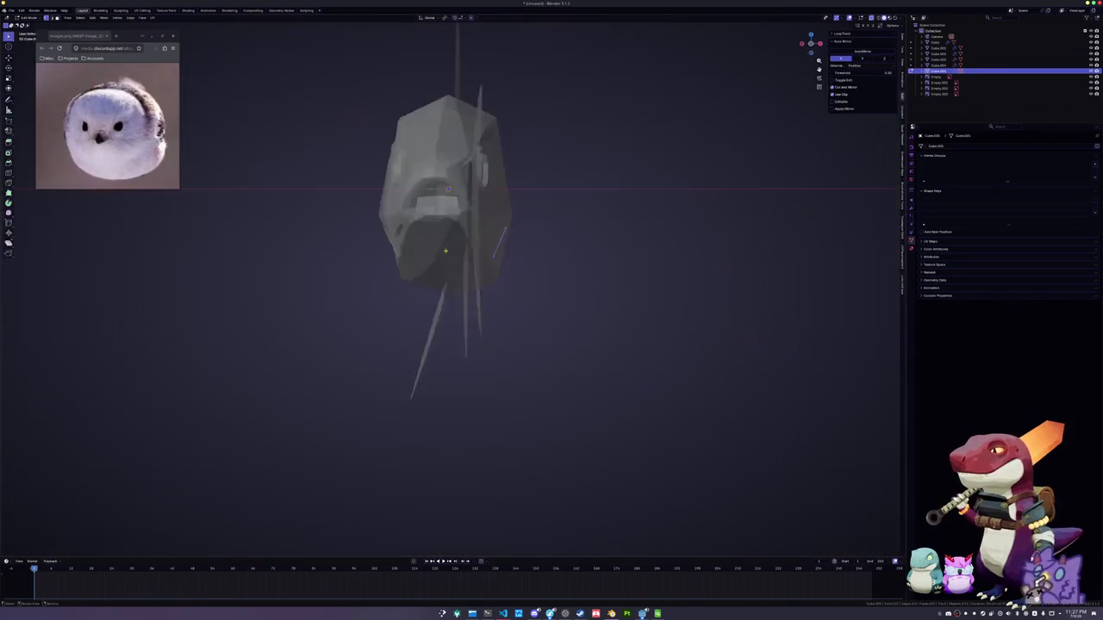
{"action": "key", "text": "s"}
{"action": "key", "text": "x"}
{"action": "key", "text": "0"}
{"action": "key", "text": "Return"}
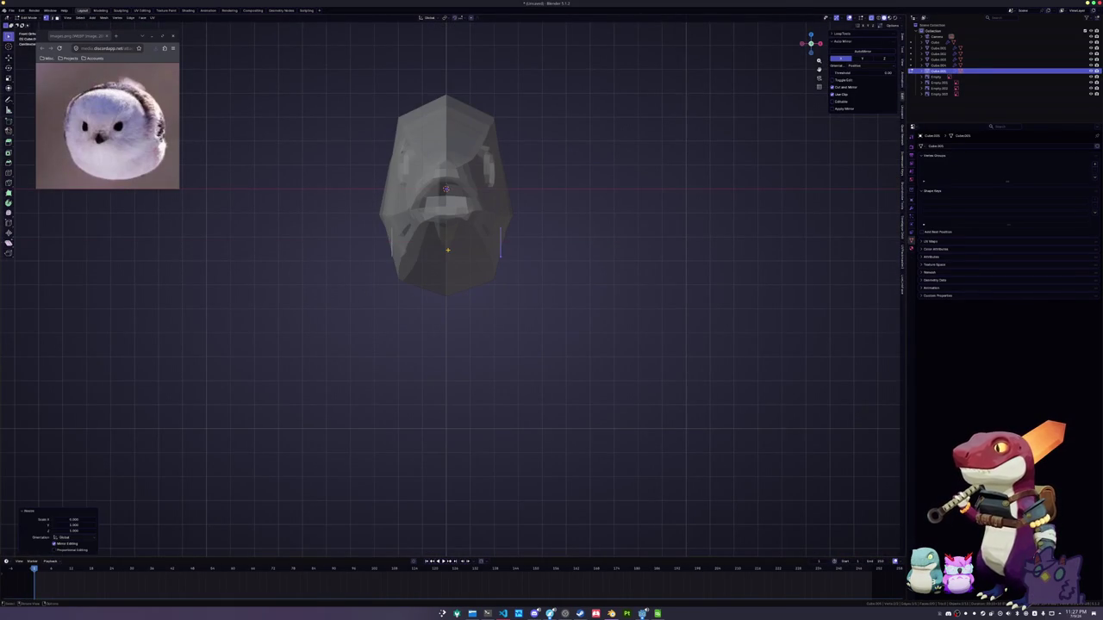
{"action": "key", "text": "KP_3"}
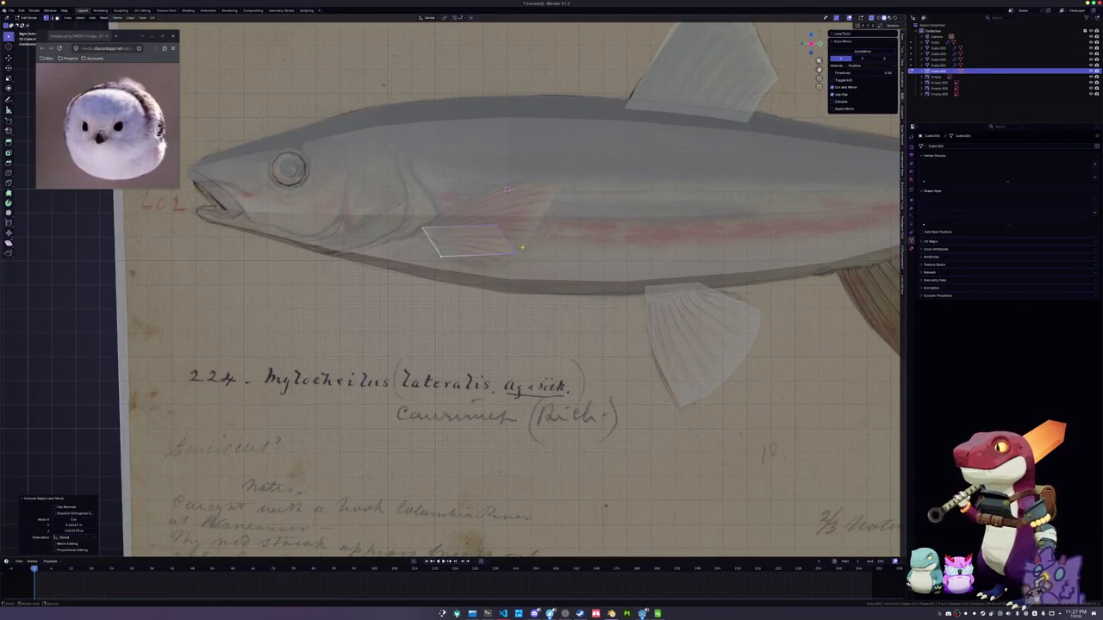
Extrude the fin out to the drawn fin's rear edge and slide its upper-right vertex
{"action": "key", "text": "g"}
{"action": "left_click", "coordinate": [507, 189]}
{"action": "key", "text": "e"}
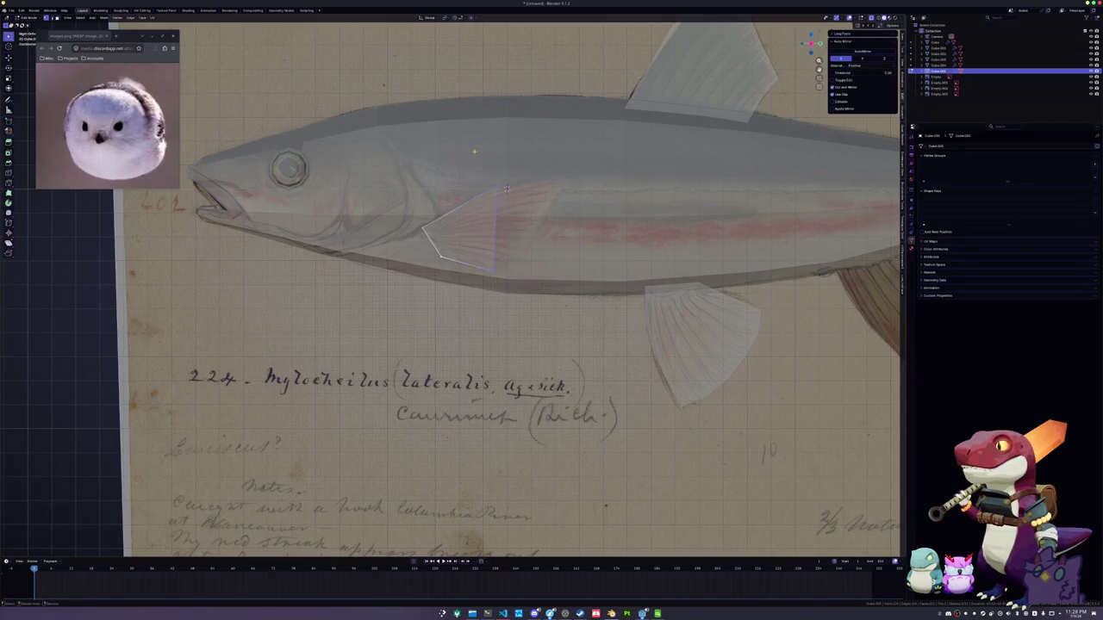
{"action": "left_click", "coordinate": [543, 139]}
{"action": "key", "text": "shift+v"}
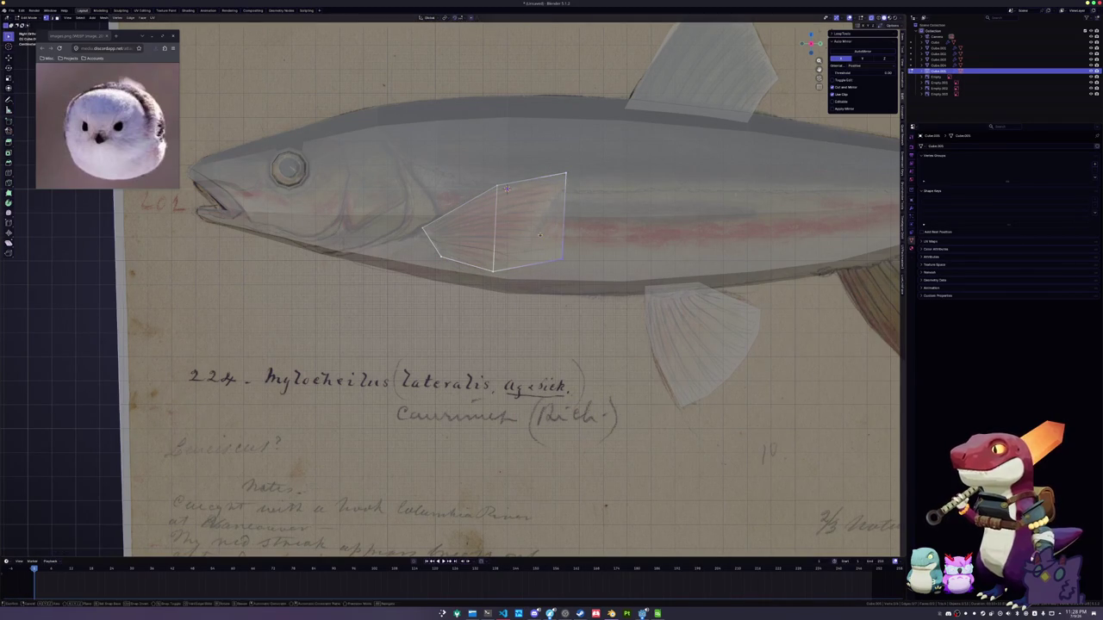
{"action": "left_click", "coordinate": [544, 157]}
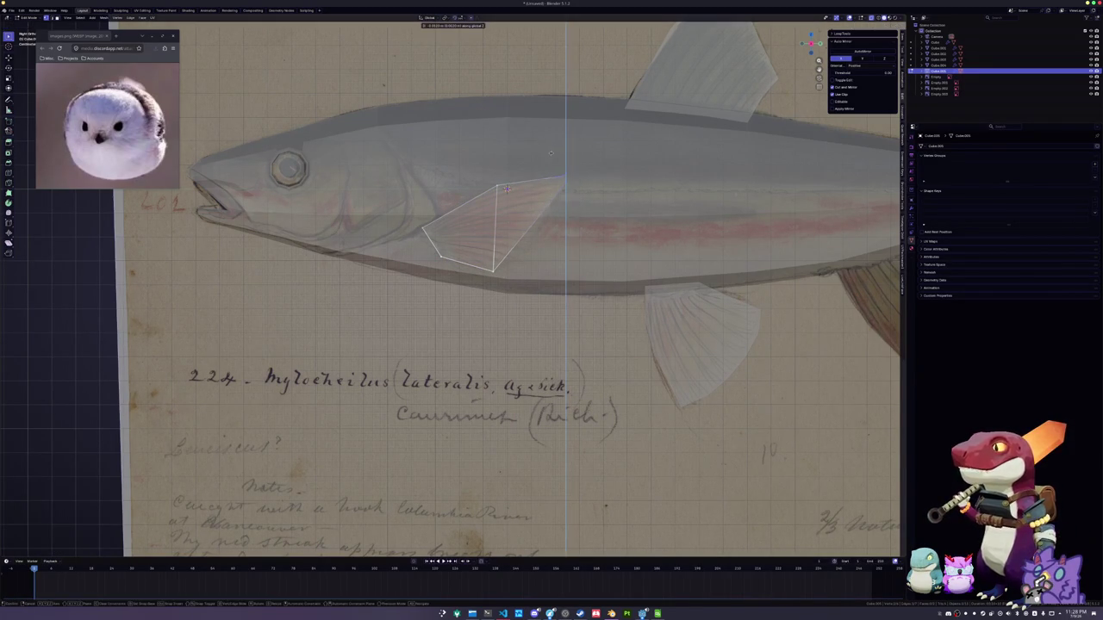
Move the fin's edge loops vertically to match the reference fin's height
{"action": "key", "text": "g"}
{"action": "key", "text": "z"}
{"action": "left_click", "coordinate": [521, 229]}
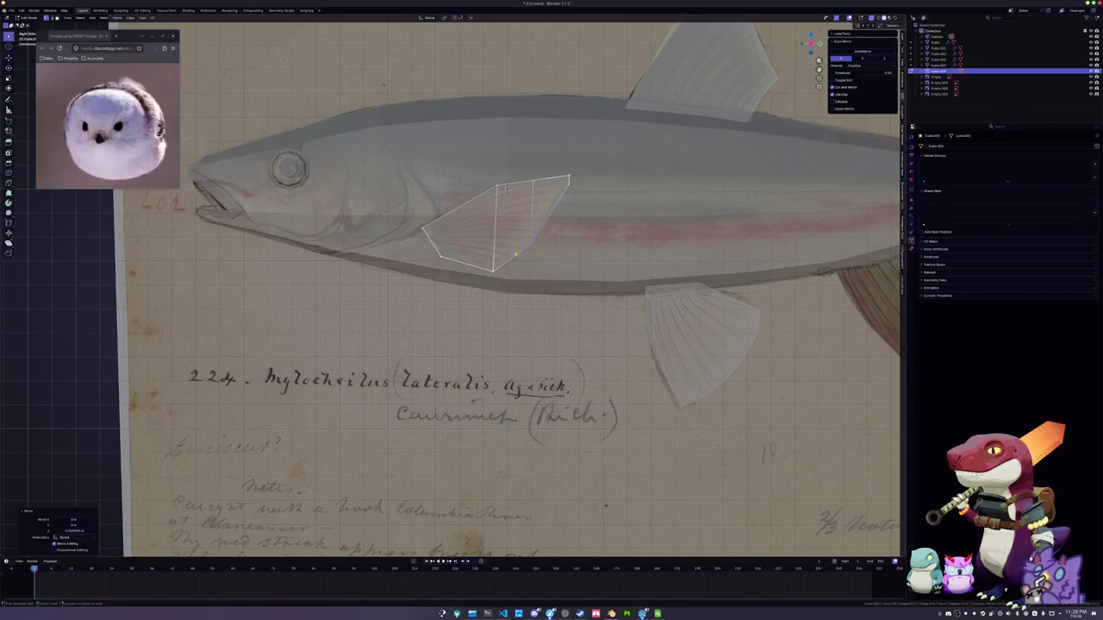
{"action": "key", "text": "g"}
{"action": "key", "text": "z"}
{"action": "left_click", "coordinate": [487, 263]}
{"action": "key", "text": "g"}
{"action": "key", "text": "z"}
{"action": "left_click", "coordinate": [481, 258]}
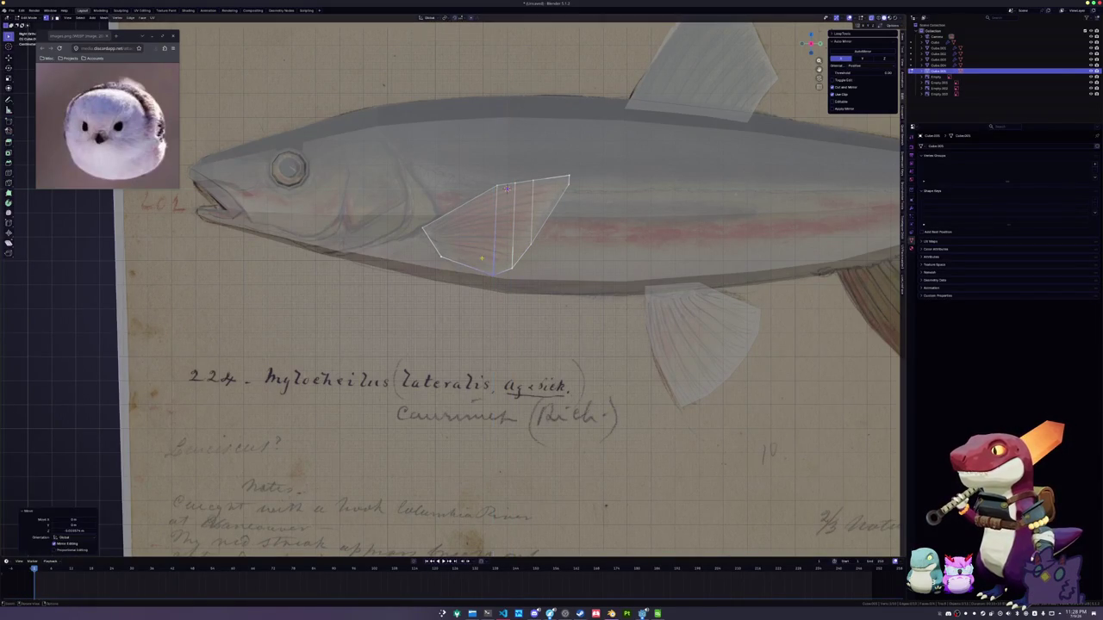
{"action": "key", "text": "g"}
{"action": "key", "text": "z"}
{"action": "left_click", "coordinate": [509, 256]}
Shift the top fin vertex horizontally into place on the reference outline
{"action": "left_click_drag", "start_coordinate": [586, 203], "coordinate": [552, 156]}
{"action": "key", "text": "g"}
{"action": "key", "text": "y"}
{"action": "left_click", "coordinate": [565, 171]}
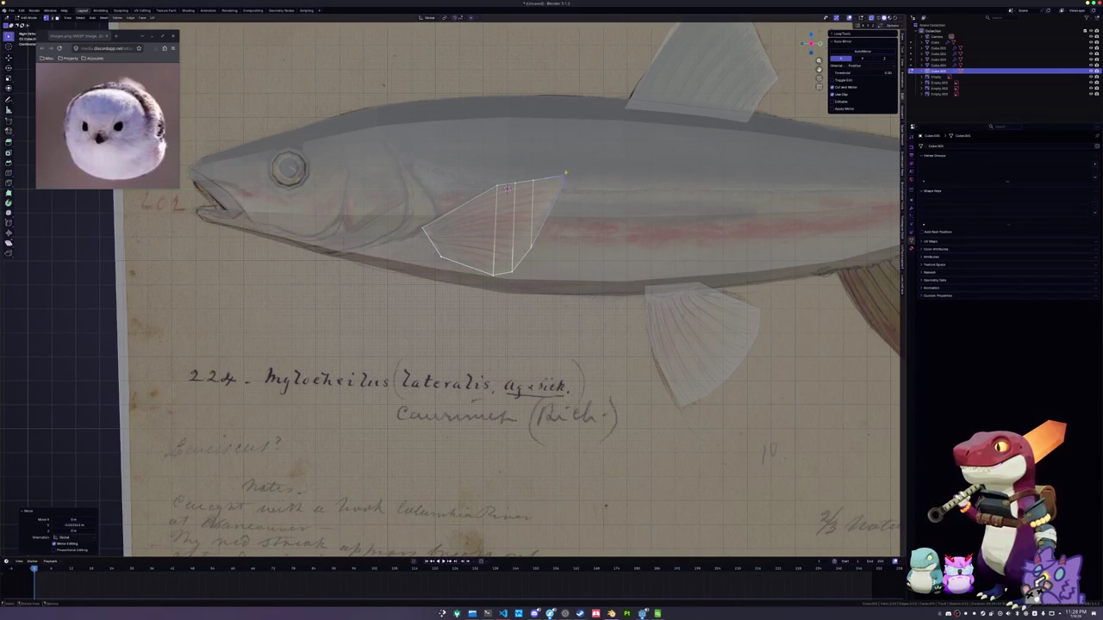
{"action": "key", "text": "g"}
{"action": "left_click", "coordinate": [554, 168]}
Relax the fin vertices with LoopTools and slide points along edges for even spacing
{"action": "key", "text": "shift+r"}
{"action": "left_click", "coordinate": [507, 188], "text": "alt"}
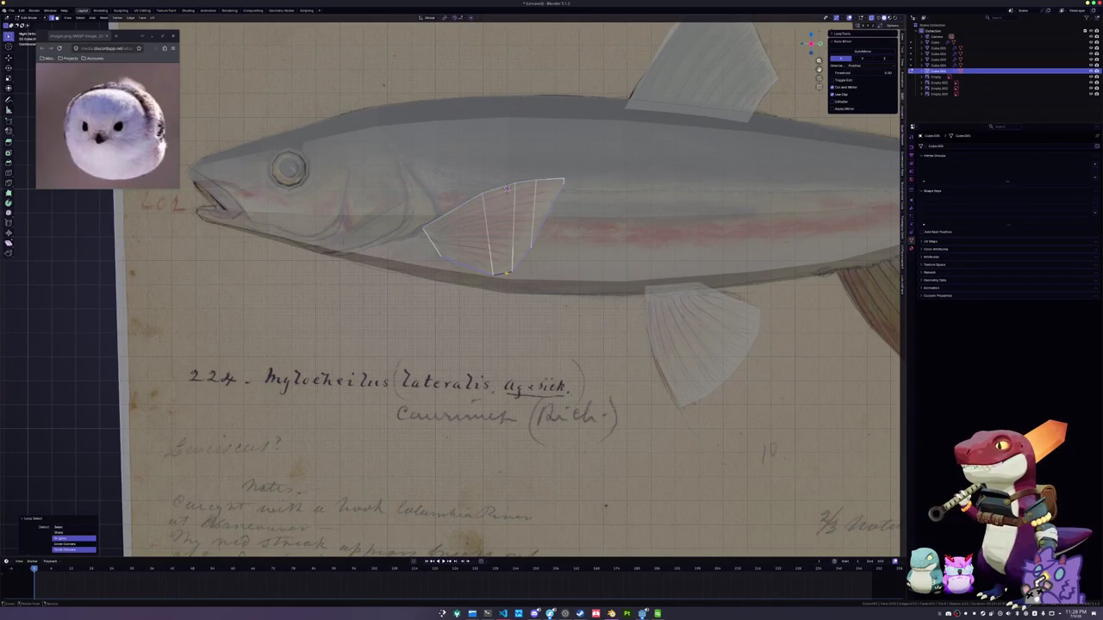
{"action": "key", "text": "g"}
{"action": "key", "text": "g"}
{"action": "scroll", "coordinate": [509, 183], "scroll_direction": "up", "scroll_amount": 2}
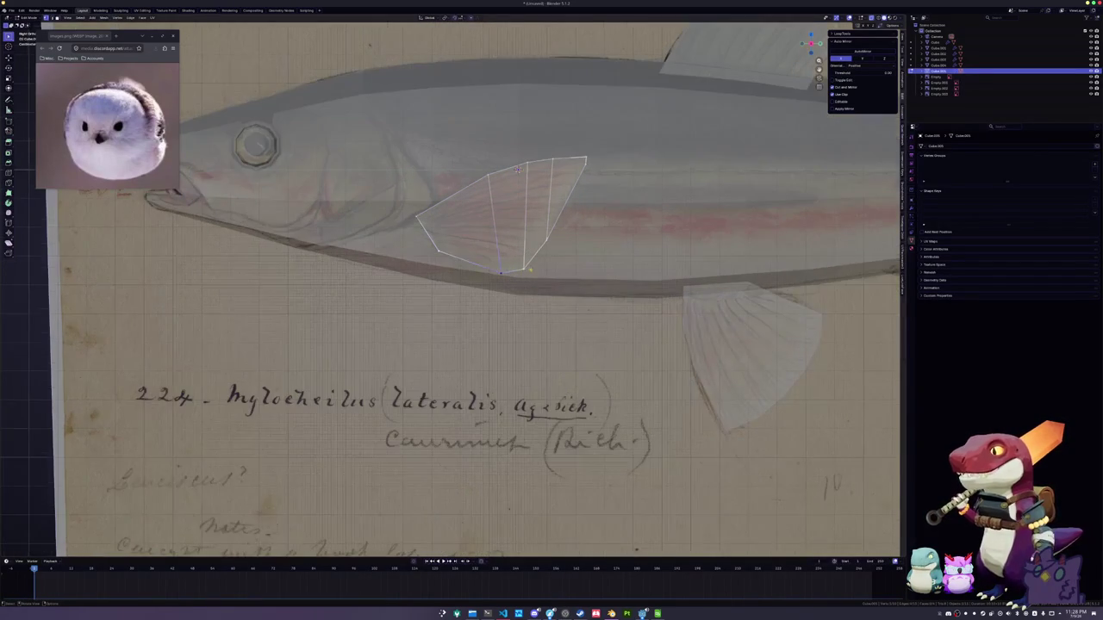
{"action": "left_click", "coordinate": [518, 170]}
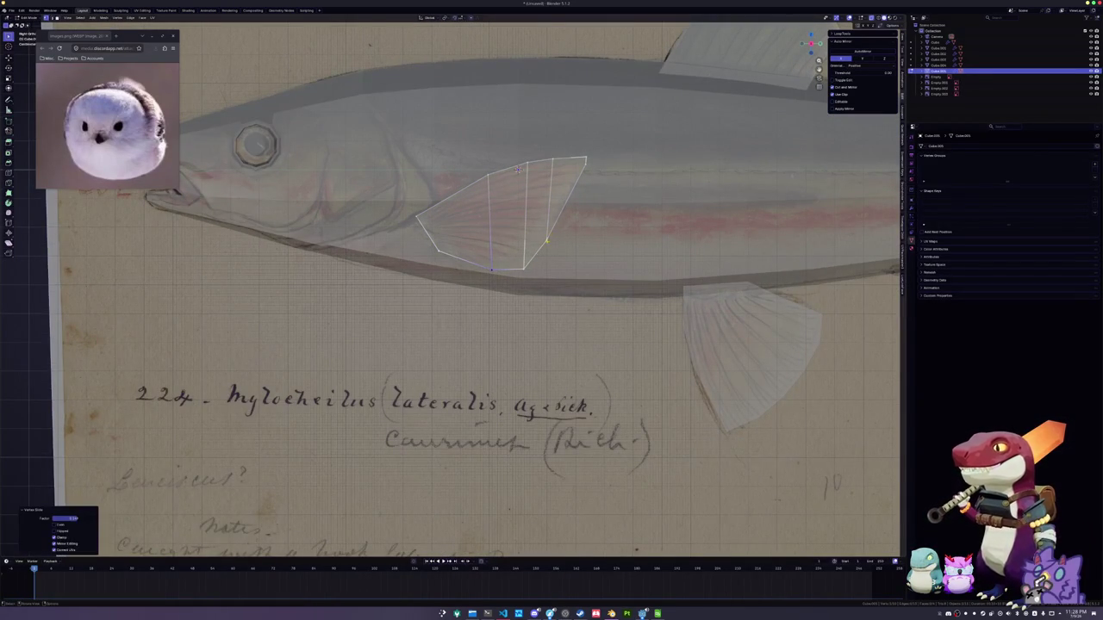
{"action": "key", "text": "g"}
{"action": "key", "text": "g"}
{"action": "left_click", "coordinate": [518, 170]}
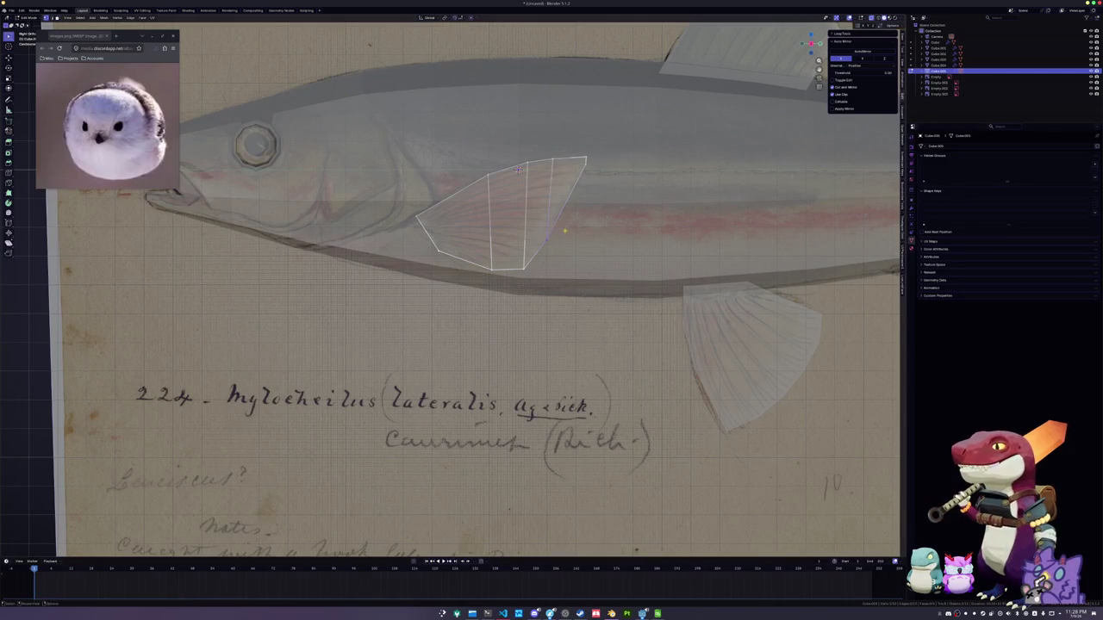
{"action": "key", "text": "g"}
{"action": "key", "text": "g"}
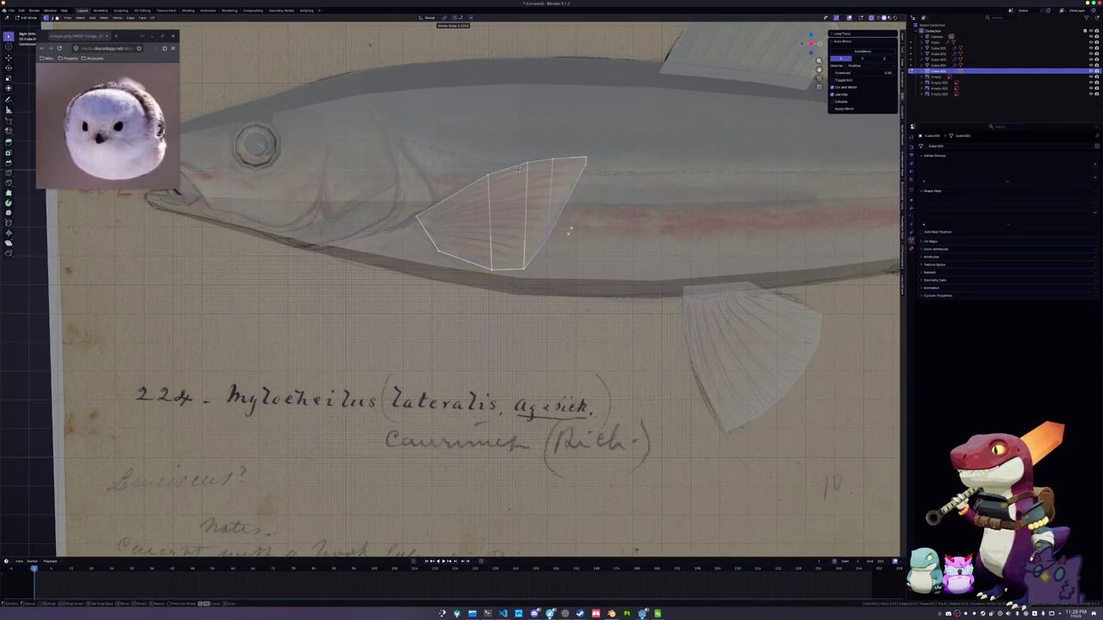
Finish the last vertex slides on the pectoral fin outline
{"action": "left_click", "coordinate": [579, 223]}
{"action": "scroll", "coordinate": [552, 241], "scroll_direction": "down", "scroll_amount": 3}
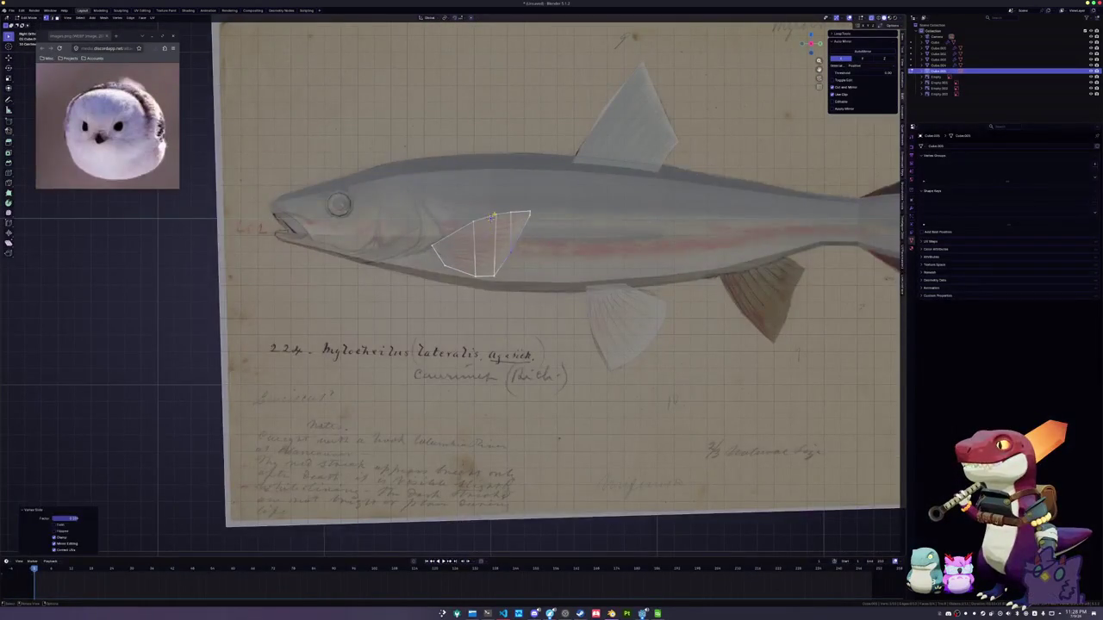
{"action": "scroll", "coordinate": [490, 216], "scroll_direction": "up", "scroll_amount": 3}
{"action": "key", "text": "g"}
{"action": "key", "text": "g"}
{"action": "left_click", "coordinate": [519, 168]}
{"action": "scroll", "coordinate": [518, 168], "scroll_direction": "down", "scroll_amount": 5}
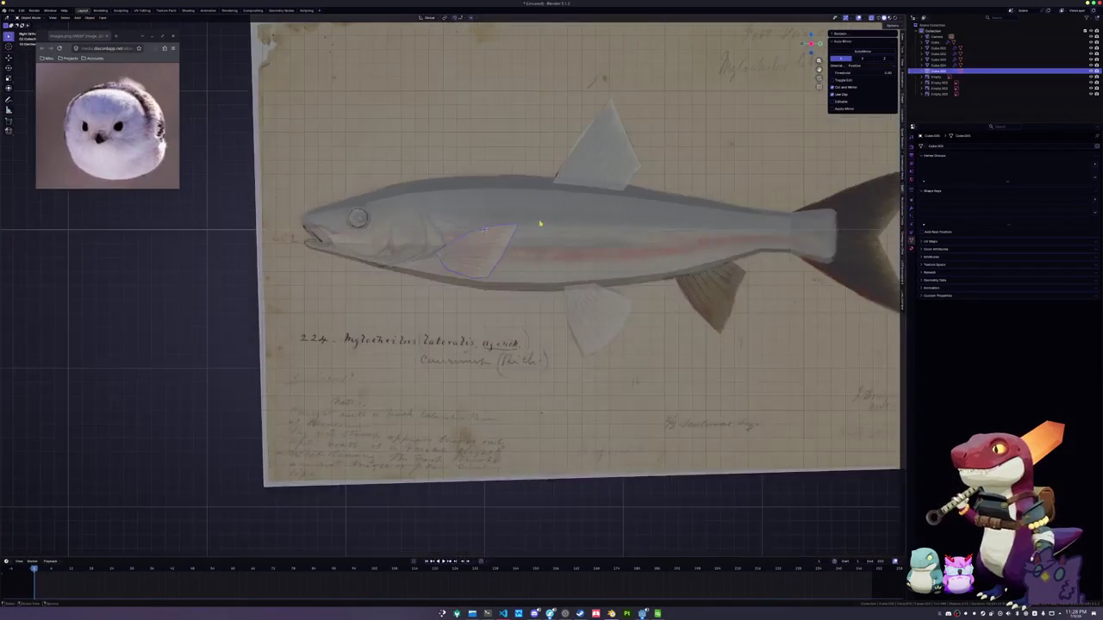
In top view, rotate the pectoral fin and shift it outward along X
{"action": "middle_click_drag", "start_coordinate": [519, 168], "coordinate": [573, 256]}
{"action": "key", "text": "KP_7"}
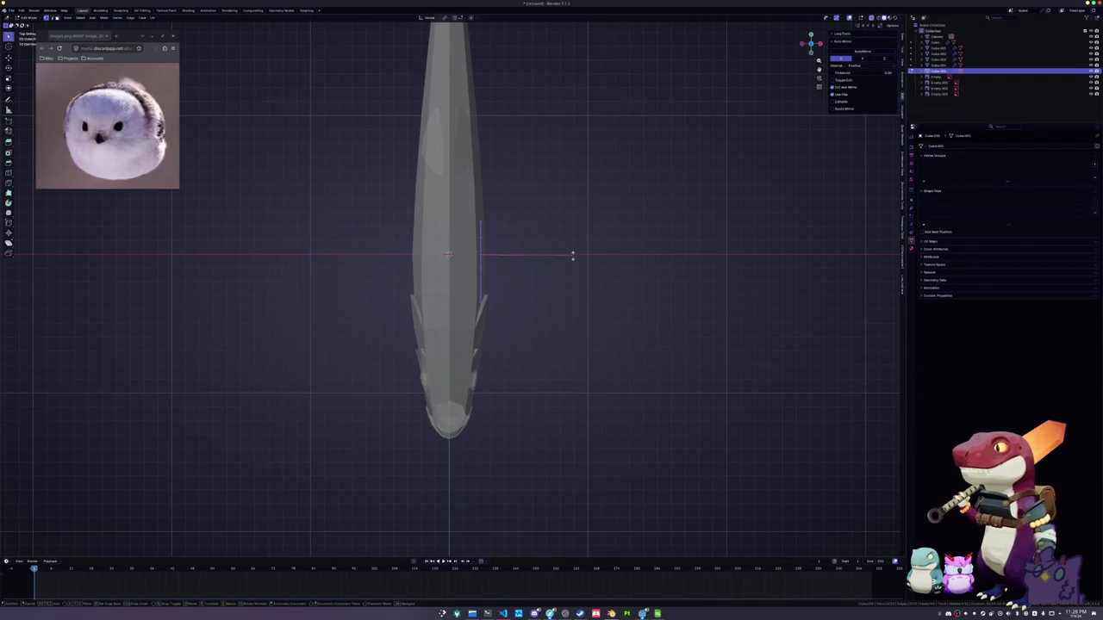
{"action": "left_click", "coordinate": [557, 289]}
{"action": "key", "text": "g"}
{"action": "key", "text": "x"}
{"action": "left_click", "coordinate": [577, 296]}
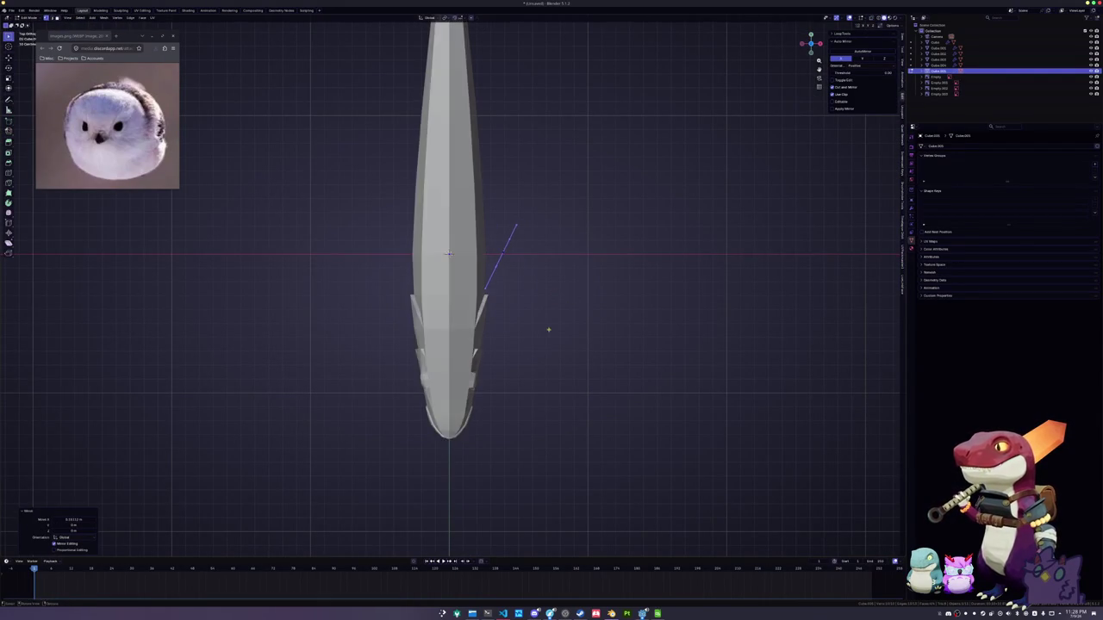
From the front view, rotate the fin so it angles away from the body
{"action": "middle_click_drag", "start_coordinate": [554, 320], "coordinate": [470, 234]}
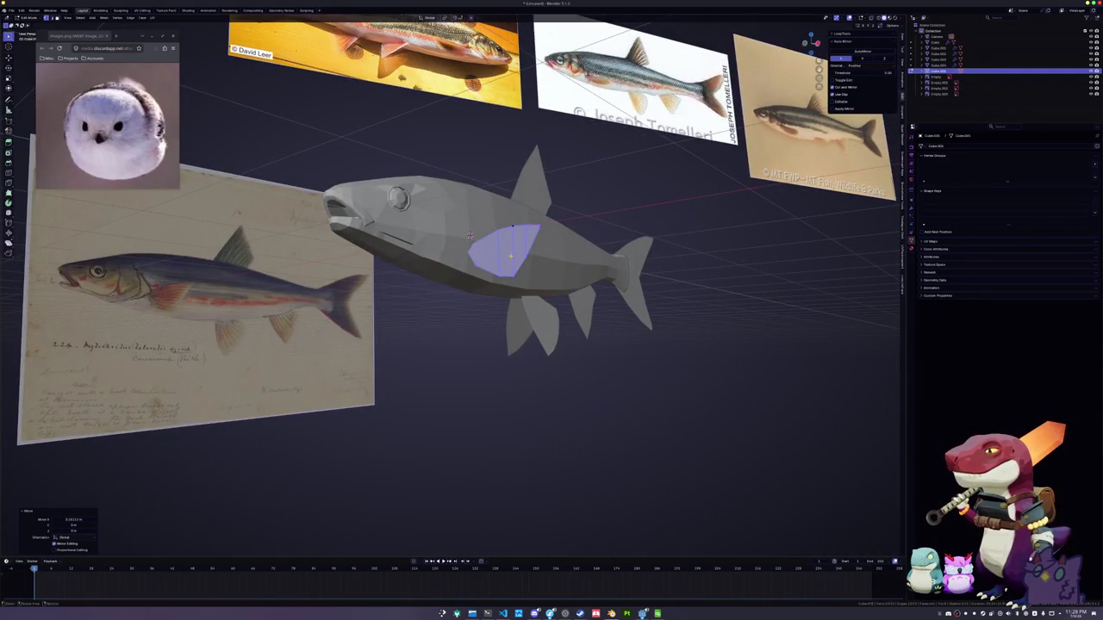
{"action": "key", "text": "KP_1"}
{"action": "scroll", "coordinate": [470, 235], "scroll_direction": "up", "scroll_amount": 3}
{"action": "key", "text": "r"}
{"action": "left_click", "coordinate": [600, 243]}
{"action": "middle_click_drag", "start_coordinate": [598, 250], "coordinate": [460, 235]}
{"action": "key", "text": "g"}
{"action": "key", "text": "x"}
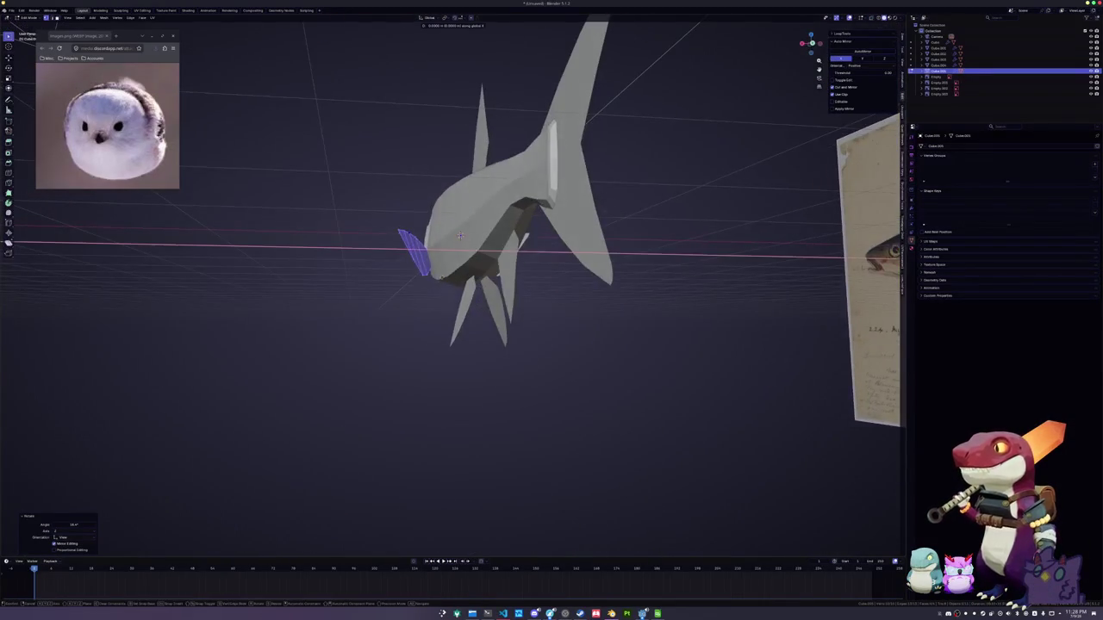
{"action": "key", "text": "Escape"}
Rotate the fin about the Z axis to splay it from the fish's side
{"action": "mouse_move", "coordinate": [459, 235]}
{"action": "middle_mouse_down"}
{"action": "mouse_move", "coordinate": [463, 258]}
{"action": "mouse_move", "coordinate": [580, 258]}
{"action": "middle_mouse_up"}
{"action": "key", "text": "r"}
{"action": "key", "text": "z"}
{"action": "left_click", "coordinate": [464, 261]}
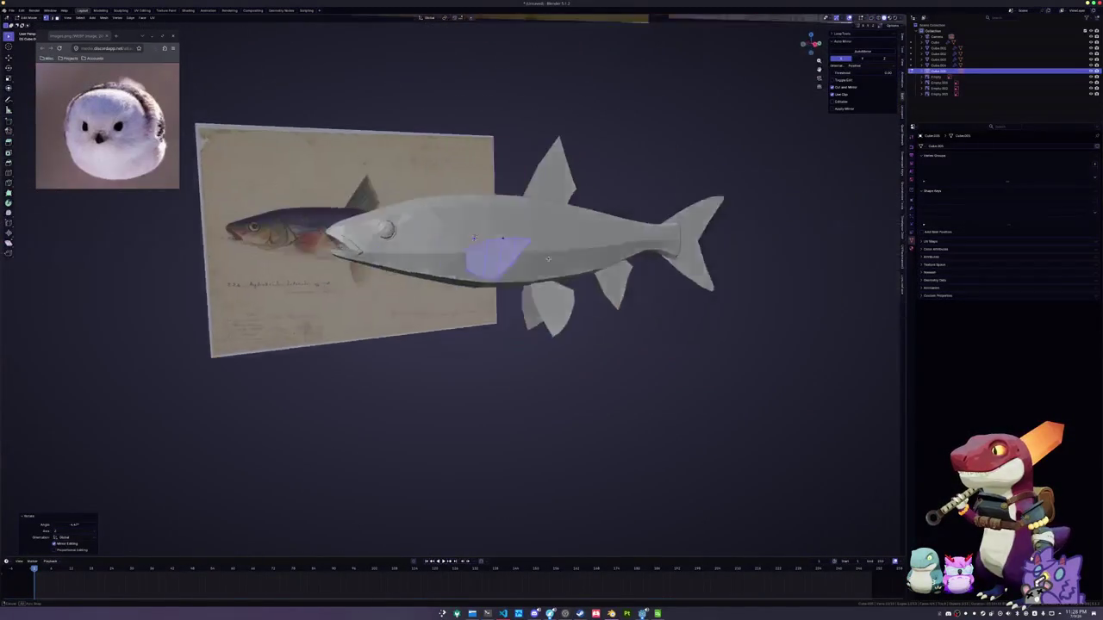
{"action": "key", "text": "g"}
{"action": "key", "text": "x"}
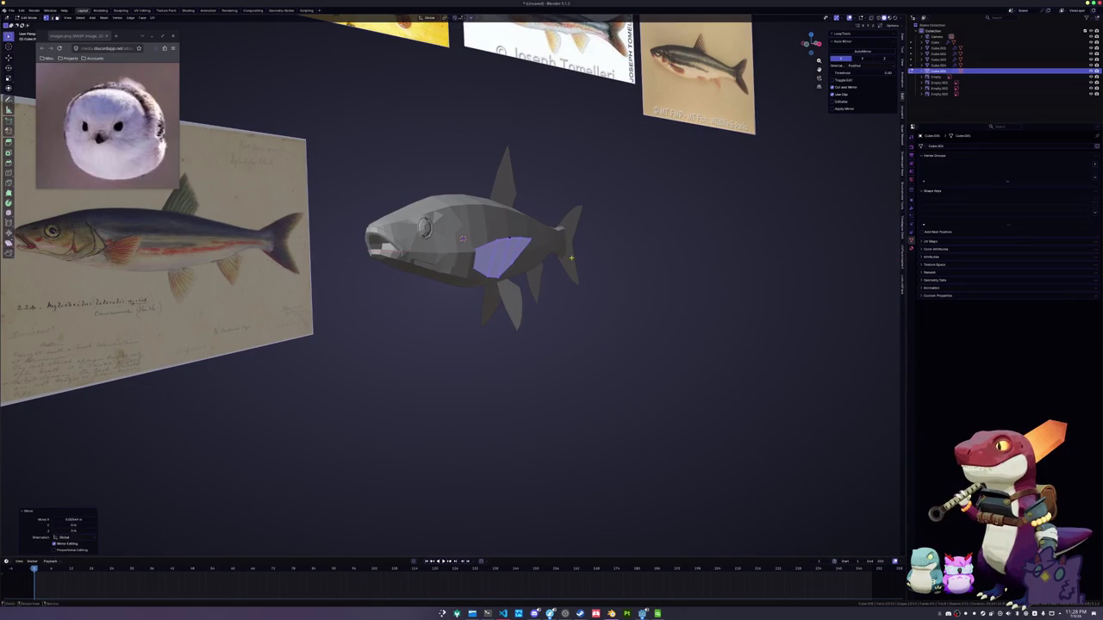
{"action": "key", "text": "Escape"}
Switch to Object Mode, toggle X-ray, select the fish body and edit it again
{"action": "key", "text": "Tab"}
{"action": "middle_click_drag", "start_coordinate": [456, 312], "coordinate": [458, 285]}
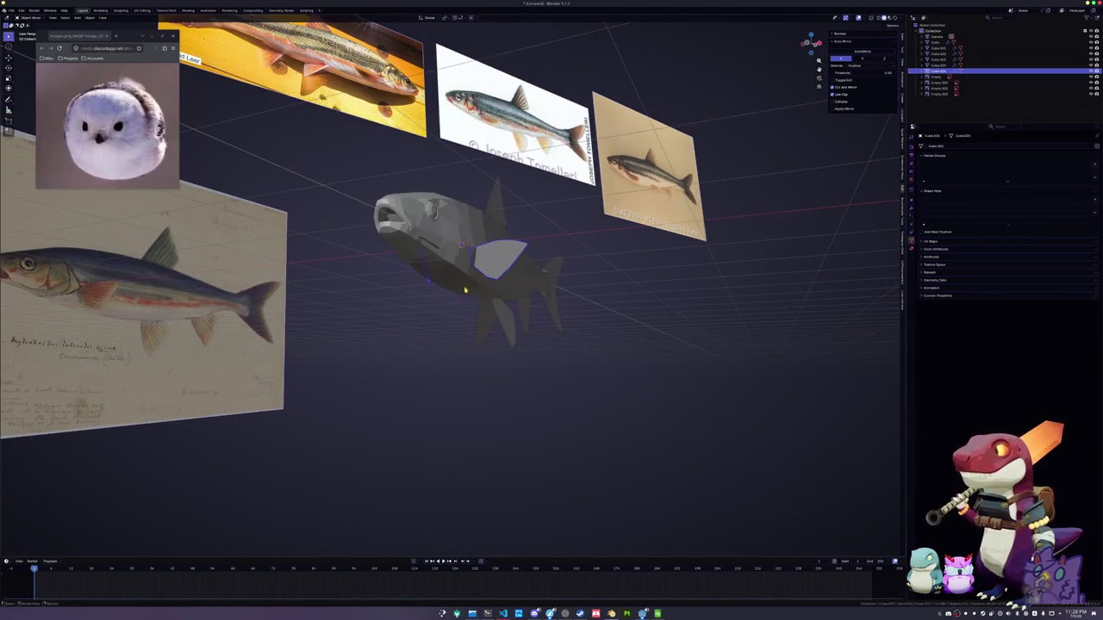
{"action": "key", "text": "KP_1"}
{"action": "scroll", "coordinate": [419, 306], "scroll_direction": "up", "scroll_amount": 1}
{"action": "scroll", "coordinate": [419, 306], "scroll_direction": "up", "scroll_amount": 3}
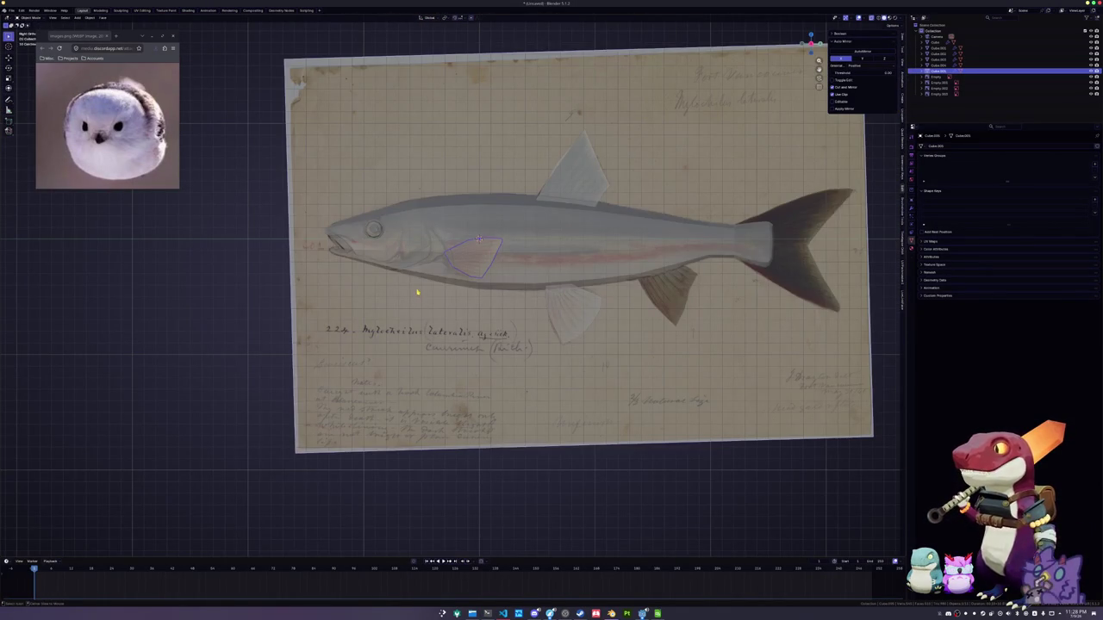
{"action": "key", "text": "alt+z"}
{"action": "left_click", "coordinate": [405, 249]}
{"action": "key", "text": "Tab"}
Turn see-through display back on and move a head vertex vertically along Z
{"action": "key", "text": "alt+z"}
{"action": "scroll", "coordinate": [350, 163], "scroll_direction": "up", "scroll_amount": 2}
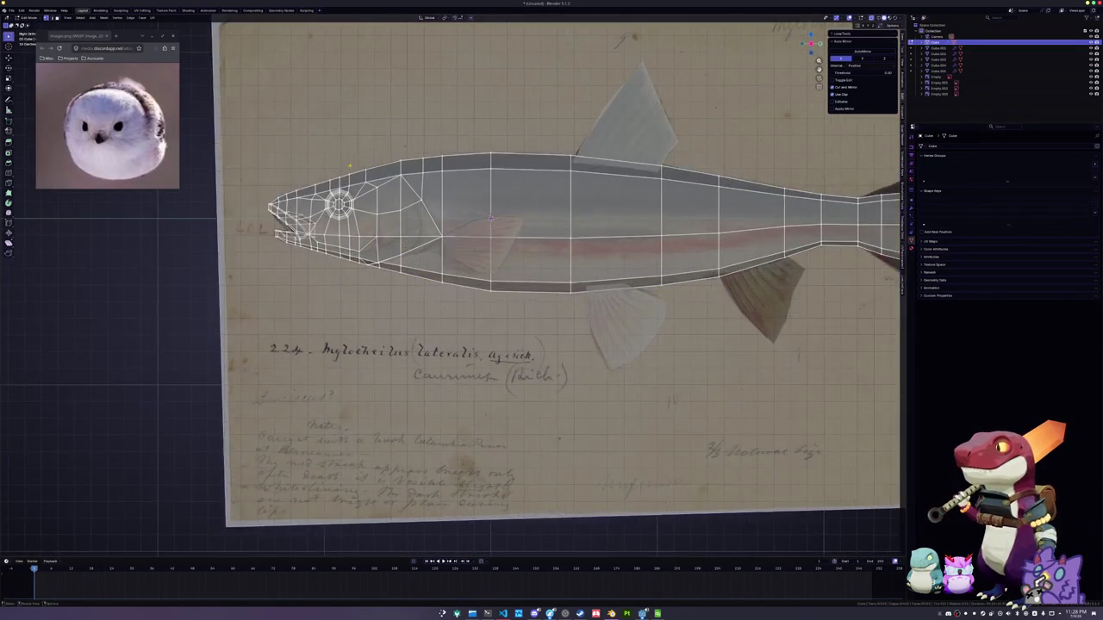
{"action": "scroll", "coordinate": [350, 163], "scroll_direction": "up", "scroll_amount": 3}
{"action": "middle_click_drag", "start_coordinate": [350, 163], "coordinate": [427, 223], "text": "shift"}
{"action": "key", "text": "g"}
{"action": "key", "text": "z"}
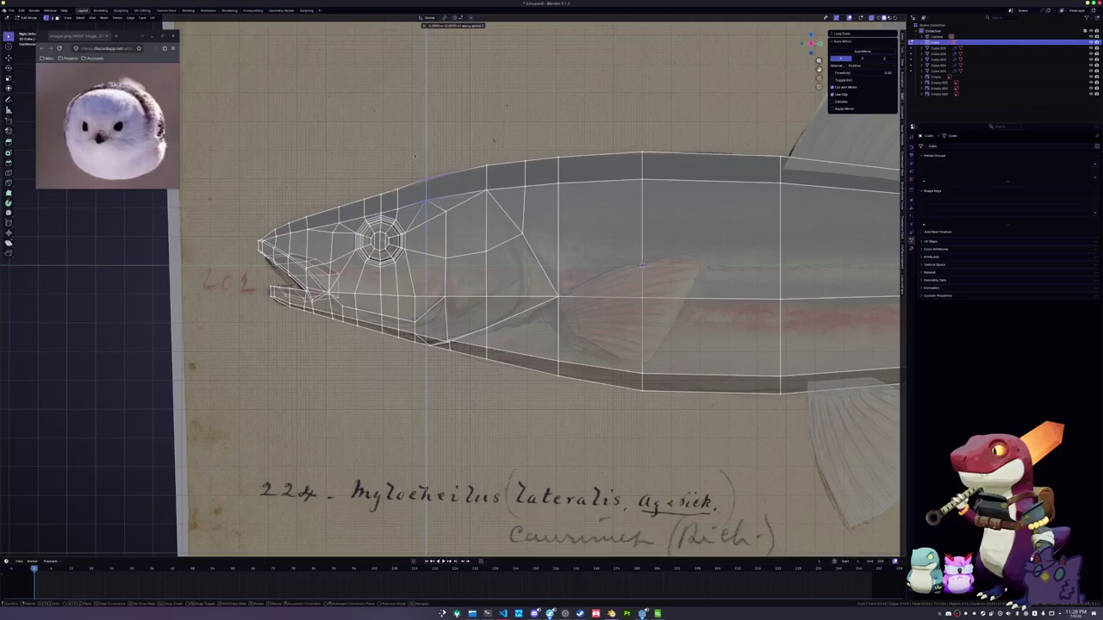
{"action": "left_click", "coordinate": [405, 174]}
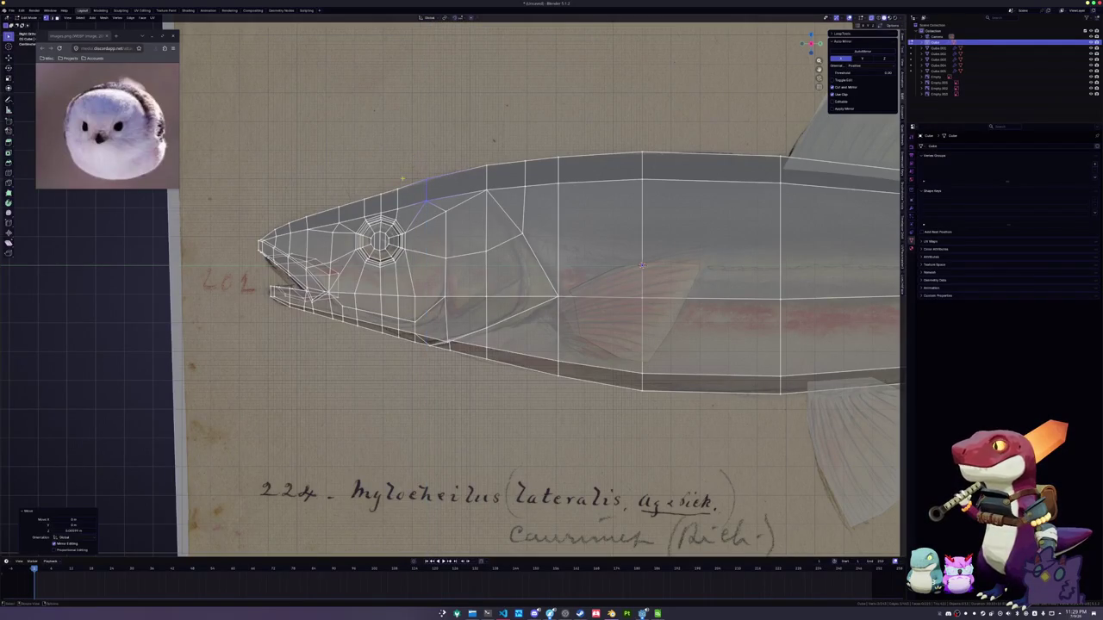
Move three more head vertices vertically along Z to refine the head profile
{"action": "key", "text": "g"}
{"action": "key", "text": "z"}
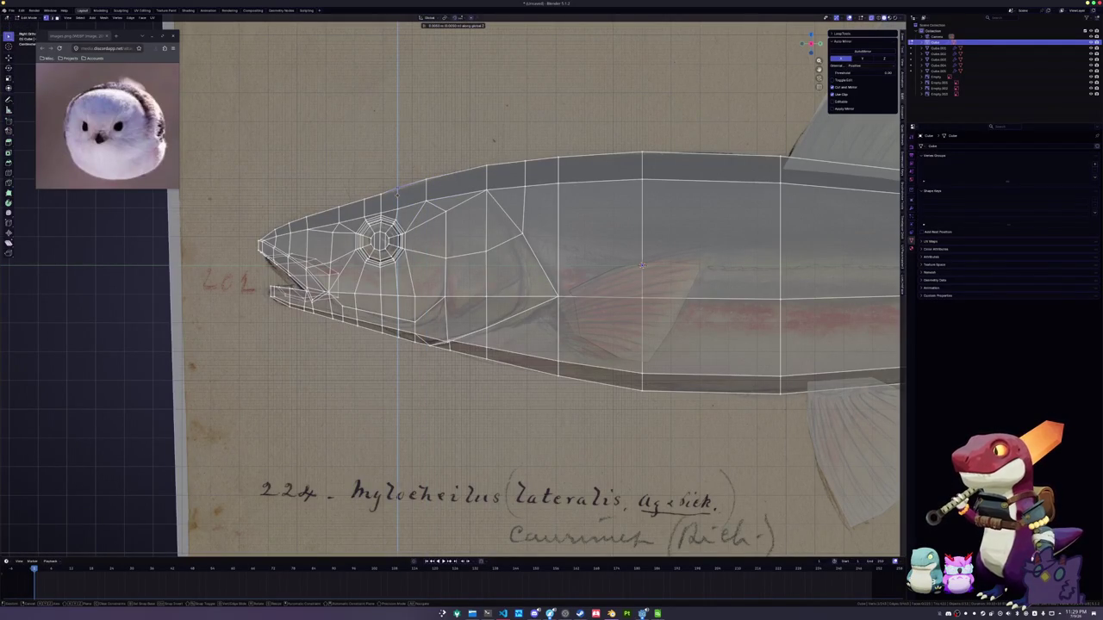
{"action": "scroll", "coordinate": [397, 188], "scroll_direction": "up", "scroll_amount": 2}
{"action": "left_click", "coordinate": [420, 200]}
{"action": "key", "text": "g"}
{"action": "key", "text": "z"}
{"action": "left_click", "coordinate": [390, 181]}
{"action": "key", "text": "g"}
{"action": "key", "text": "z"}
{"action": "left_click", "coordinate": [386, 171]}
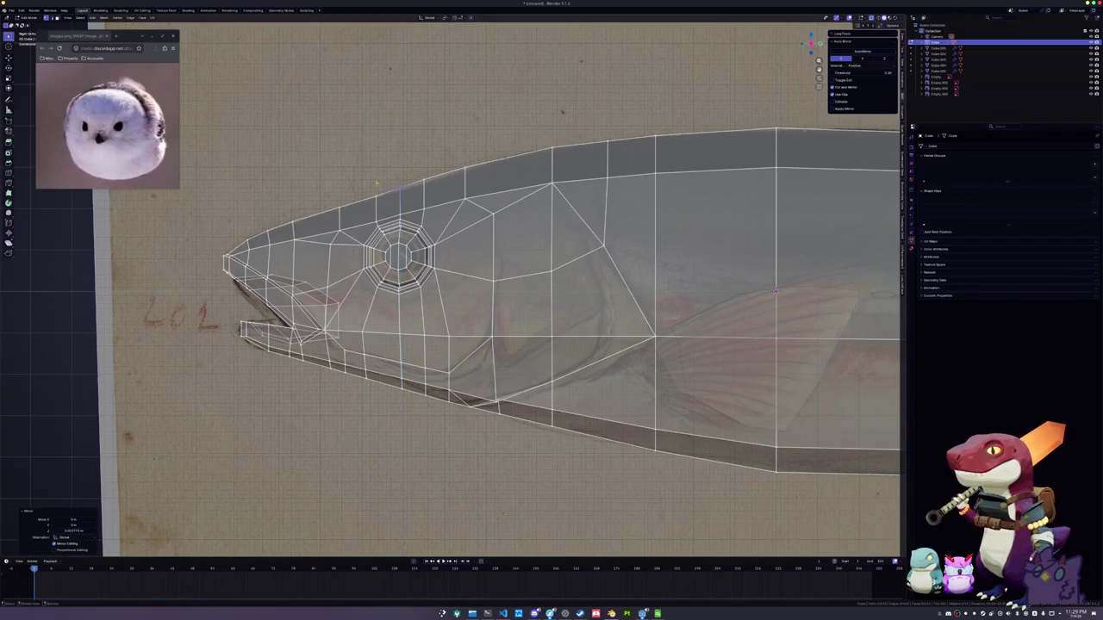
Make two further Z-constrained adjustments to head vertices, discarding one aborted move
{"action": "middle_click_drag", "start_coordinate": [389, 202], "coordinate": [450, 211], "text": "shift"}
{"action": "scroll", "coordinate": [450, 211], "scroll_direction": "up", "scroll_amount": 1}
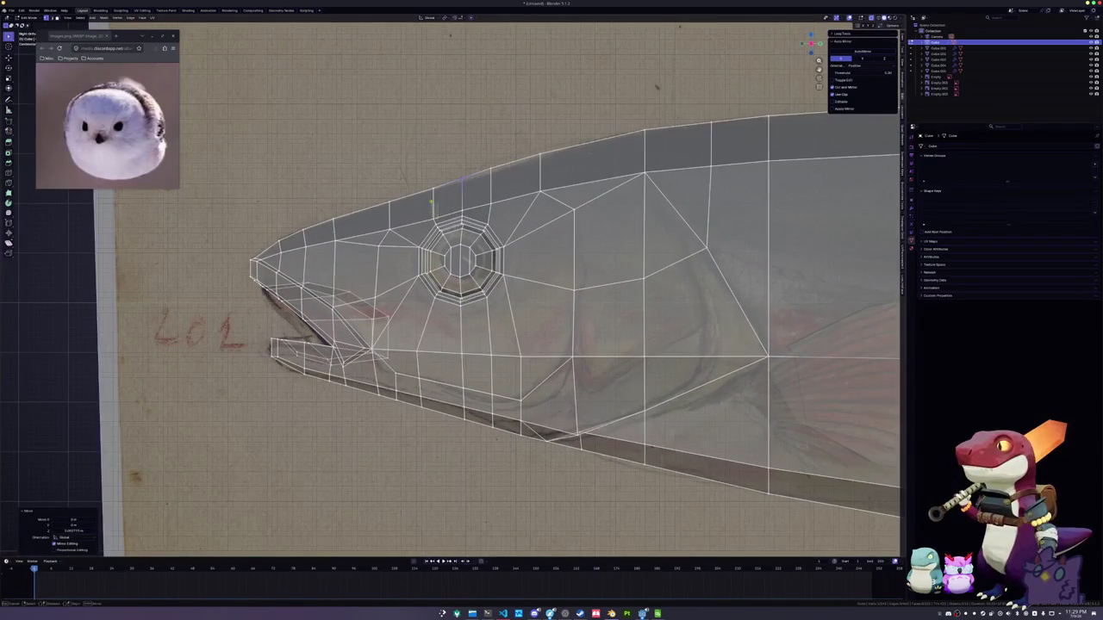
{"action": "key", "text": "g"}
{"action": "right_click", "coordinate": [428, 175]}
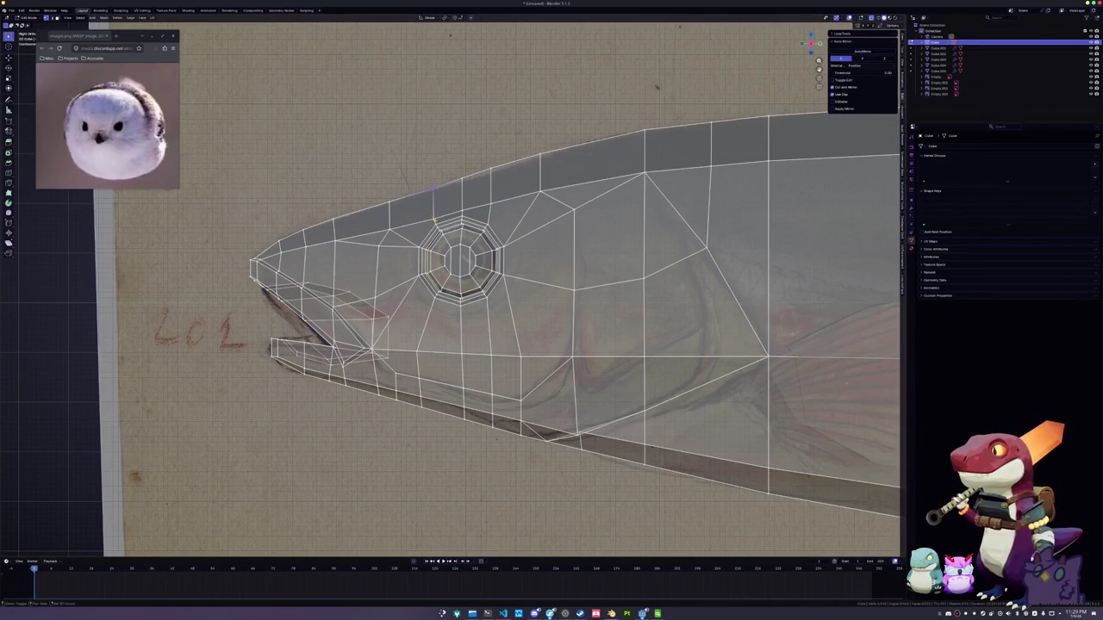
{"action": "key", "text": "g"}
{"action": "key", "text": "z"}
{"action": "left_click", "coordinate": [433, 207]}
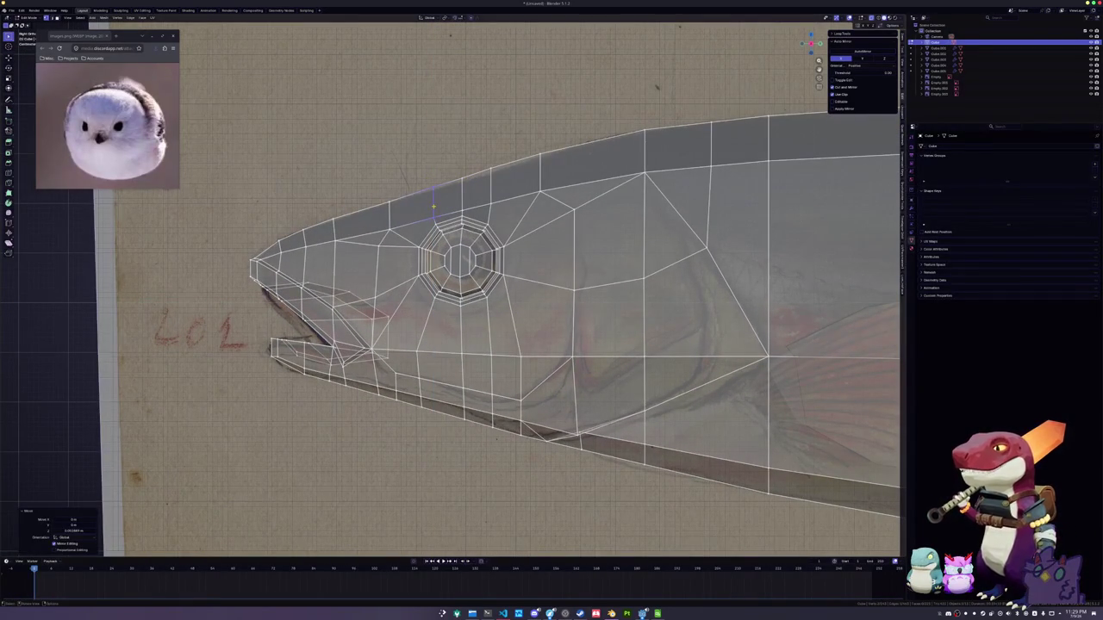
{"action": "key", "text": "XF86AudioLowerVolume"}
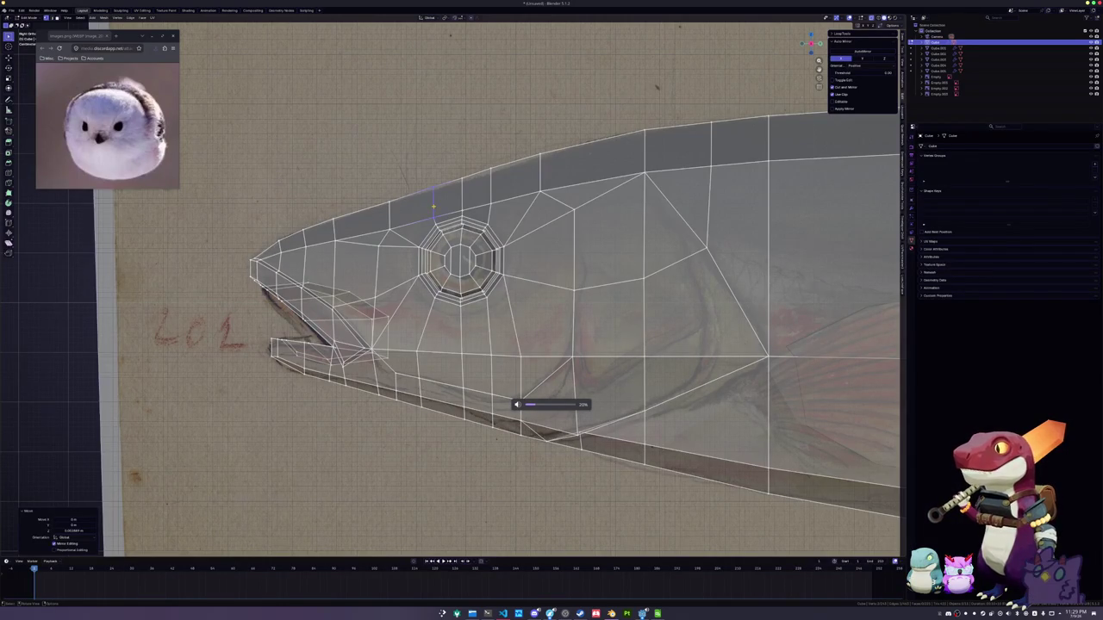
{"action": "middle_click_drag", "start_coordinate": [420, 178], "coordinate": [448, 203], "text": "shift"}
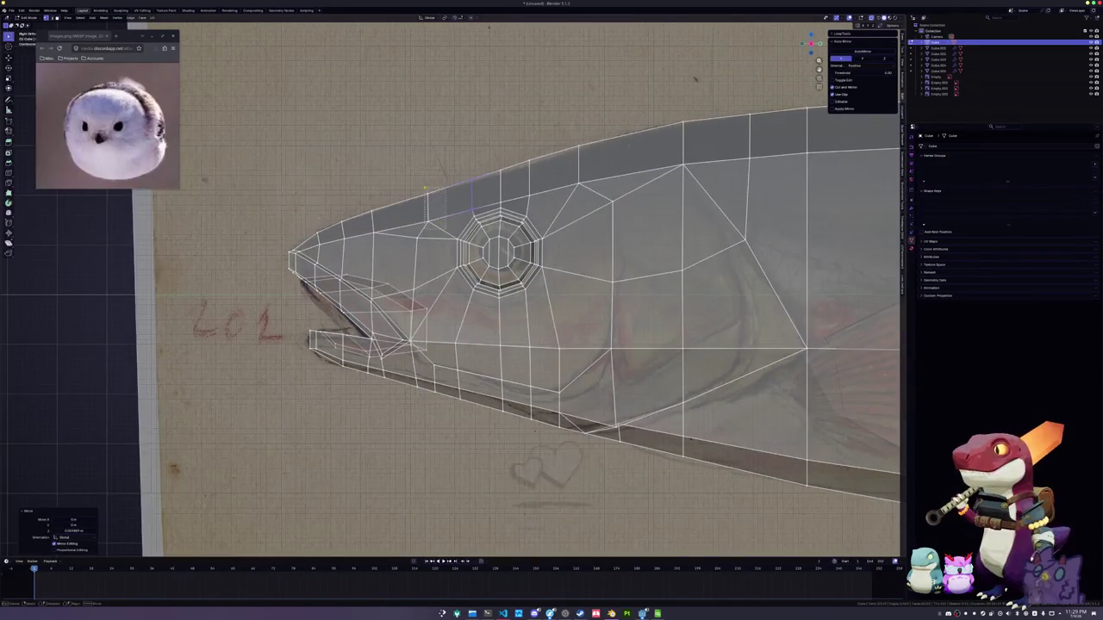
{"action": "scroll", "coordinate": [426, 195], "scroll_direction": "up", "scroll_amount": 1}
{"action": "key", "text": "g"}
{"action": "key", "text": "z"}
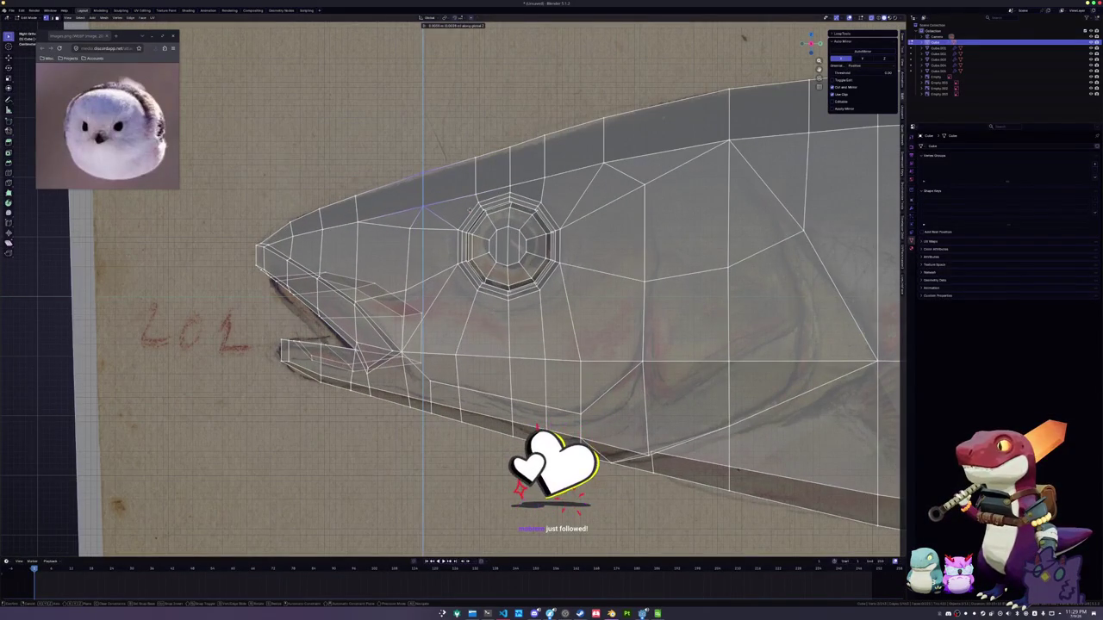
{"action": "left_click", "coordinate": [422, 207]}
{"action": "middle_click_drag", "start_coordinate": [422, 206], "coordinate": [471, 198], "text": "shift"}
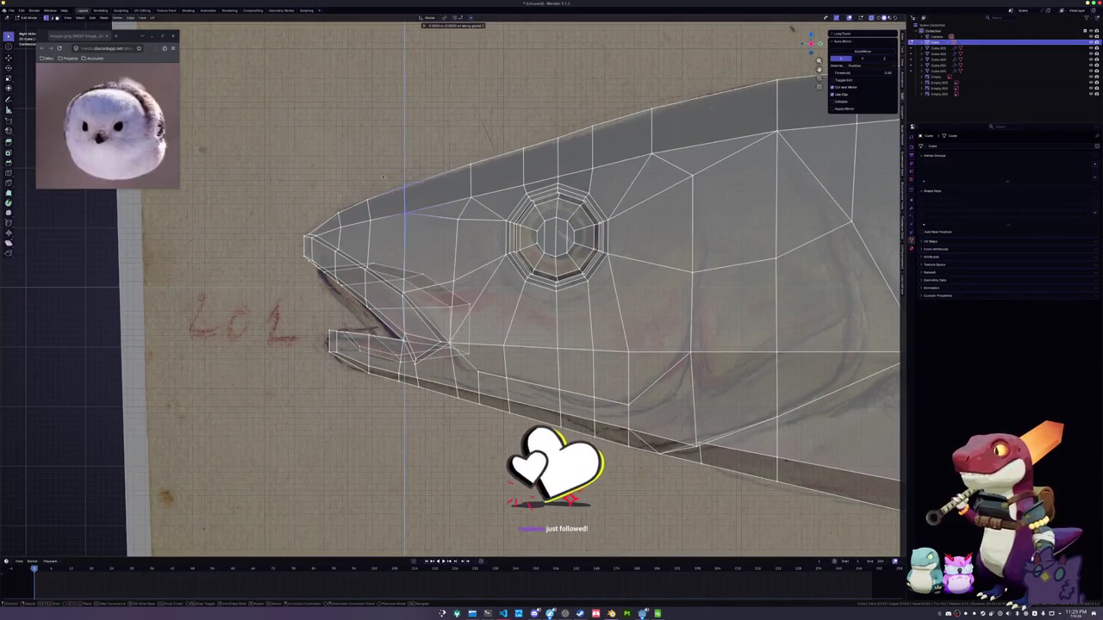
{"action": "scroll", "coordinate": [423, 241], "scroll_direction": "down", "scroll_amount": 5}
Vertex-slide the vertex above the eye along its edge, then return to Object Mode
{"action": "key", "text": "Tab"}
{"action": "scroll", "coordinate": [438, 273], "scroll_direction": "up", "scroll_amount": 2}
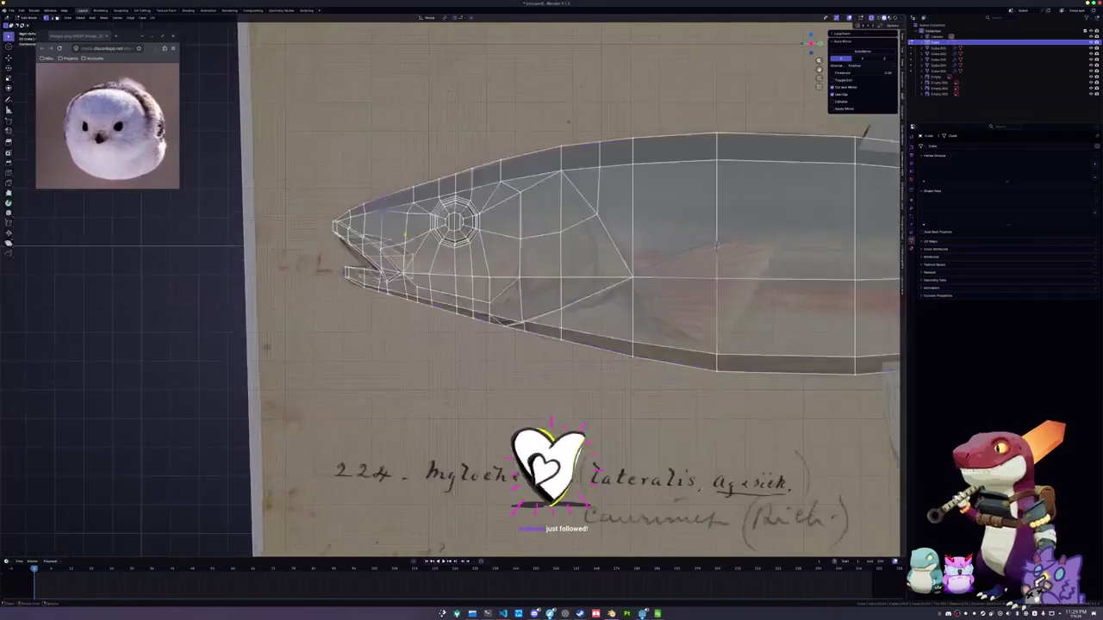
{"action": "key", "text": "Tab"}
{"action": "scroll", "coordinate": [413, 224], "scroll_direction": "up", "scroll_amount": 2}
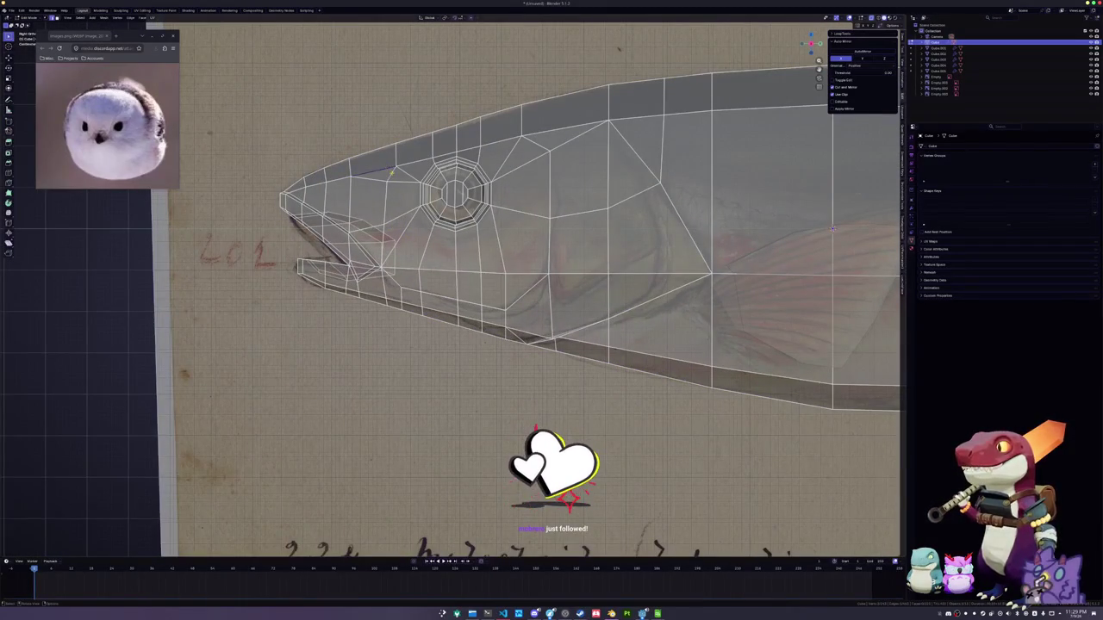
{"action": "key", "text": "Tab"}
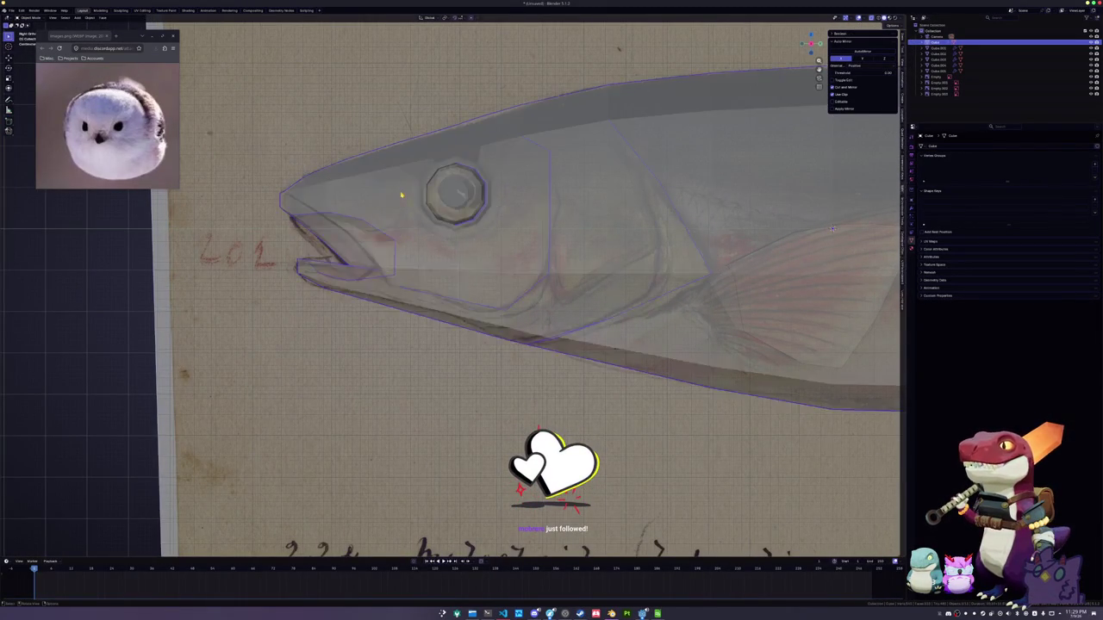
{"action": "key", "text": "Tab"}
{"action": "scroll", "coordinate": [400, 191], "scroll_direction": "down", "scroll_amount": 3}
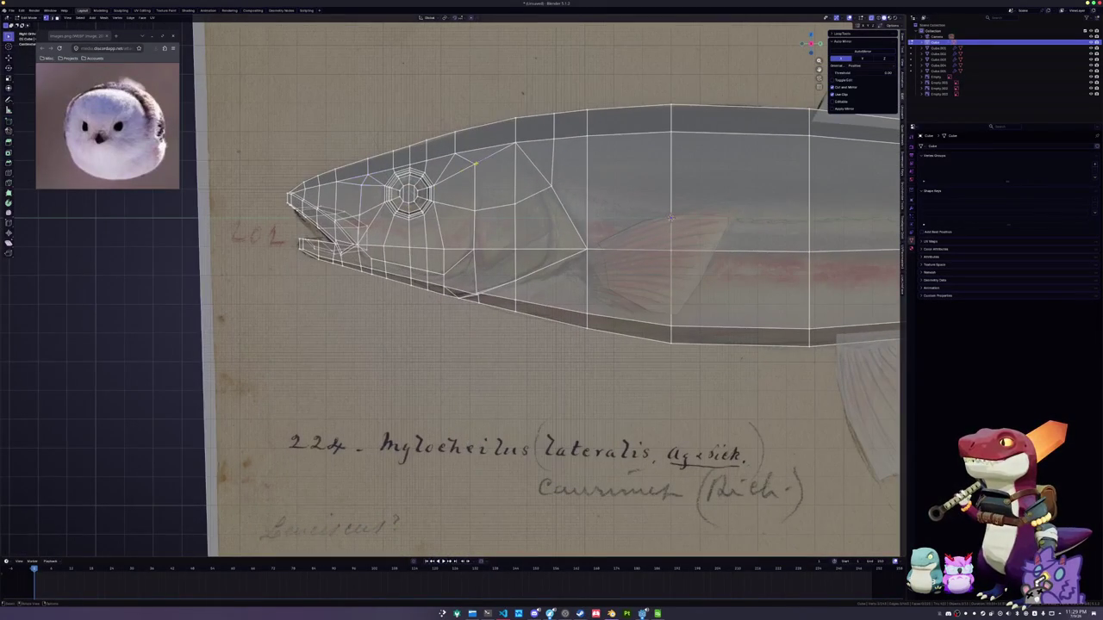
{"action": "key", "text": "g"}
{"action": "key", "text": "g"}
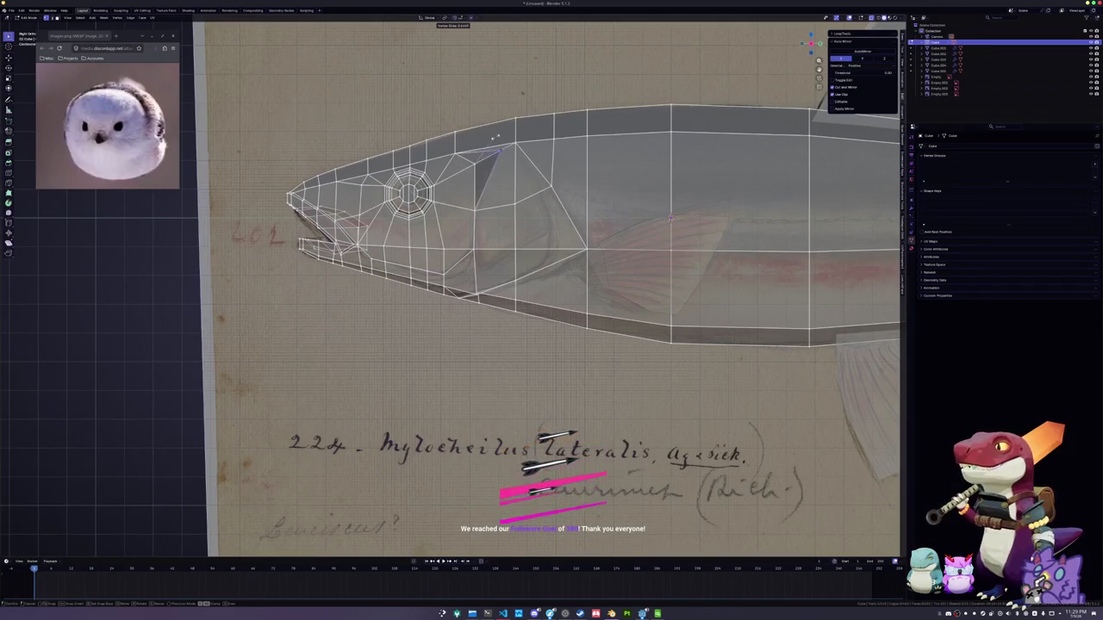
{"action": "left_click", "coordinate": [496, 136]}
{"action": "scroll", "coordinate": [507, 226], "scroll_direction": "down", "scroll_amount": 2}
{"action": "scroll", "coordinate": [506, 226], "scroll_direction": "down", "scroll_amount": 2}
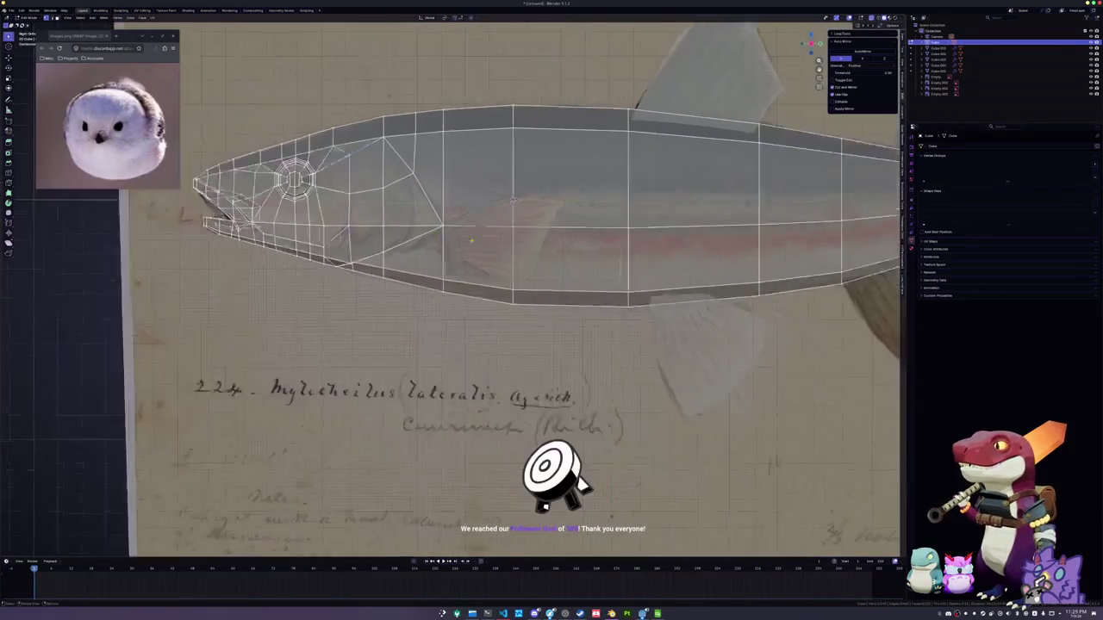
{"action": "key", "text": "Tab"}
{"action": "middle_click_drag", "start_coordinate": [464, 256], "coordinate": [576, 286]}
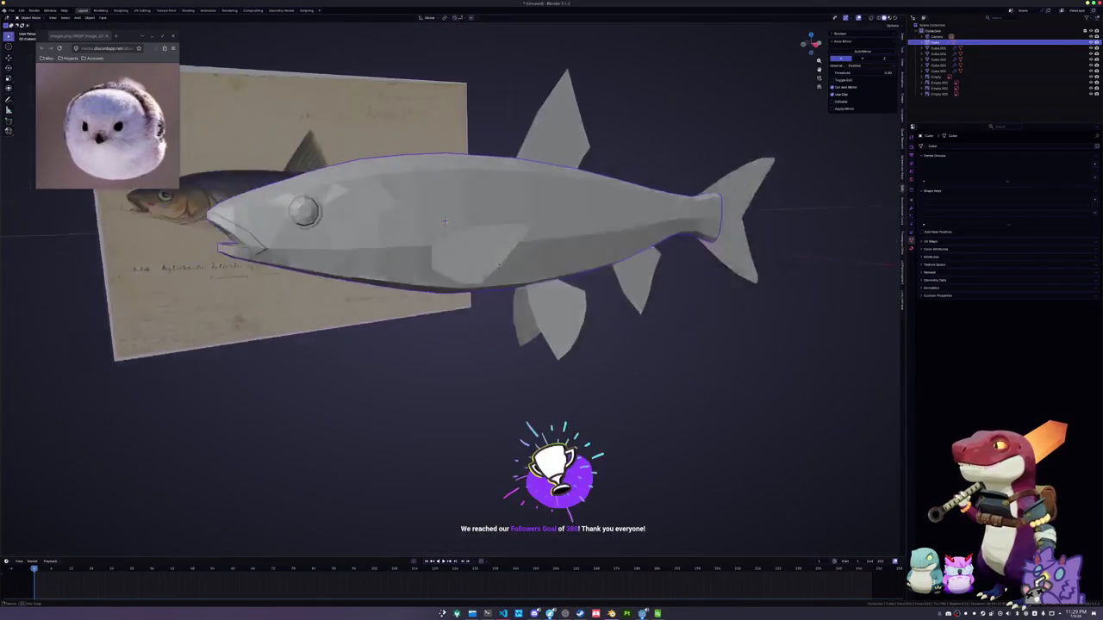
{"action": "left_click", "coordinate": [576, 286]}
Add the remaining fins to the selection
{"action": "left_click", "coordinate": [645, 256], "text": "shift"}
{"action": "left_click", "coordinate": [524, 143], "text": "shift"}
{"action": "left_click", "coordinate": [646, 226], "text": "shift"}
{"action": "middle_click_drag", "start_coordinate": [505, 249], "coordinate": [518, 224]}
Save the scene as pearmouth.blend inside the pearmouth folder under meshes' small fish models
{"action": "key", "text": "ctrl+s"}
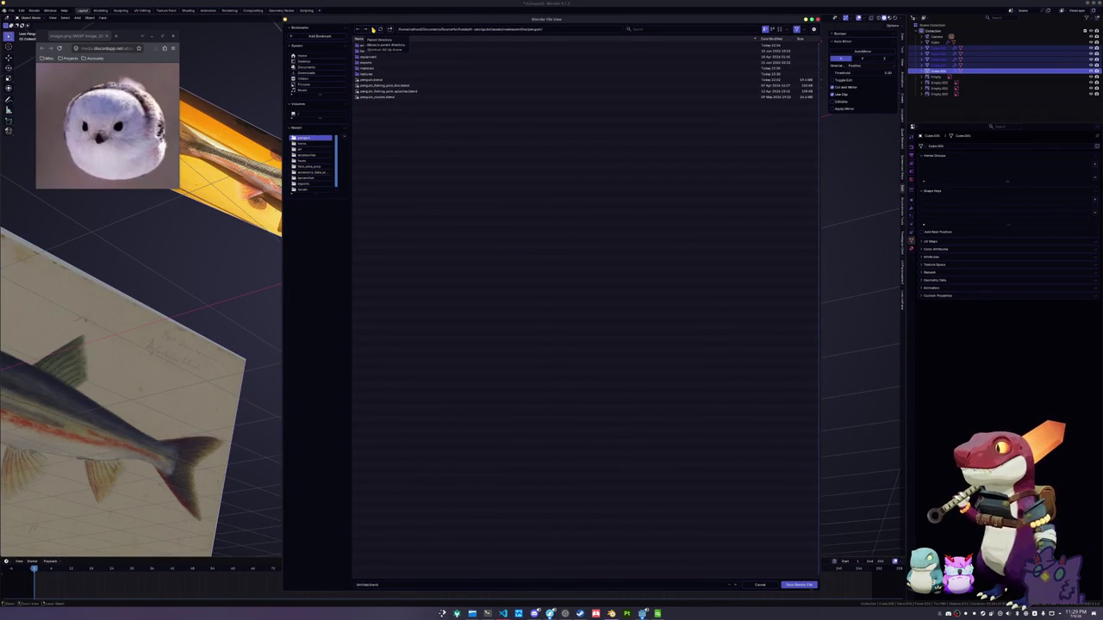
{"action": "left_click", "coordinate": [373, 29]}
{"action": "left_click", "coordinate": [372, 32]}
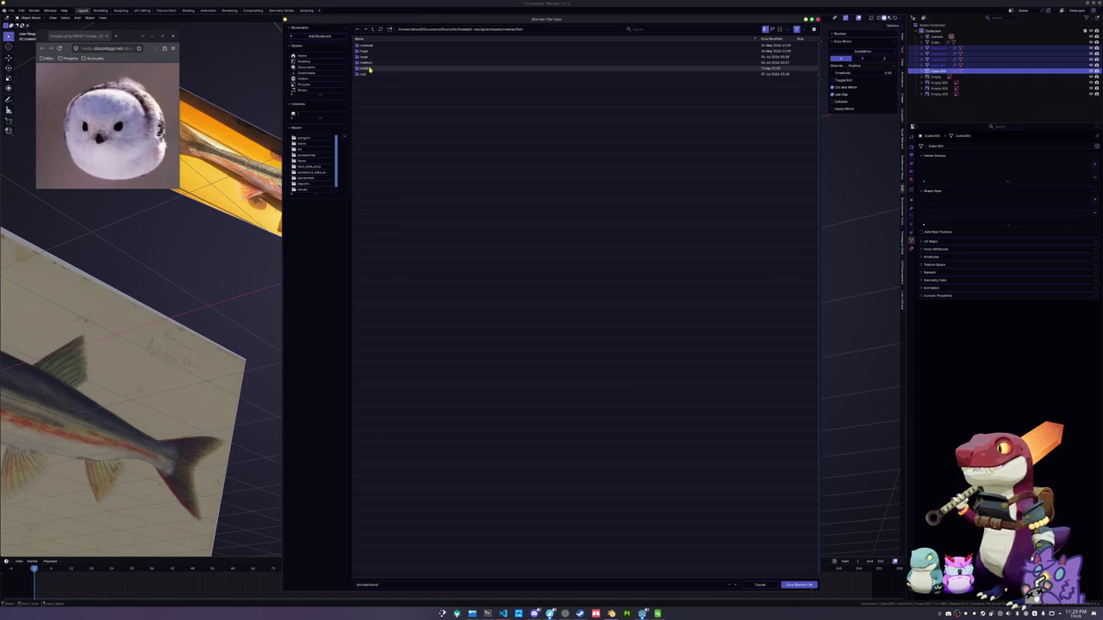
{"action": "double_click", "coordinate": [372, 69]}
{"action": "scroll", "coordinate": [422, 430], "scroll_direction": "down", "scroll_amount": 5}
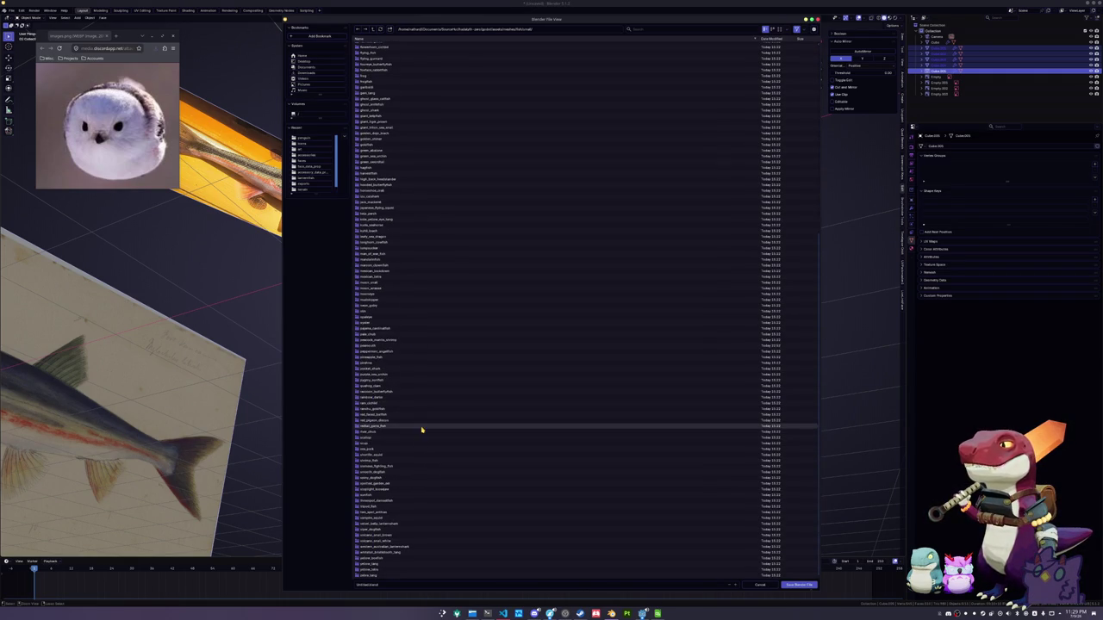
{"action": "double_click", "coordinate": [397, 346]}
{"action": "left_click", "coordinate": [399, 583]}
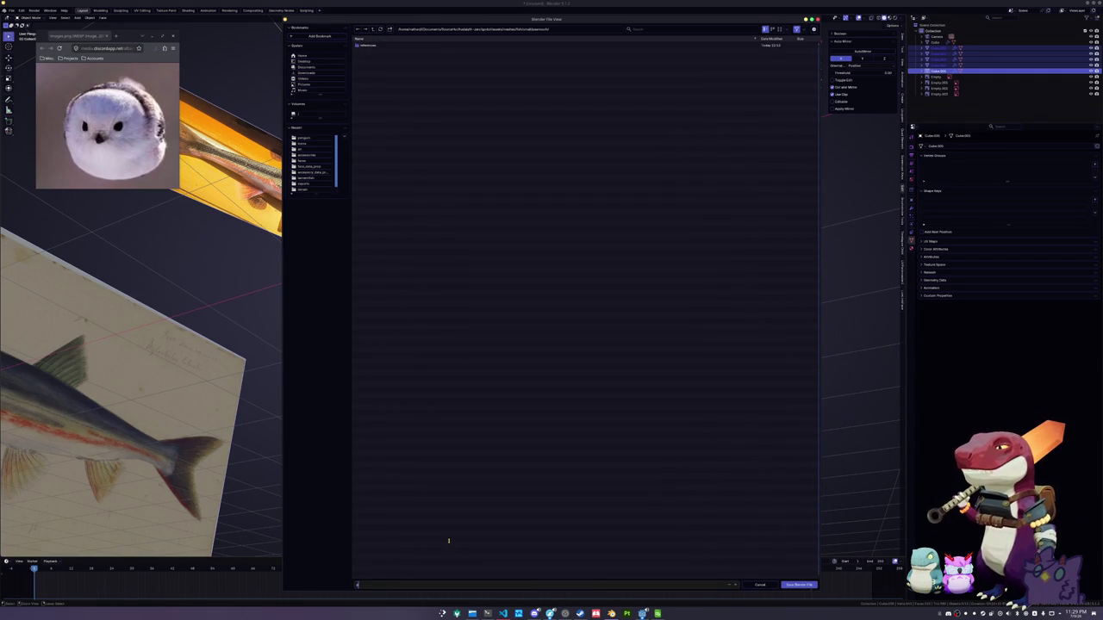
{"action": "key", "text": "Return"}
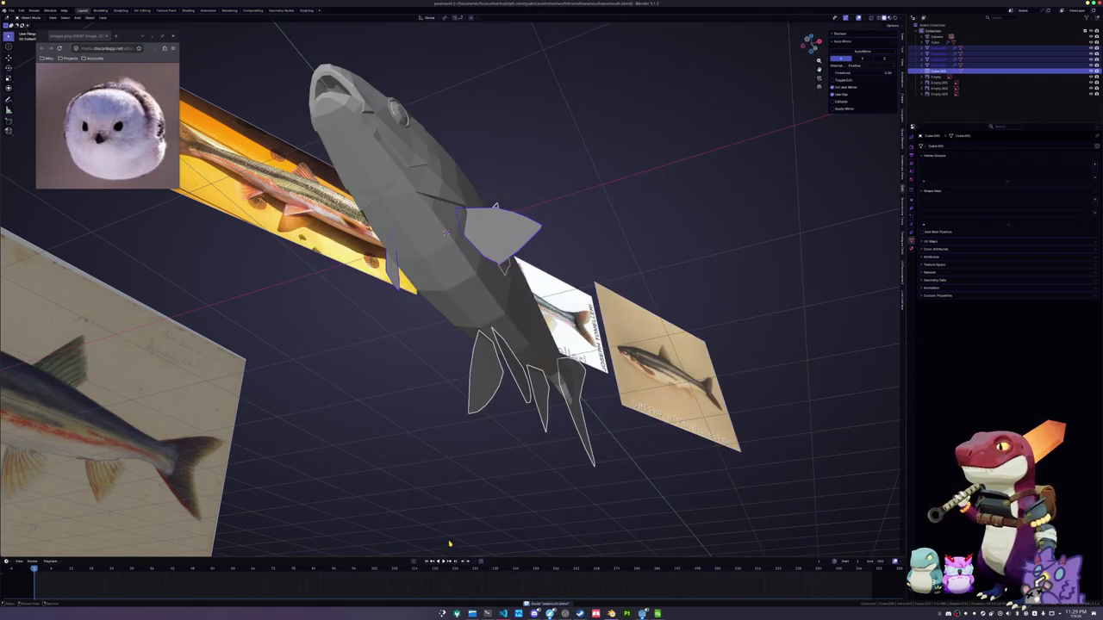
Select all the fins, including the ventral and dorsal fins
{"action": "middle_click_drag", "start_coordinate": [448, 258], "coordinate": [480, 316]}
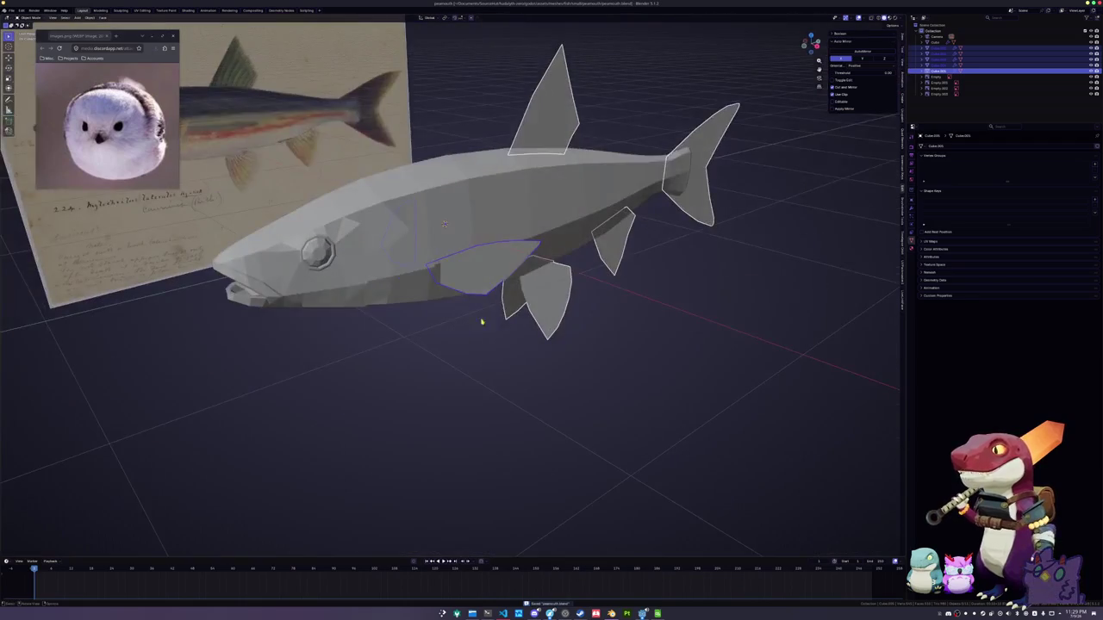
{"action": "left_click", "coordinate": [542, 297]}
{"action": "left_click", "coordinate": [483, 263], "text": "shift"}
{"action": "left_click", "coordinate": [398, 231], "text": "shift"}
{"action": "left_click", "coordinate": [614, 237], "text": "shift"}
{"action": "left_click", "coordinate": [694, 190], "text": "shift"}
{"action": "left_click", "coordinate": [555, 123], "text": "shift"}
{"action": "middle_click_drag", "start_coordinate": [556, 123], "coordinate": [617, 256]}
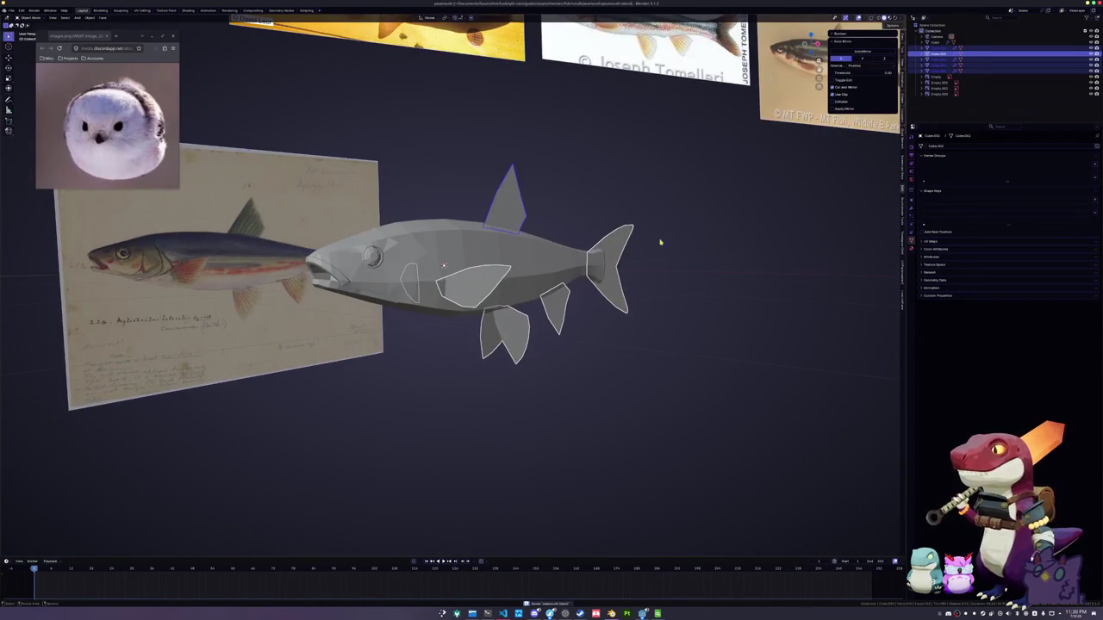
{"action": "middle_click_drag", "start_coordinate": [778, 211], "coordinate": [888, 220]}
Add a Solidify modifier to the fins and apply their scale
{"action": "left_click", "coordinate": [912, 200]}
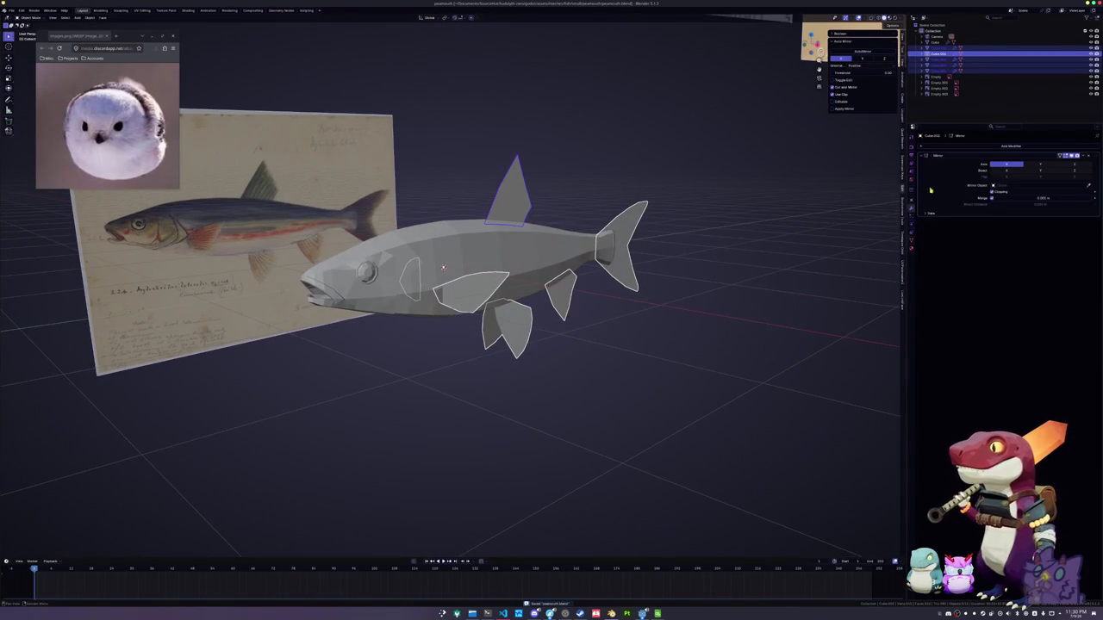
{"action": "left_click", "coordinate": [973, 148]}
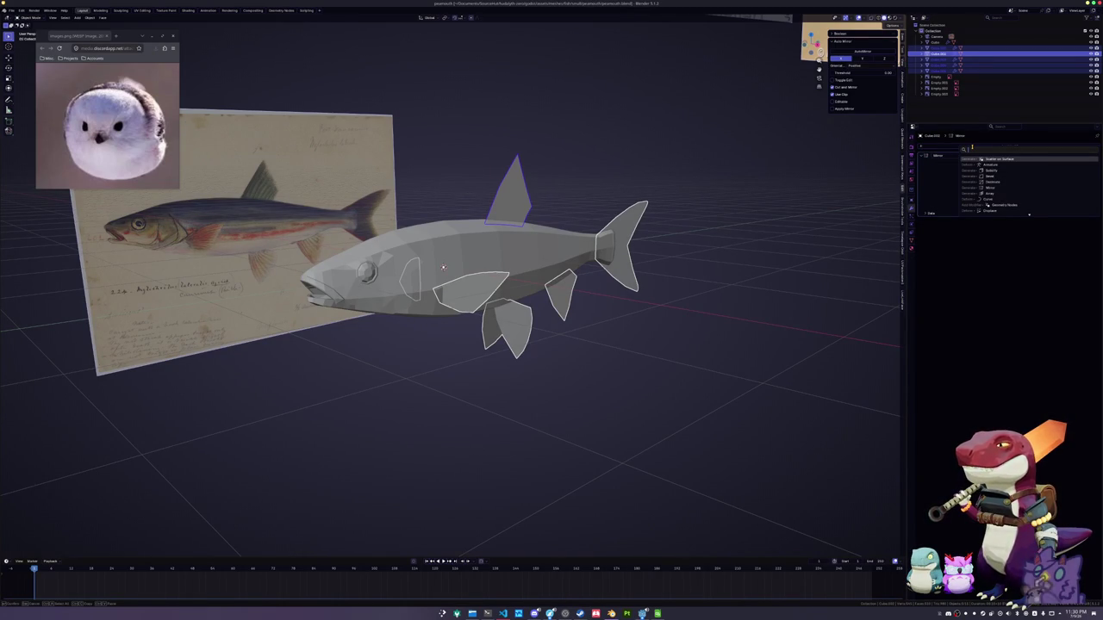
{"action": "type", "text": "so"}
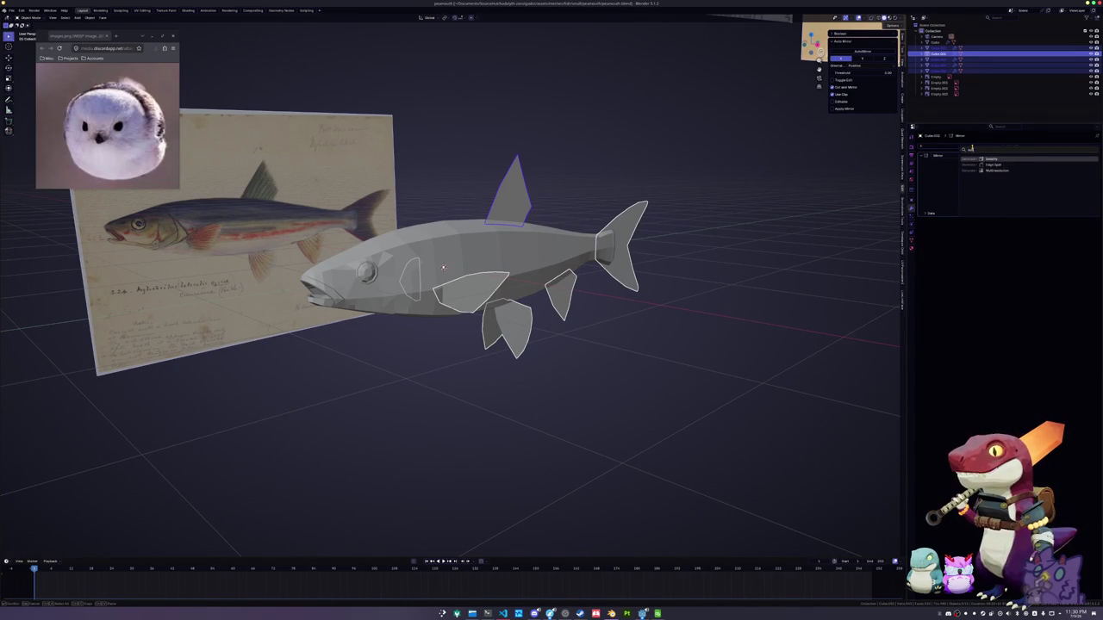
{"action": "key", "text": "Return"}
{"action": "scroll", "coordinate": [604, 224], "scroll_direction": "down", "scroll_amount": 3}
{"action": "key", "text": "ctrl+a"}
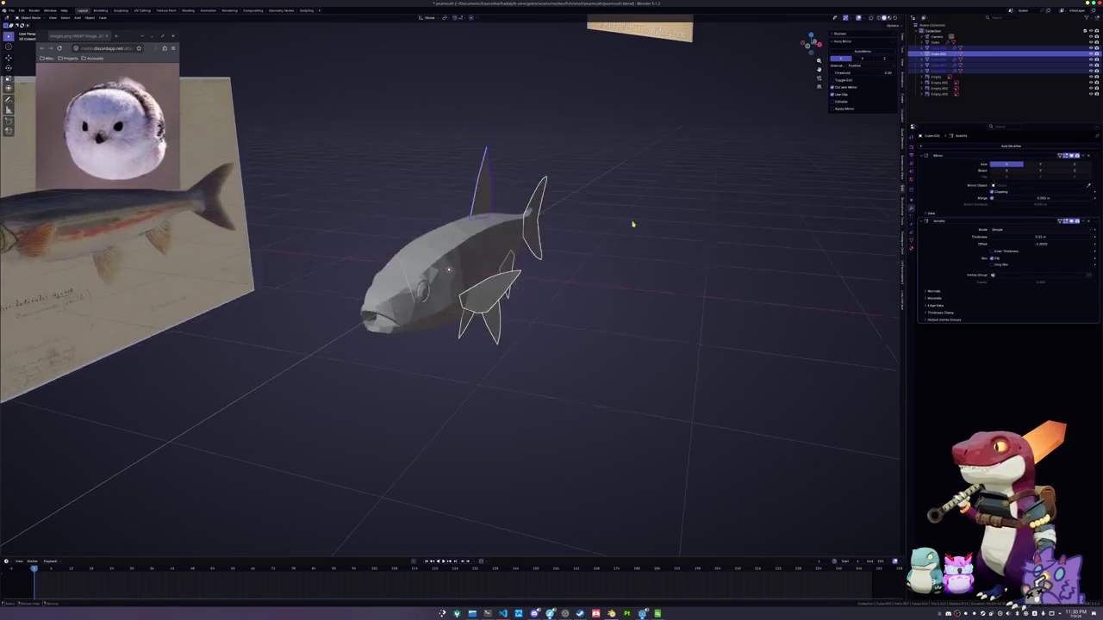
{"action": "left_click", "coordinate": [625, 231]}
{"action": "mouse_move", "coordinate": [632, 234]}
{"action": "middle_mouse_down"}
{"action": "mouse_move", "coordinate": [616, 187]}
{"action": "mouse_move", "coordinate": [623, 212]}
{"action": "middle_mouse_up"}
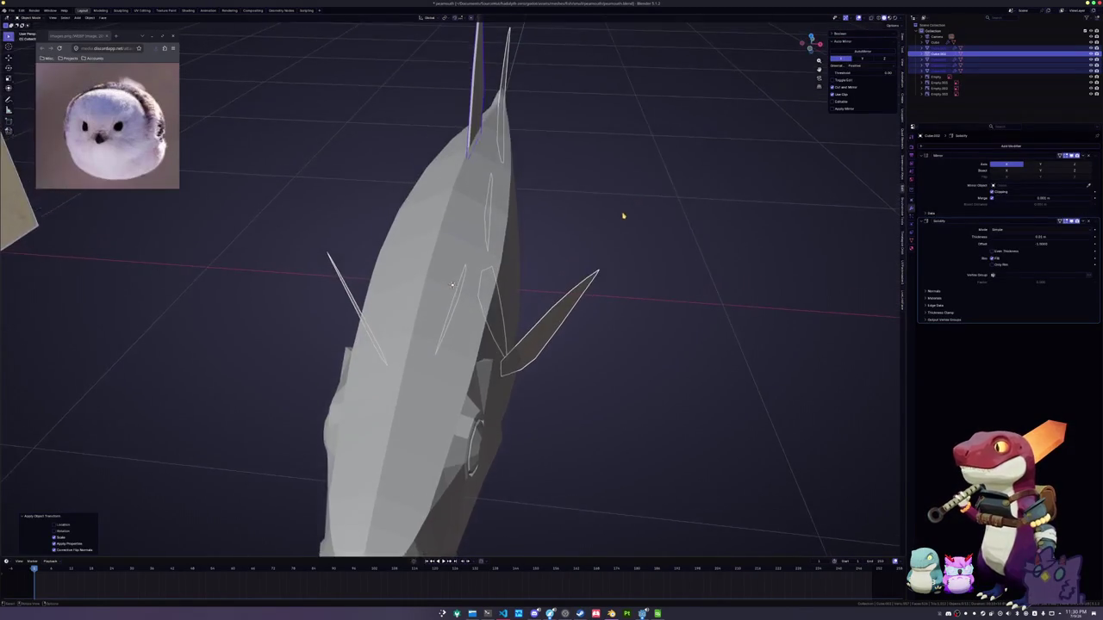
Set the Solidify offset to 0 and thickness to 0.025 m
{"action": "scroll", "coordinate": [623, 212], "scroll_direction": "down", "scroll_amount": 2}
{"action": "type", "text": "0"}
{"action": "key", "text": "Return"}
{"action": "left_click", "coordinate": [1023, 237]}
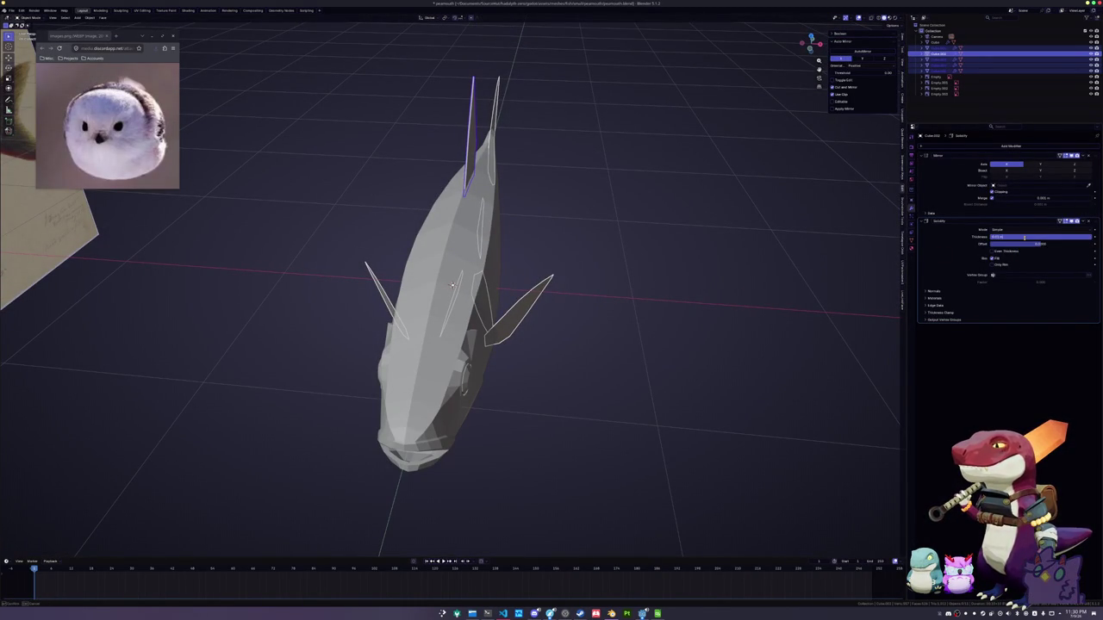
{"action": "type", "text": "0.01"}
{"action": "key", "text": "Return"}
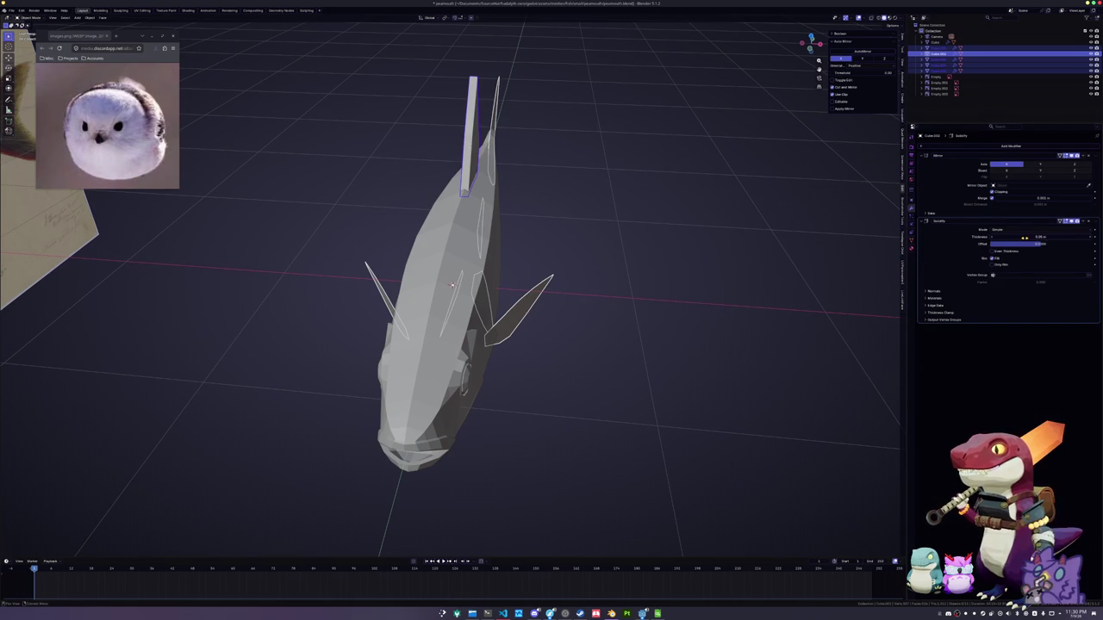
{"action": "type", "text": "0.025"}
{"action": "key", "text": "Return"}
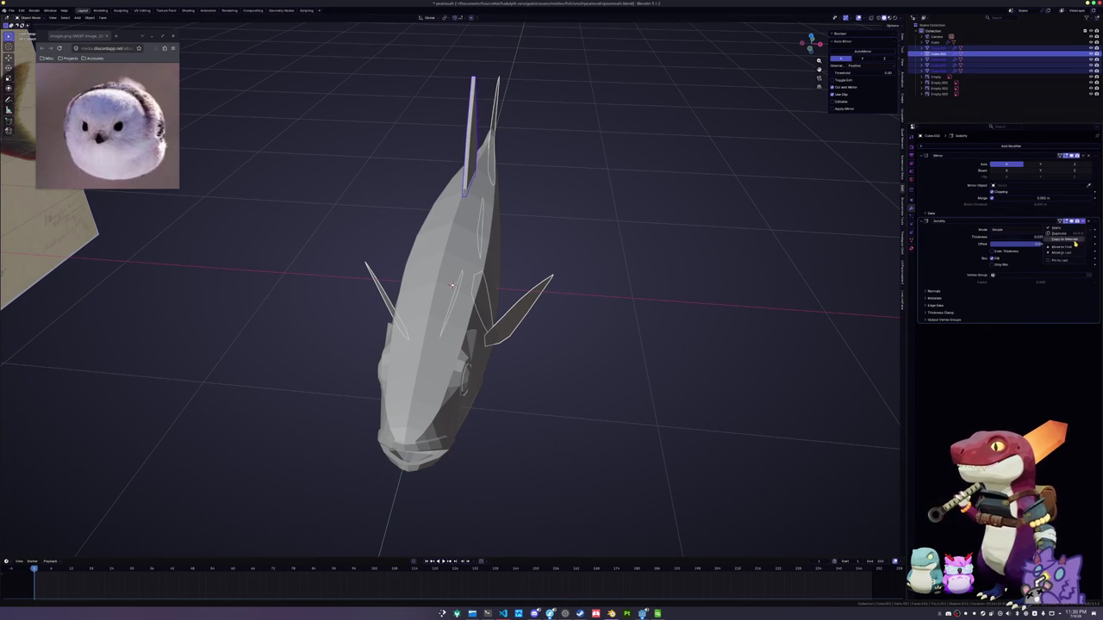
Exit isolation, auto-smooth the fins' shading, and smooth-shade the fish body
{"action": "key", "text": "KP_Divide"}
{"action": "right_click", "coordinate": [669, 281]}
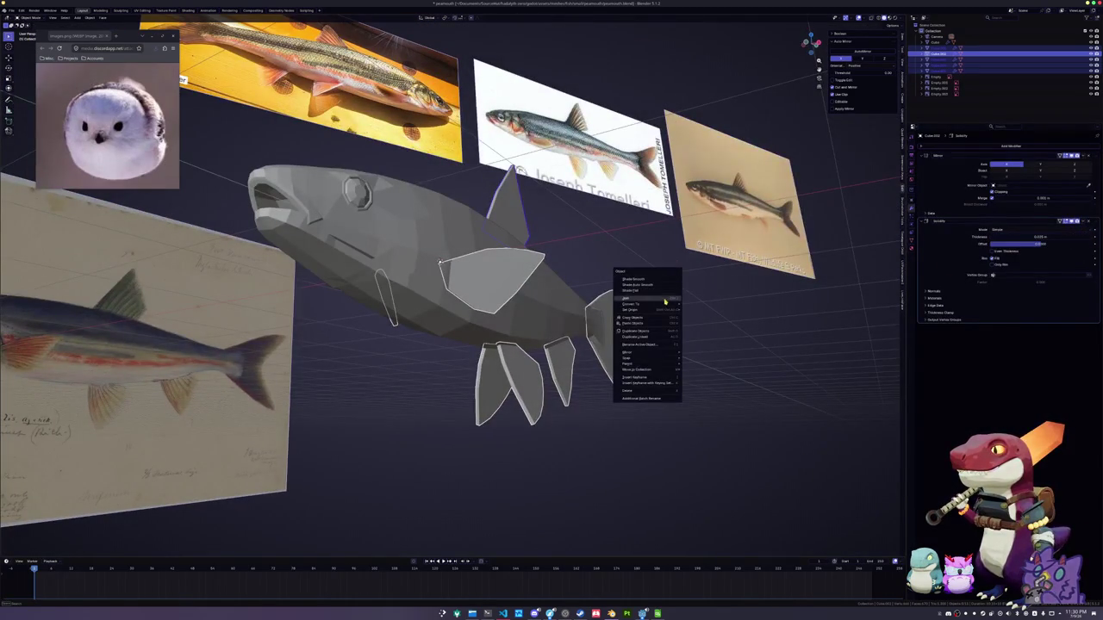
{"action": "left_click", "coordinate": [663, 285]}
{"action": "middle_click_drag", "start_coordinate": [634, 269], "coordinate": [646, 281]}
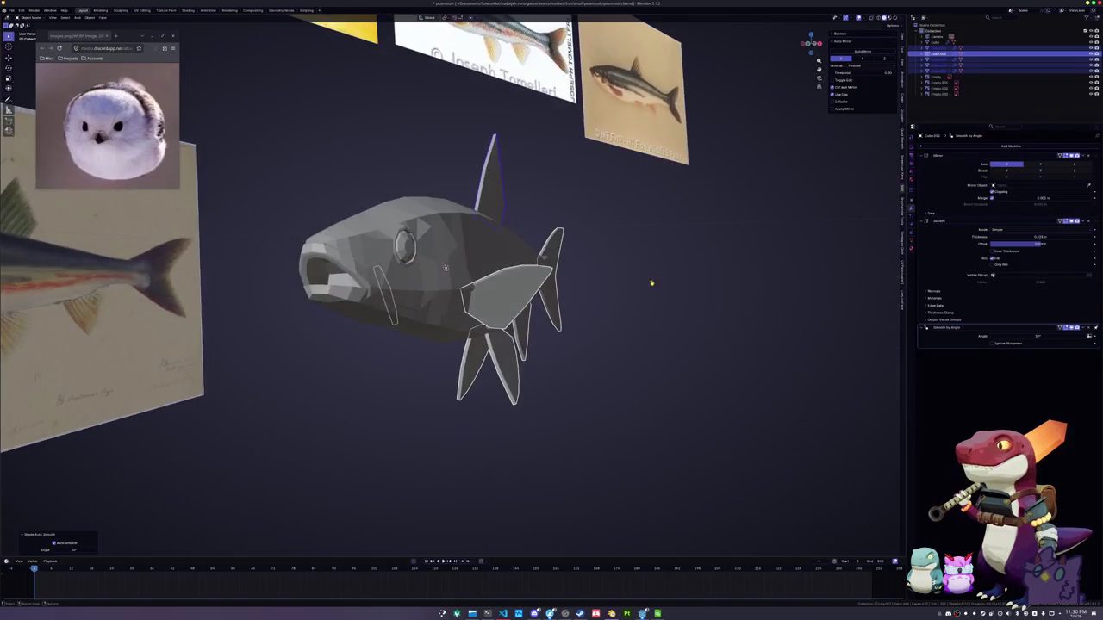
{"action": "middle_click_drag", "start_coordinate": [893, 322], "coordinate": [669, 316]}
{"action": "left_click", "coordinate": [458, 288]}
{"action": "right_click", "coordinate": [473, 264]}
{"action": "left_click", "coordinate": [473, 263]}
In the body's Edit Mode, mark the edge loop behind the head as a UV seam
{"action": "key", "text": "Tab"}
{"action": "scroll", "coordinate": [574, 247], "scroll_direction": "up", "scroll_amount": 5}
{"action": "middle_click_drag", "start_coordinate": [552, 258], "coordinate": [574, 247]}
{"action": "left_click", "coordinate": [431, 281], "text": "alt"}
{"action": "mouse_move", "coordinate": [431, 281]}
{"action": "middle_mouse_down"}
{"action": "mouse_move", "coordinate": [568, 238]}
{"action": "mouse_move", "coordinate": [565, 221]}
{"action": "middle_mouse_up"}
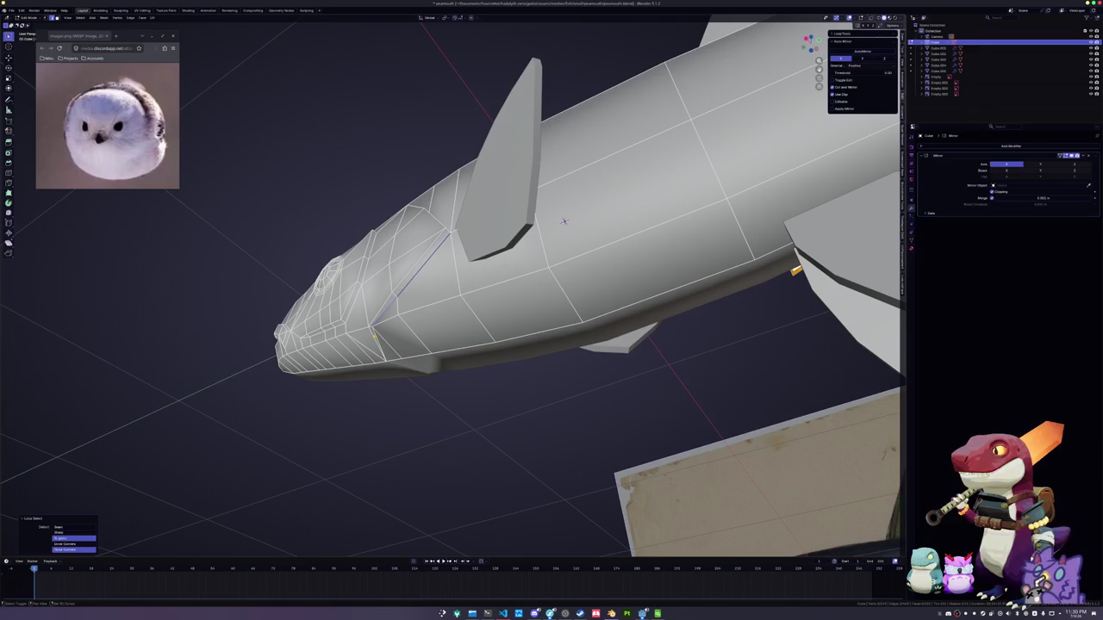
{"action": "key", "text": "ctrl+z"}
{"action": "left_click", "coordinate": [377, 311], "text": "alt"}
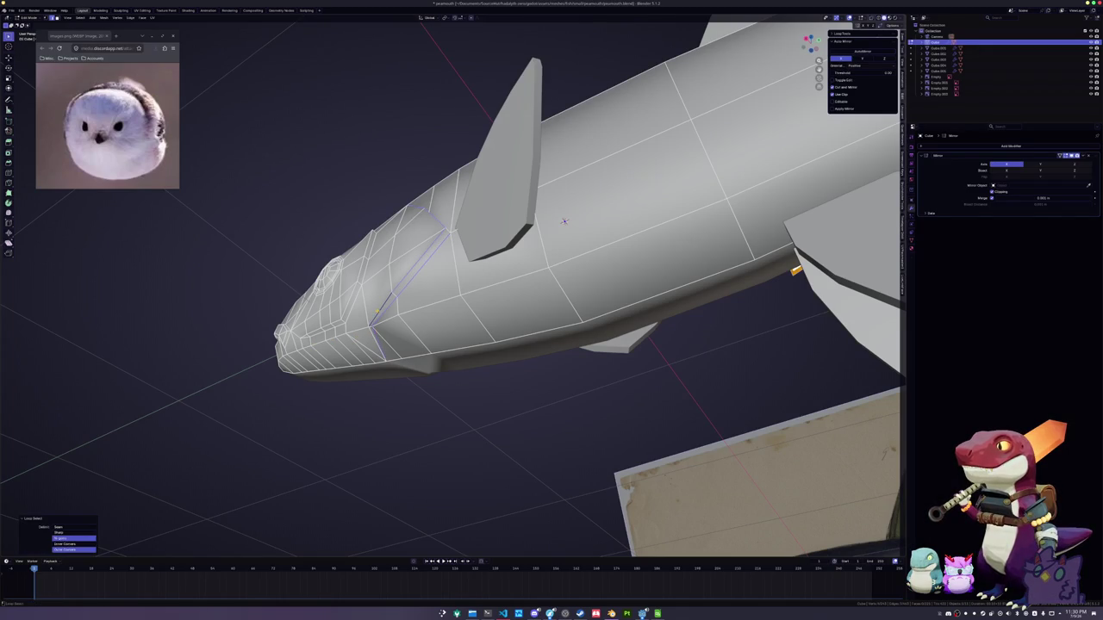
{"action": "middle_click_drag", "start_coordinate": [564, 222], "coordinate": [564, 278]}
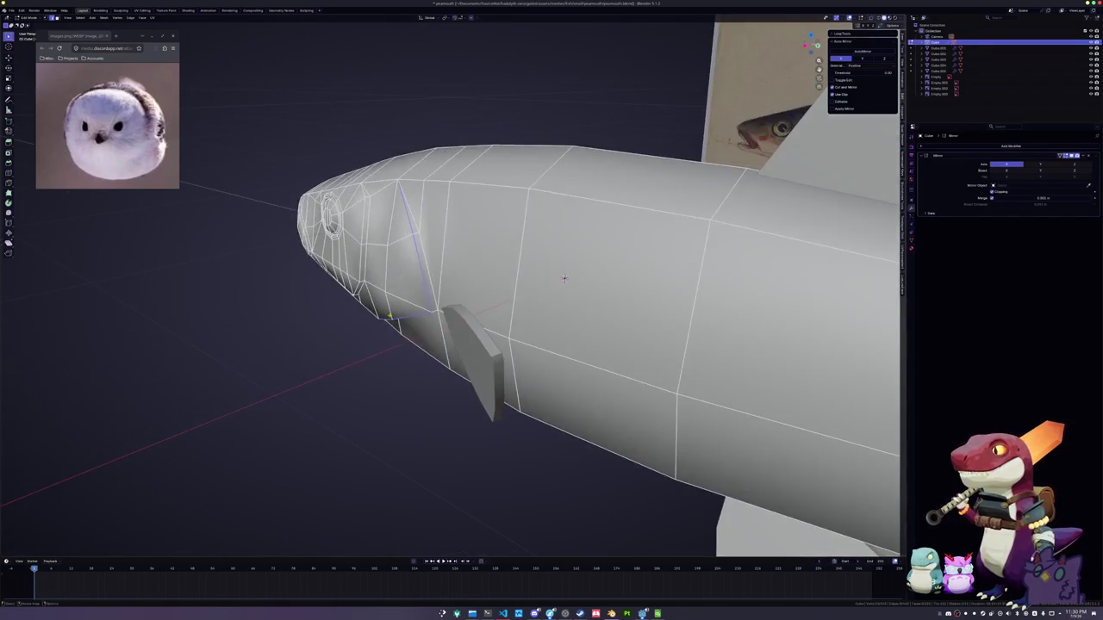
{"action": "middle_click_drag", "start_coordinate": [417, 284], "coordinate": [418, 275]}
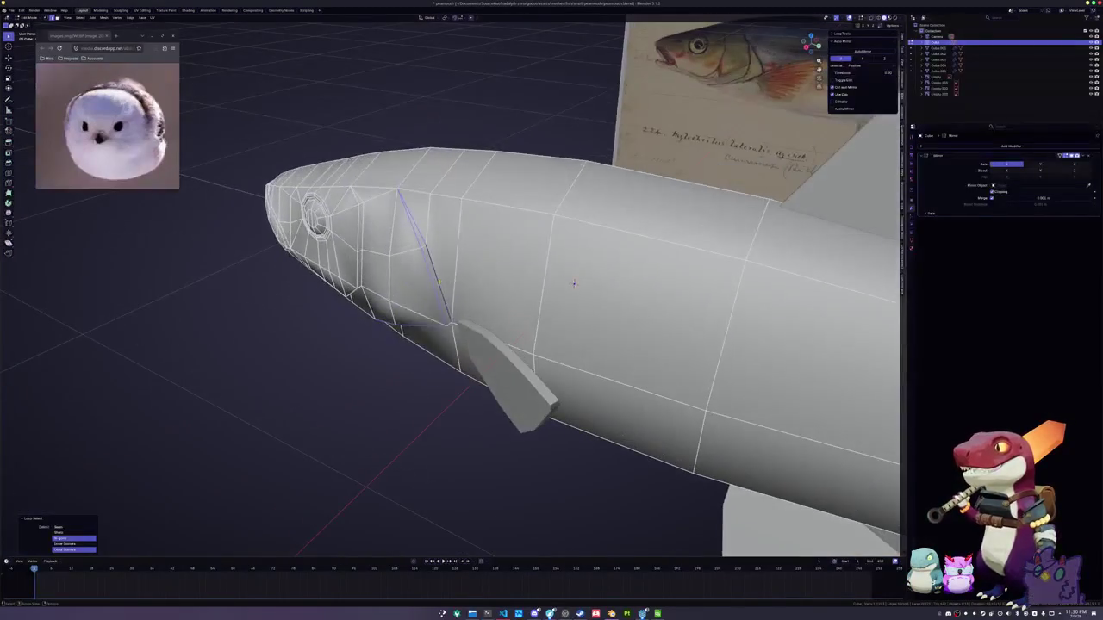
{"action": "key", "text": "ctrl+e"}
{"action": "left_click", "coordinate": [425, 402]}
Mark a second gill edge loop on the head as a seam
{"action": "middle_click_drag", "start_coordinate": [574, 278], "coordinate": [629, 280]}
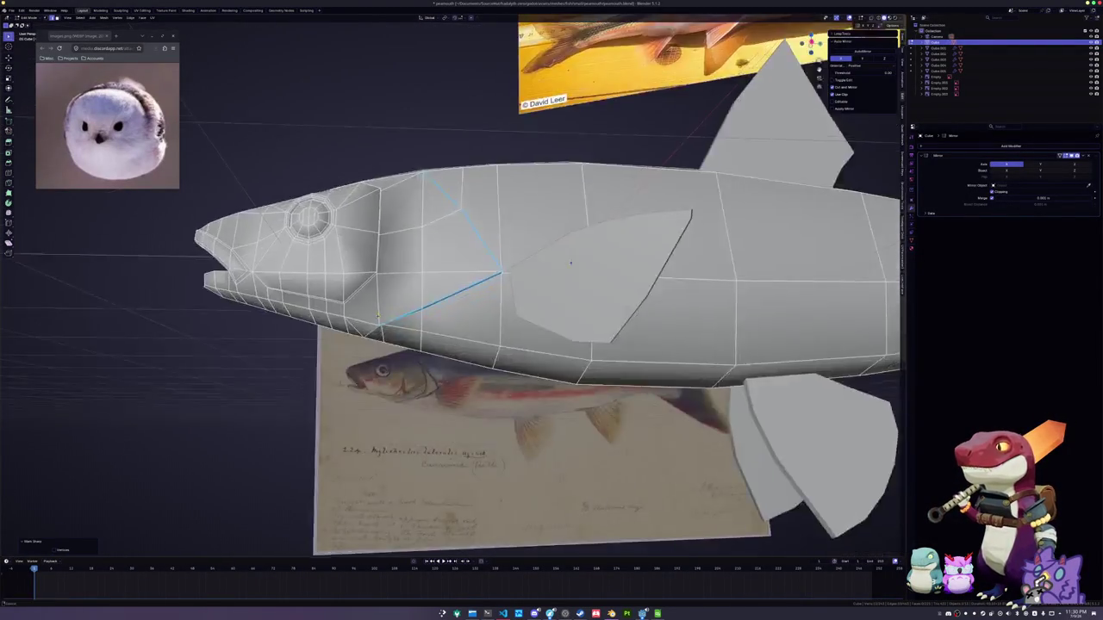
{"action": "left_click", "coordinate": [629, 279], "text": "alt"}
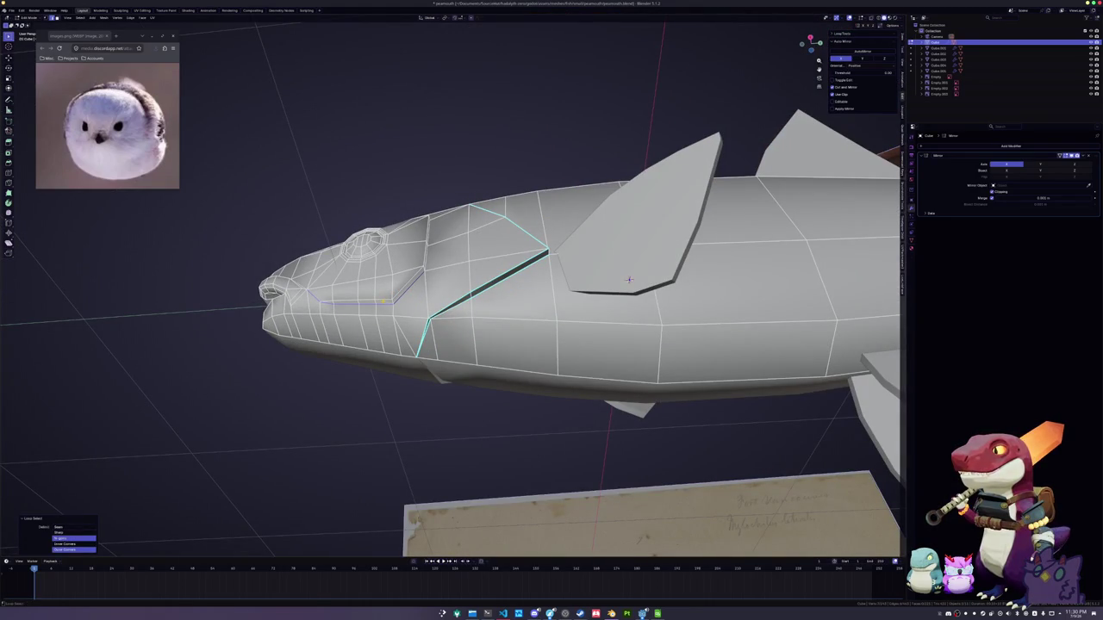
{"action": "mouse_move", "coordinate": [629, 279]}
{"action": "middle_mouse_down"}
{"action": "mouse_move", "coordinate": [673, 286]}
{"action": "mouse_move", "coordinate": [669, 343]}
{"action": "middle_mouse_up"}
{"action": "key", "text": "ctrl+z"}
{"action": "key", "text": "ctrl+shift+z"}
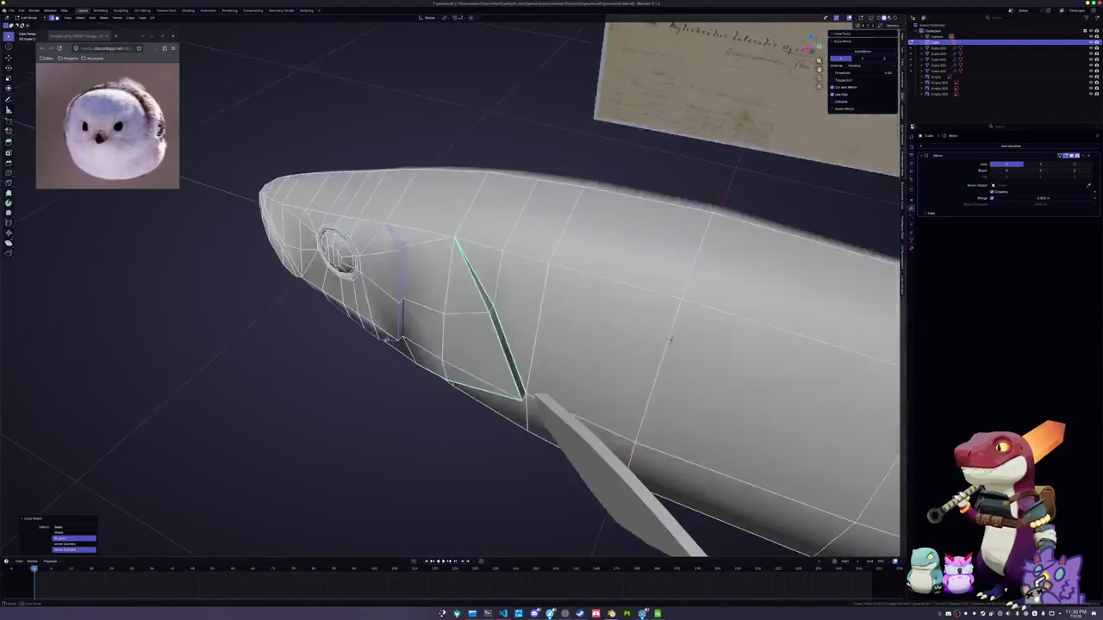
{"action": "right_click", "coordinate": [379, 203]}
{"action": "left_click", "coordinate": [379, 284]}
{"action": "middle_click_drag", "start_coordinate": [388, 285], "coordinate": [680, 320]}
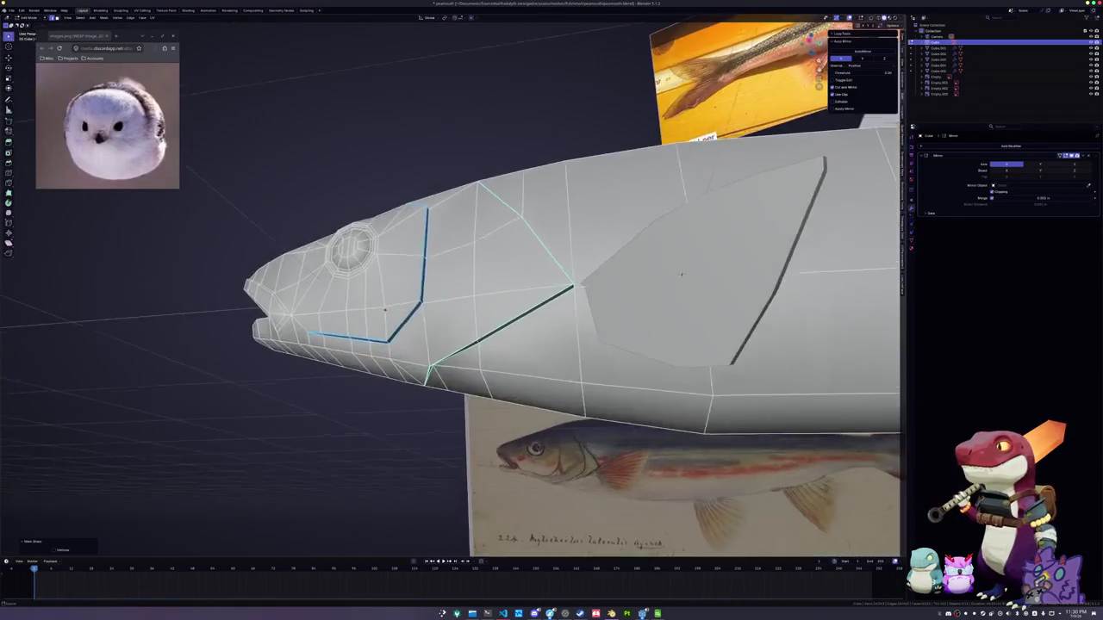
{"action": "scroll", "coordinate": [604, 319], "scroll_direction": "up", "scroll_amount": 3}
{"action": "scroll", "coordinate": [517, 315], "scroll_direction": "up", "scroll_amount": 3}
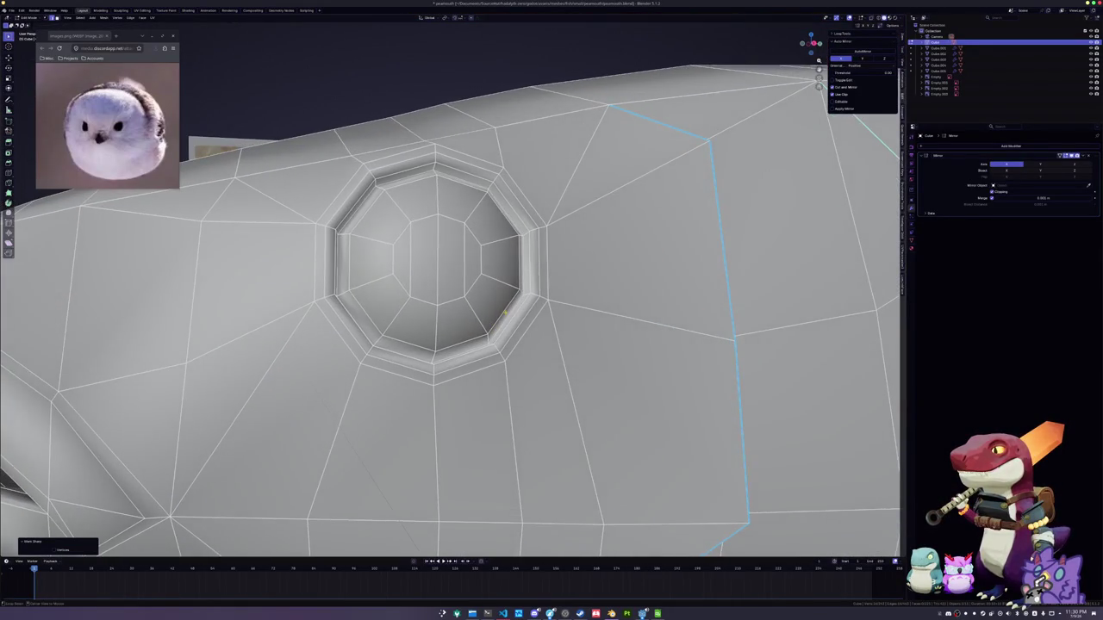
{"action": "right_click", "coordinate": [507, 316]}
{"action": "left_click", "coordinate": [505, 315]}
Mark another edge loop on the head as a seam
{"action": "scroll", "coordinate": [505, 315], "scroll_direction": "down", "scroll_amount": 3}
{"action": "scroll", "coordinate": [482, 317], "scroll_direction": "down", "scroll_amount": 3}
{"action": "mouse_move", "coordinate": [483, 317]}
{"action": "middle_mouse_down"}
{"action": "mouse_move", "coordinate": [458, 318]}
{"action": "mouse_move", "coordinate": [388, 259]}
{"action": "mouse_move", "coordinate": [590, 415]}
{"action": "mouse_move", "coordinate": [868, 278]}
{"action": "mouse_move", "coordinate": [782, 242]}
{"action": "middle_mouse_up"}
{"action": "left_click", "coordinate": [388, 258], "text": "alt"}
{"action": "key", "text": "KP_3"}
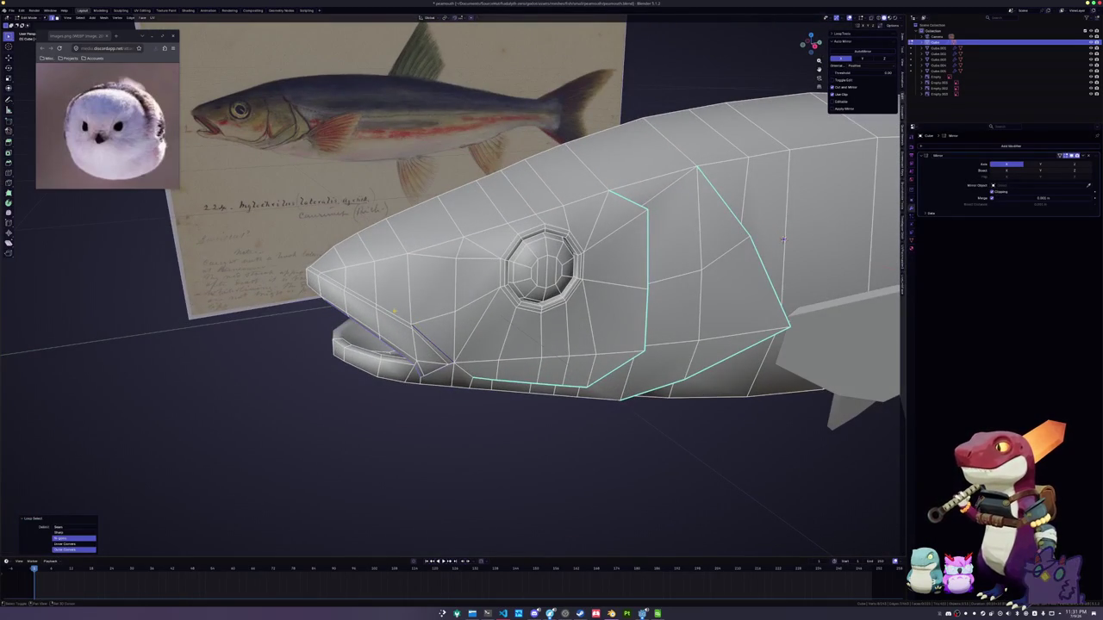
{"action": "mouse_move", "coordinate": [782, 241]}
{"action": "middle_mouse_down"}
{"action": "mouse_move", "coordinate": [289, 322]}
{"action": "mouse_move", "coordinate": [435, 375]}
{"action": "middle_mouse_up"}
{"action": "key", "text": "ctrl+e"}
{"action": "left_click", "coordinate": [289, 322]}
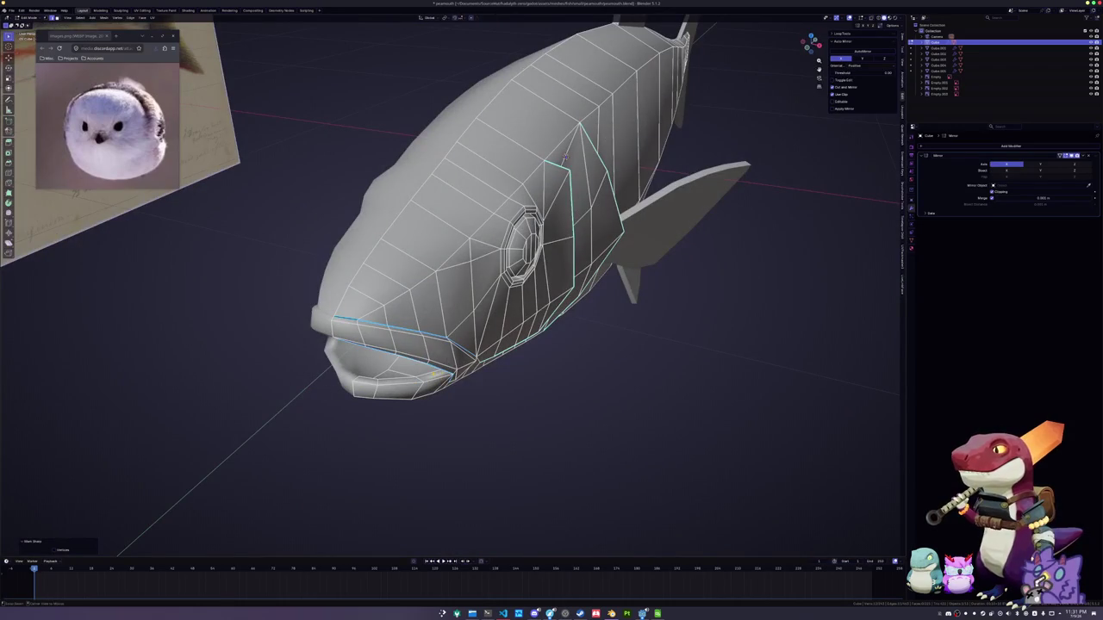
Mark the mouth edges as a seam and return to Object Mode
{"action": "middle_click_drag", "start_coordinate": [564, 157], "coordinate": [488, 212]}
{"action": "key", "text": "ctrl+e"}
{"action": "left_click", "coordinate": [444, 379]}
{"action": "mouse_move", "coordinate": [444, 380]}
{"action": "middle_mouse_down"}
{"action": "mouse_move", "coordinate": [179, 262]}
{"action": "mouse_move", "coordinate": [355, 276]}
{"action": "mouse_move", "coordinate": [582, 463]}
{"action": "mouse_move", "coordinate": [378, 383]}
{"action": "mouse_move", "coordinate": [369, 406]}
{"action": "middle_mouse_up"}
{"action": "key", "text": "Tab"}
{"action": "key", "text": "Tab"}
{"action": "key", "text": "Tab"}
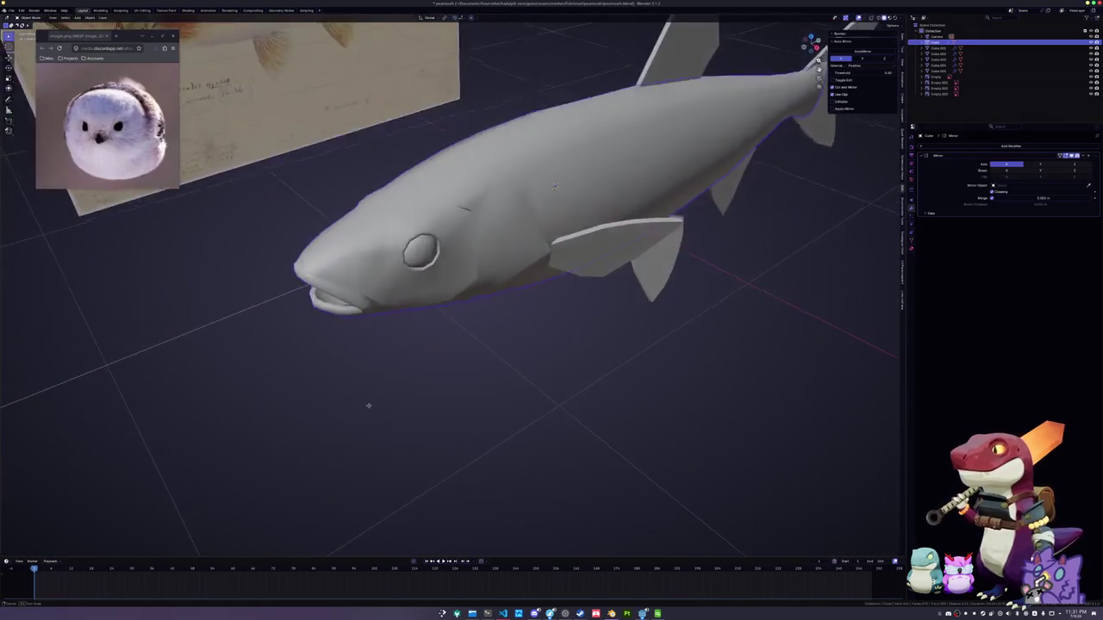
Inspect the new head seams up close in Edit Mode, then return to Object Mode
{"action": "scroll", "coordinate": [370, 406], "scroll_direction": "up", "scroll_amount": 3}
{"action": "key", "text": "Tab"}
{"action": "middle_click_drag", "start_coordinate": [482, 345], "coordinate": [342, 361]}
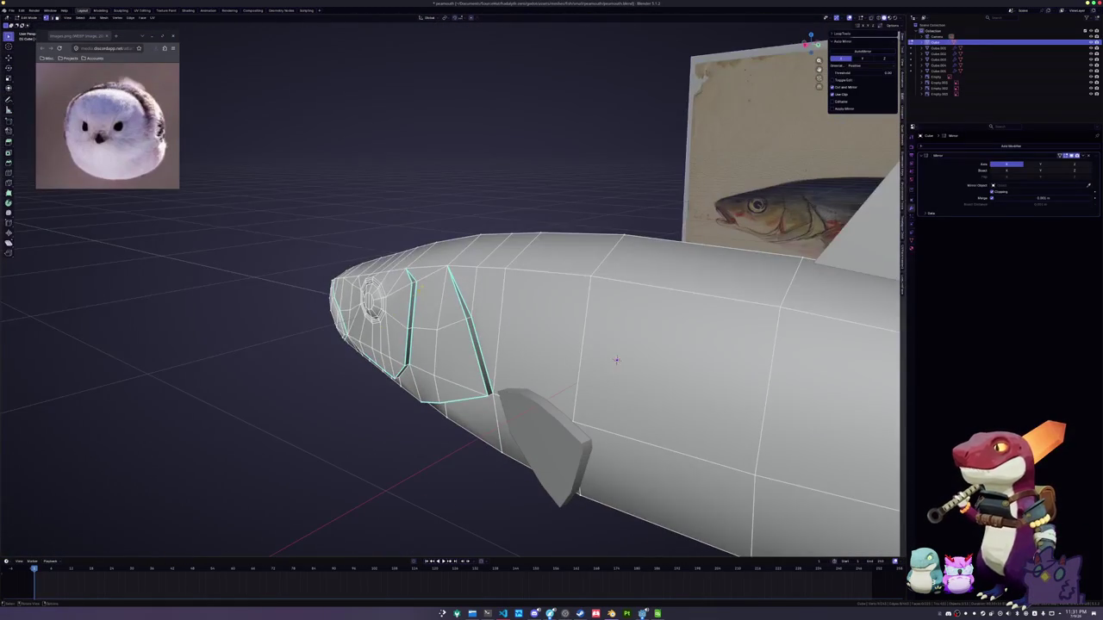
{"action": "mouse_move", "coordinate": [617, 360]}
{"action": "middle_mouse_down"}
{"action": "mouse_move", "coordinate": [760, 425]}
{"action": "mouse_move", "coordinate": [840, 400]}
{"action": "mouse_move", "coordinate": [371, 359]}
{"action": "mouse_move", "coordinate": [374, 345]}
{"action": "mouse_move", "coordinate": [315, 328]}
{"action": "mouse_move", "coordinate": [449, 339]}
{"action": "middle_mouse_up"}
{"action": "key", "text": "Tab"}
{"action": "scroll", "coordinate": [841, 401], "scroll_direction": "down", "scroll_amount": 4}
{"action": "key", "text": "Tab"}
{"action": "key", "text": "Tab"}
{"action": "scroll", "coordinate": [353, 333], "scroll_direction": "down", "scroll_amount": 4}
Select the pelvic, anal, dorsal, tail and pectoral fins together
{"action": "left_click", "coordinate": [449, 339]}
{"action": "left_click", "coordinate": [547, 310], "text": "shift"}
{"action": "left_click", "coordinate": [448, 181], "text": "shift"}
{"action": "left_click", "coordinate": [690, 258], "text": "shift"}
{"action": "left_click", "coordinate": [345, 288], "text": "shift"}
{"action": "middle_click_drag", "start_coordinate": [345, 287], "coordinate": [557, 304]}
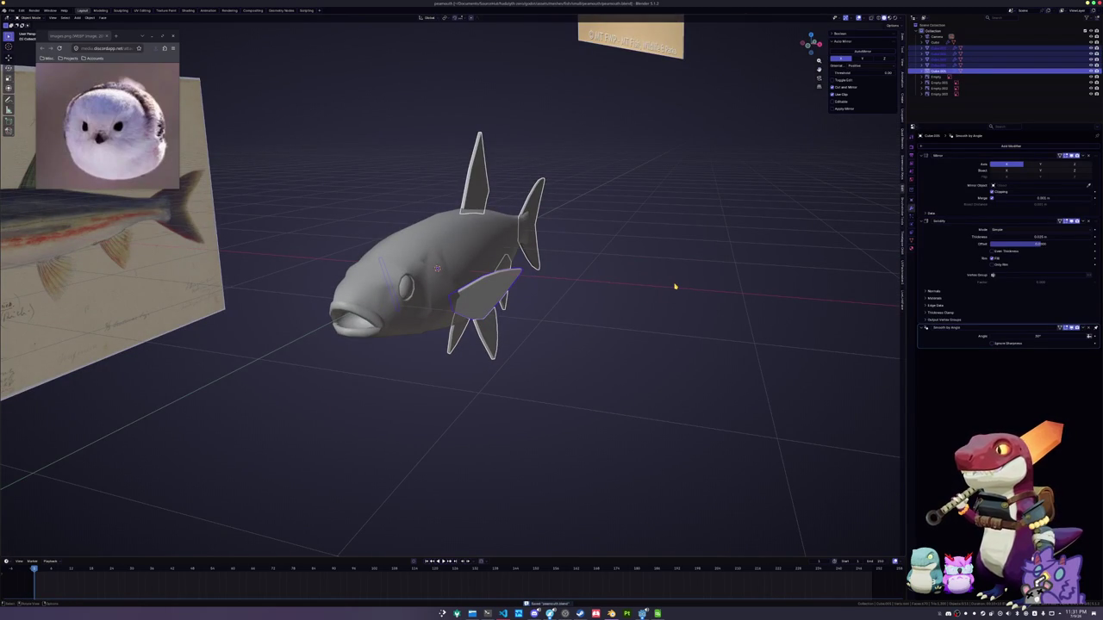
Switch to the UV Editing workspace, back in Object Mode
{"action": "left_click", "coordinate": [141, 11]}
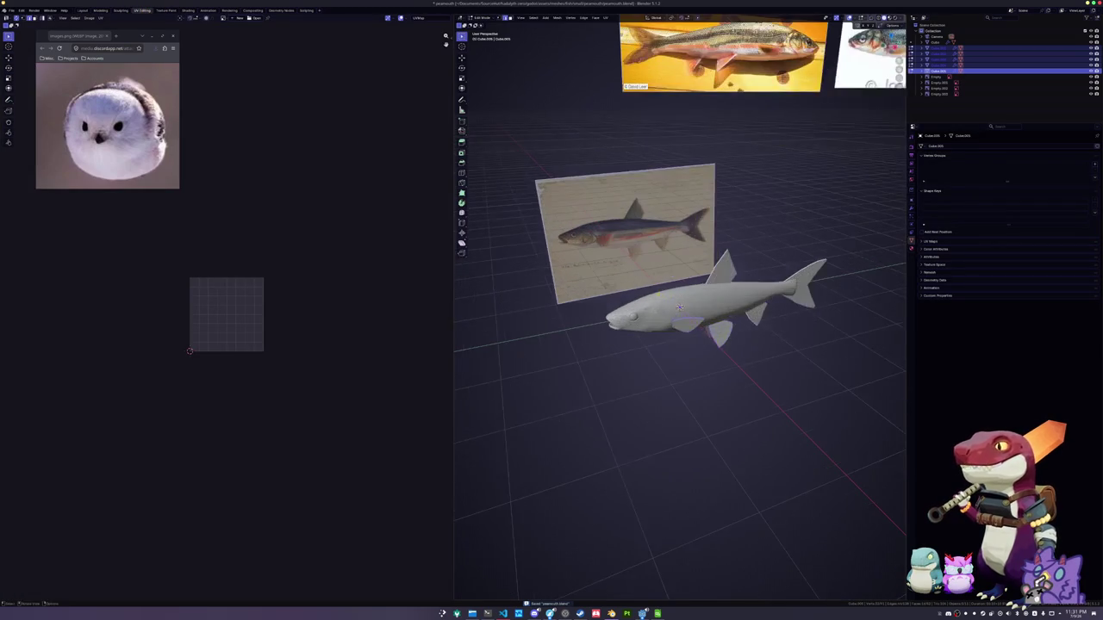
{"action": "key", "text": "Tab"}
{"action": "scroll", "coordinate": [689, 327], "scroll_direction": "up", "scroll_amount": 3}
{"action": "middle_click_drag", "start_coordinate": [706, 345], "coordinate": [746, 348]}
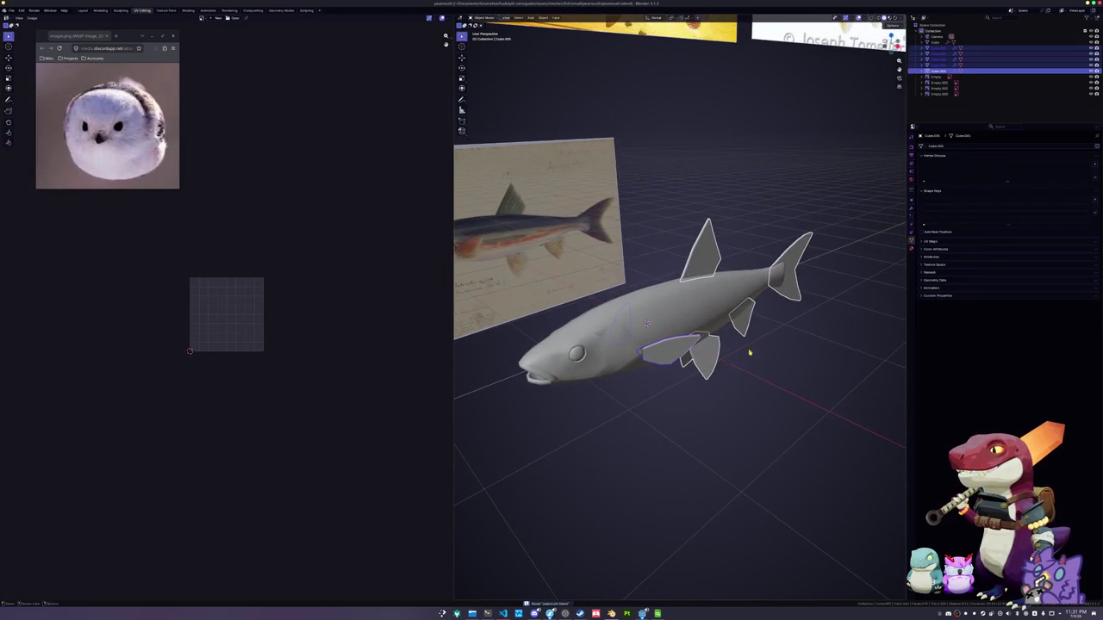
{"action": "right_click", "coordinate": [747, 348]}
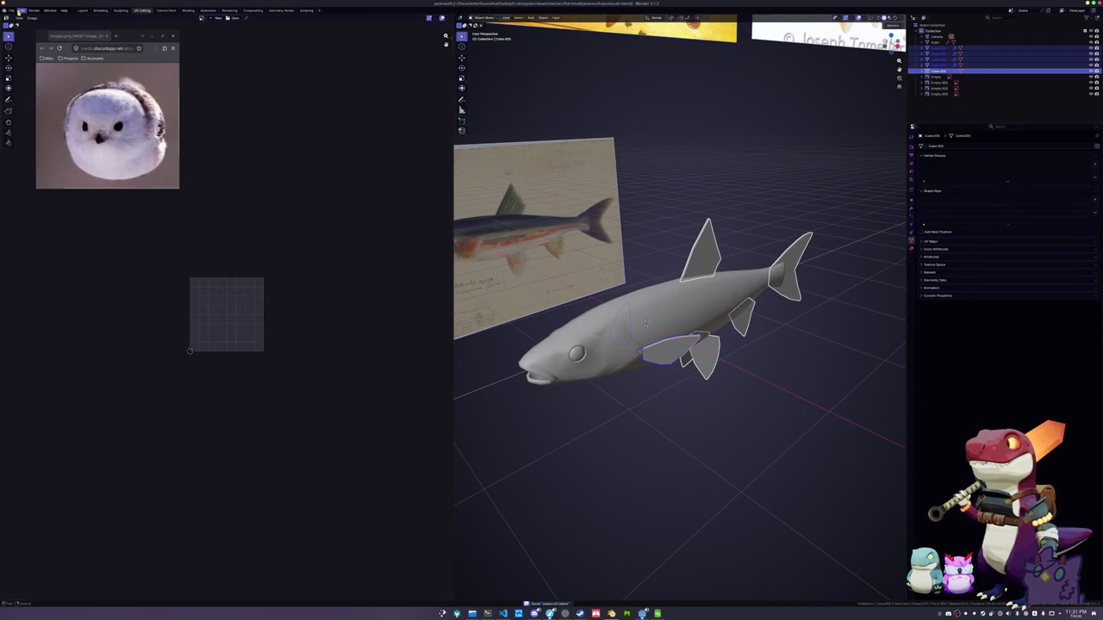
{"action": "left_click", "coordinate": [11, 10]}
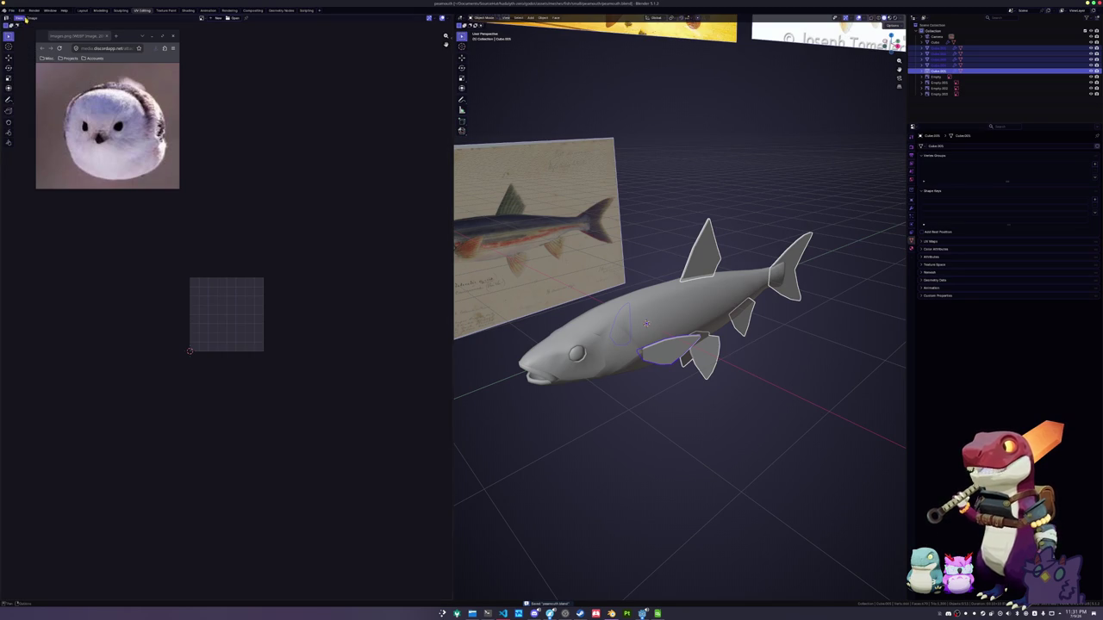
{"action": "scroll", "coordinate": [698, 203], "scroll_direction": "down", "scroll_amount": 2}
Convert the selected fins to mesh and join them into one object
{"action": "right_click", "coordinate": [705, 204]}
{"action": "mouse_move", "coordinate": [670, 224]}
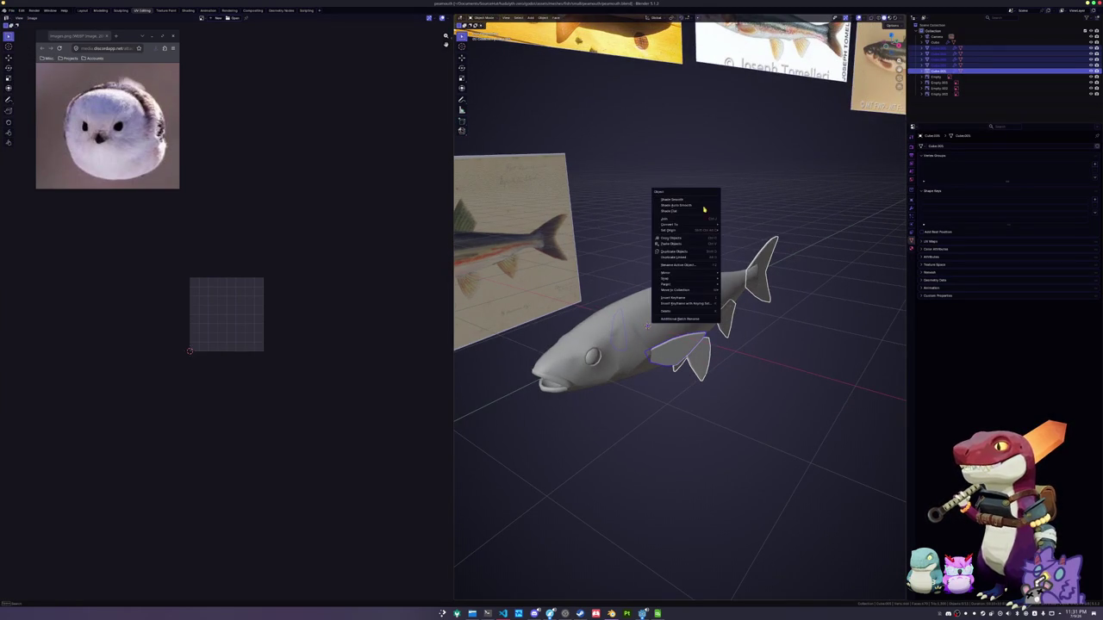
{"action": "left_click", "coordinate": [736, 225]}
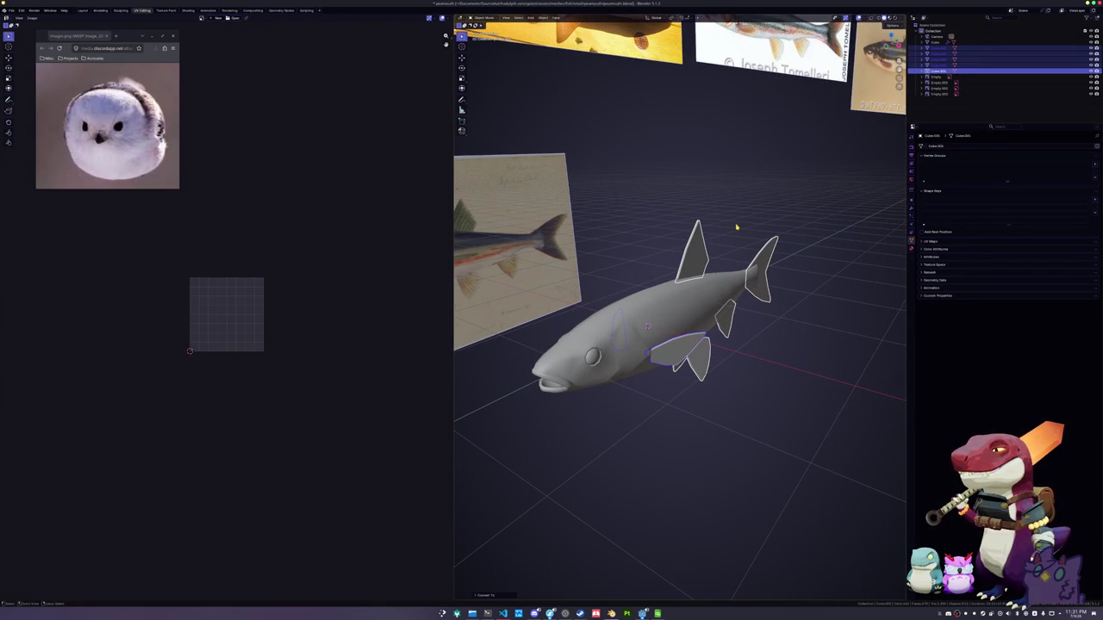
{"action": "key", "text": "ctrl+j"}
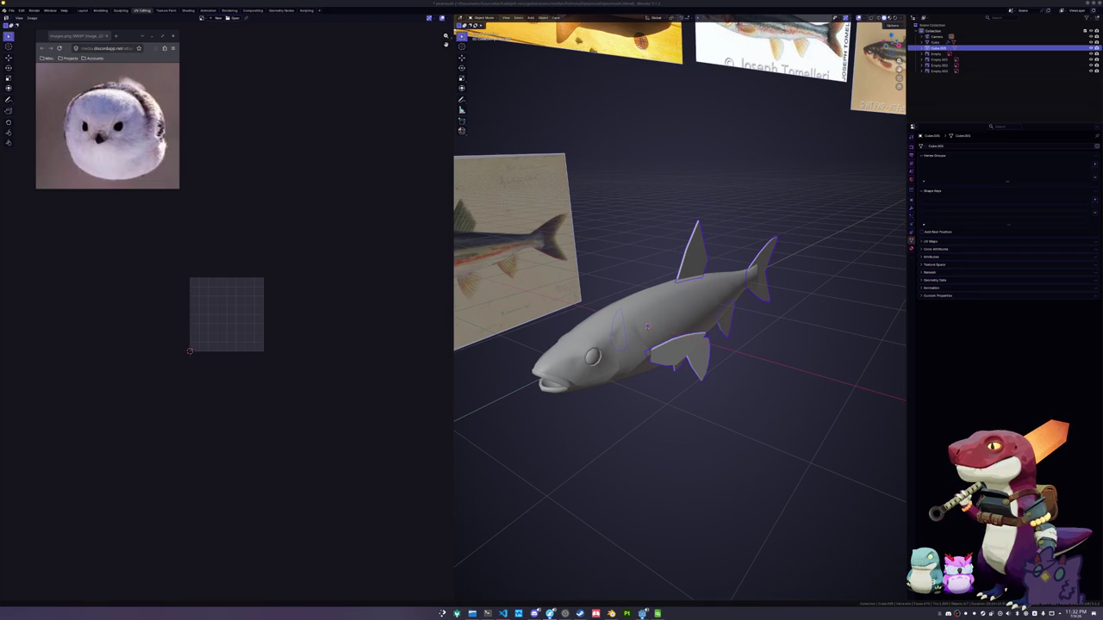
{"action": "mouse_move", "coordinate": [1099, 189]}
{"action": "left_mouse_down"}
{"action": "mouse_move", "coordinate": [634, 130]}
{"action": "mouse_move", "coordinate": [252, 18]}
{"action": "left_mouse_up"}
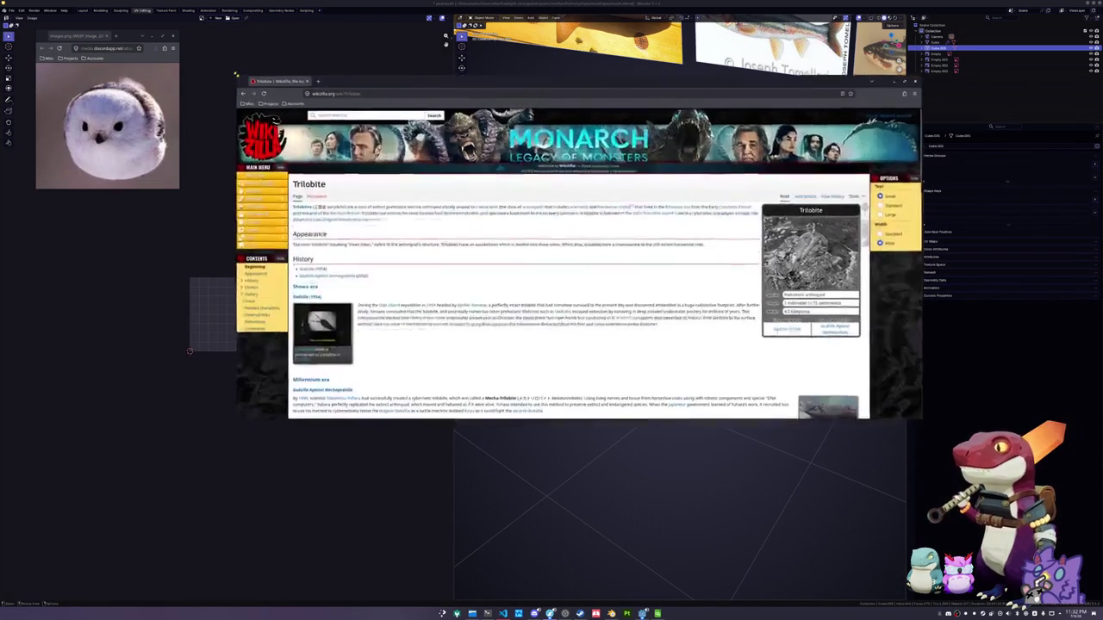
Scroll the Trilobite wiki page and open the Mecha-Trilobite article in a new tab
{"action": "scroll", "coordinate": [632, 316], "scroll_direction": "down", "scroll_amount": 1}
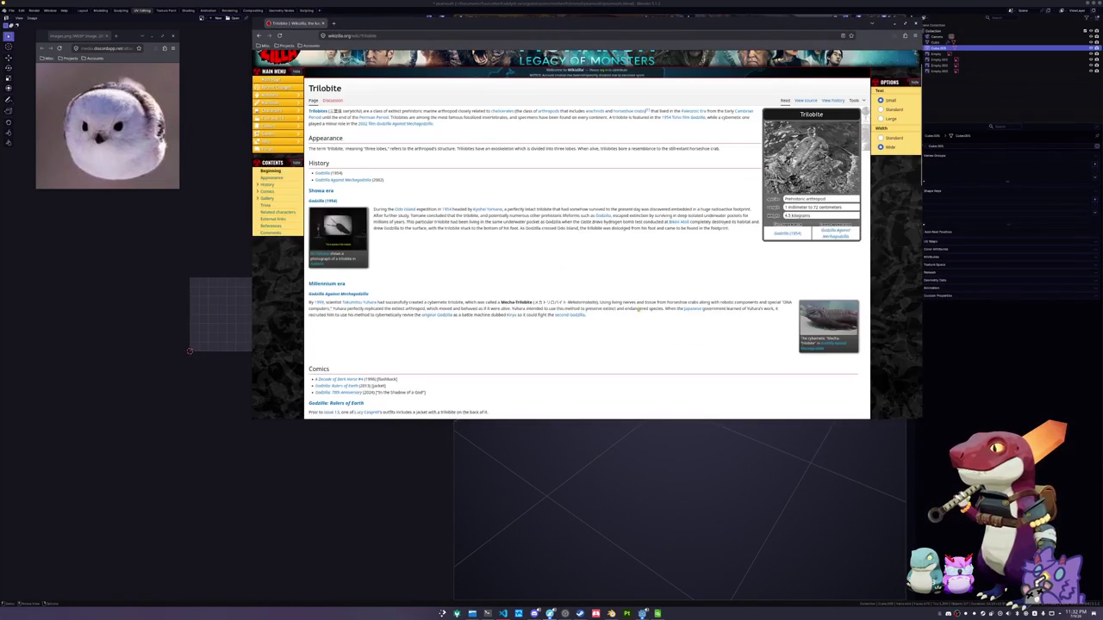
{"action": "scroll", "coordinate": [639, 312], "scroll_direction": "down", "scroll_amount": 1}
{"action": "scroll", "coordinate": [640, 310], "scroll_direction": "down", "scroll_amount": 2}
{"action": "scroll", "coordinate": [568, 280], "scroll_direction": "down", "scroll_amount": 2}
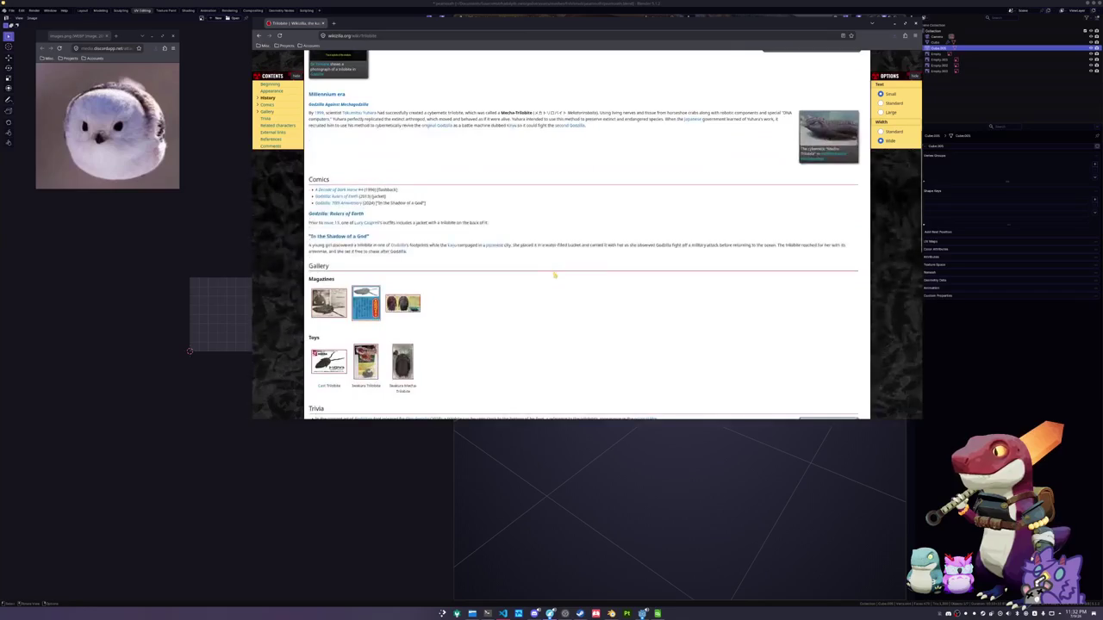
{"action": "scroll", "coordinate": [517, 259], "scroll_direction": "down", "scroll_amount": 2}
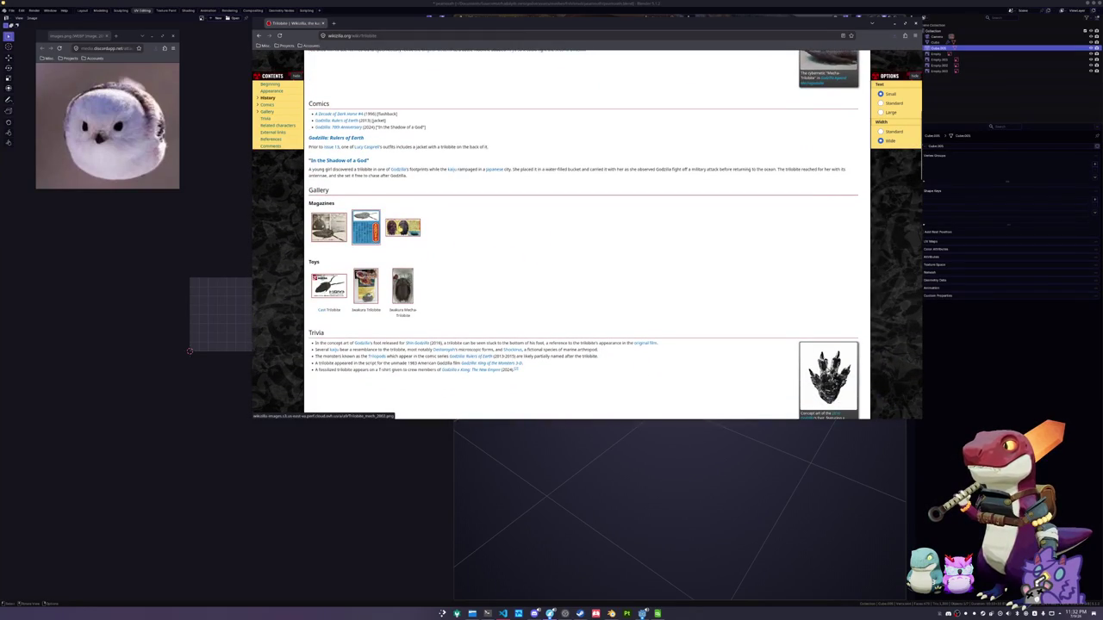
{"action": "scroll", "coordinate": [604, 302], "scroll_direction": "down", "scroll_amount": 2}
{"action": "scroll", "coordinate": [646, 309], "scroll_direction": "down", "scroll_amount": 1}
{"action": "scroll", "coordinate": [648, 310], "scroll_direction": "down", "scroll_amount": 2}
{"action": "scroll", "coordinate": [655, 312], "scroll_direction": "up", "scroll_amount": 2}
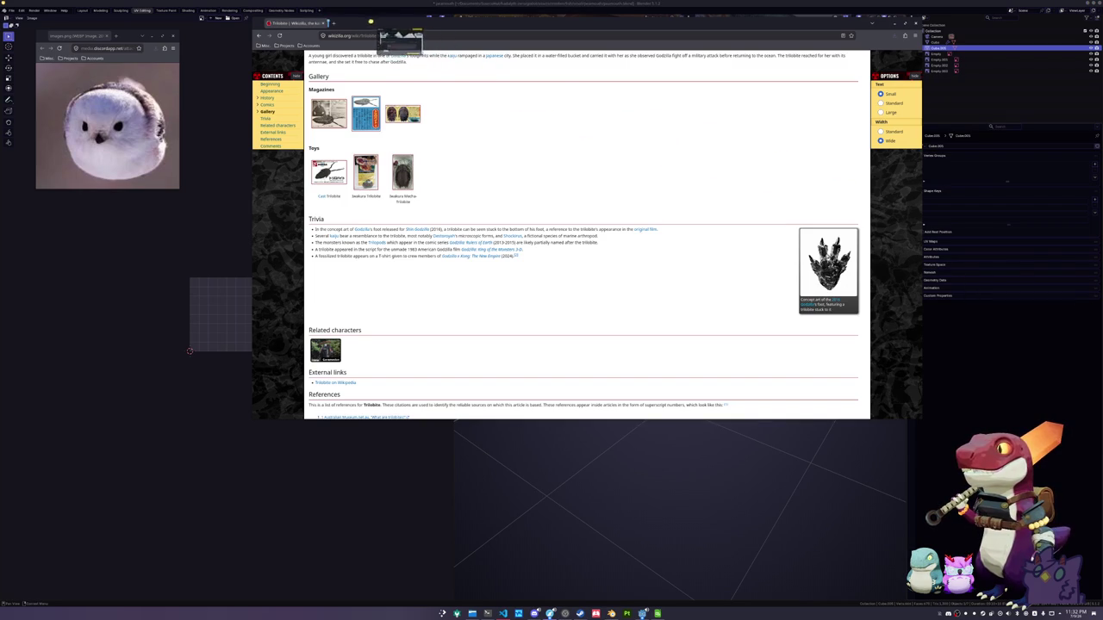
{"action": "left_click", "coordinate": [367, 23]}
View the enlarged Mecha-Trilobite photo, read the article, then go back to the Trilobite tab
{"action": "left_click", "coordinate": [595, 236]}
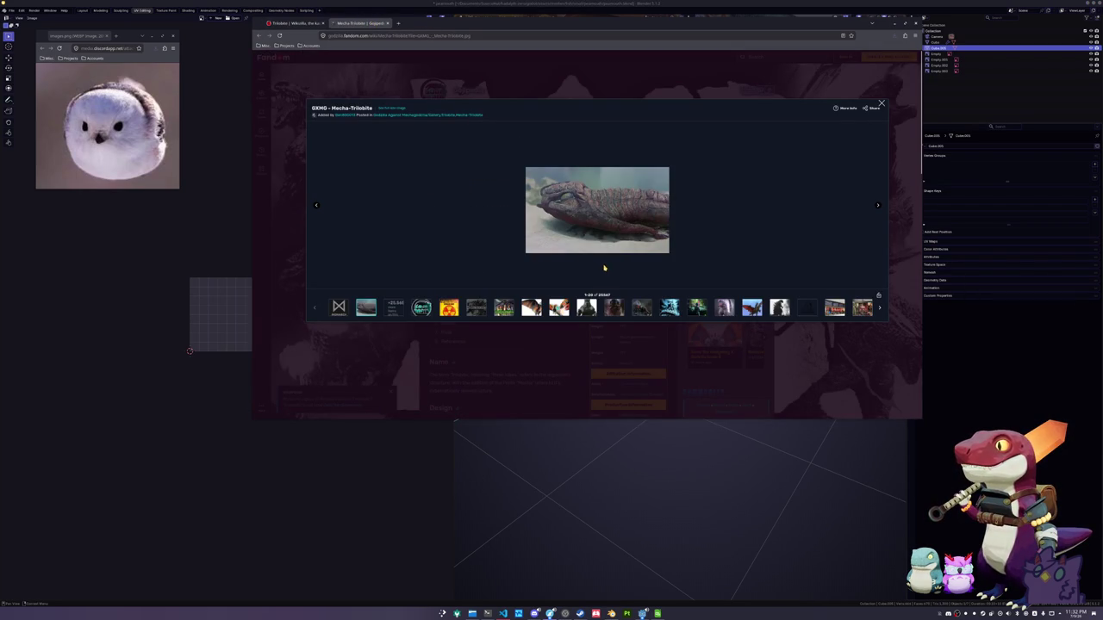
{"action": "left_click", "coordinate": [561, 340]}
{"action": "scroll", "coordinate": [552, 276], "scroll_direction": "down", "scroll_amount": 2}
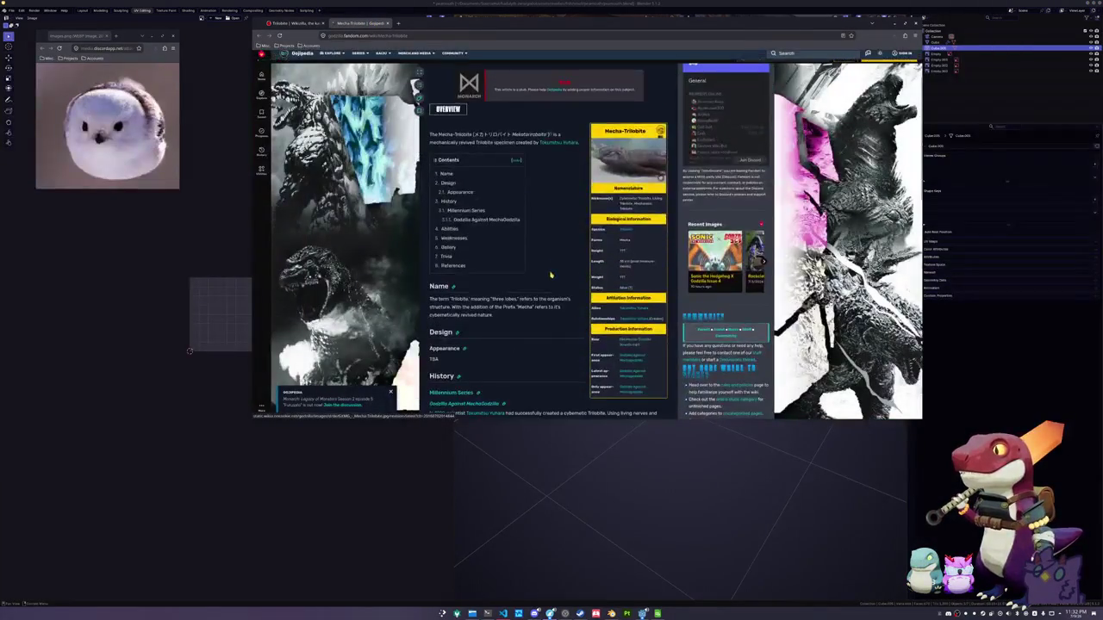
{"action": "scroll", "coordinate": [551, 276], "scroll_direction": "up", "scroll_amount": 1, "text": "ctrl"}
{"action": "scroll", "coordinate": [551, 276], "scroll_direction": "up", "scroll_amount": 1, "text": "ctrl"}
{"action": "scroll", "coordinate": [548, 283], "scroll_direction": "down", "scroll_amount": 3}
{"action": "scroll", "coordinate": [546, 281], "scroll_direction": "down", "scroll_amount": 1, "text": "ctrl"}
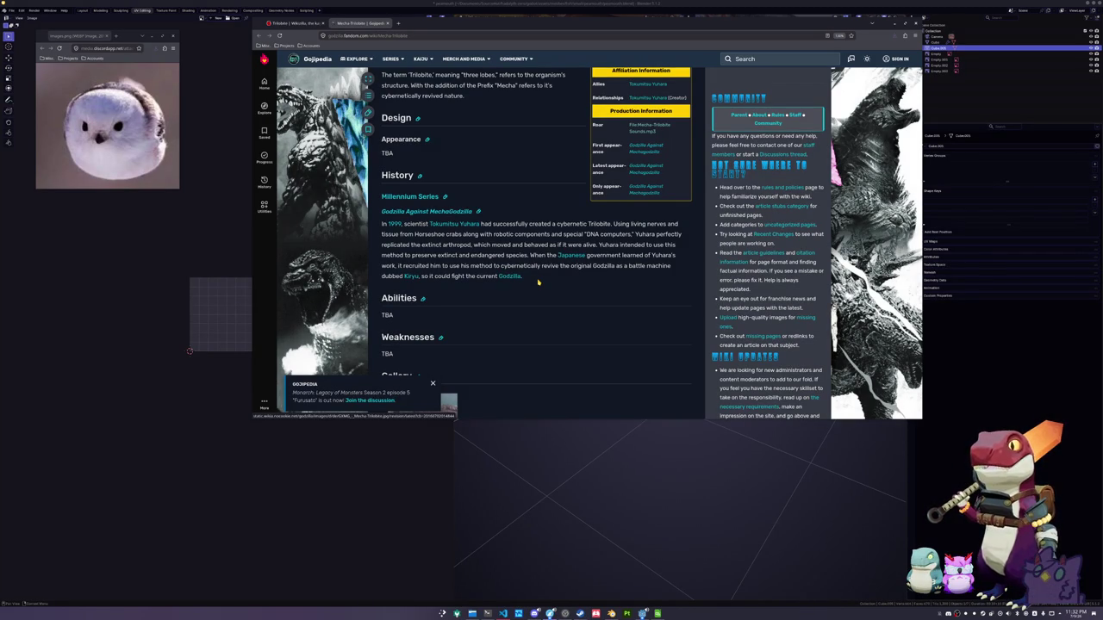
{"action": "scroll", "coordinate": [542, 290], "scroll_direction": "down", "scroll_amount": 3}
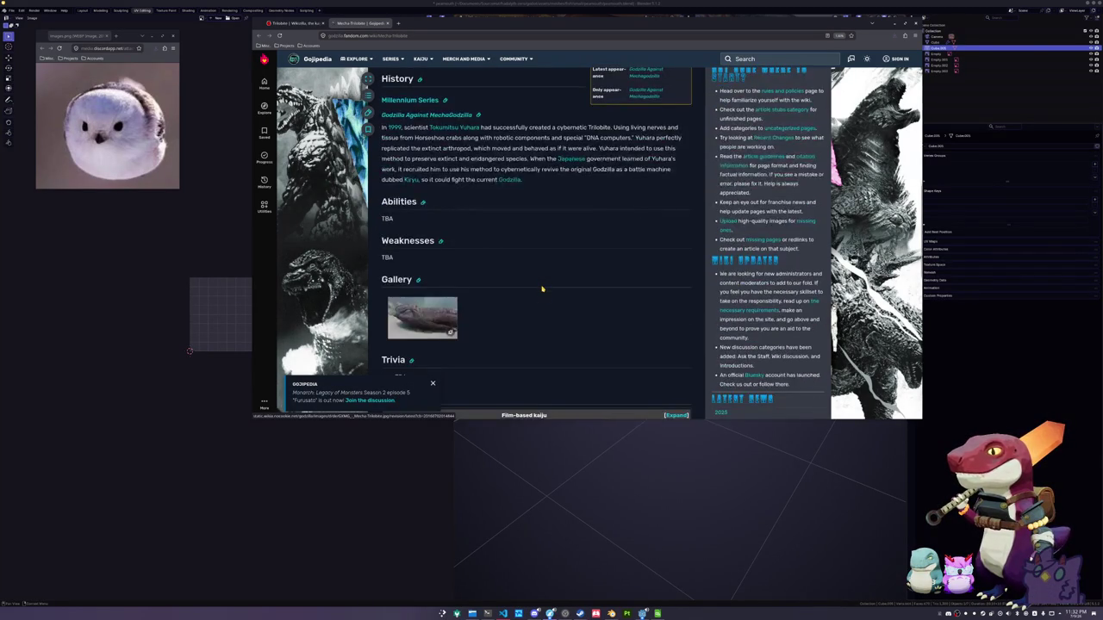
{"action": "scroll", "coordinate": [542, 290], "scroll_direction": "up", "scroll_amount": 2}
{"action": "scroll", "coordinate": [542, 290], "scroll_direction": "up", "scroll_amount": 3}
{"action": "scroll", "coordinate": [542, 290], "scroll_direction": "up", "scroll_amount": 2}
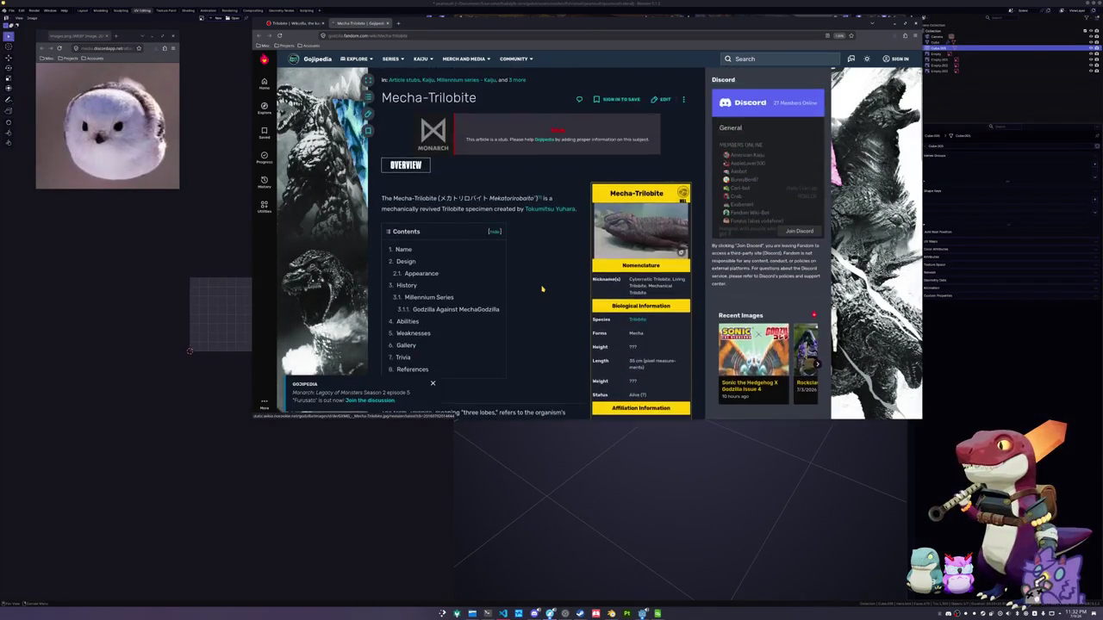
{"action": "scroll", "coordinate": [542, 290], "scroll_direction": "up", "scroll_amount": 1}
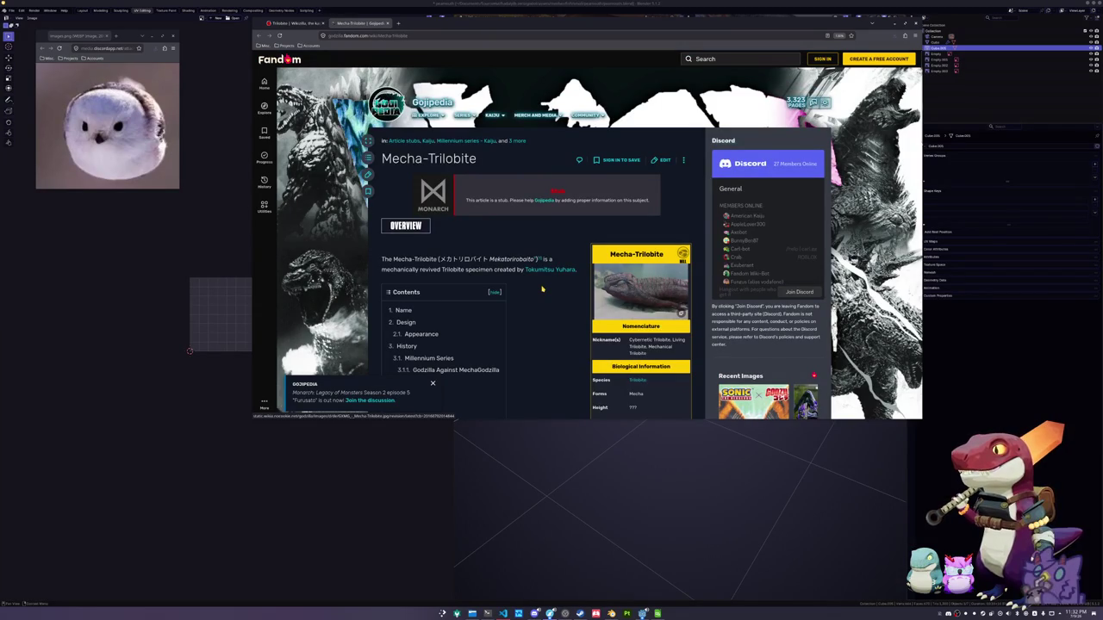
{"action": "left_click", "coordinate": [293, 24]}
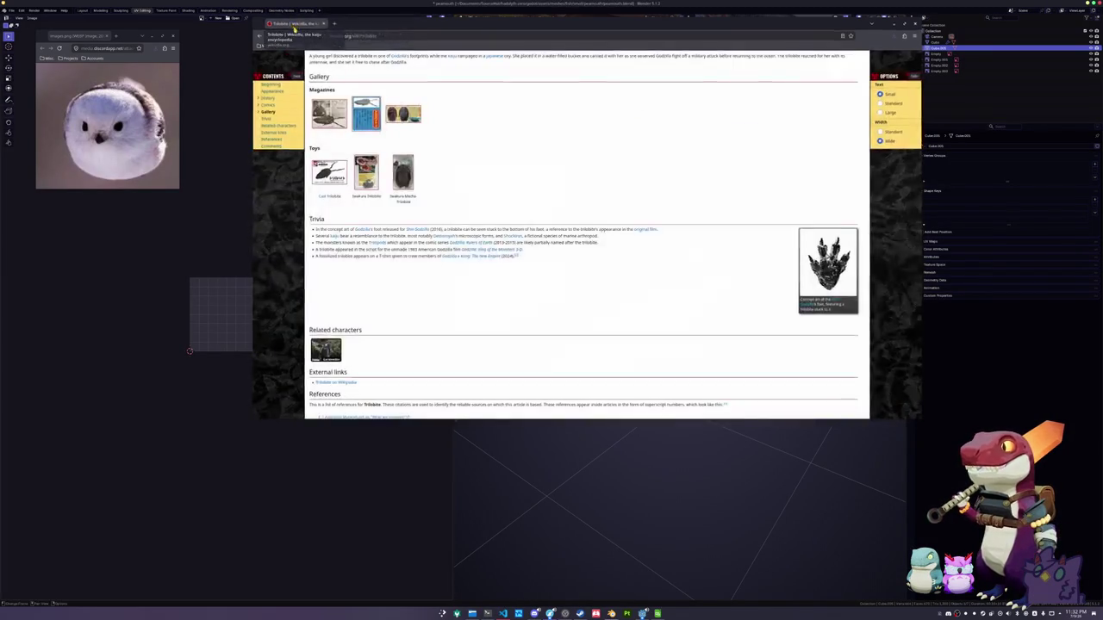
Convert the fish to mesh and, in Edit Mode, select all similar seam edges
{"action": "middle_click_drag", "start_coordinate": [647, 326], "coordinate": [652, 324]}
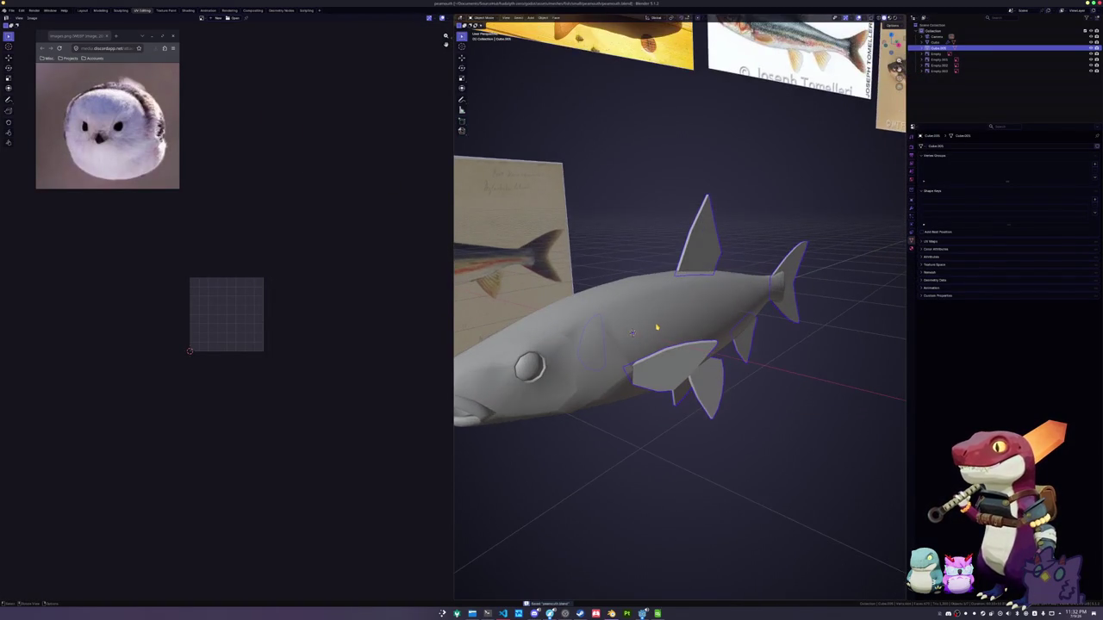
{"action": "right_click", "coordinate": [651, 324]}
{"action": "mouse_move", "coordinate": [633, 322]}
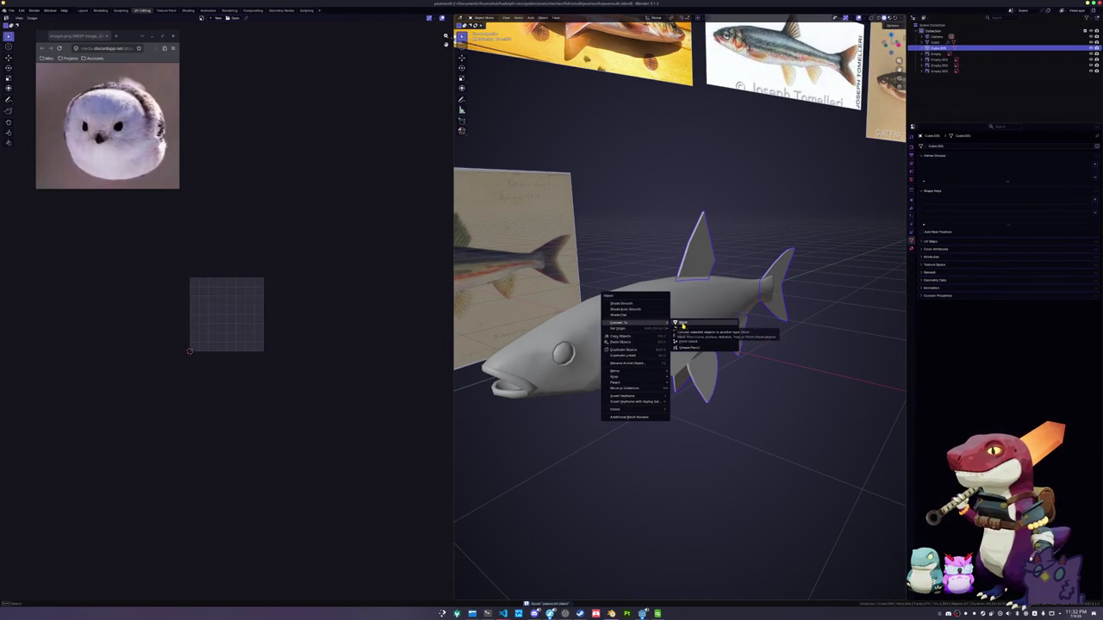
{"action": "left_click", "coordinate": [681, 321]}
{"action": "key", "text": "Tab"}
{"action": "key", "text": "alt+a"}
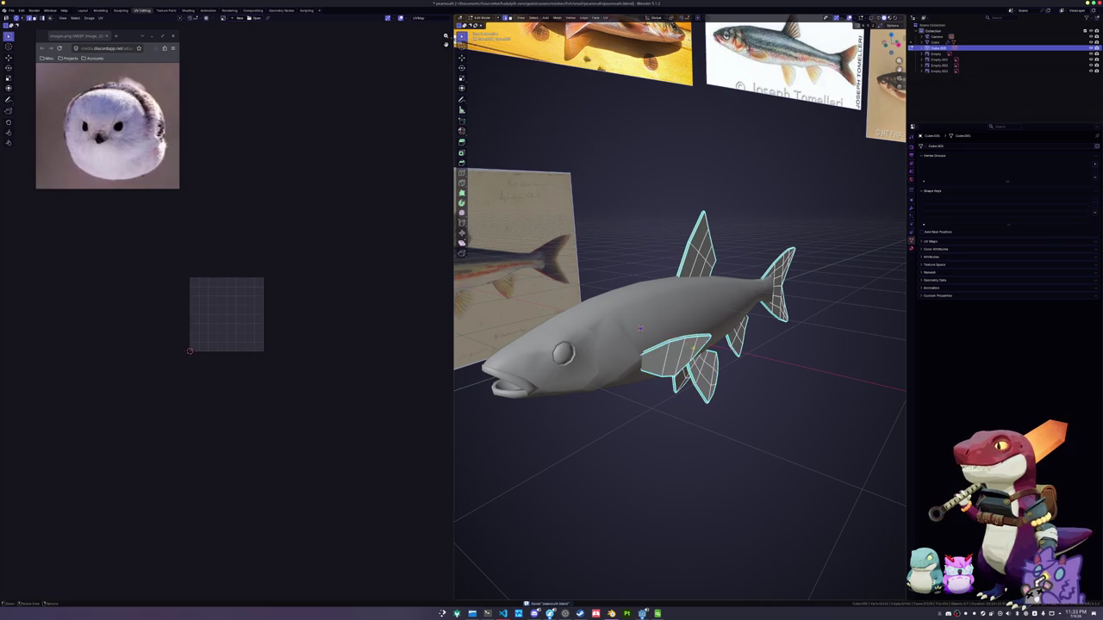
{"action": "key", "text": "shift+g"}
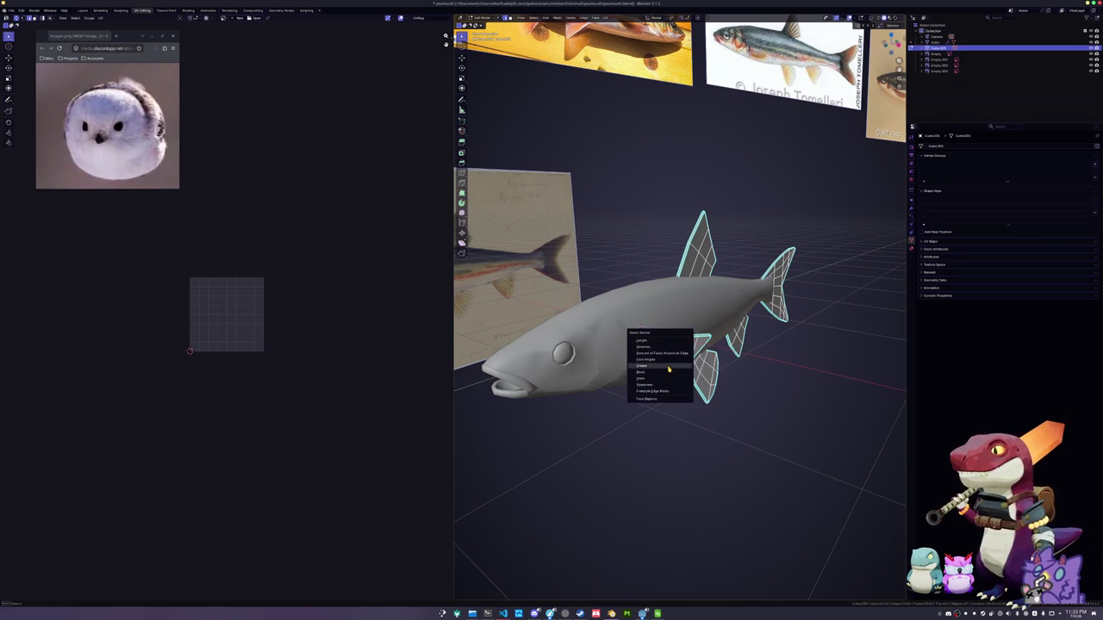
{"action": "left_click", "coordinate": [671, 380]}
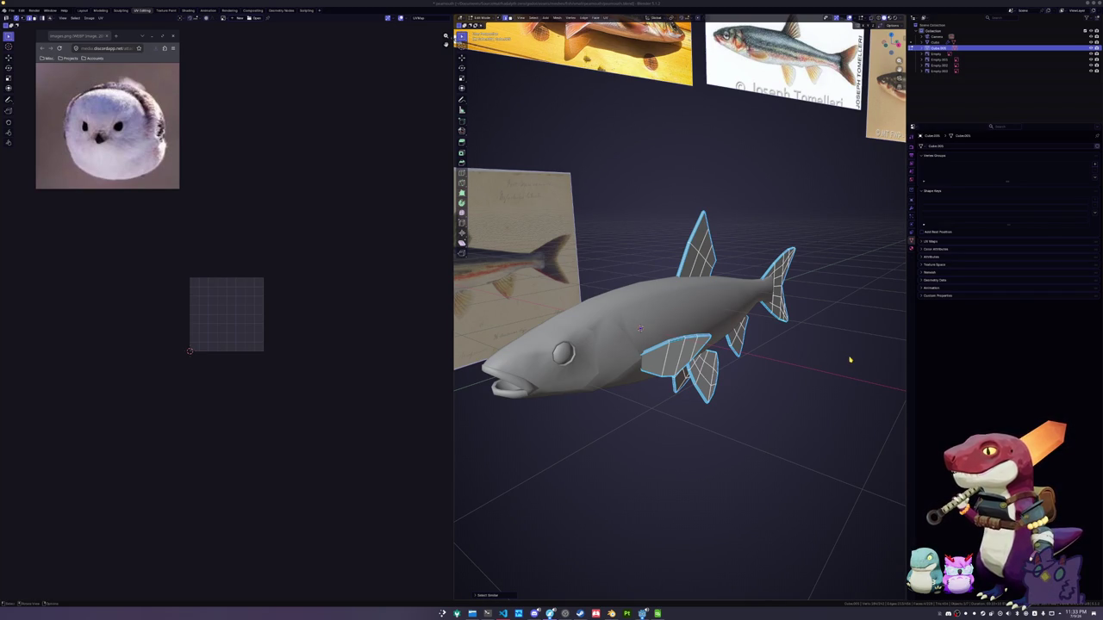
Select all the fin geometry and mark its edges as seams
{"action": "left_click", "coordinate": [676, 343]}
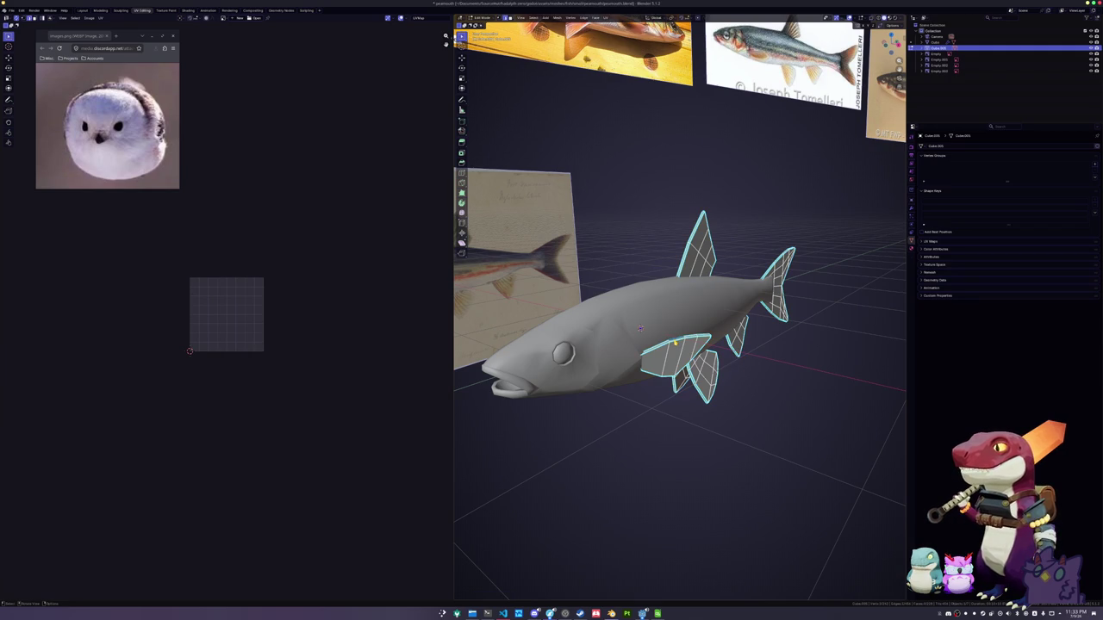
{"action": "key", "text": "shift+g"}
{"action": "left_click", "coordinate": [663, 332]}
{"action": "key", "text": "ctrl+e"}
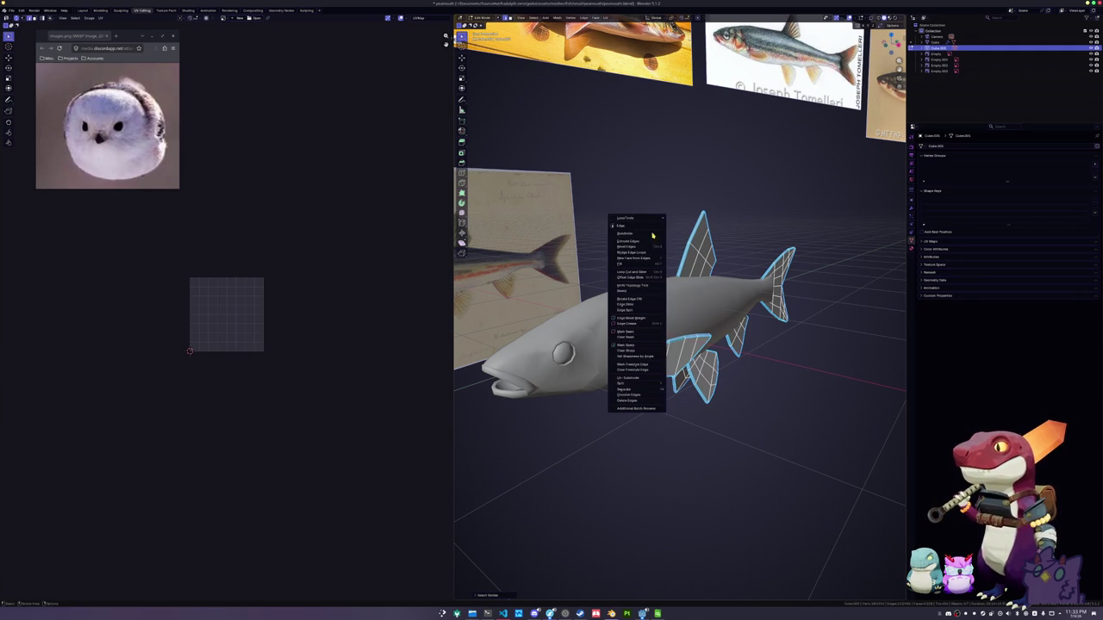
{"action": "left_click", "coordinate": [632, 331]}
{"action": "middle_click_drag", "start_coordinate": [632, 332], "coordinate": [711, 328]}
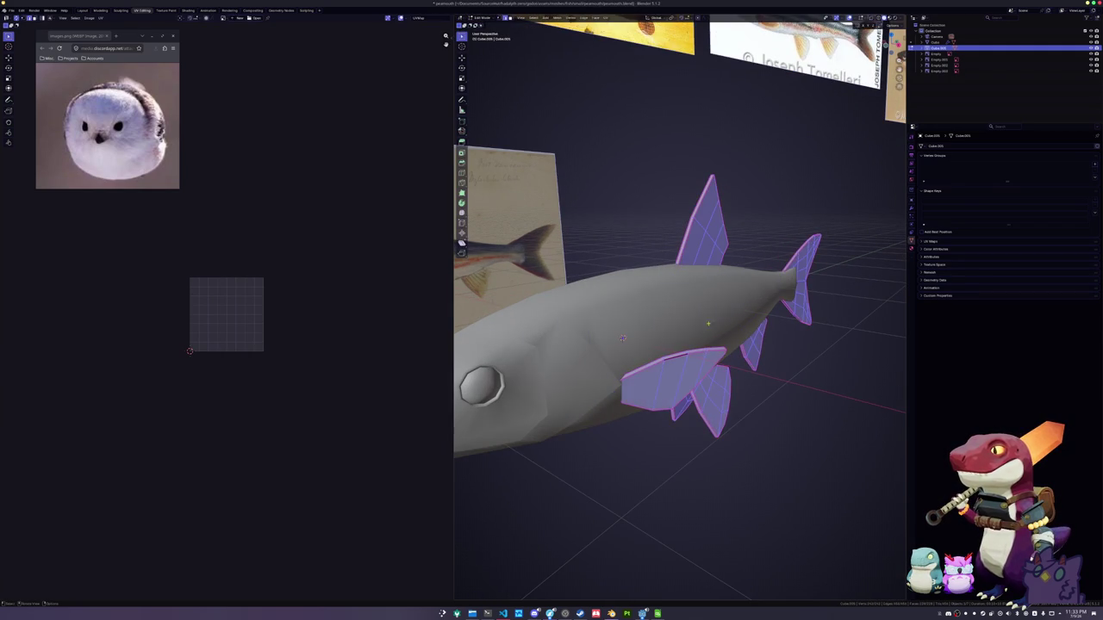
Unwrap the fins into UV islands, then clear the selection and switch to the fish body
{"action": "left_click", "coordinate": [606, 17]}
{"action": "left_click", "coordinate": [620, 38]}
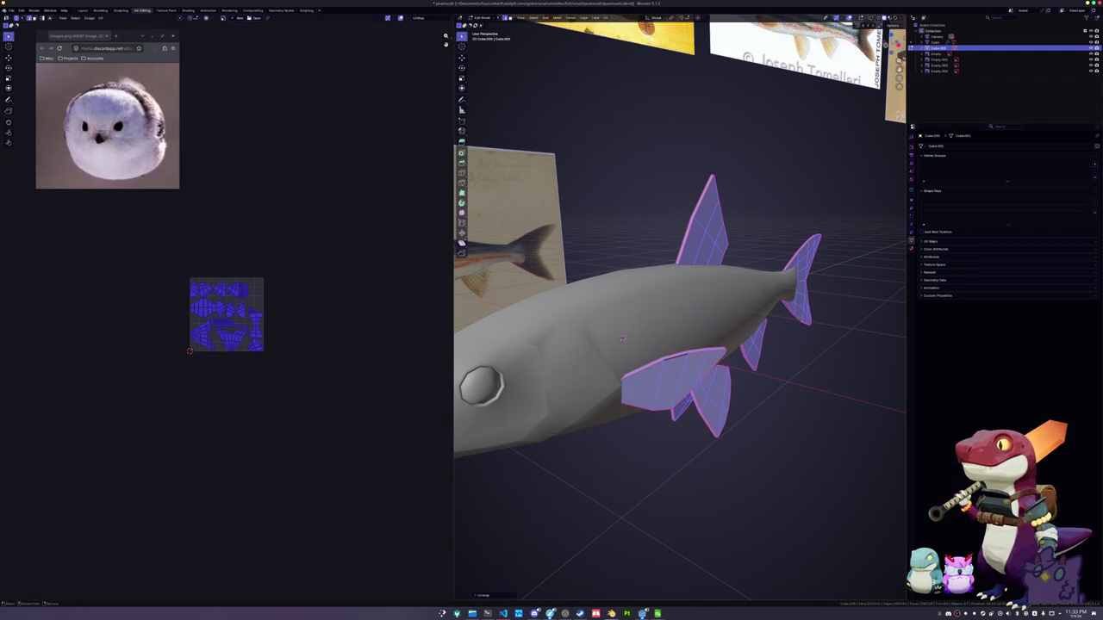
{"action": "scroll", "coordinate": [313, 278], "scroll_direction": "up", "scroll_amount": 3}
{"action": "left_click", "coordinate": [316, 301]}
{"action": "key", "text": "alt+q"}
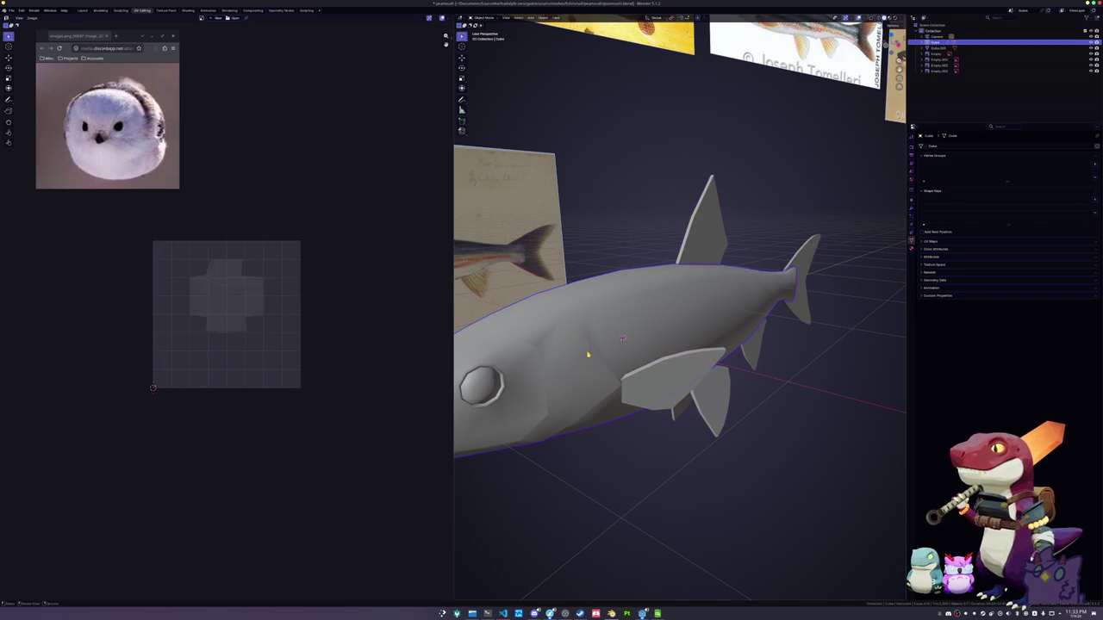
Mark seams on the edges near the eye and along the fish's top edge loop
{"action": "middle_click_drag", "start_coordinate": [586, 351], "coordinate": [705, 334]}
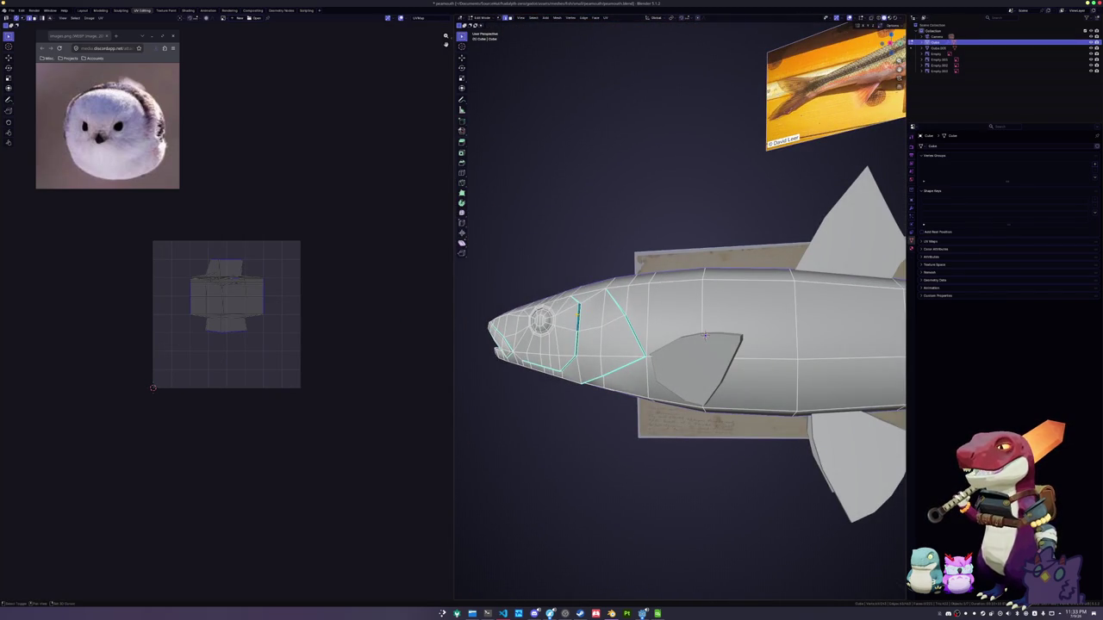
{"action": "key", "text": "a"}
{"action": "scroll", "coordinate": [705, 335], "scroll_direction": "up", "scroll_amount": 3}
{"action": "mouse_move", "coordinate": [705, 334]}
{"action": "middle_mouse_down"}
{"action": "mouse_move", "coordinate": [724, 355]}
{"action": "mouse_move", "coordinate": [655, 388]}
{"action": "mouse_move", "coordinate": [608, 369]}
{"action": "middle_mouse_up"}
{"action": "key", "text": "alt+a"}
{"action": "right_click", "coordinate": [608, 414]}
{"action": "left_click", "coordinate": [608, 408]}
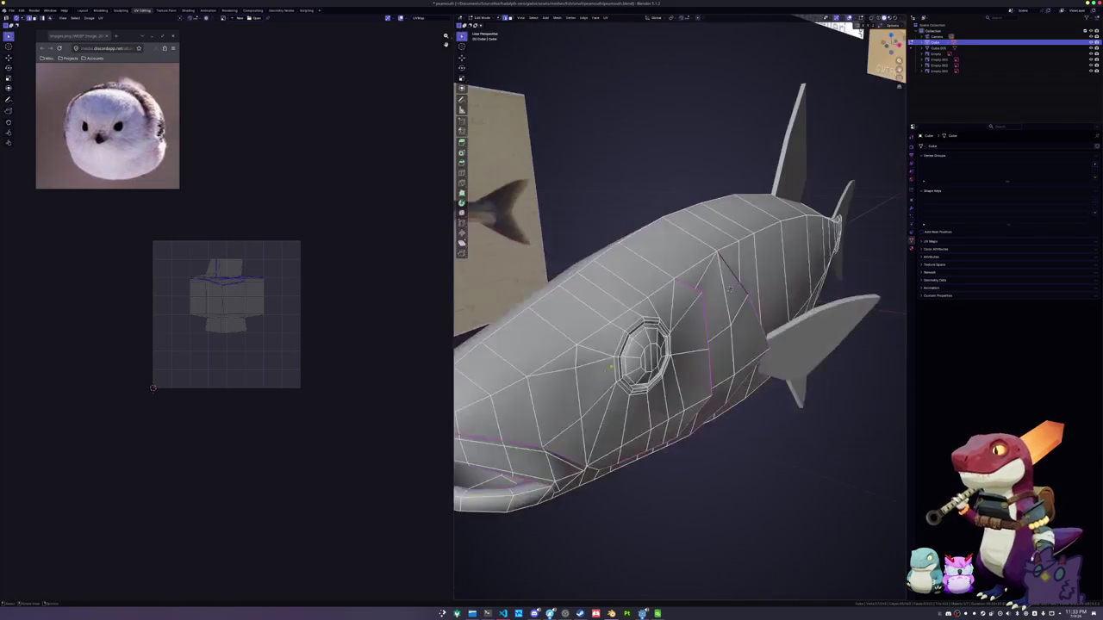
{"action": "left_click", "coordinate": [597, 263], "text": "alt"}
{"action": "right_click", "coordinate": [593, 263]}
{"action": "left_click", "coordinate": [590, 263]}
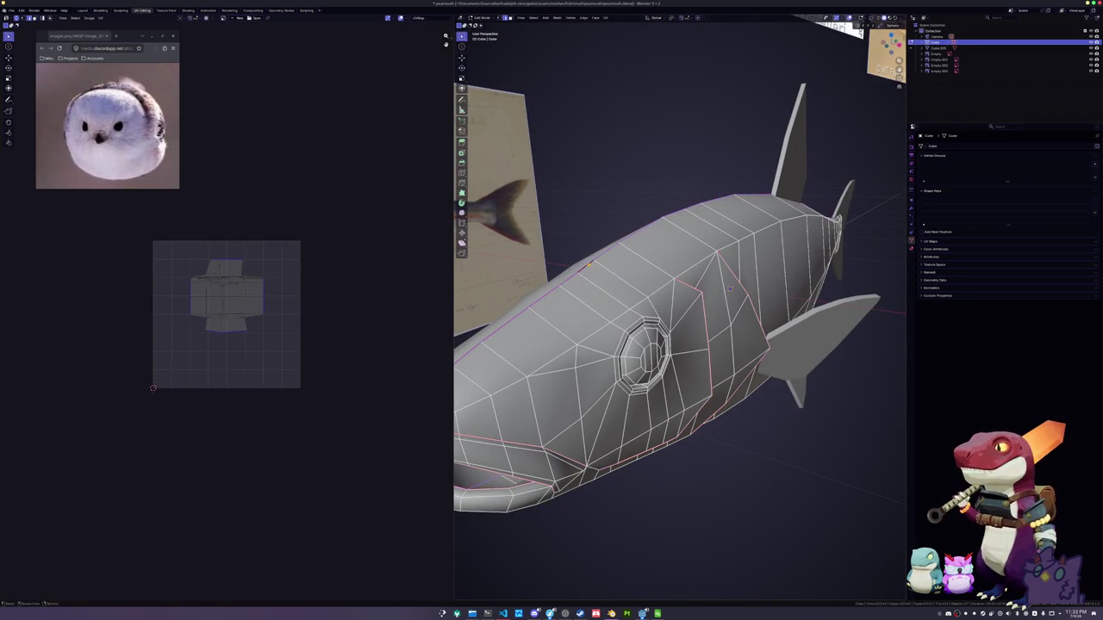
Select the eye-socket edge loop and mark it as a seam
{"action": "mouse_move", "coordinate": [730, 289]}
{"action": "middle_mouse_down"}
{"action": "mouse_move", "coordinate": [757, 332]}
{"action": "mouse_move", "coordinate": [760, 302]}
{"action": "mouse_move", "coordinate": [767, 317]}
{"action": "mouse_move", "coordinate": [852, 349]}
{"action": "middle_mouse_up"}
{"action": "left_click", "coordinate": [756, 332], "text": "alt"}
{"action": "scroll", "coordinate": [800, 334], "scroll_direction": "up", "scroll_amount": 5}
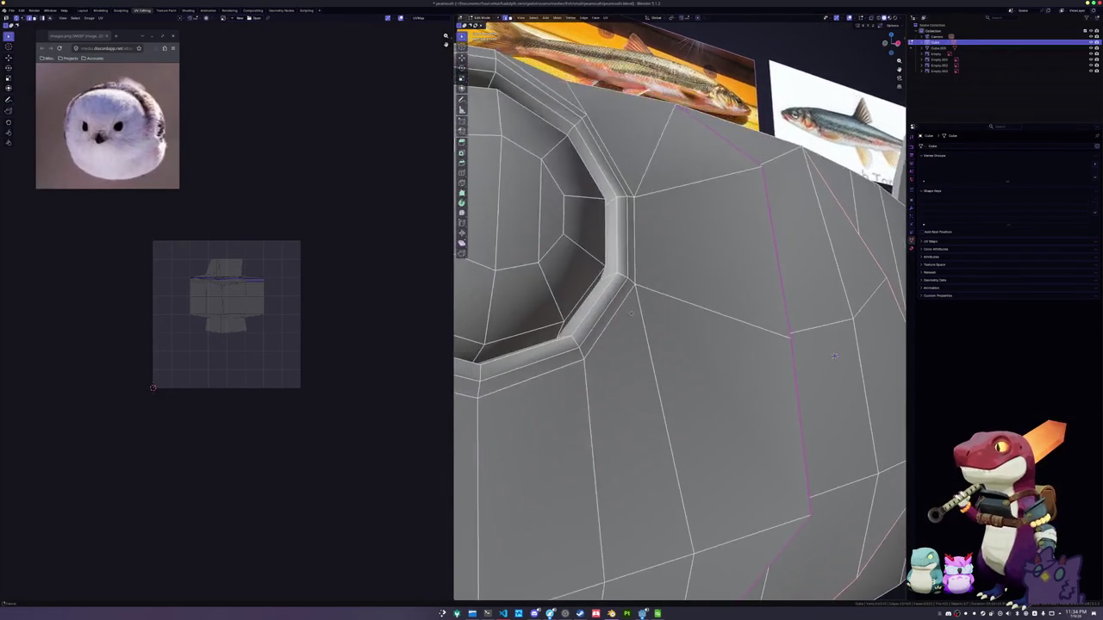
{"action": "left_click", "coordinate": [852, 349], "text": "alt"}
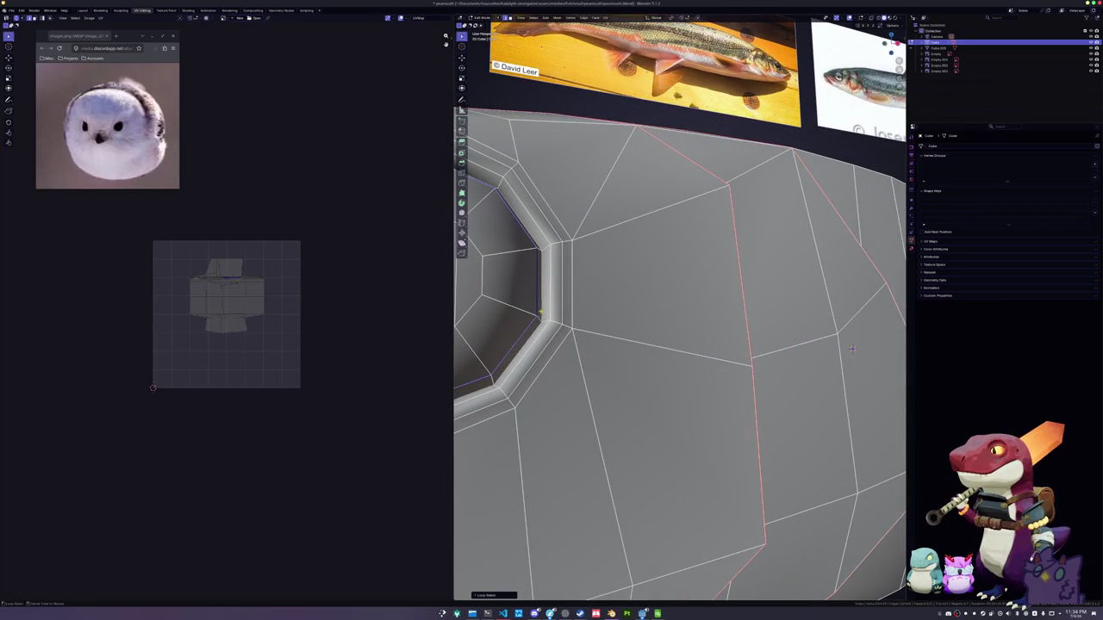
{"action": "key", "text": "ctrl+e"}
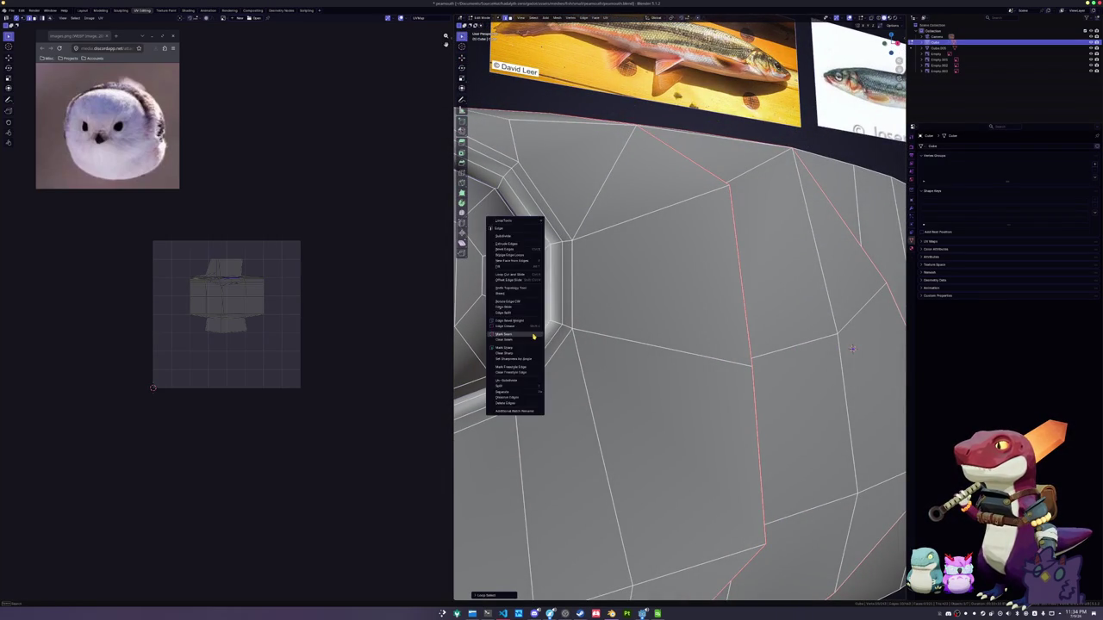
{"action": "left_click", "coordinate": [525, 345]}
{"action": "key", "text": "ctrl+e"}
{"action": "left_click", "coordinate": [524, 347]}
{"action": "scroll", "coordinate": [524, 348], "scroll_direction": "down", "scroll_amount": 4}
{"action": "mouse_move", "coordinate": [525, 347]}
{"action": "middle_mouse_down"}
{"action": "mouse_move", "coordinate": [522, 325]}
{"action": "mouse_move", "coordinate": [627, 330]}
{"action": "middle_mouse_up"}
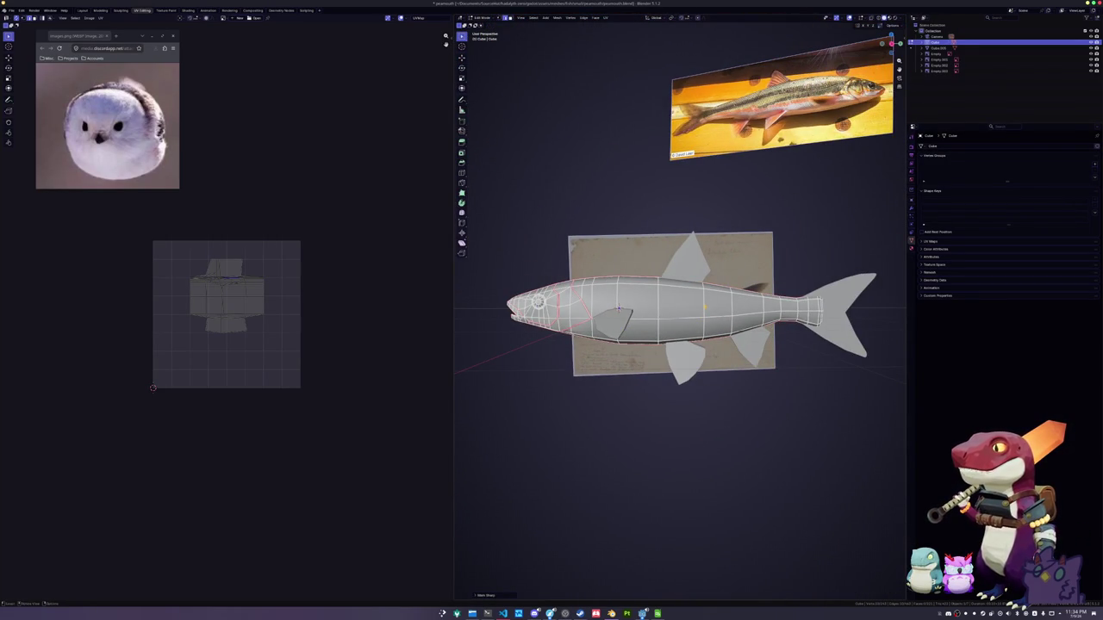
Mark the ring loop around the rear body as a seam
{"action": "key", "text": "ctrl+e"}
{"action": "left_click", "coordinate": [662, 326]}
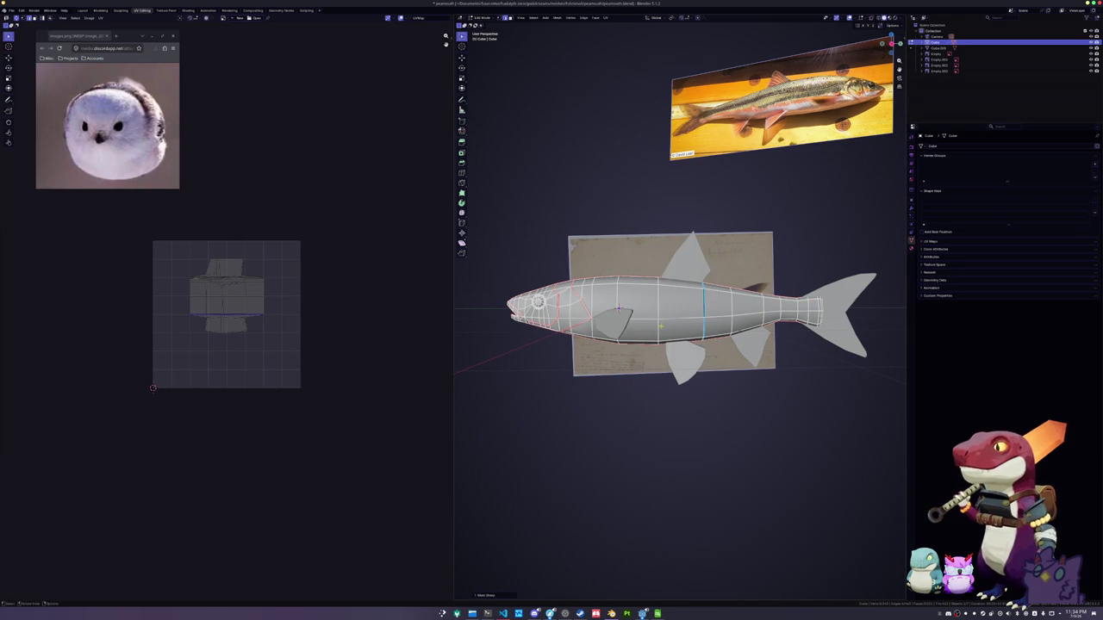
{"action": "key", "text": "ctrl+e"}
{"action": "left_click", "coordinate": [668, 297]}
{"action": "mouse_move", "coordinate": [668, 297]}
{"action": "middle_mouse_down"}
{"action": "mouse_move", "coordinate": [591, 324]}
{"action": "mouse_move", "coordinate": [629, 307]}
{"action": "middle_mouse_up"}
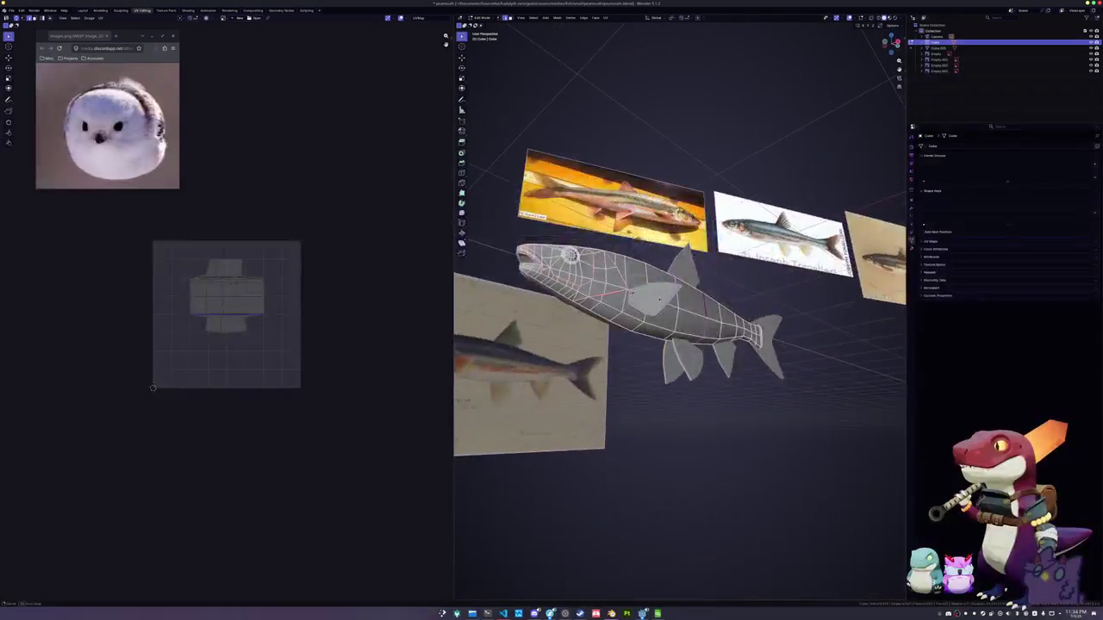
Select the whole fish body, unwrap it, and inspect the result from several angles
{"action": "key", "text": "a"}
{"action": "left_click", "coordinate": [606, 18]}
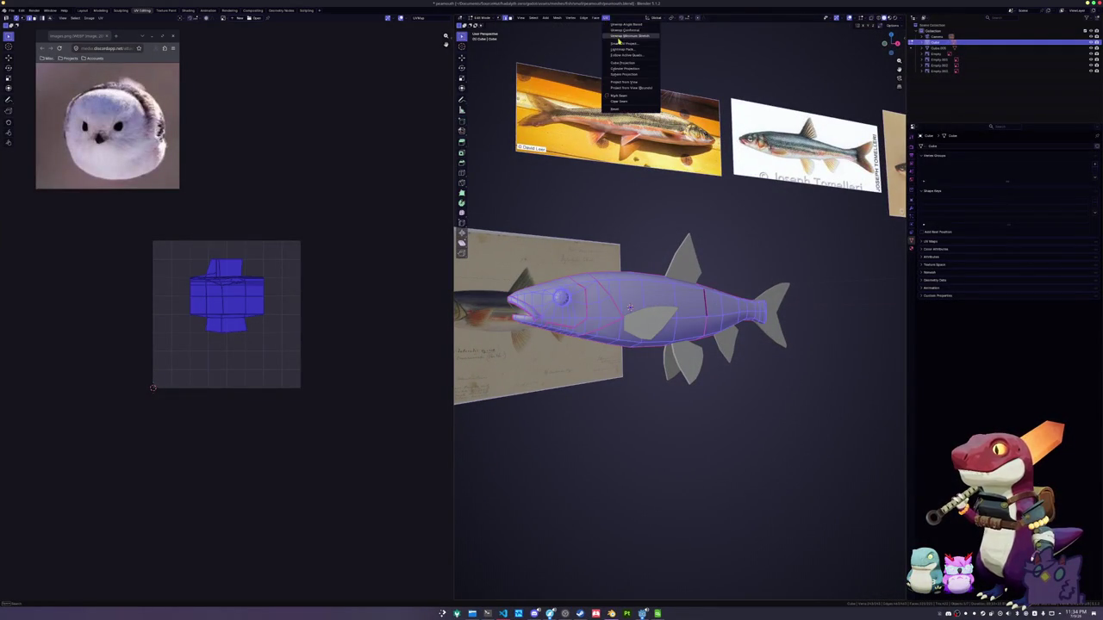
{"action": "left_click", "coordinate": [621, 36]}
{"action": "scroll", "coordinate": [345, 301], "scroll_direction": "up", "scroll_amount": 1}
{"action": "scroll", "coordinate": [347, 306], "scroll_direction": "up", "scroll_amount": 1}
{"action": "left_click", "coordinate": [349, 309]}
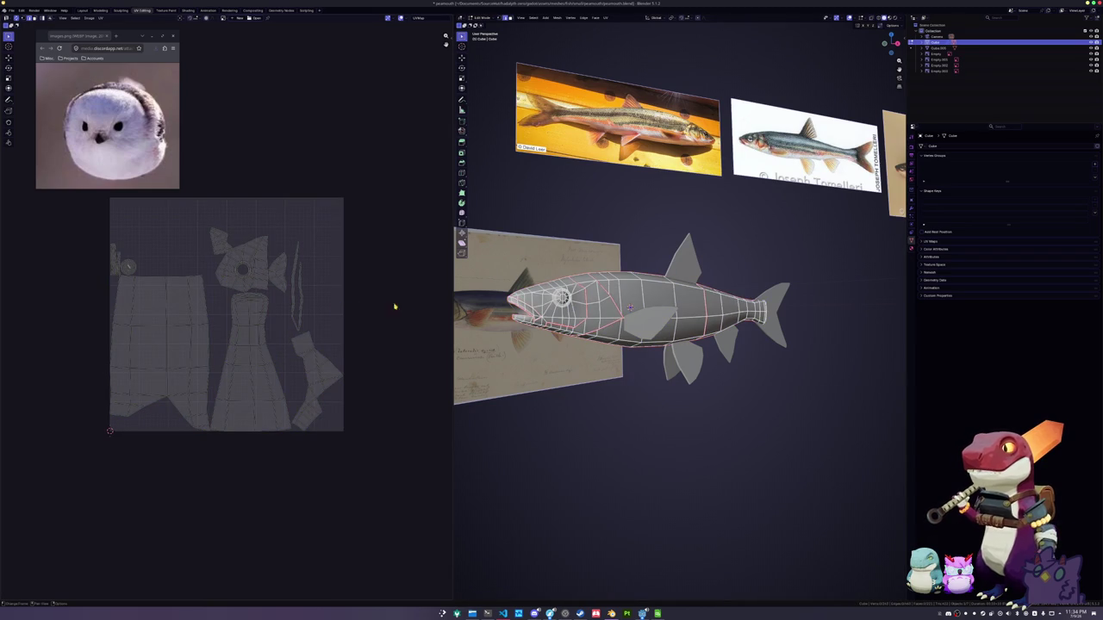
{"action": "middle_click_drag", "start_coordinate": [744, 282], "coordinate": [603, 327]}
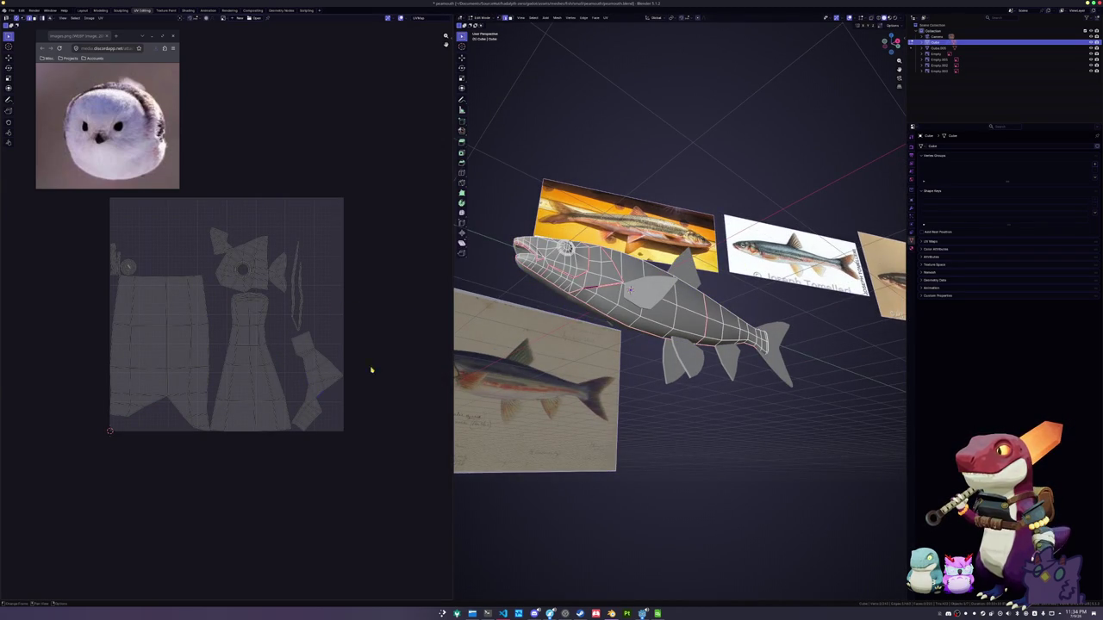
{"action": "middle_click_drag", "start_coordinate": [552, 293], "coordinate": [577, 313]}
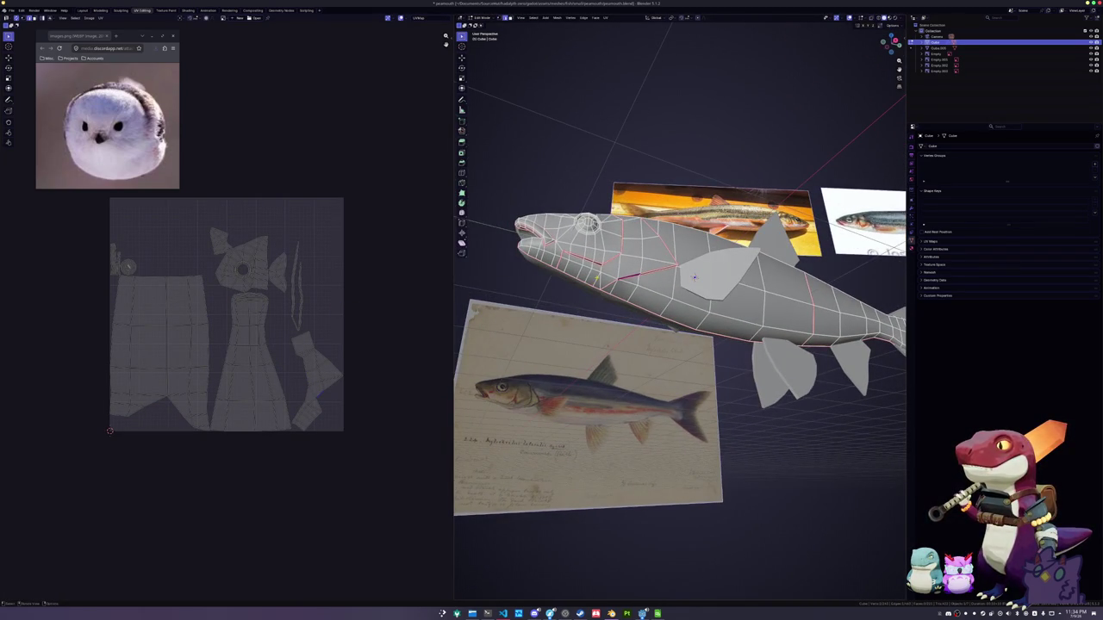
{"action": "middle_click_drag", "start_coordinate": [694, 277], "coordinate": [568, 345]}
Re-unwrap the entire fish body and return to Object Mode
{"action": "key", "text": "ctrl+e"}
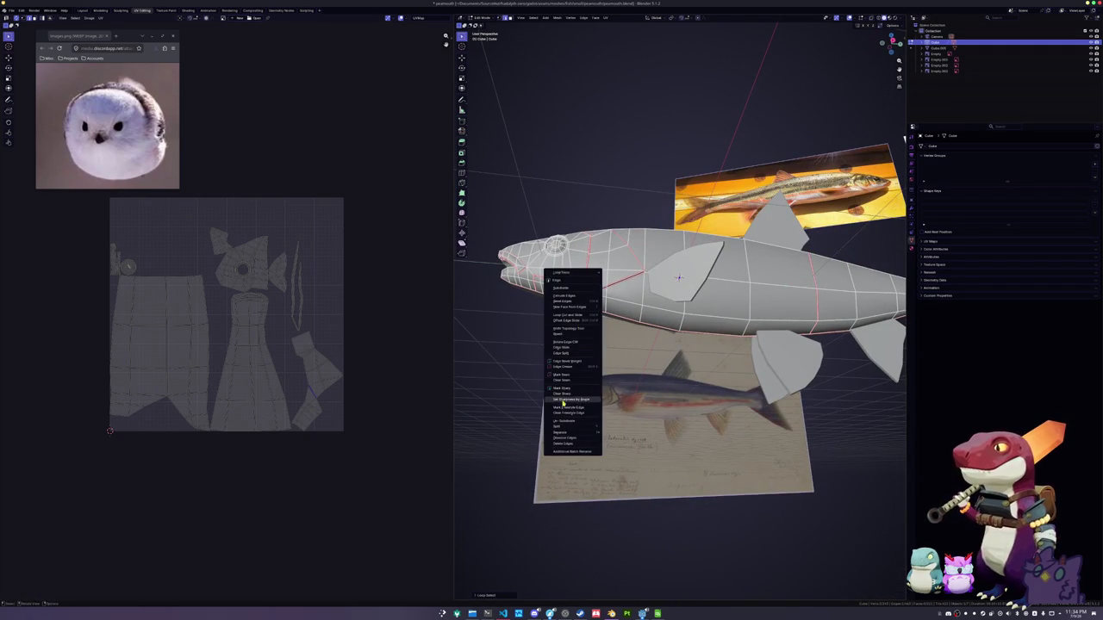
{"action": "left_click", "coordinate": [561, 388]}
{"action": "middle_click_drag", "start_coordinate": [604, 344], "coordinate": [681, 282]}
{"action": "key", "text": "a"}
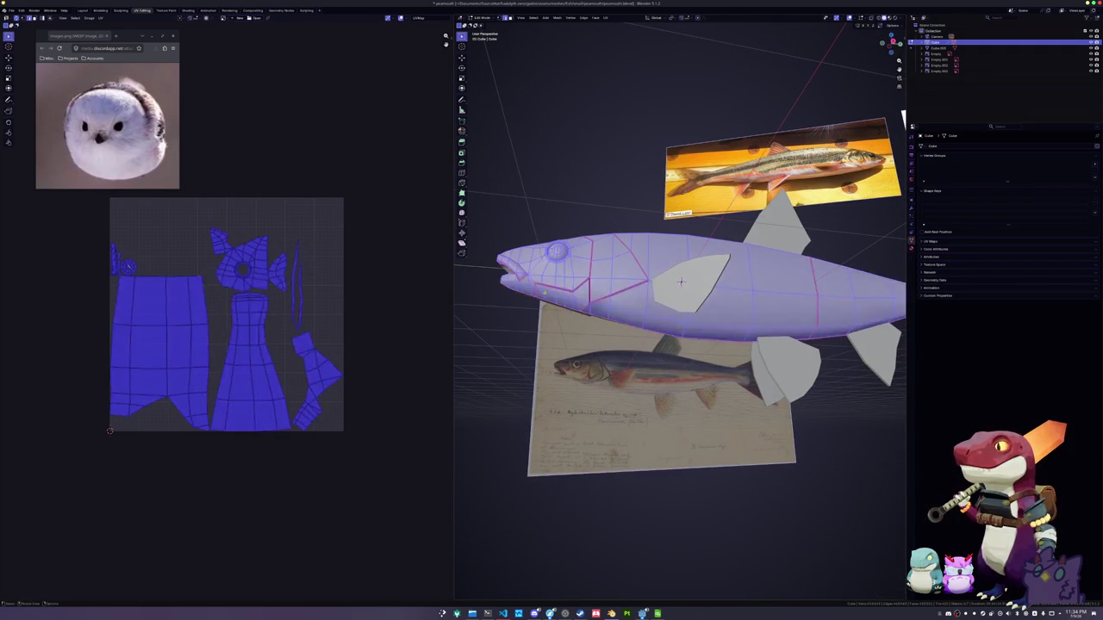
{"action": "left_click", "coordinate": [606, 17]}
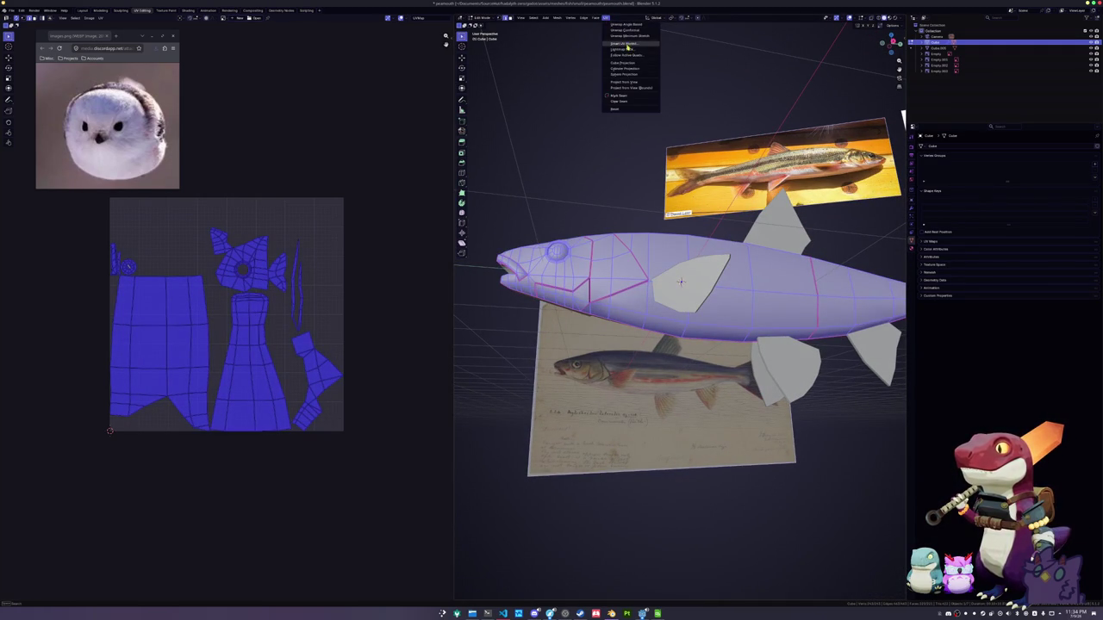
{"action": "left_click", "coordinate": [634, 36]}
{"action": "key", "text": "Tab"}
{"action": "mouse_move", "coordinate": [903, 117]}
{"action": "middle_mouse_down"}
{"action": "mouse_move", "coordinate": [605, 213]}
{"action": "mouse_move", "coordinate": [627, 213]}
{"action": "middle_mouse_up"}
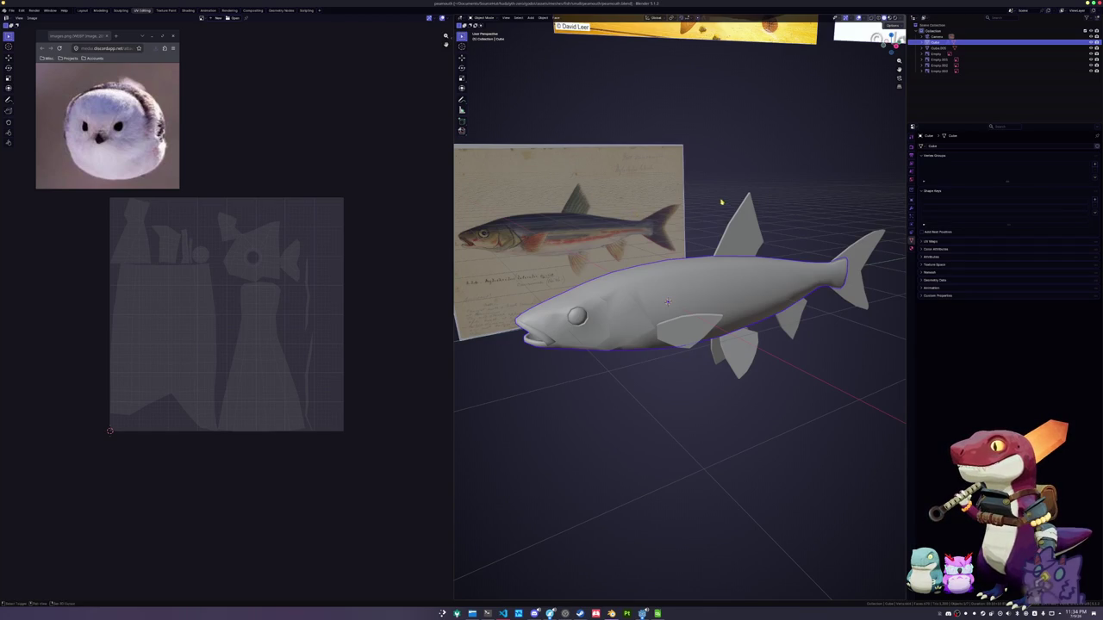
Select the fin object and fish body together and convert them to mesh
{"action": "middle_click_drag", "start_coordinate": [721, 202], "coordinate": [684, 201]}
{"action": "left_click", "coordinate": [707, 229]}
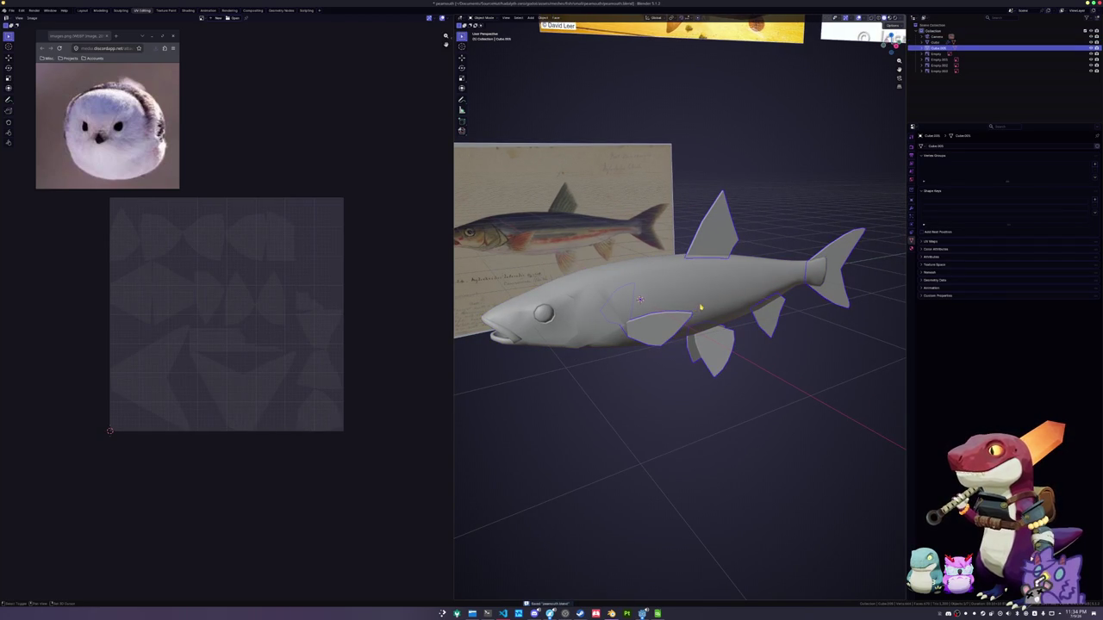
{"action": "left_click", "coordinate": [655, 297]}
{"action": "middle_click_drag", "start_coordinate": [655, 297], "coordinate": [638, 310]}
{"action": "right_click", "coordinate": [629, 317]}
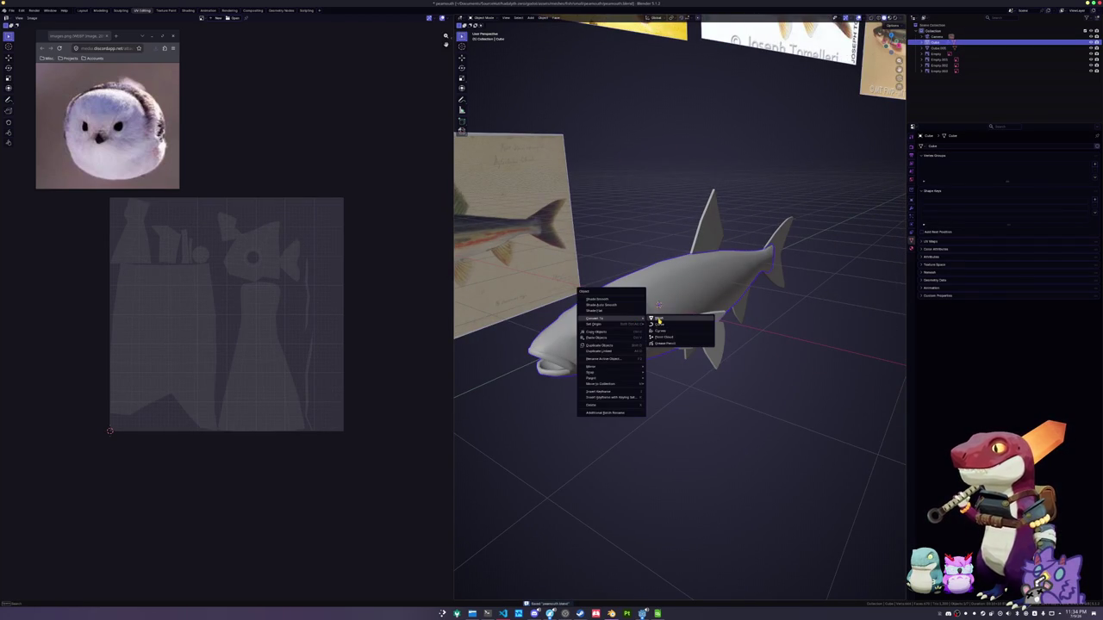
{"action": "left_click", "coordinate": [660, 319]}
{"action": "left_click", "coordinate": [912, 213]}
{"action": "middle_click_drag", "start_coordinate": [899, 218], "coordinate": [810, 266]}
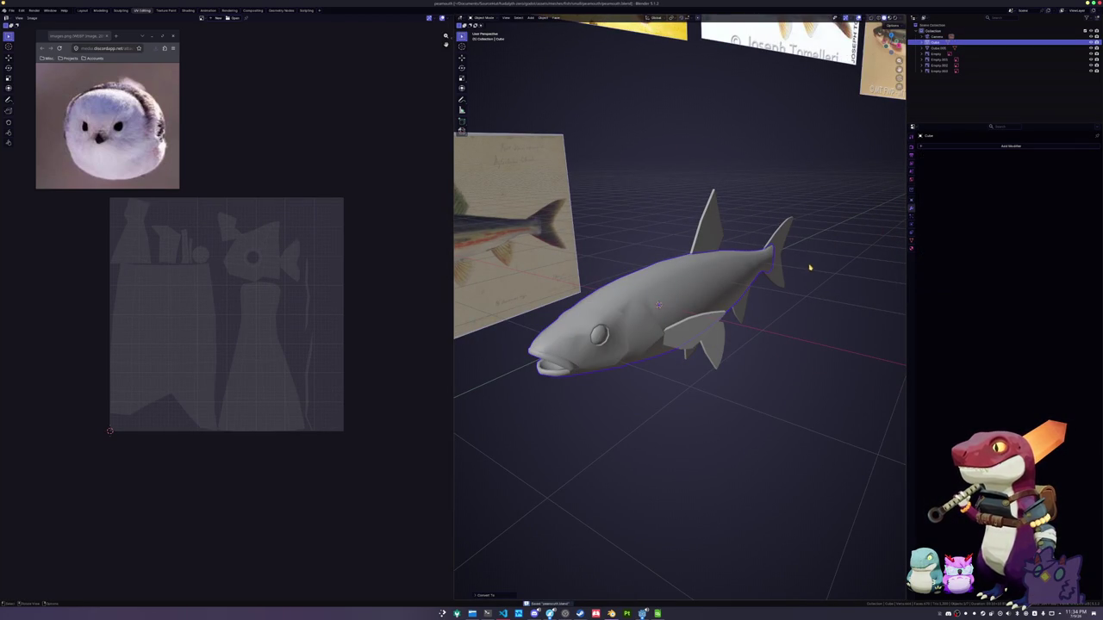
In Edit Mode, try Smart UV Project, then Unwrap everything into a new layout
{"action": "key", "text": "Tab"}
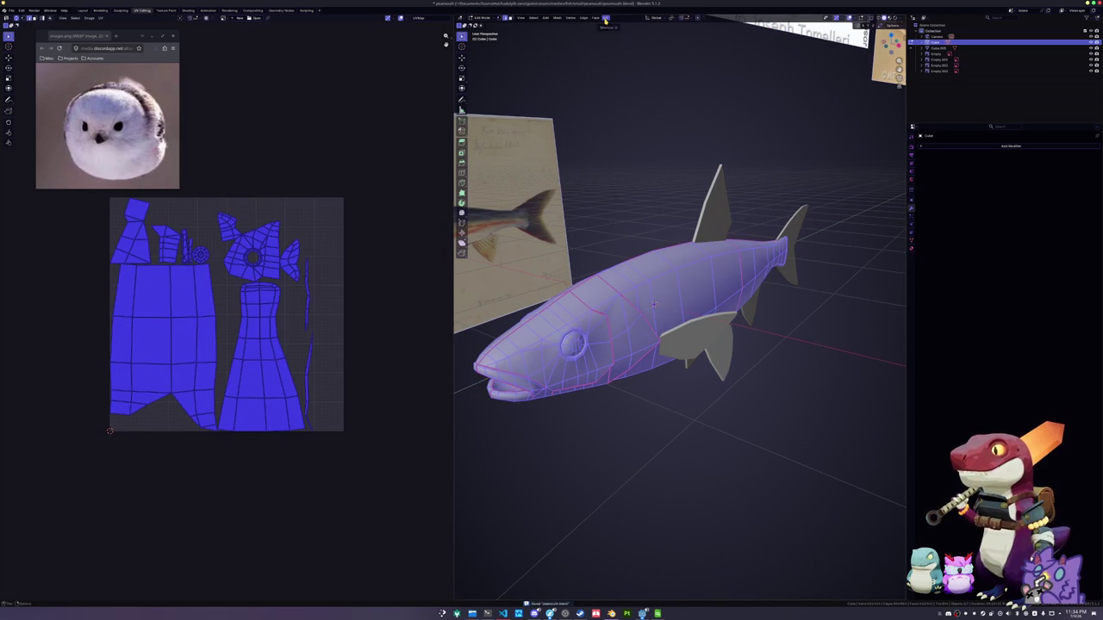
{"action": "left_click", "coordinate": [605, 19]}
{"action": "left_click", "coordinate": [622, 52]}
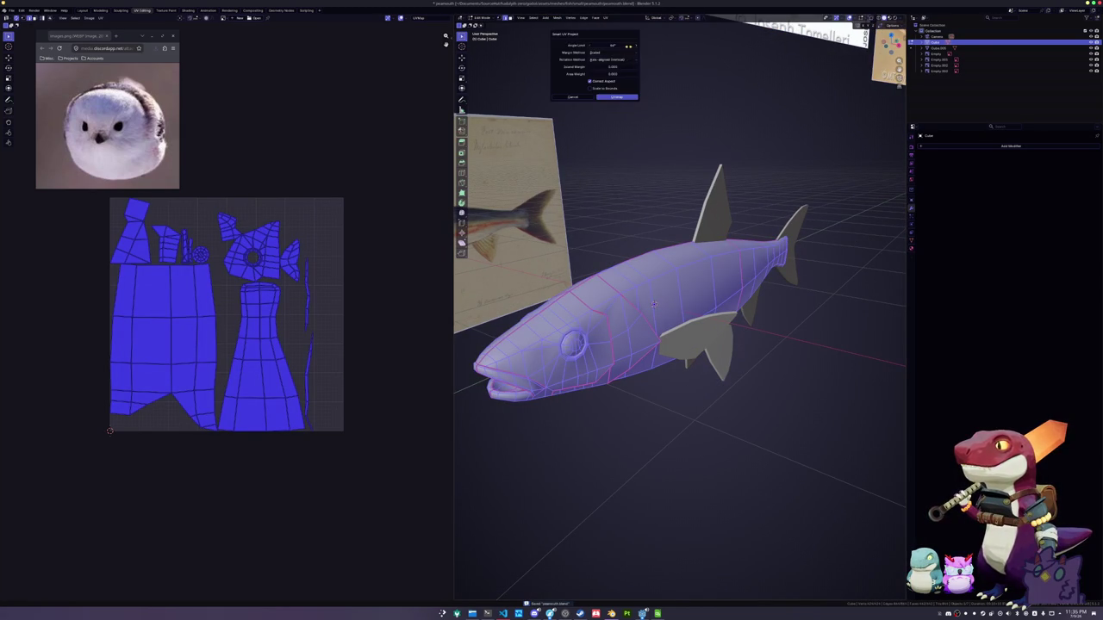
{"action": "left_click", "coordinate": [605, 19]}
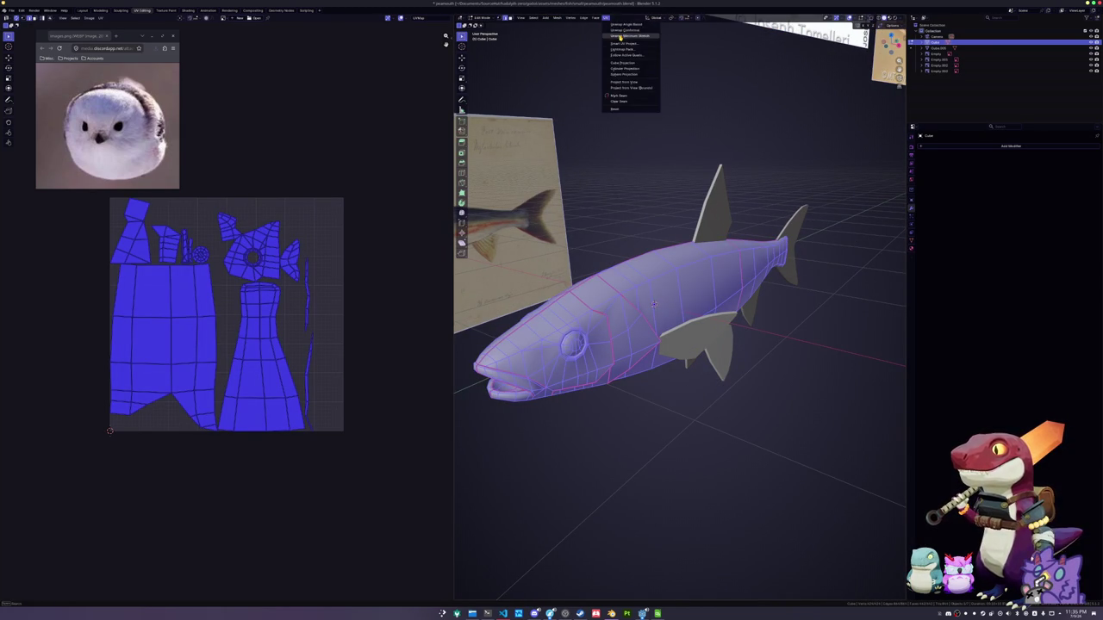
{"action": "left_click", "coordinate": [620, 38]}
{"action": "key", "text": "Tab"}
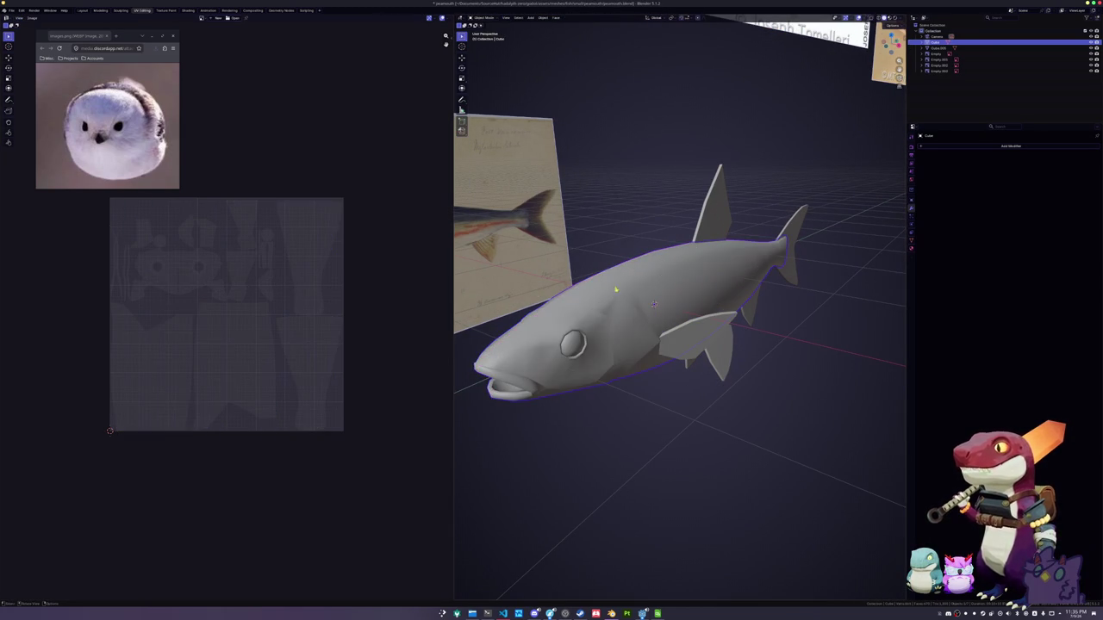
Keep only the fish body selected, leave its name unchanged, and check its UV layout
{"action": "middle_click_drag", "start_coordinate": [653, 304], "coordinate": [671, 304]}
{"action": "left_click", "coordinate": [653, 307]}
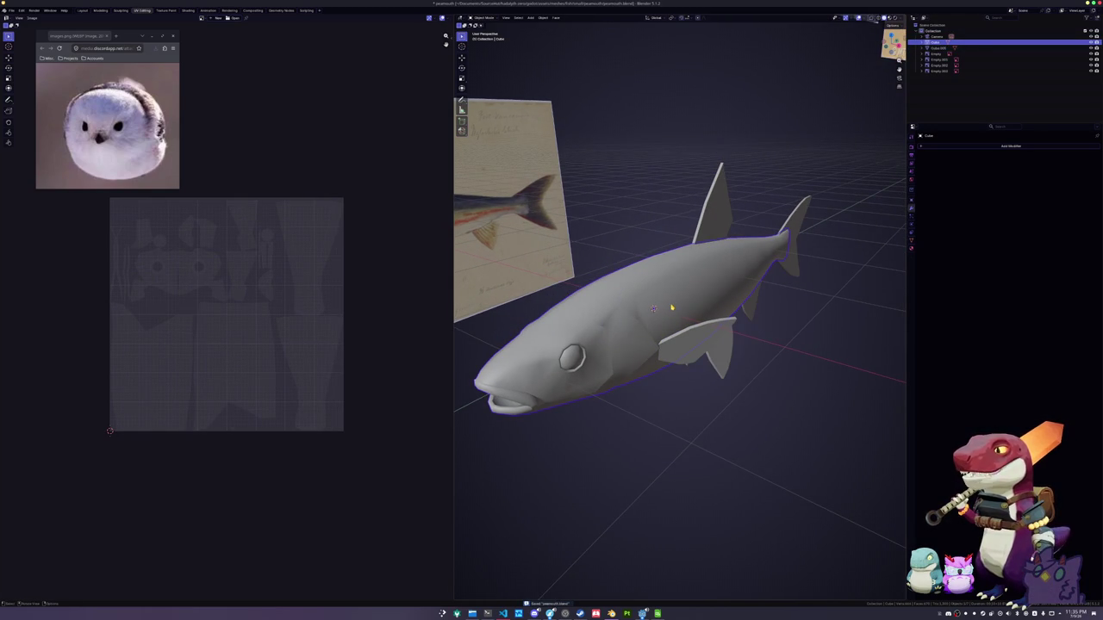
{"action": "key", "text": "F2"}
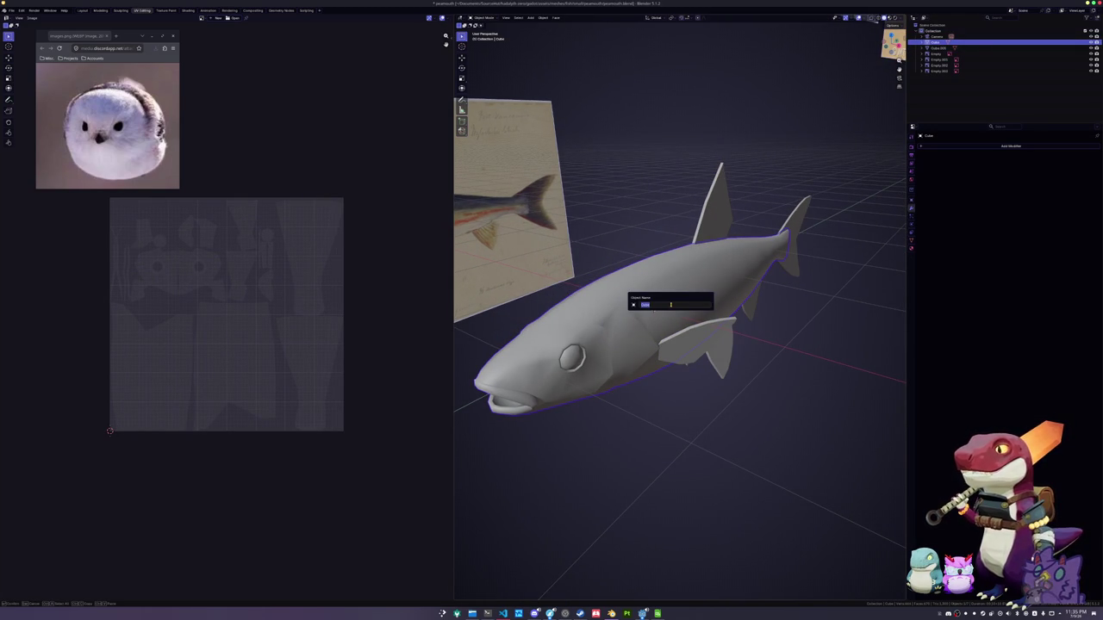
{"action": "key", "text": "Escape"}
{"action": "key", "text": "Tab"}
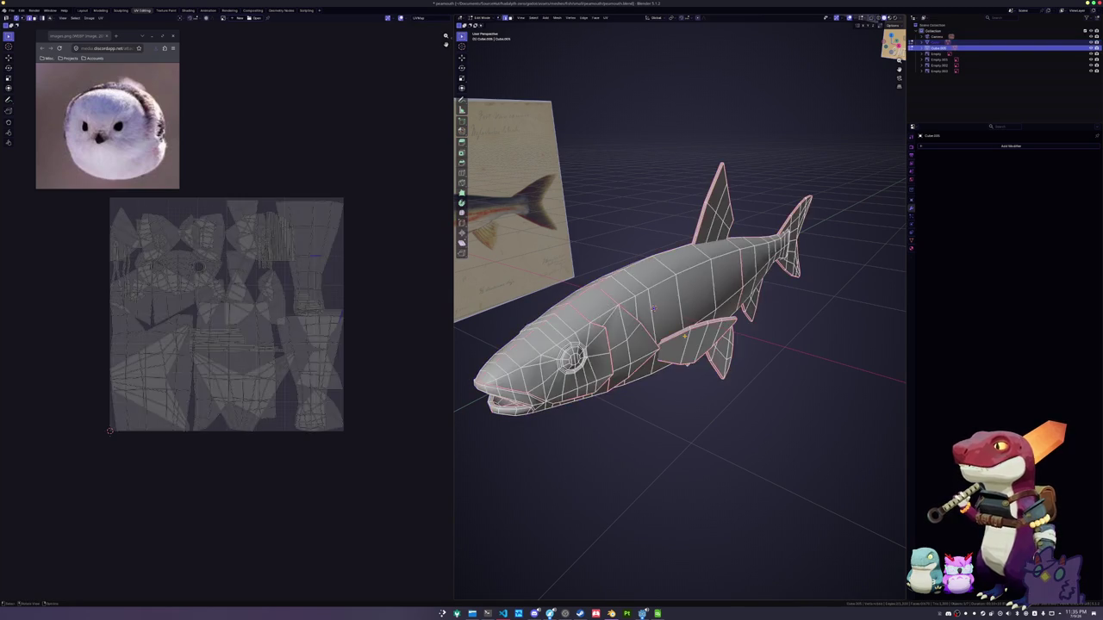
{"action": "key", "text": "Tab"}
Add the fins to the selection and enter Edit Mode on body and fins together
{"action": "left_click", "coordinate": [633, 276]}
{"action": "key", "text": "Tab"}
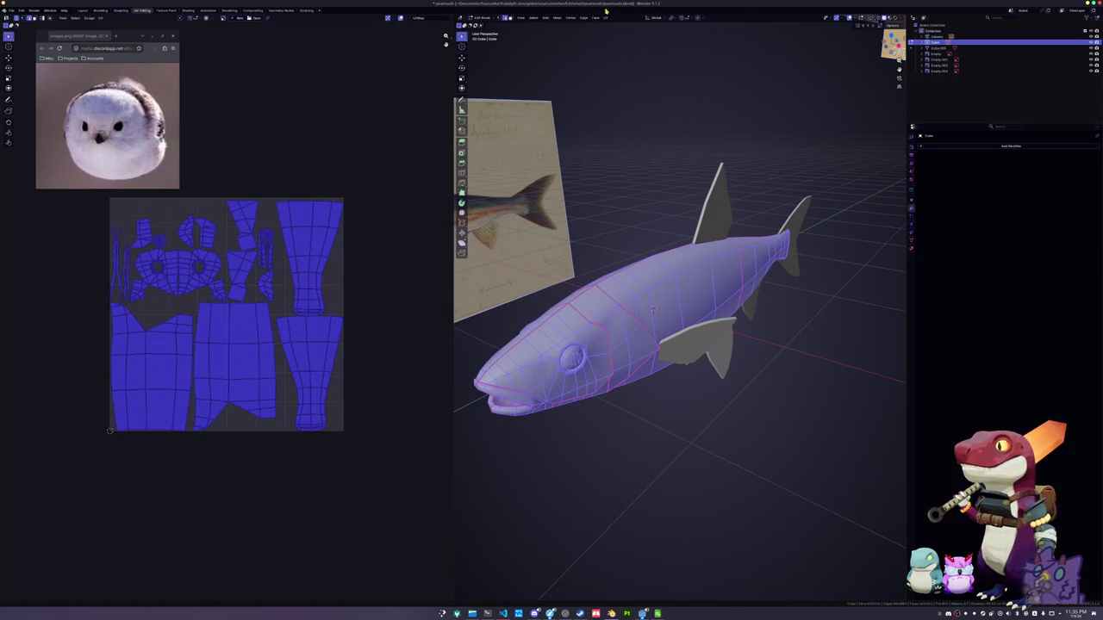
{"action": "key", "text": "Tab"}
{"action": "left_click", "coordinate": [679, 317]}
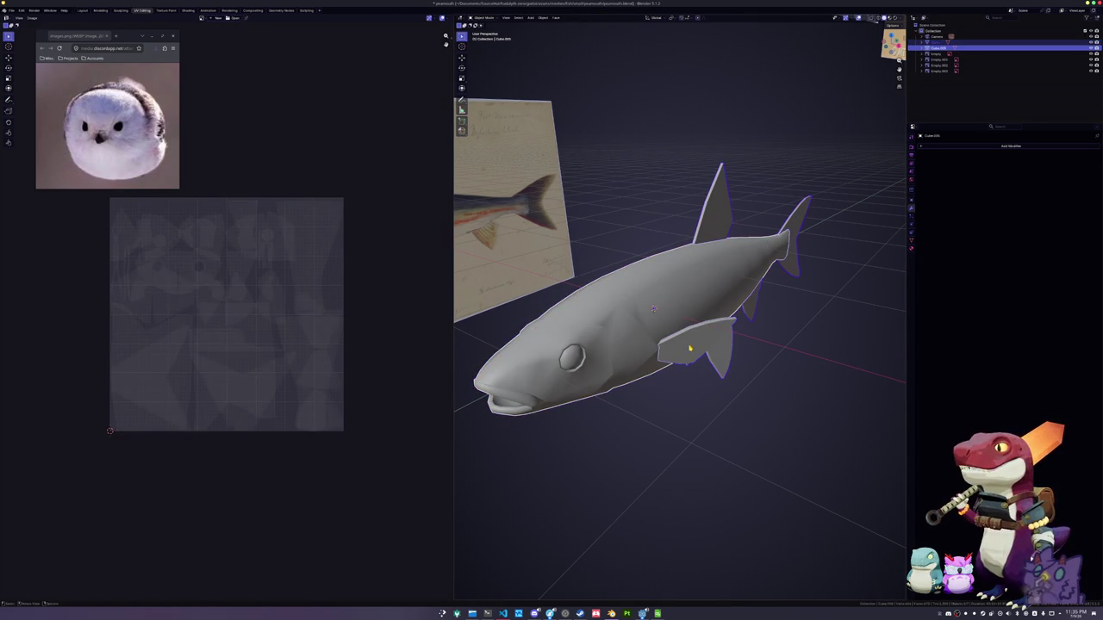
{"action": "key", "text": "Tab"}
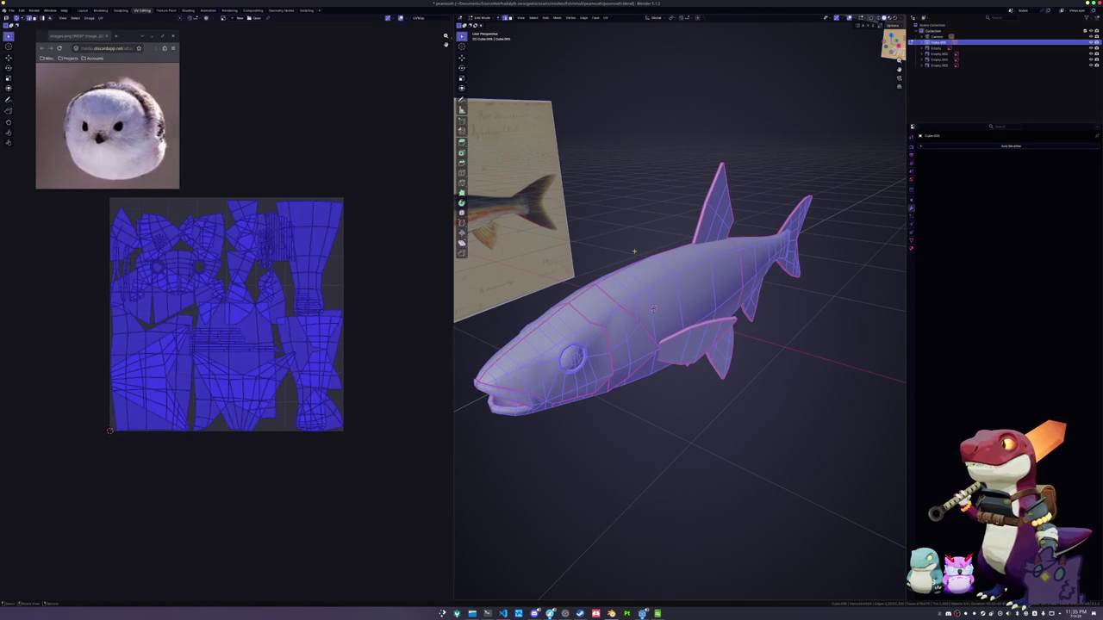
{"action": "mouse_move", "coordinate": [127, 36]}
{"action": "left_mouse_down"}
{"action": "mouse_move", "coordinate": [181, 172]}
{"action": "mouse_move", "coordinate": [123, 434]}
{"action": "left_mouse_up"}
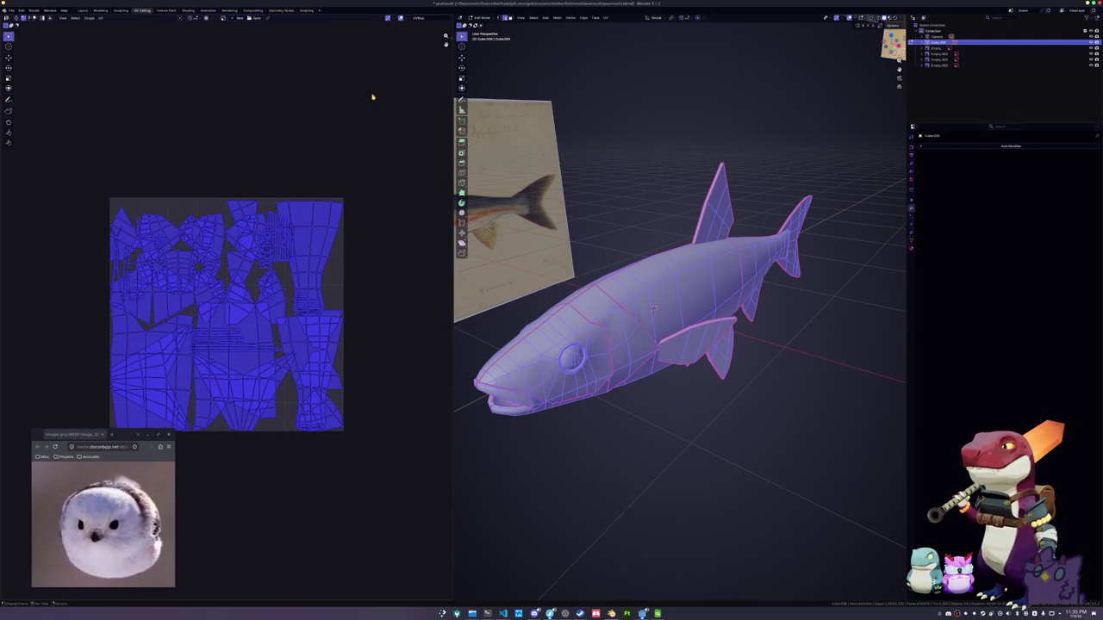
Repack the fish's UV islands with UVPackmaster, stopping the heuristic search to keep the result
{"action": "key", "text": "n"}
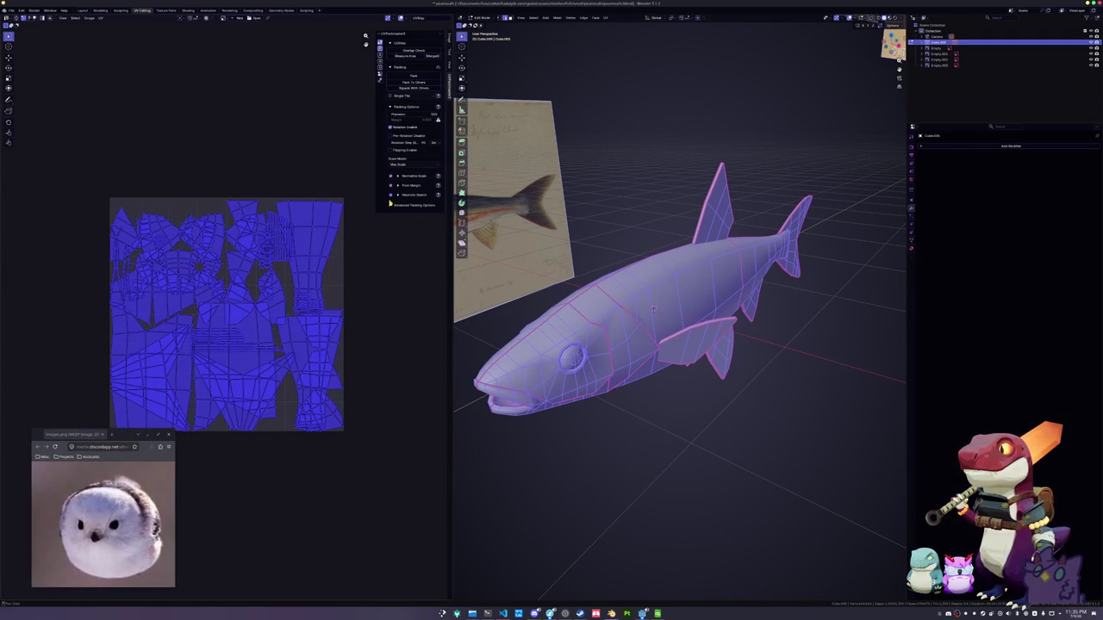
{"action": "left_click", "coordinate": [402, 81]}
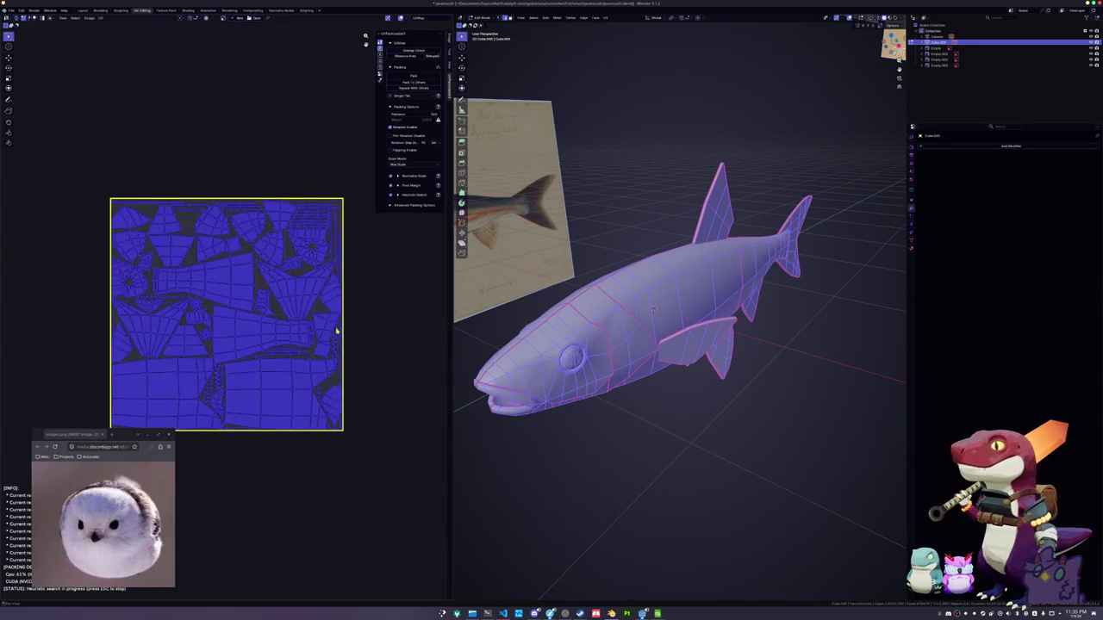
{"action": "middle_click_drag", "start_coordinate": [371, 308], "coordinate": [361, 293]}
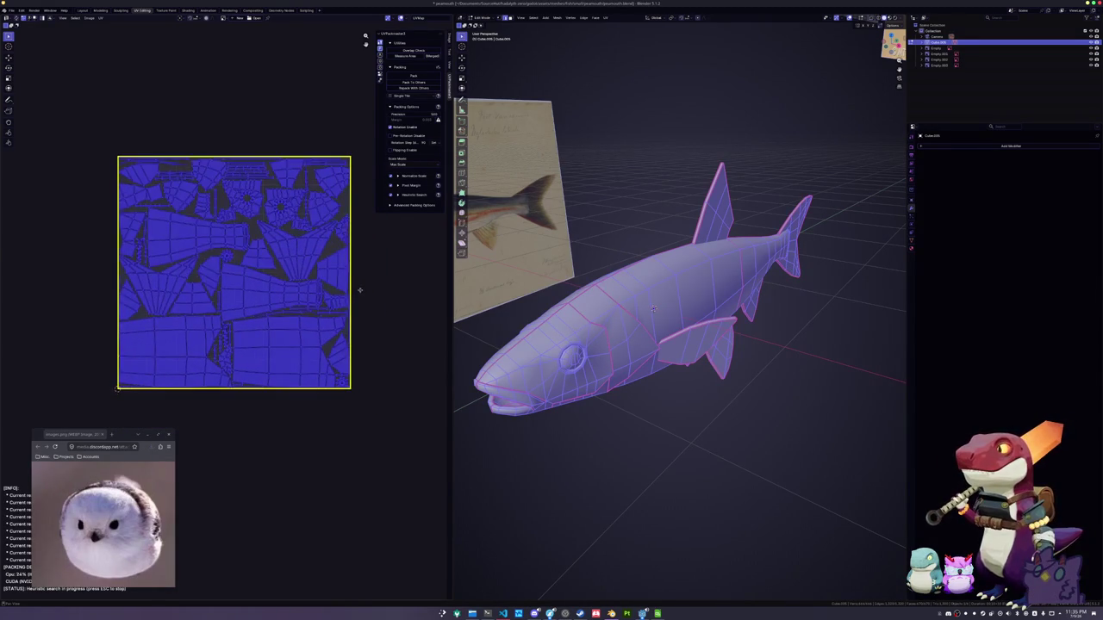
{"action": "key", "text": "Escape"}
{"action": "key", "text": "Tab"}
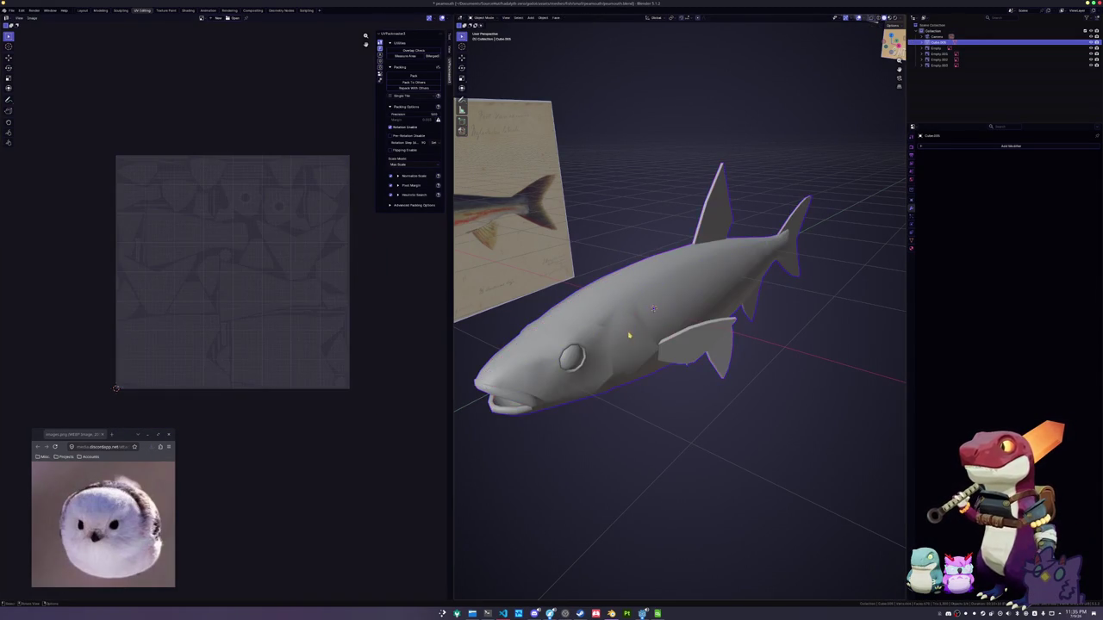
Select the whole fish mesh in Edit Mode and unwrap it again from the UV menu
{"action": "mouse_move", "coordinate": [653, 308]}
{"action": "middle_mouse_down"}
{"action": "mouse_move", "coordinate": [716, 276]}
{"action": "mouse_move", "coordinate": [672, 215]}
{"action": "middle_mouse_up"}
{"action": "key", "text": "Tab"}
{"action": "key", "text": "alt+a"}
{"action": "key", "text": "a"}
{"action": "left_click", "coordinate": [606, 18]}
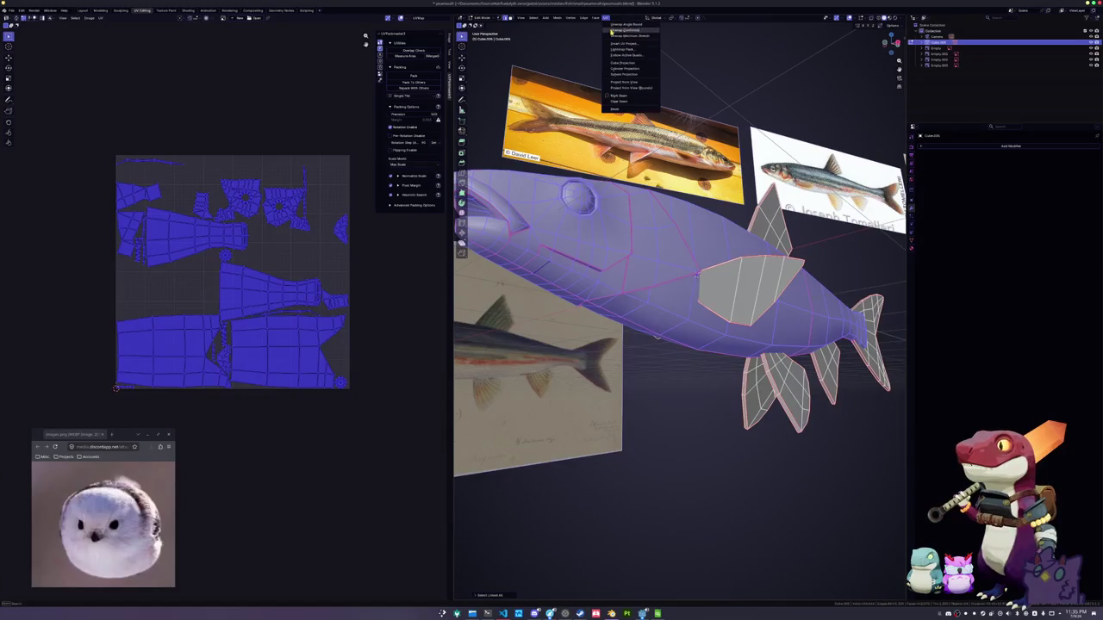
{"action": "left_click", "coordinate": [622, 36]}
{"action": "key", "text": "Tab"}
{"action": "middle_click_drag", "start_coordinate": [681, 259], "coordinate": [703, 282]}
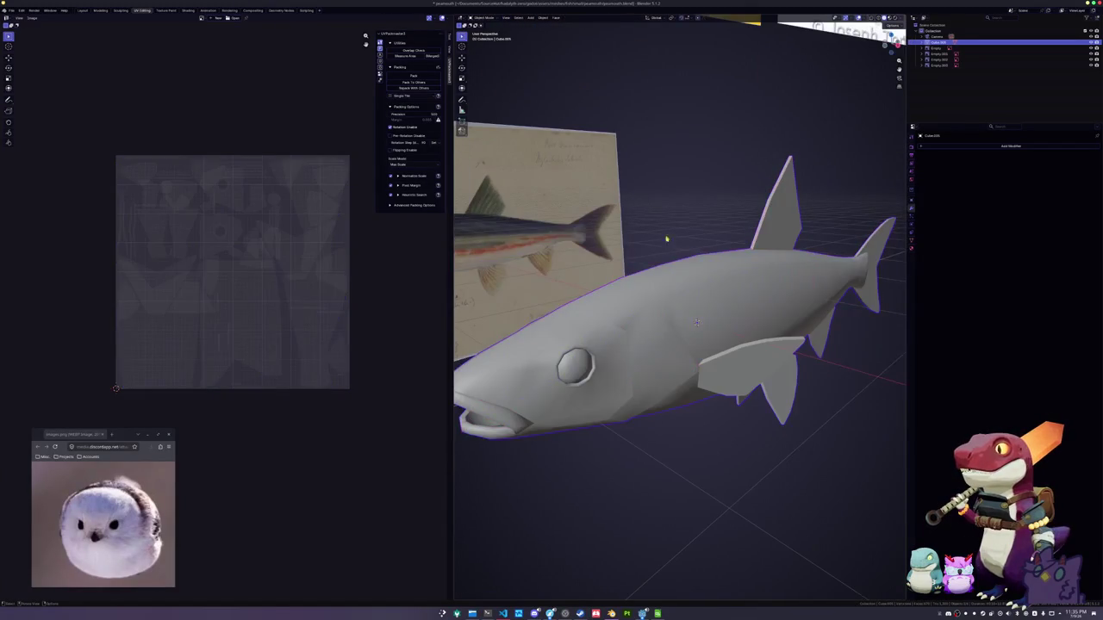
Repack the fish's UV islands with UVPackmaster Pack in Edit Mode
{"action": "key", "text": "Tab"}
{"action": "left_click", "coordinate": [414, 76]}
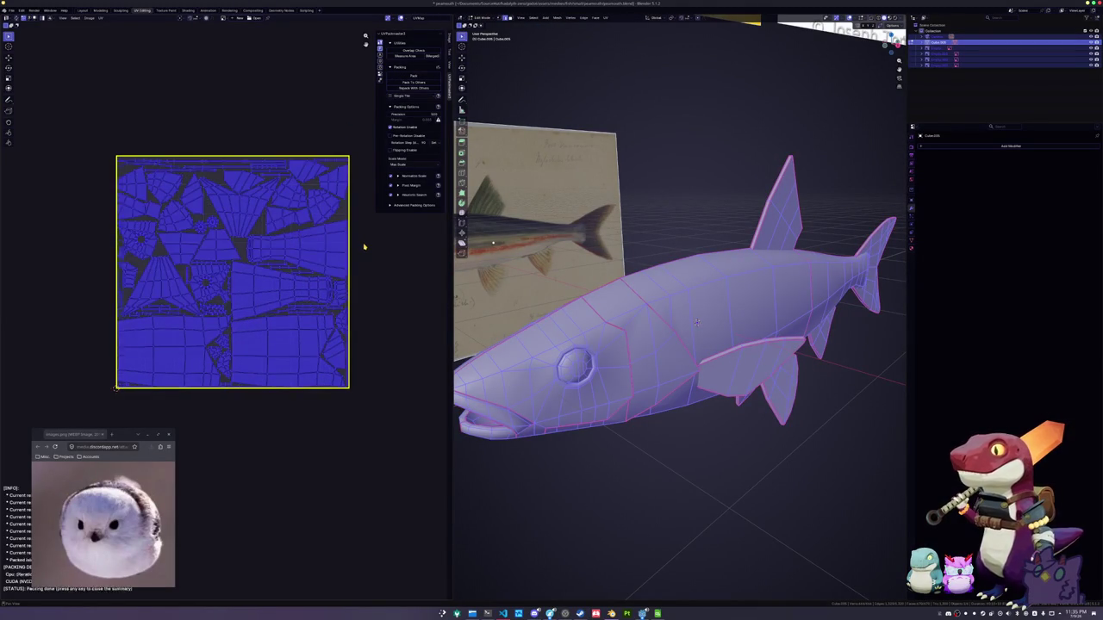
{"action": "key", "text": "Tab"}
{"action": "scroll", "coordinate": [691, 318], "scroll_direction": "down", "scroll_amount": 3}
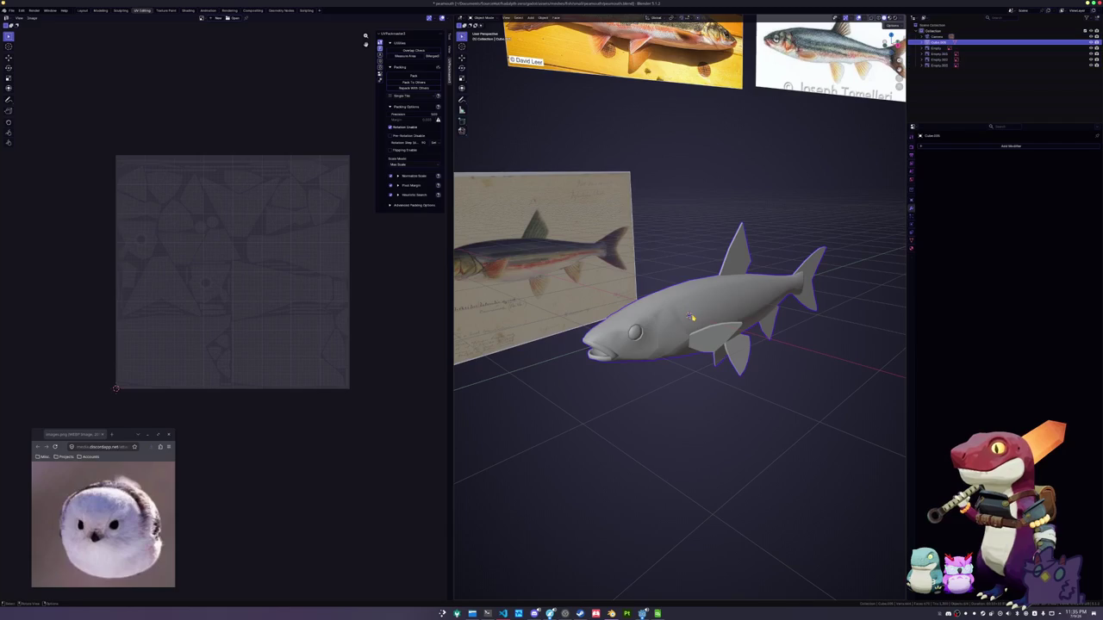
Scale the fish down to about 0.3 with its transform values shown
{"action": "key", "text": "n"}
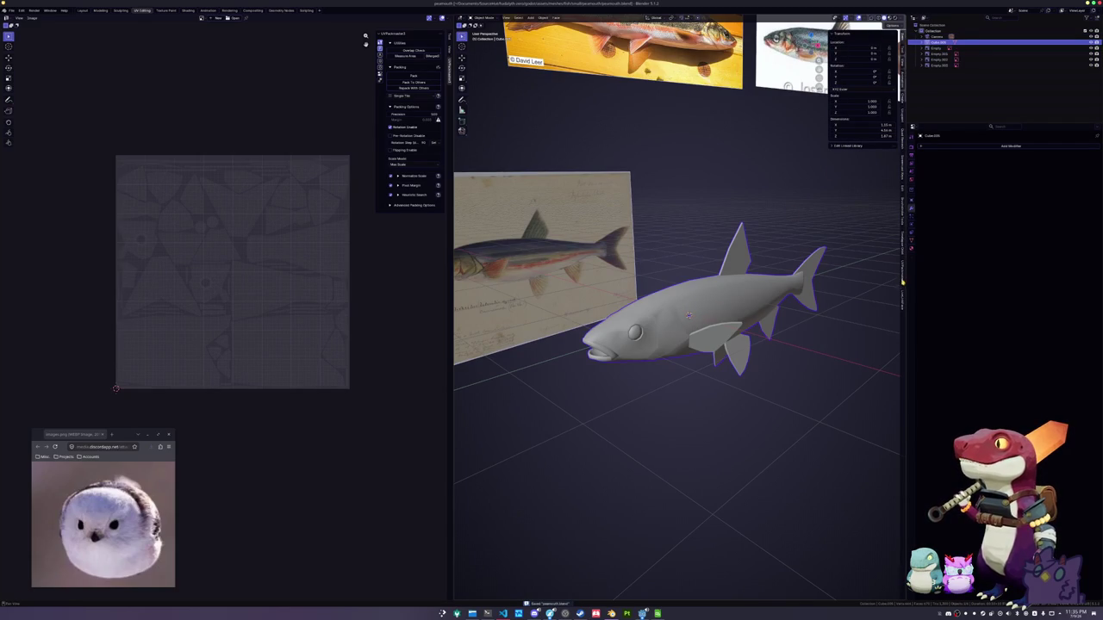
{"action": "key", "text": "s"}
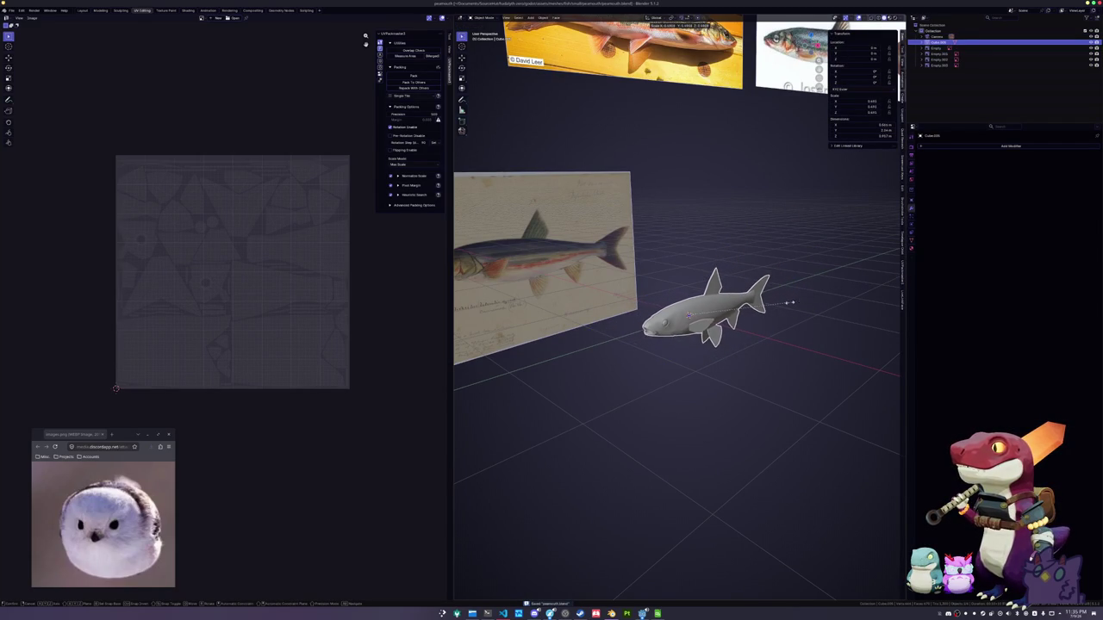
{"action": "left_click", "coordinate": [770, 307]}
Compare the fish against the reference images and rescale it to refine its size
{"action": "scroll", "coordinate": [773, 295], "scroll_direction": "down", "scroll_amount": 3}
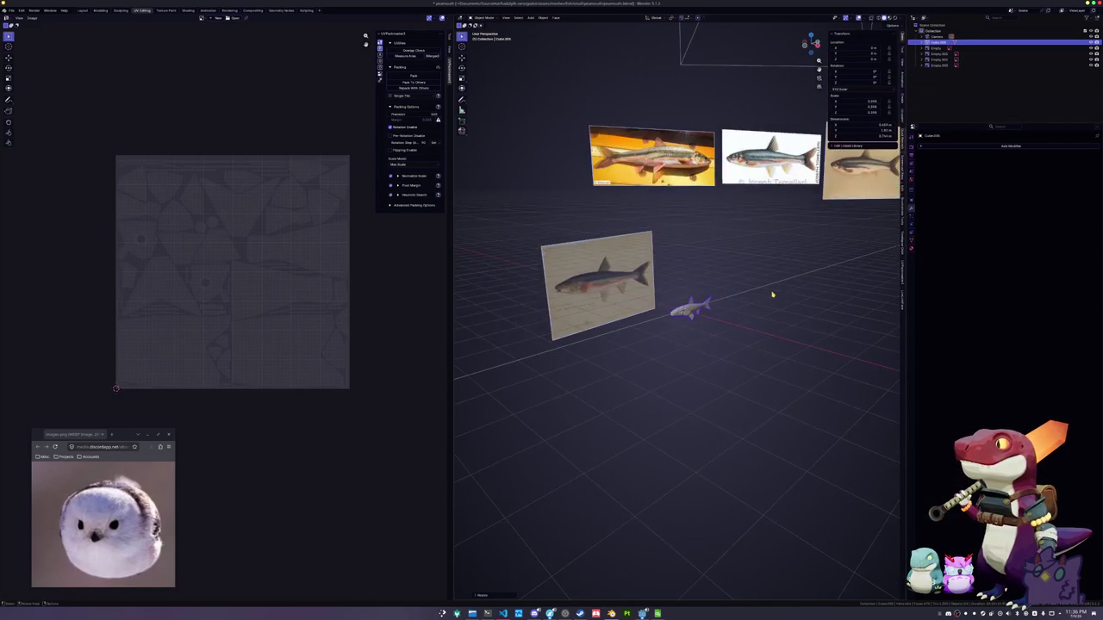
{"action": "middle_click_drag", "start_coordinate": [696, 177], "coordinate": [702, 310]}
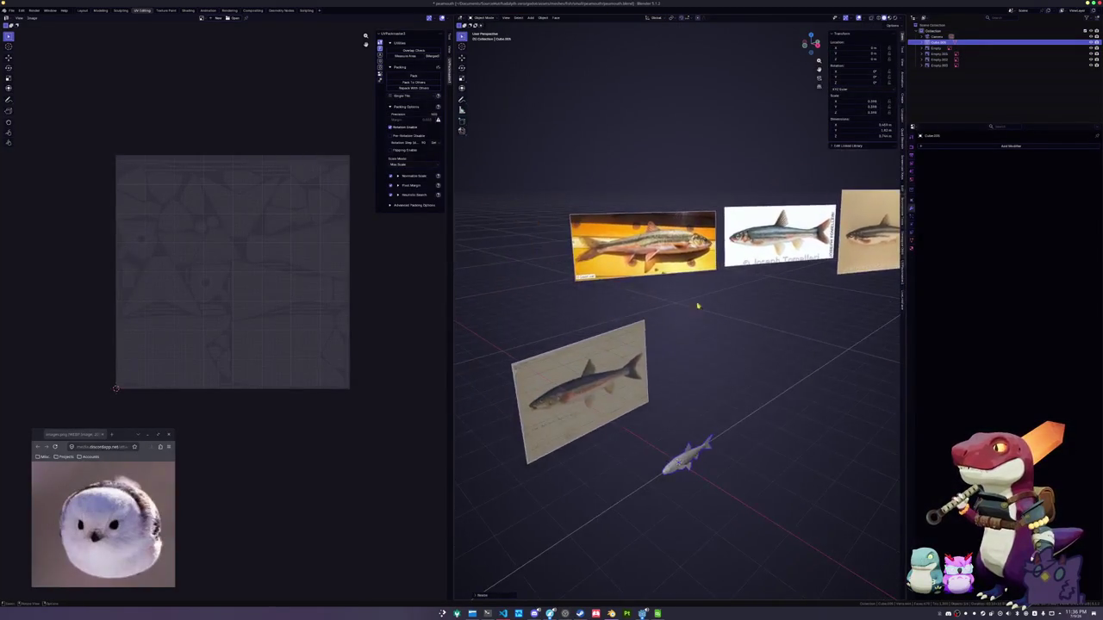
{"action": "scroll", "coordinate": [626, 286], "scroll_direction": "up", "scroll_amount": 4}
{"action": "scroll", "coordinate": [728, 287], "scroll_direction": "up", "scroll_amount": 3}
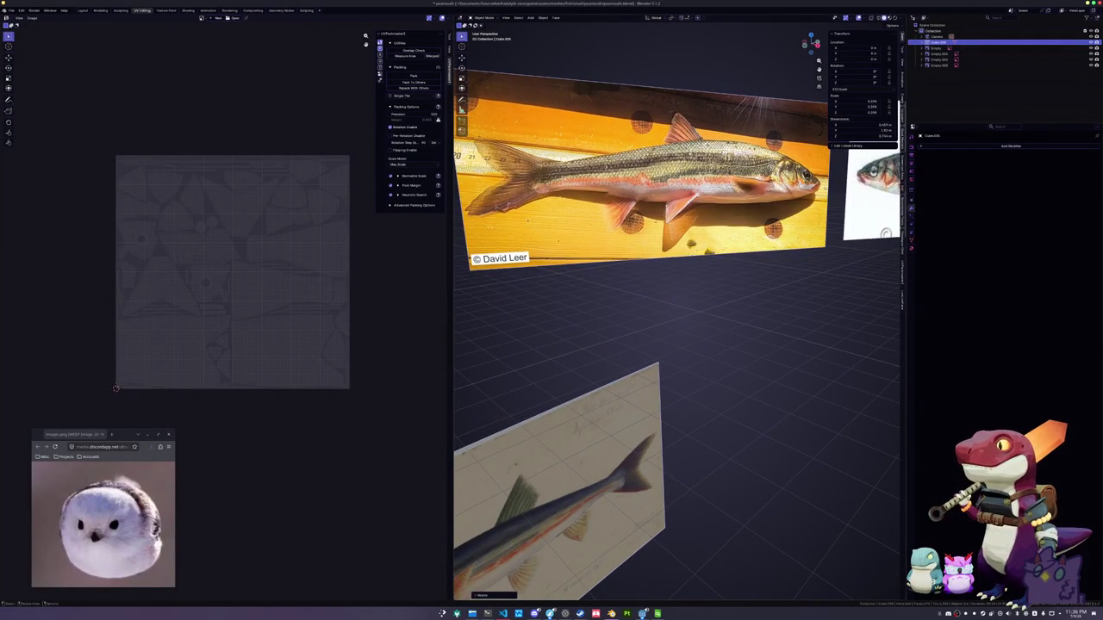
{"action": "scroll", "coordinate": [636, 287], "scroll_direction": "down", "scroll_amount": 2}
{"action": "scroll", "coordinate": [642, 328], "scroll_direction": "down", "scroll_amount": 3}
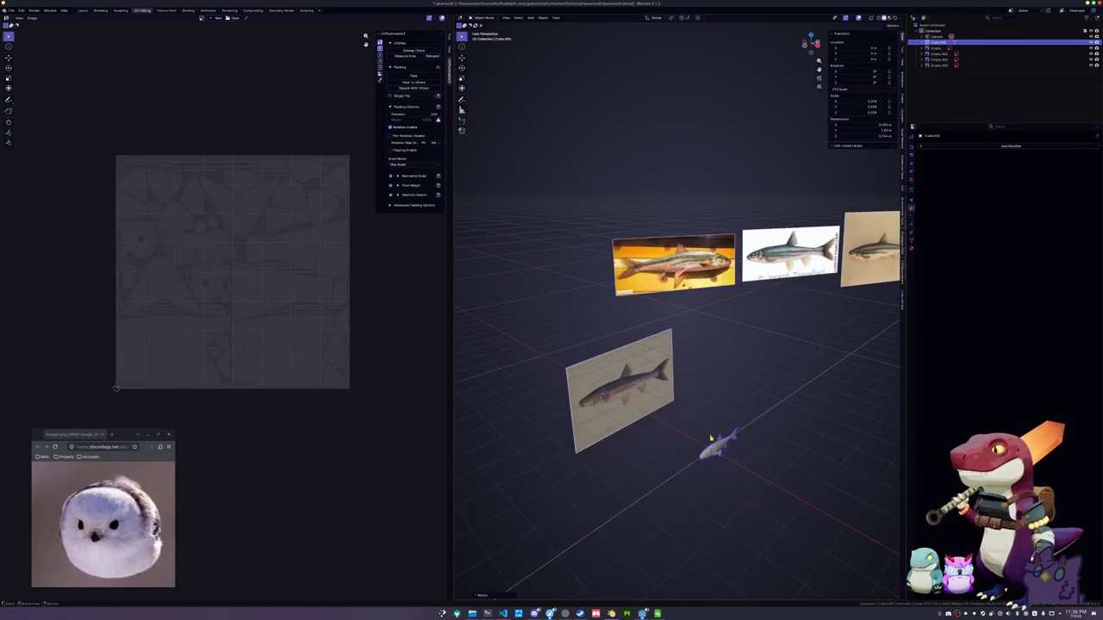
{"action": "scroll", "coordinate": [645, 371], "scroll_direction": "up", "scroll_amount": 2}
{"action": "scroll", "coordinate": [645, 387], "scroll_direction": "up", "scroll_amount": 2}
{"action": "scroll", "coordinate": [644, 387], "scroll_direction": "up", "scroll_amount": 1}
{"action": "scroll", "coordinate": [645, 388], "scroll_direction": "up", "scroll_amount": 1}
{"action": "key", "text": "s"}
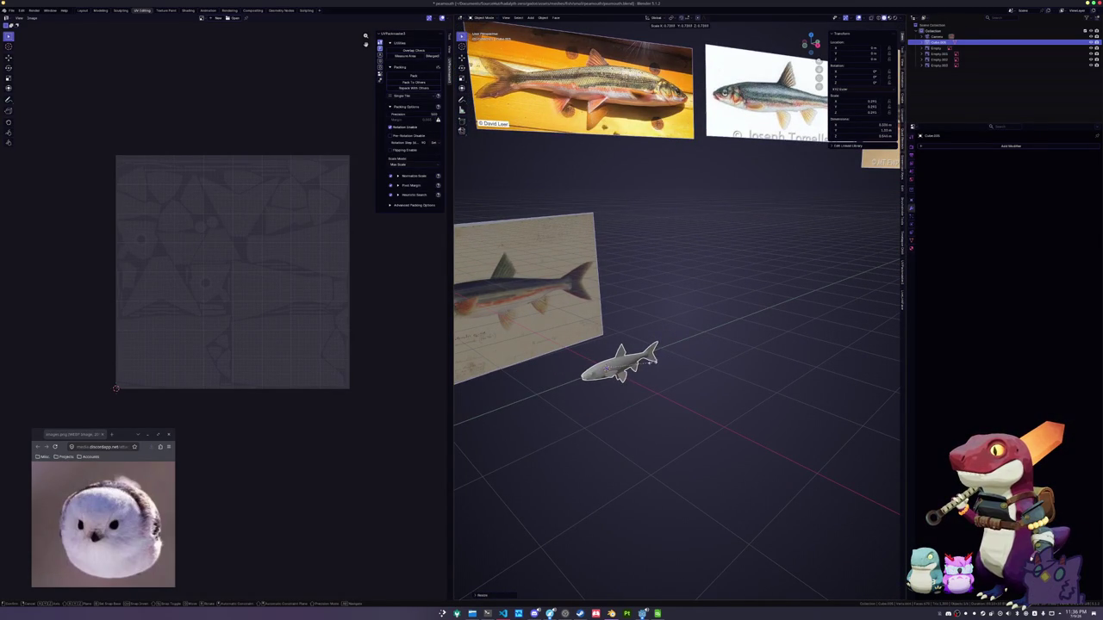
{"action": "left_click", "coordinate": [646, 371]}
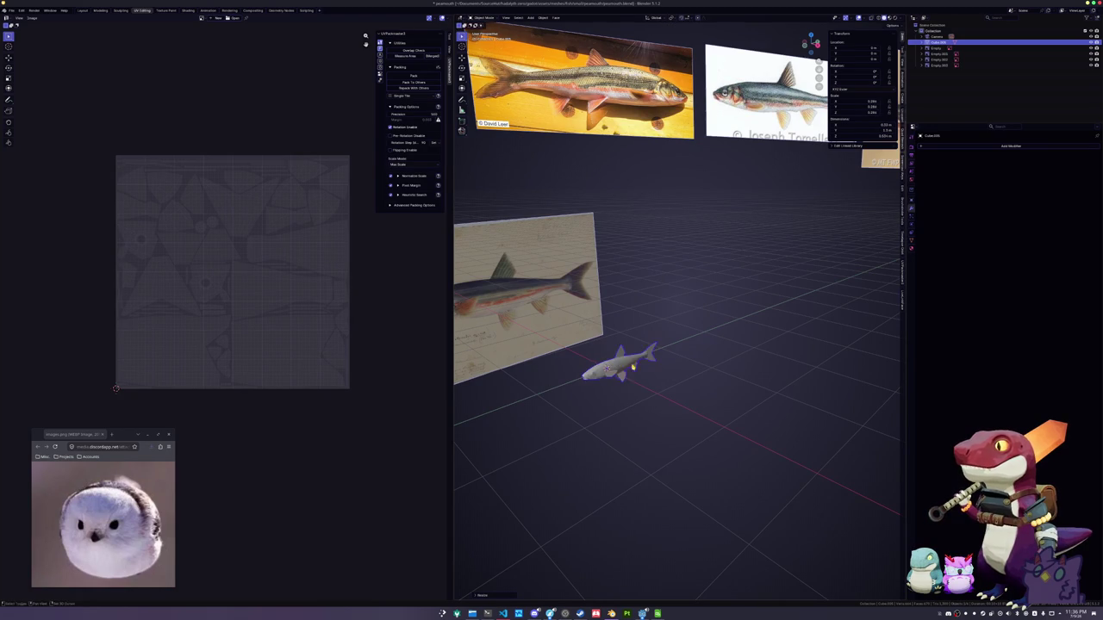
Apply the fish's scale and switch to a side orthographic view
{"action": "key", "text": "ctrl+a"}
{"action": "left_click", "coordinate": [656, 353]}
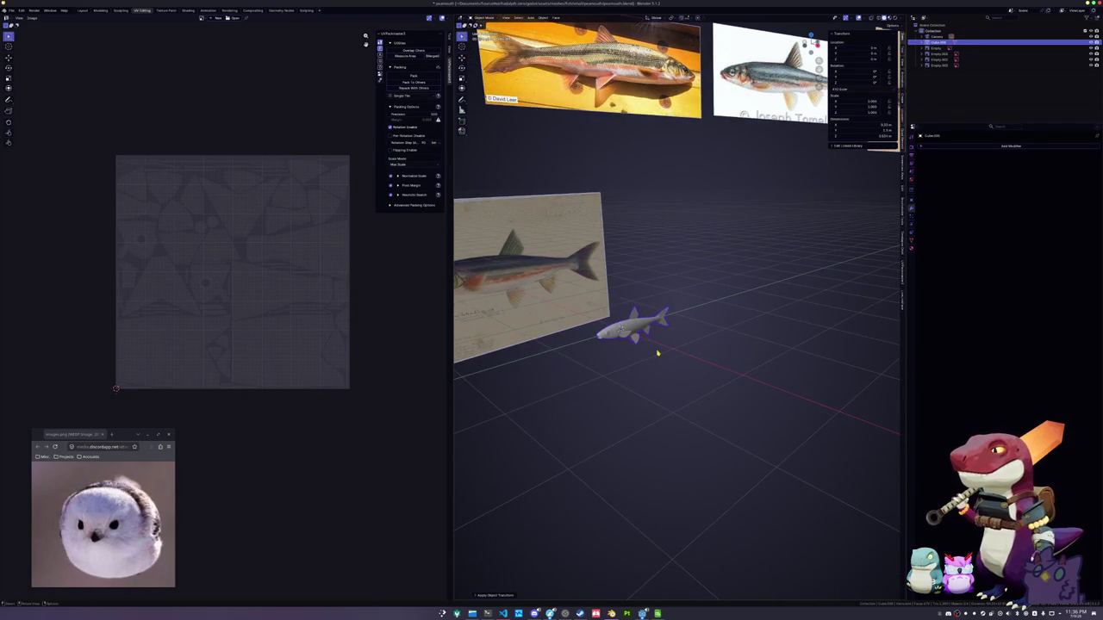
{"action": "key", "text": "KP_3"}
{"action": "scroll", "coordinate": [657, 353], "scroll_direction": "up", "scroll_amount": 5}
{"action": "scroll", "coordinate": [657, 353], "scroll_direction": "up", "scroll_amount": 3}
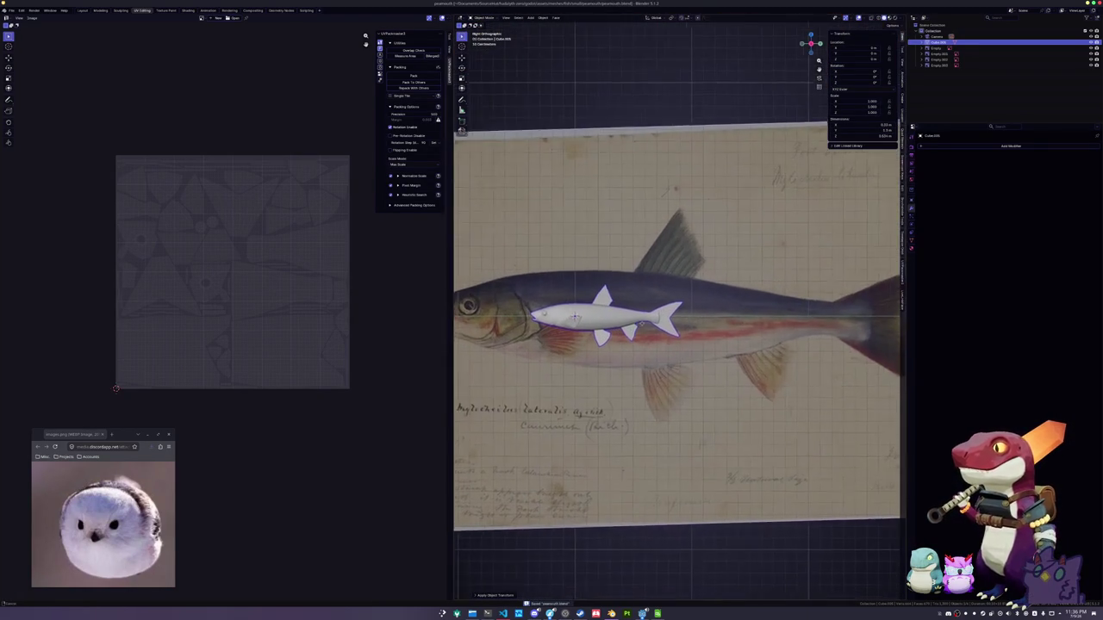
Rename the fish object and name its mesh data 'pearmouth'
{"action": "key", "text": "F2"}
{"action": "type", "text": "peamouth"}
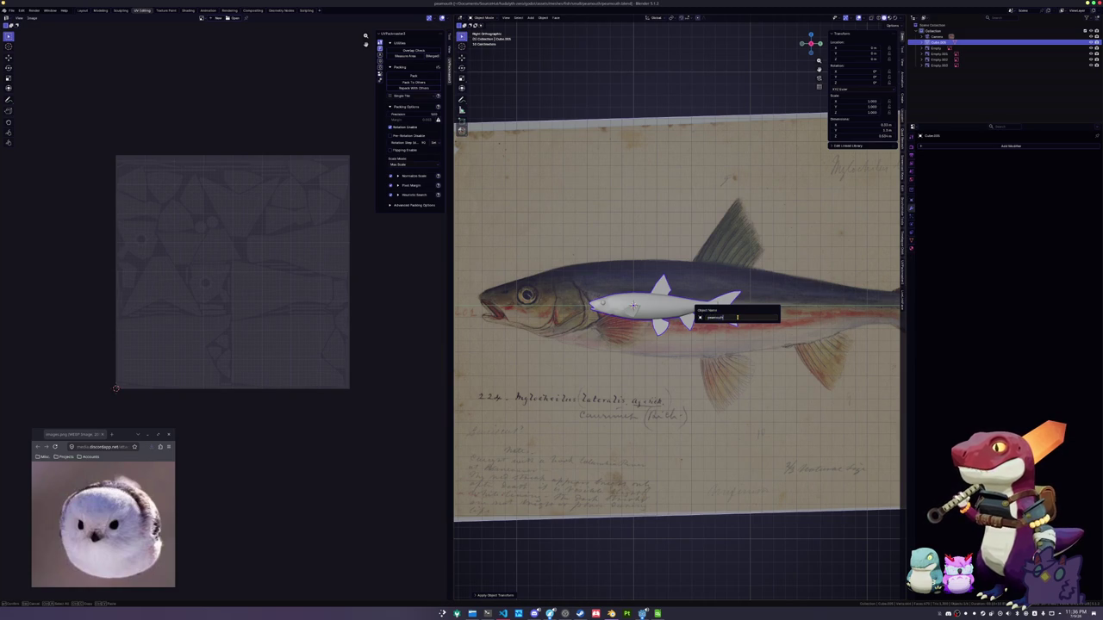
{"action": "key", "text": "Return"}
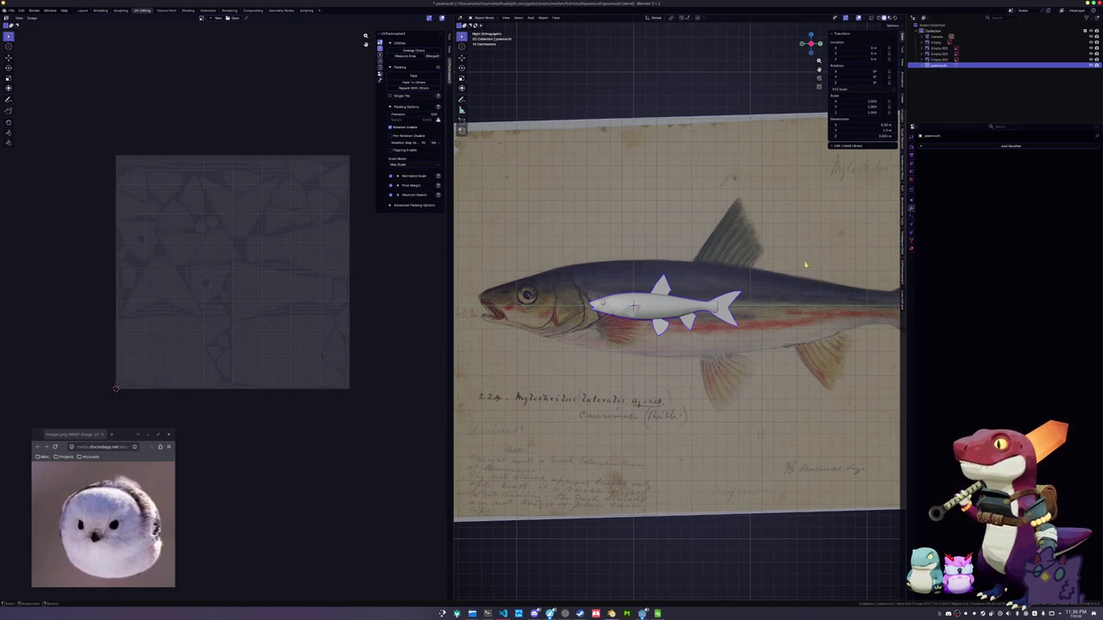
{"action": "left_click", "coordinate": [911, 239]}
{"action": "left_click", "coordinate": [998, 146]}
{"action": "type", "text": "pearmouth"}
{"action": "key", "text": "Return"}
Add a color attribute named Color to the fish mesh
{"action": "left_click", "coordinate": [936, 249]}
{"action": "left_click", "coordinate": [1096, 260]}
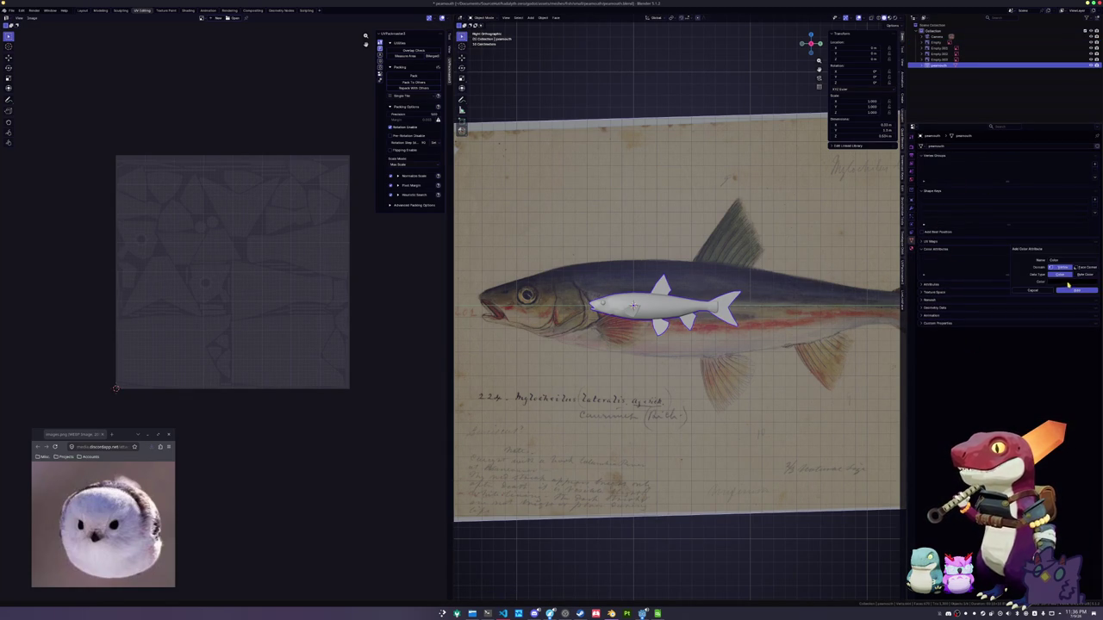
{"action": "left_click", "coordinate": [1069, 292]}
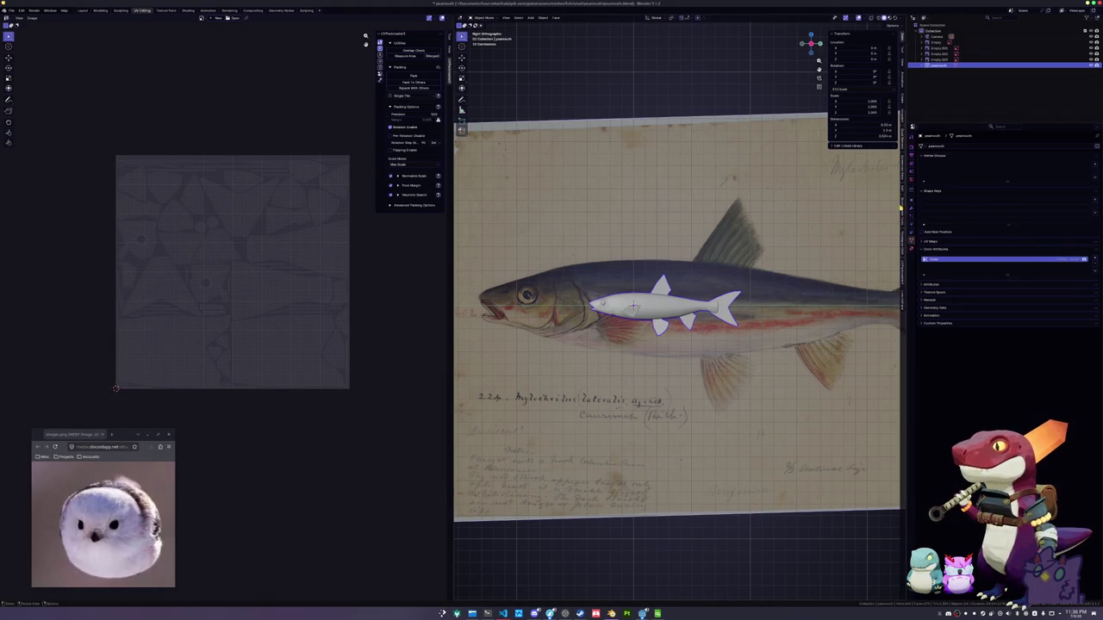
Rename the fish's material to 'pewmouth' and save the file
{"action": "left_click", "coordinate": [912, 249]}
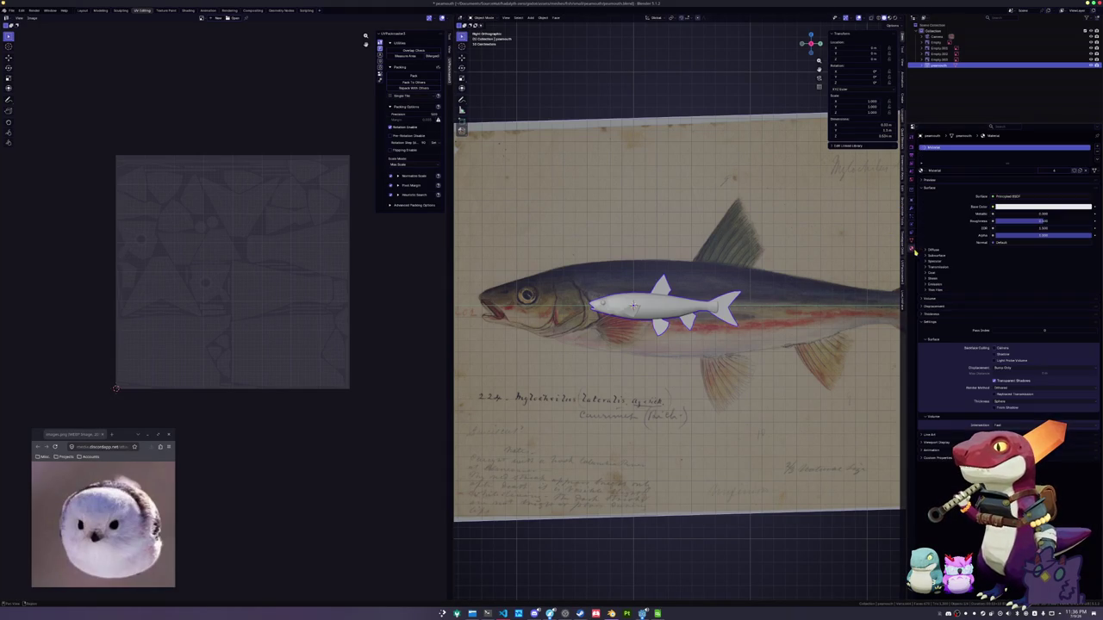
{"action": "double_click", "coordinate": [955, 171]}
{"action": "type", "text": "pewmouth"}
{"action": "key", "text": "Return"}
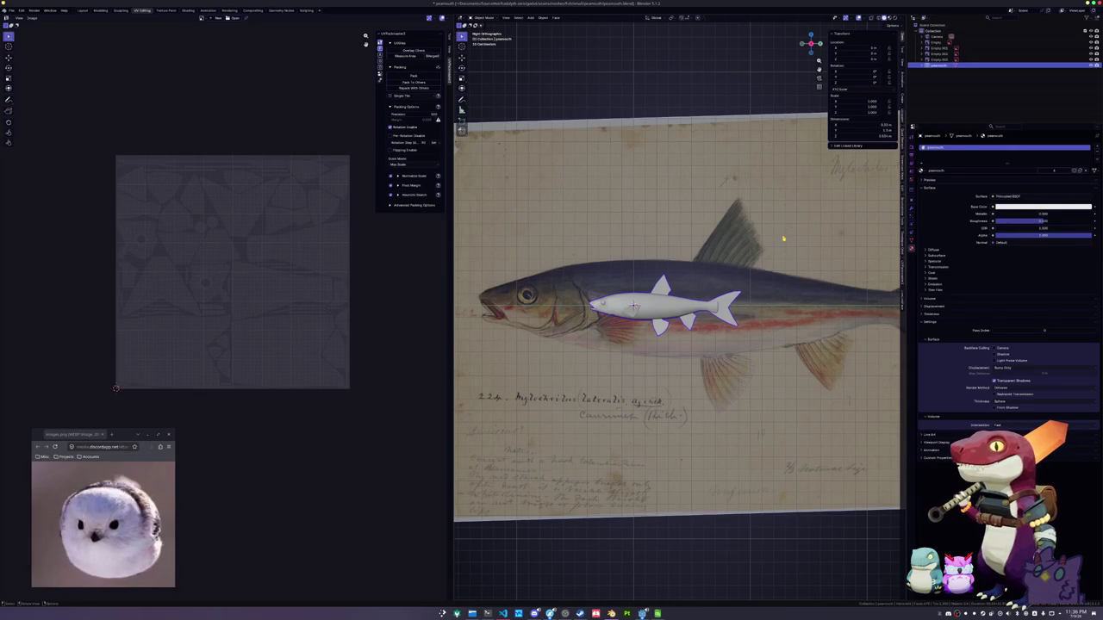
{"action": "key", "text": "ctrl+s"}
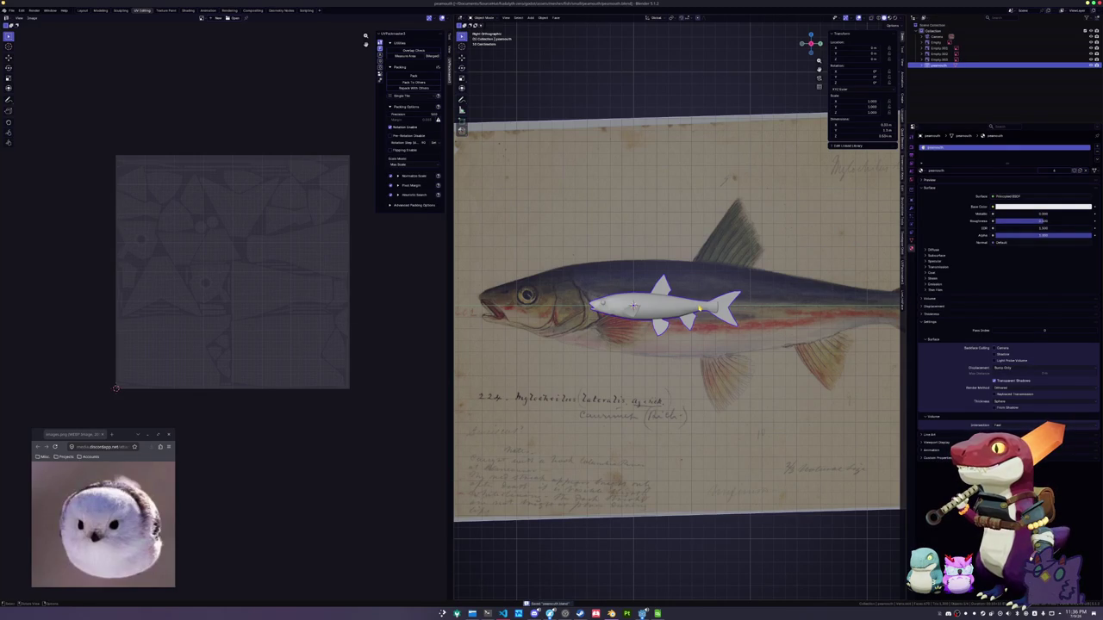
Zoom the viewport and switch to the Shading workspace
{"action": "scroll", "coordinate": [676, 319], "scroll_direction": "up", "scroll_amount": 2}
{"action": "scroll", "coordinate": [676, 319], "scroll_direction": "up", "scroll_amount": 1}
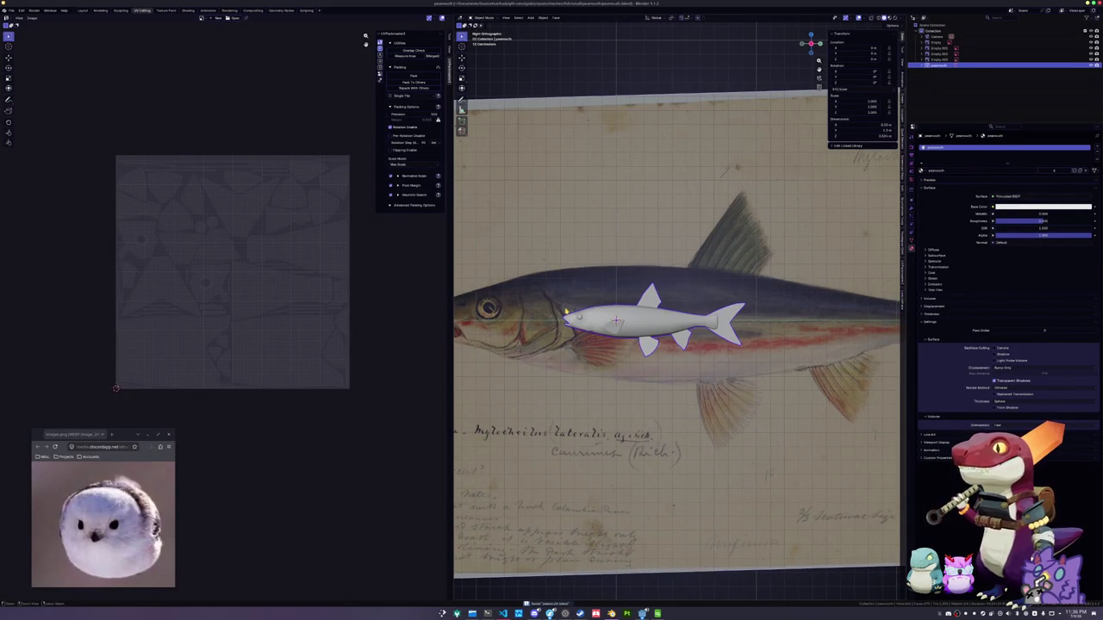
{"action": "left_click", "coordinate": [188, 10]}
Frame the fish, shift the Material Output node right, and undo the mapping and image texture nodes
{"action": "scroll", "coordinate": [538, 304], "scroll_direction": "up", "scroll_amount": 3}
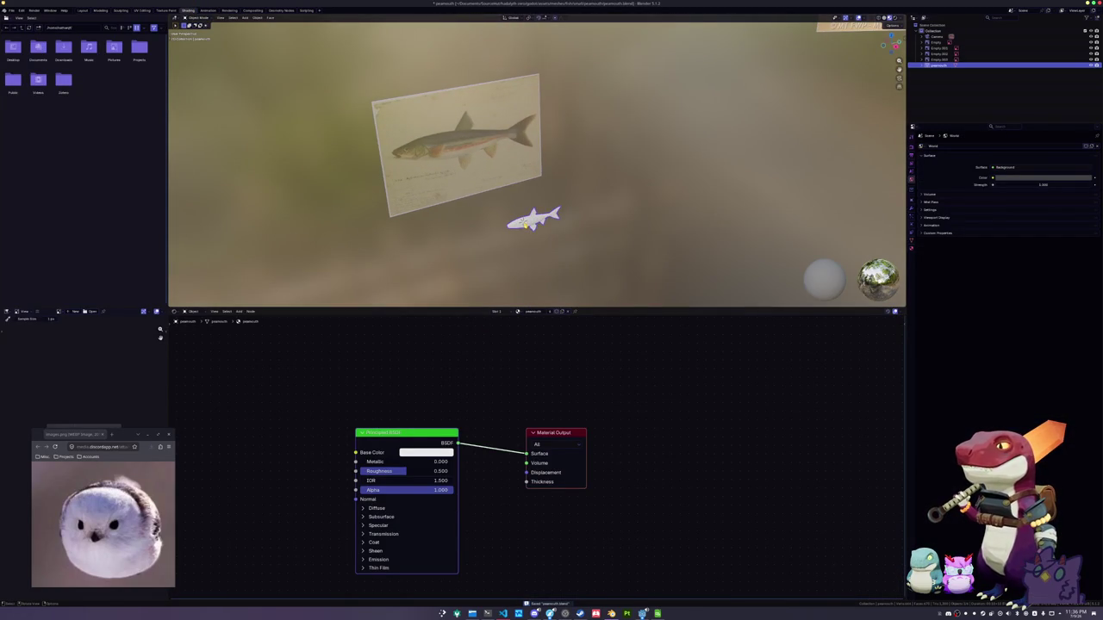
{"action": "key", "text": "KP_Decimal"}
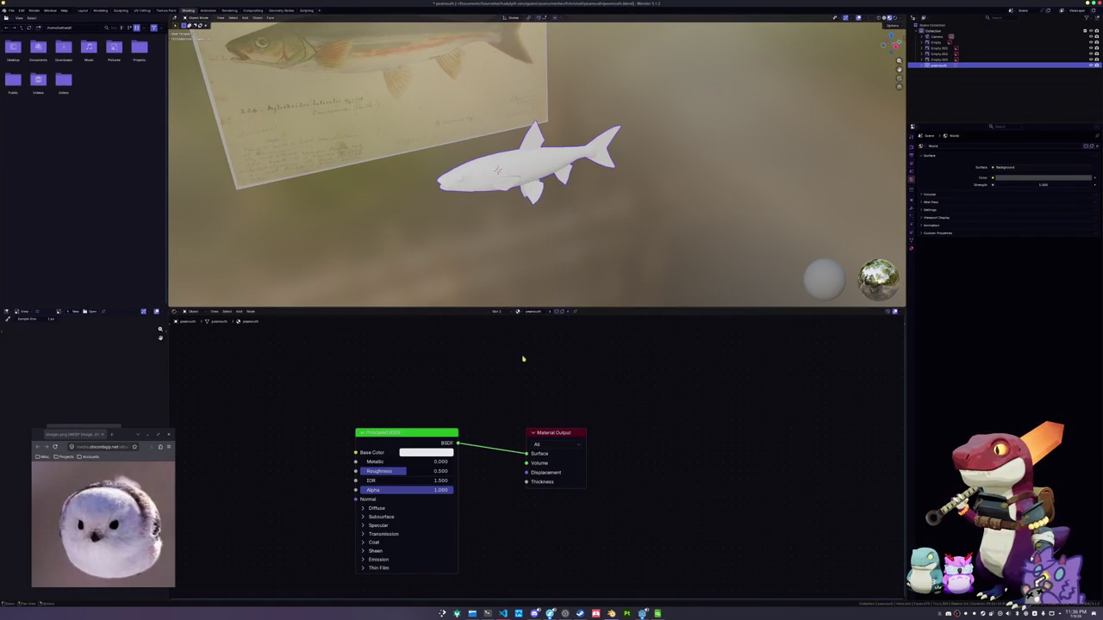
{"action": "left_click_drag", "start_coordinate": [543, 440], "coordinate": [715, 448]}
{"action": "key", "text": "ctrl+z"}
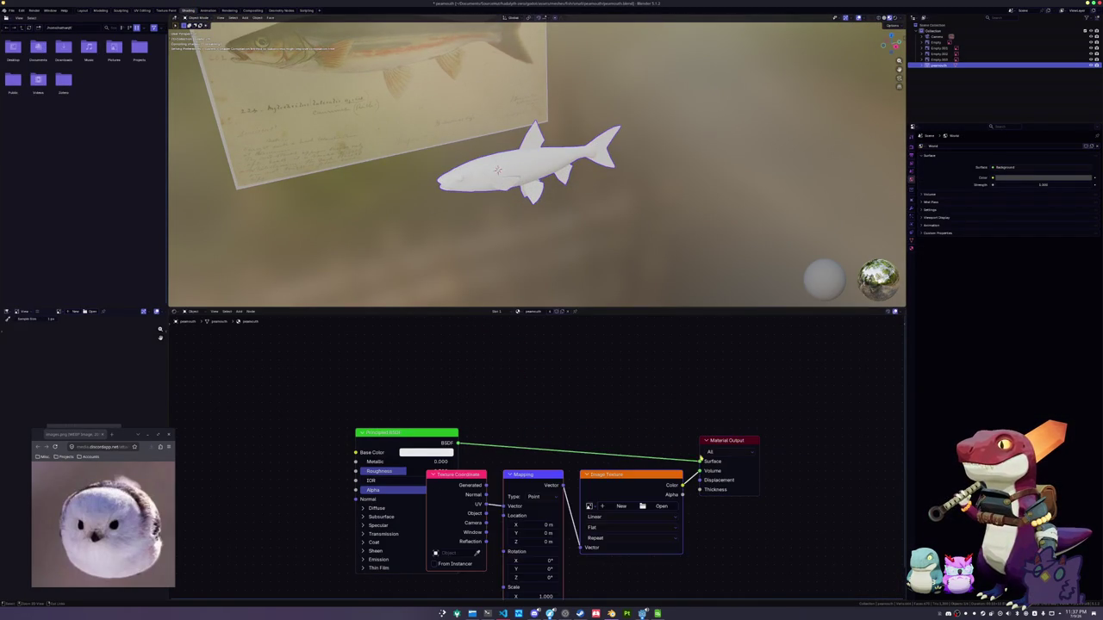
{"action": "key", "text": "ctrl+z"}
{"action": "key", "text": "ctrl+z"}
{"action": "left_click", "coordinate": [466, 477], "text": "ctrl+shift"}
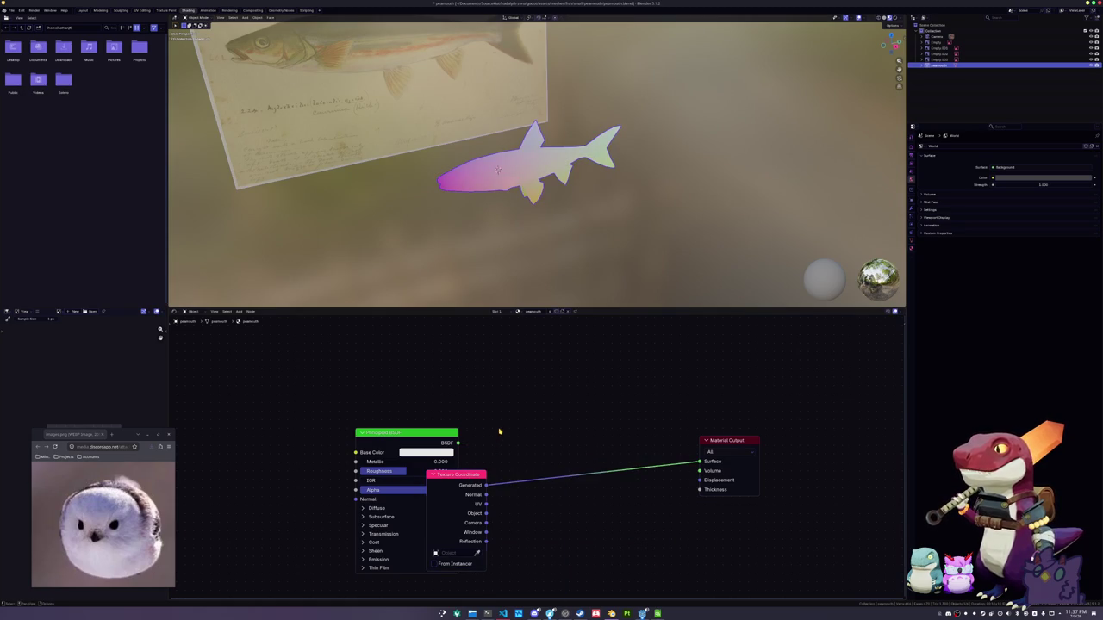
Replace the Principled BSDF with a Color Attribute node reading the 'Color' attribute
{"action": "key", "text": "x"}
{"action": "key", "text": "shift+a"}
{"action": "type", "text": "color att"}
{"action": "key", "text": "Return"}
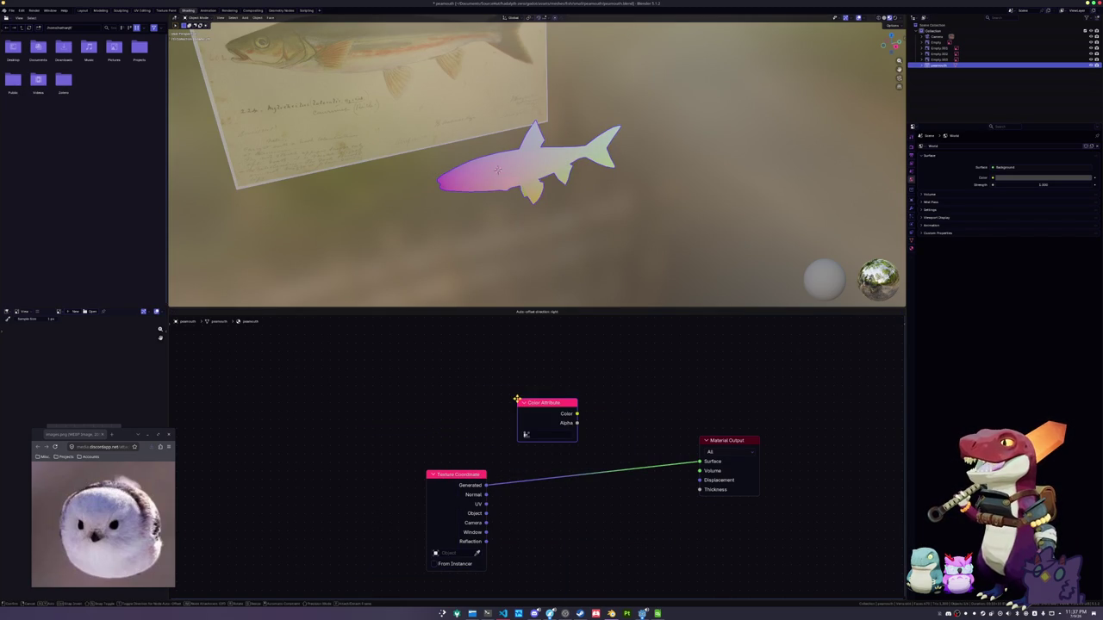
{"action": "left_click", "coordinate": [518, 379]}
{"action": "left_click", "coordinate": [543, 413]}
{"action": "left_click", "coordinate": [573, 428]}
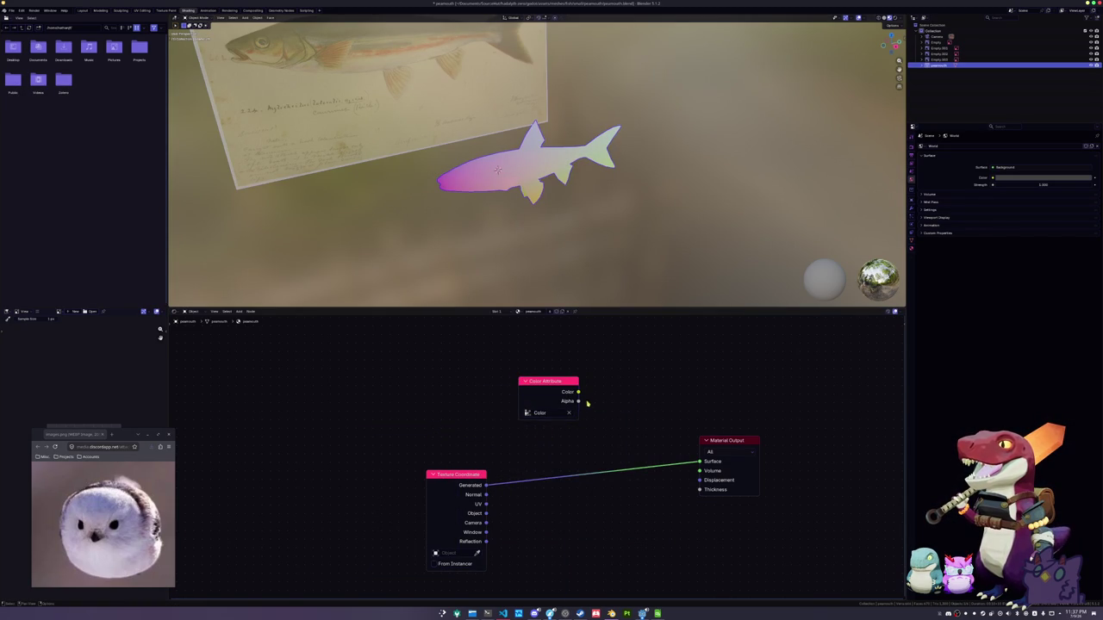
{"action": "left_click_drag", "start_coordinate": [579, 393], "coordinate": [655, 398]}
{"action": "key", "text": "Escape"}
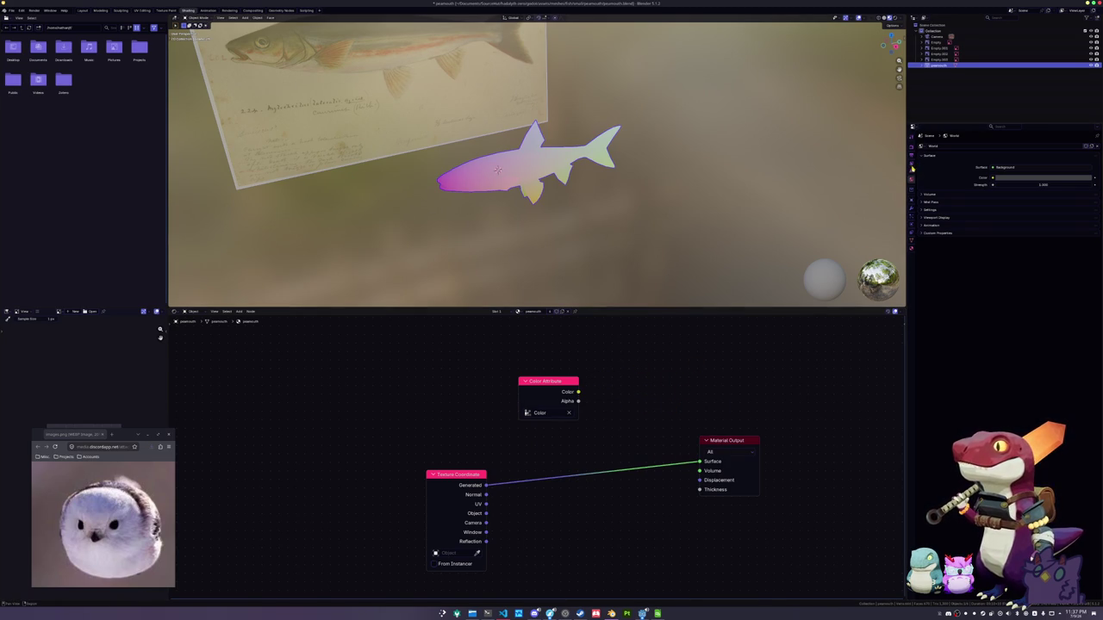
Show the Render properties and expand the Bake settings
{"action": "left_click", "coordinate": [913, 145]}
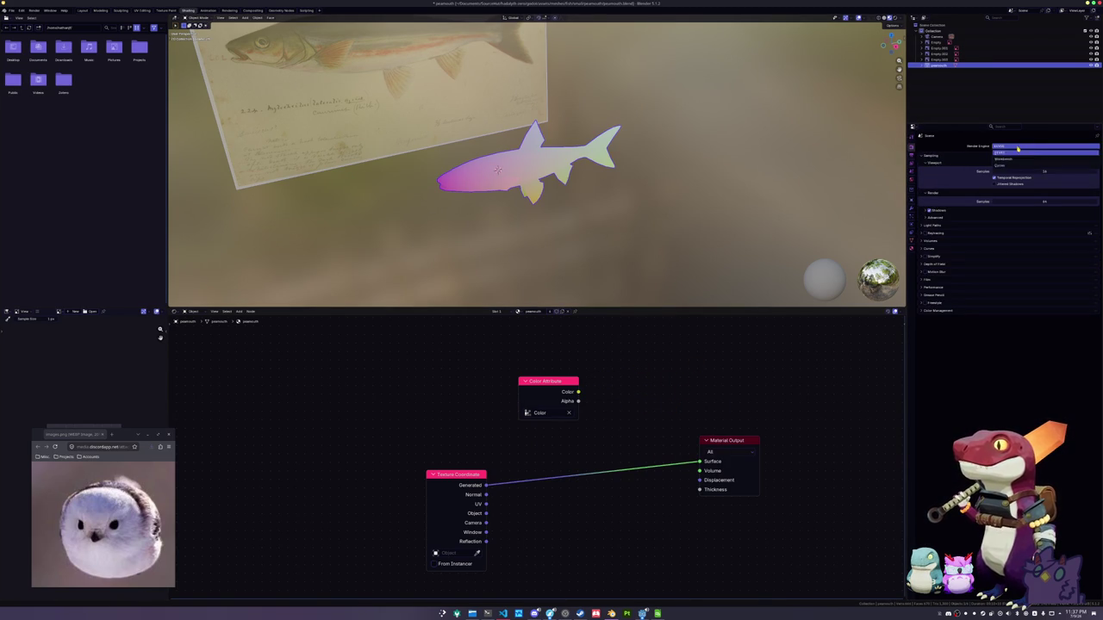
{"action": "left_click", "coordinate": [929, 343]}
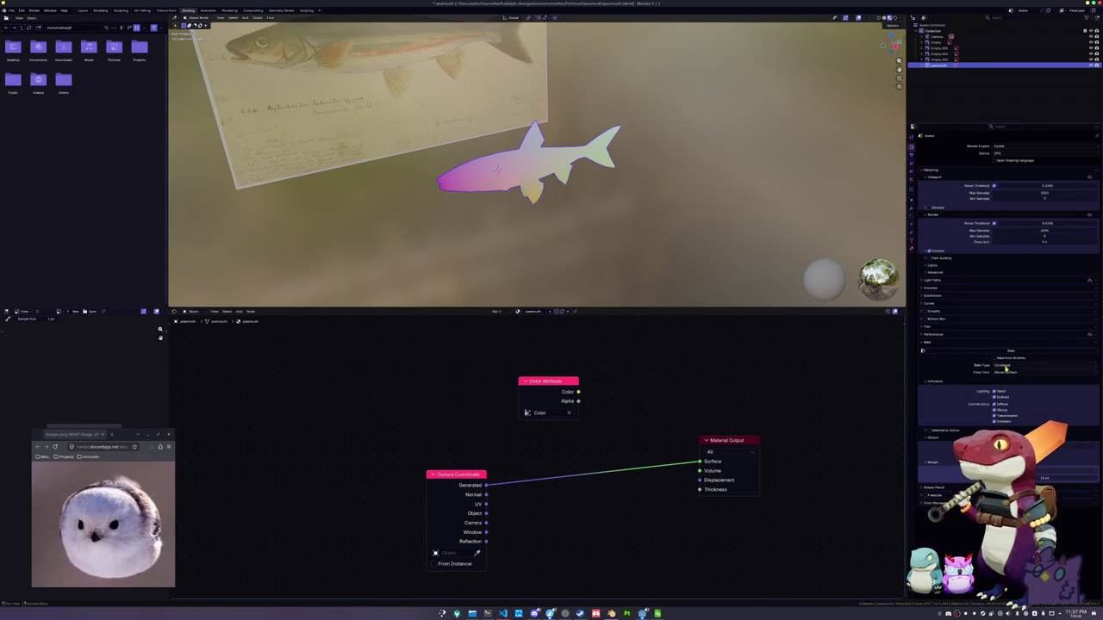
{"action": "left_click", "coordinate": [930, 437]}
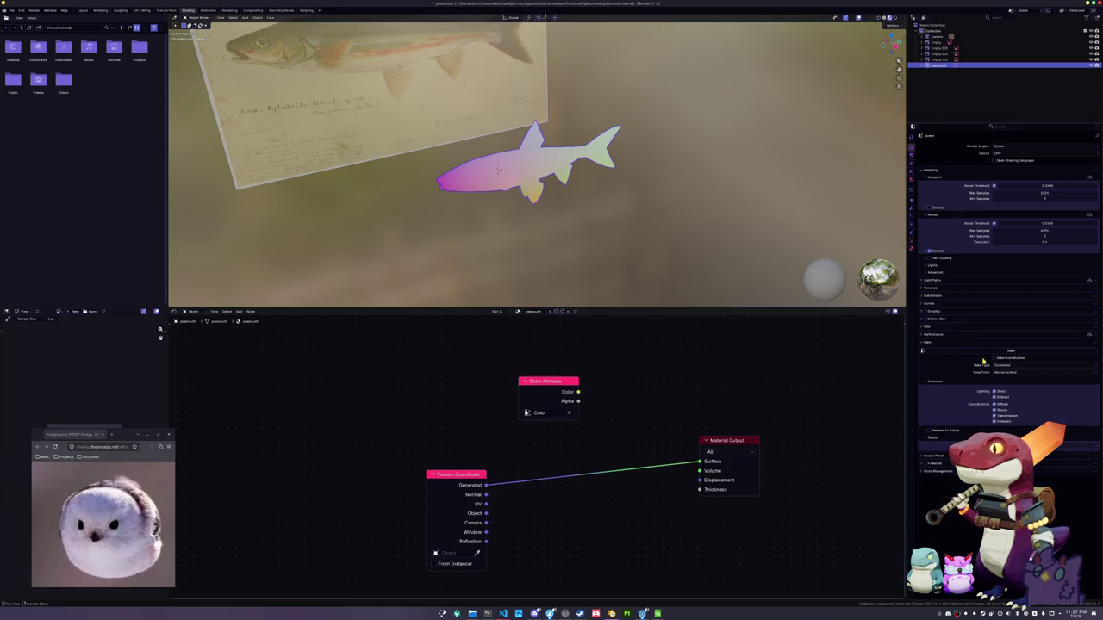
Connect the Color Attribute node to the Material Output surface and view the fish from the side
{"action": "left_click", "coordinate": [542, 383], "text": "ctrl+shift"}
{"action": "right_click", "coordinate": [520, 181]}
{"action": "left_click", "coordinate": [467, 475], "text": "ctrl+shift"}
{"action": "mouse_move", "coordinate": [451, 216]}
{"action": "middle_mouse_down"}
{"action": "mouse_move", "coordinate": [534, 217]}
{"action": "mouse_move", "coordinate": [505, 181]}
{"action": "middle_mouse_up"}
{"action": "left_click", "coordinate": [548, 381], "text": "ctrl+shift"}
{"action": "key", "text": "ctrl+a"}
{"action": "left_click", "coordinate": [500, 186]}
Save the blend file
{"action": "key", "text": "ctrl+s"}
{"action": "scroll", "coordinate": [545, 216], "scroll_direction": "up", "scroll_amount": 3}
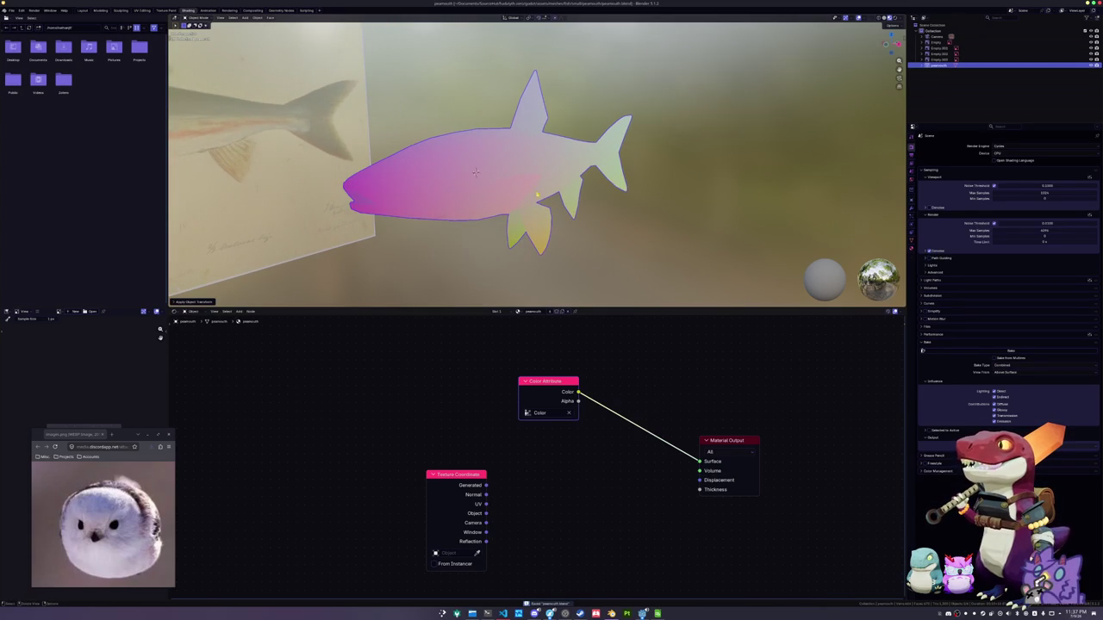
{"action": "left_click", "coordinate": [11, 10]}
{"action": "mouse_move", "coordinate": [21, 104]}
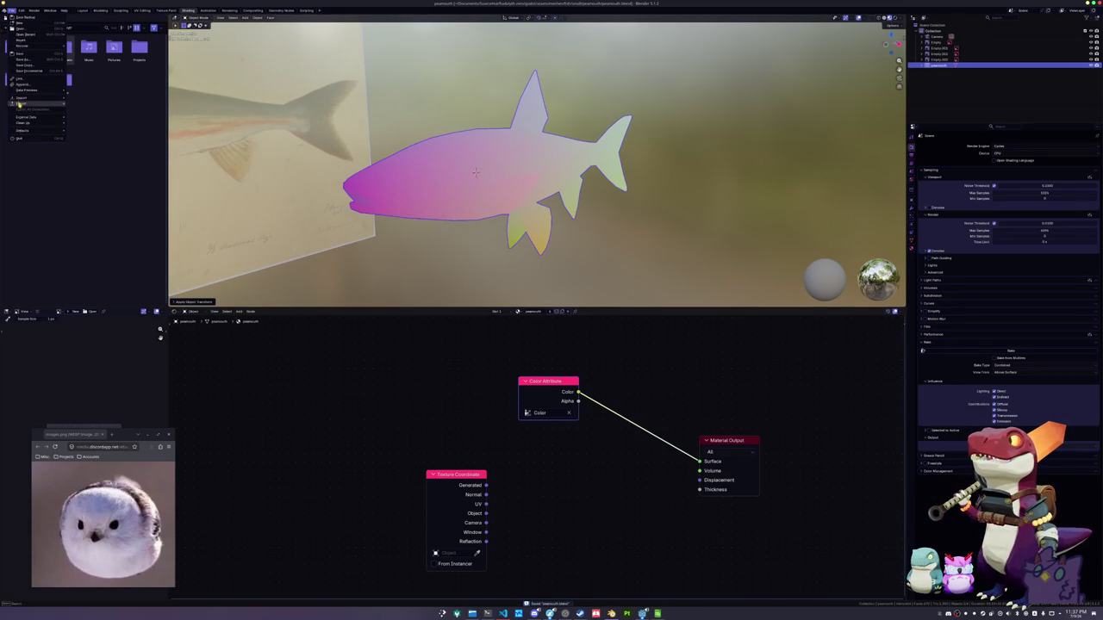
Create 'exports' and 'textures' folders and export the fish as an FBX file
{"action": "left_click", "coordinate": [109, 151]}
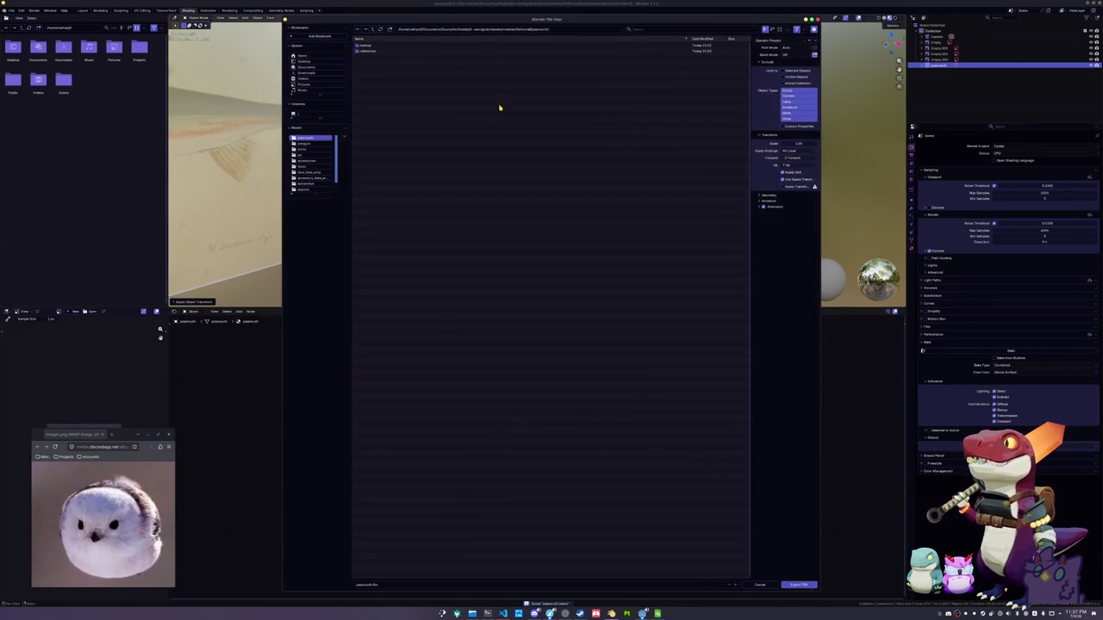
{"action": "left_click", "coordinate": [387, 31]}
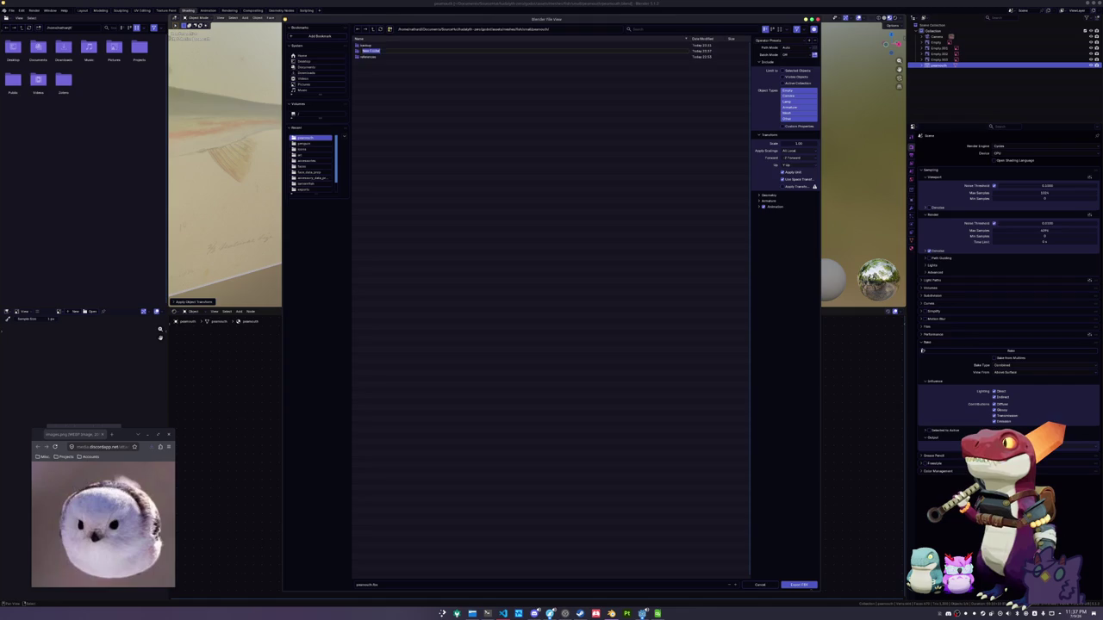
{"action": "key", "text": "Return"}
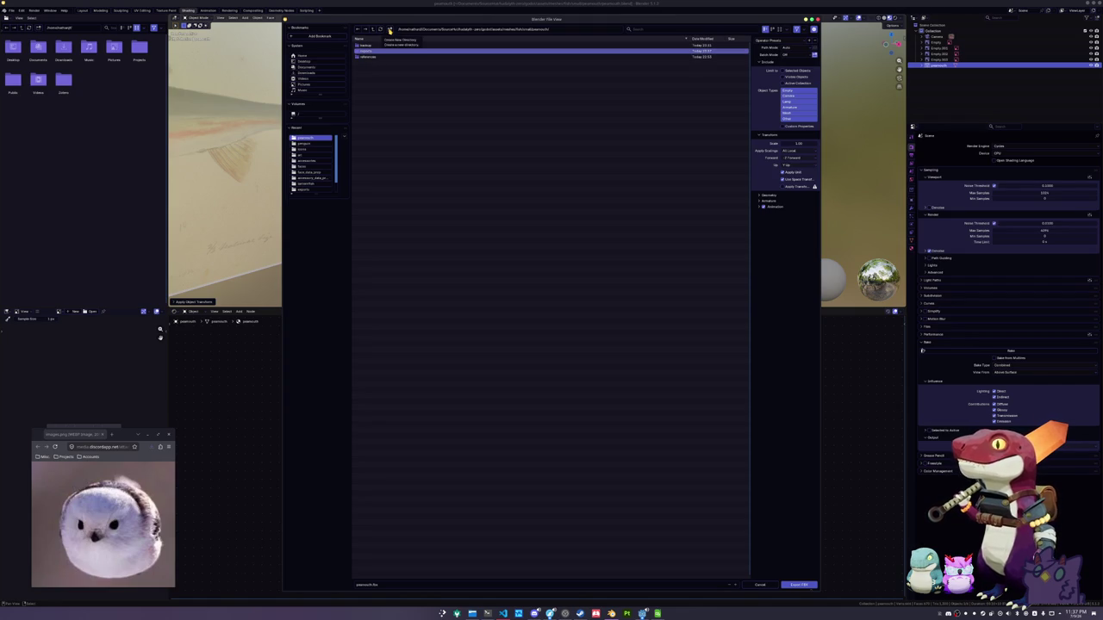
{"action": "left_click", "coordinate": [389, 30]}
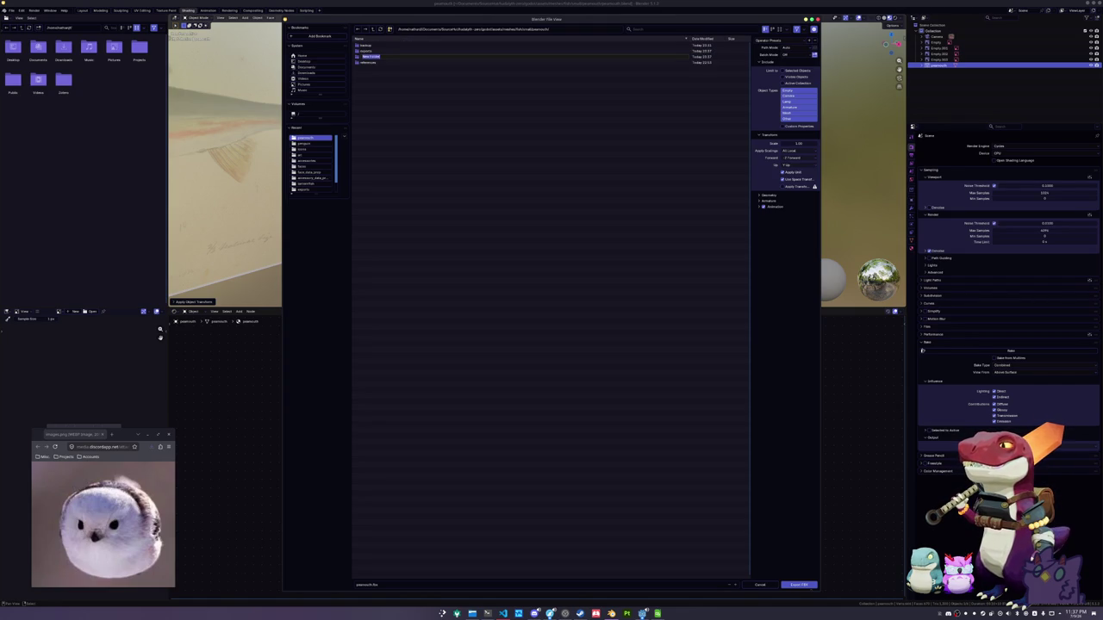
{"action": "type", "text": "es"}
{"action": "key", "text": "Return"}
{"action": "double_click", "coordinate": [534, 57]}
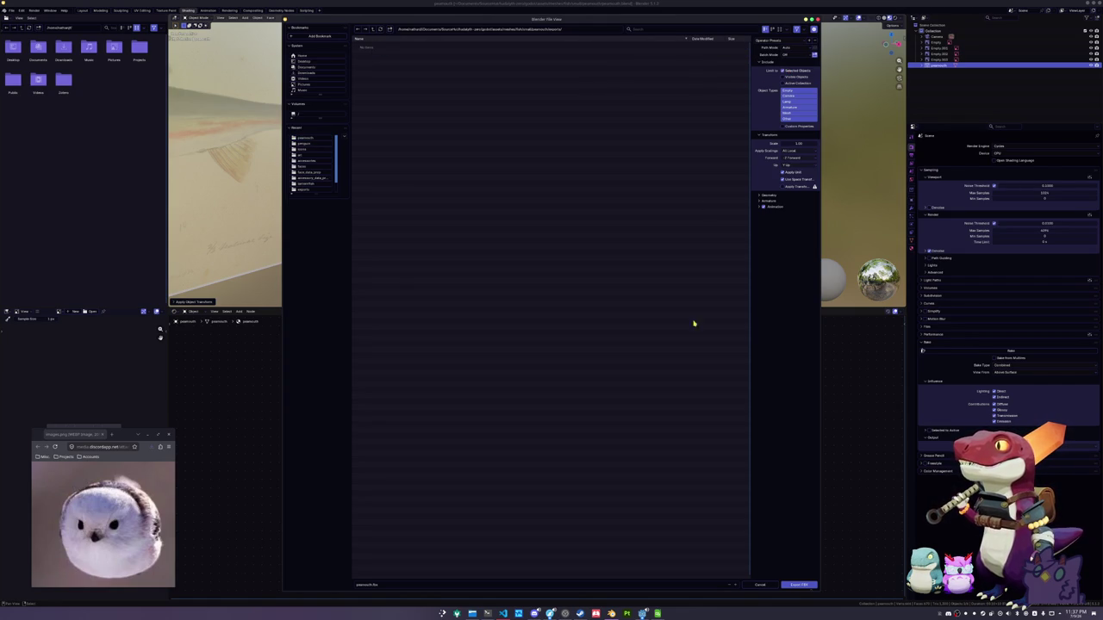
{"action": "left_click", "coordinate": [799, 585]}
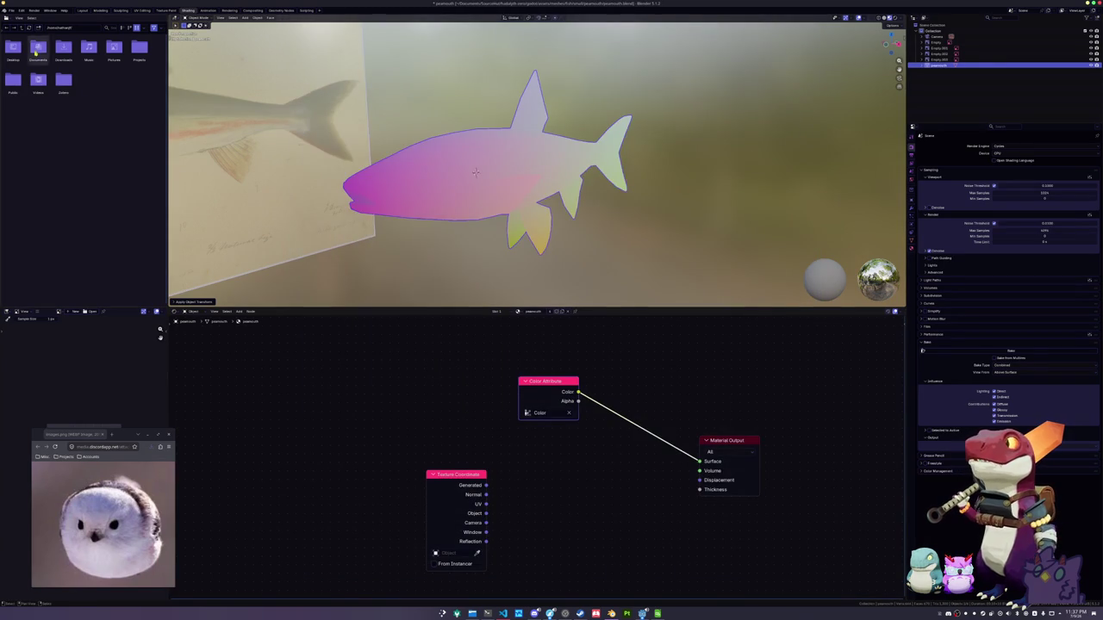
Export the fish as a Wavefront OBJ file
{"action": "left_click", "coordinate": [11, 10]}
{"action": "mouse_move", "coordinate": [24, 103]}
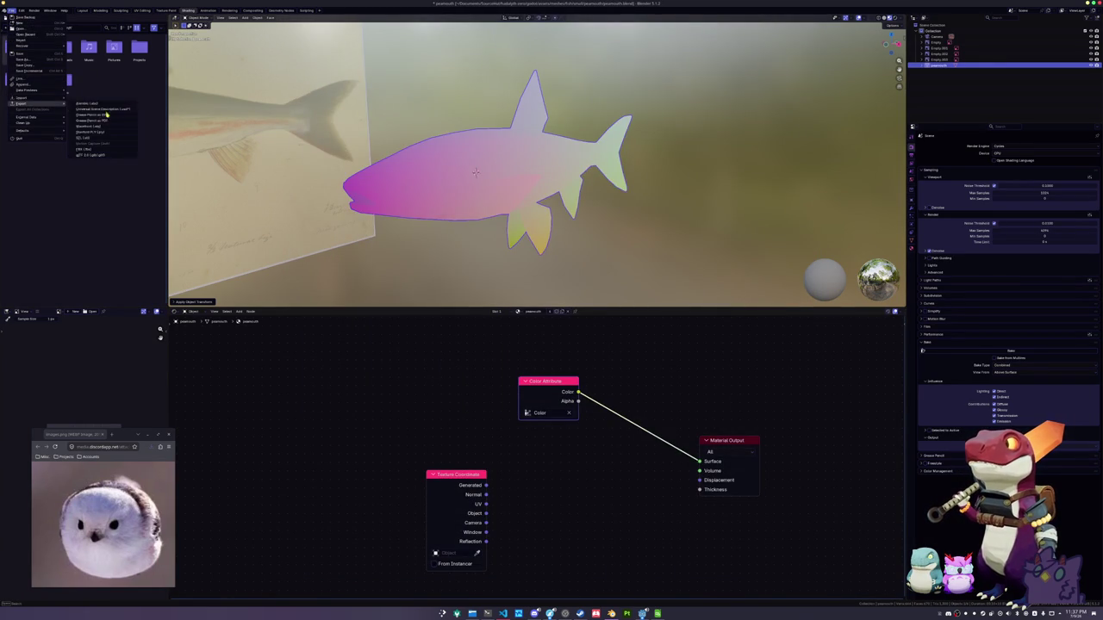
{"action": "left_click", "coordinate": [95, 128]}
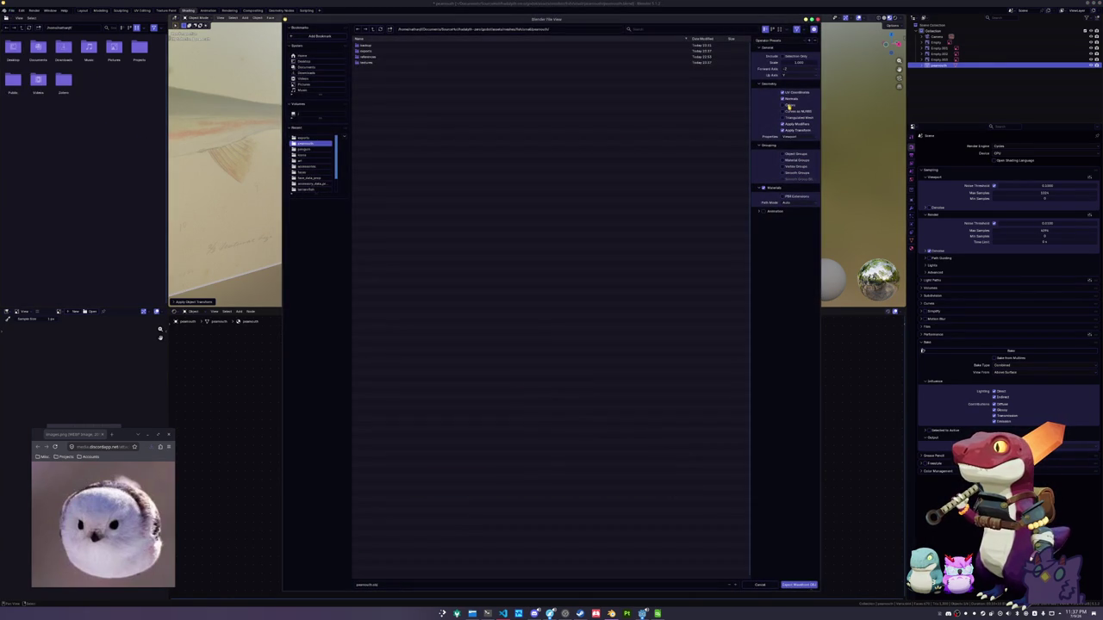
{"action": "left_click", "coordinate": [799, 585]}
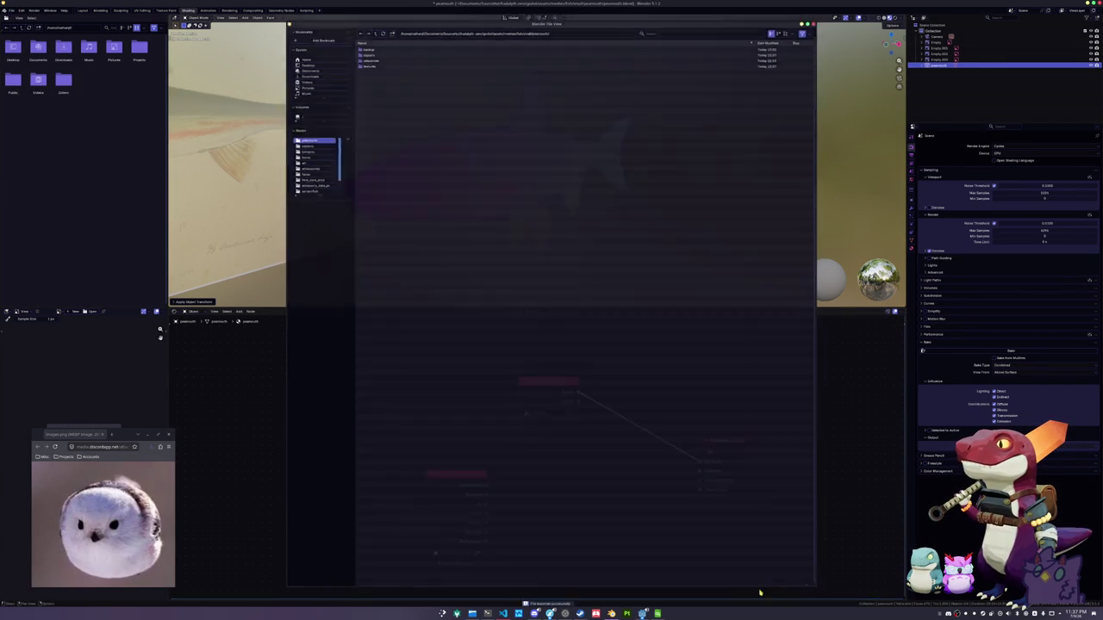
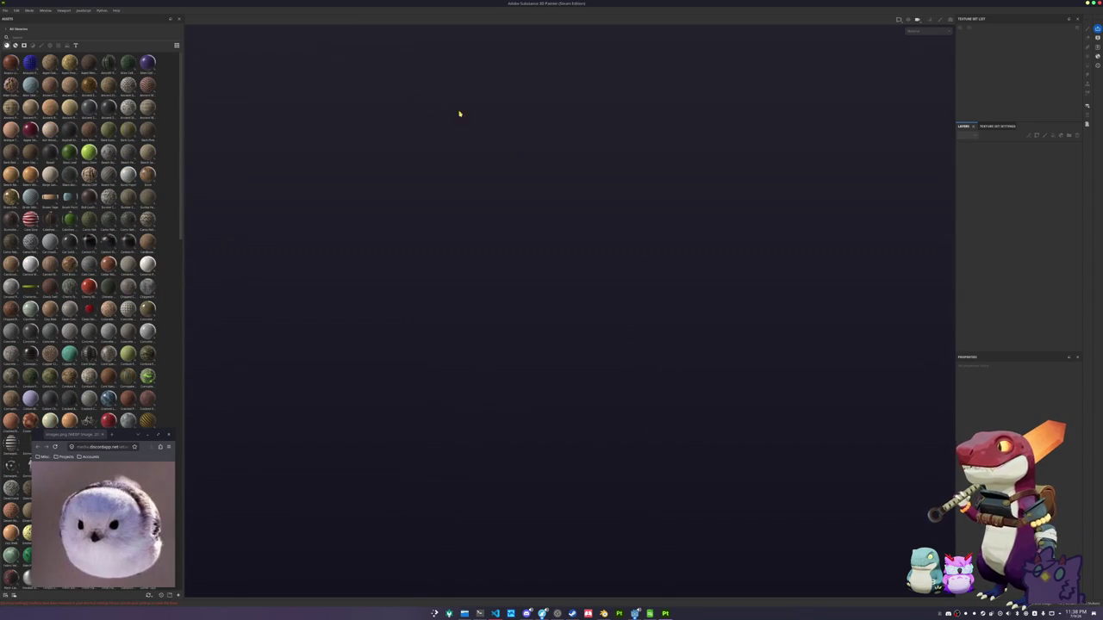
Start a new project and browse up to the folder holding the project assets
{"action": "left_click", "coordinate": [6, 10]}
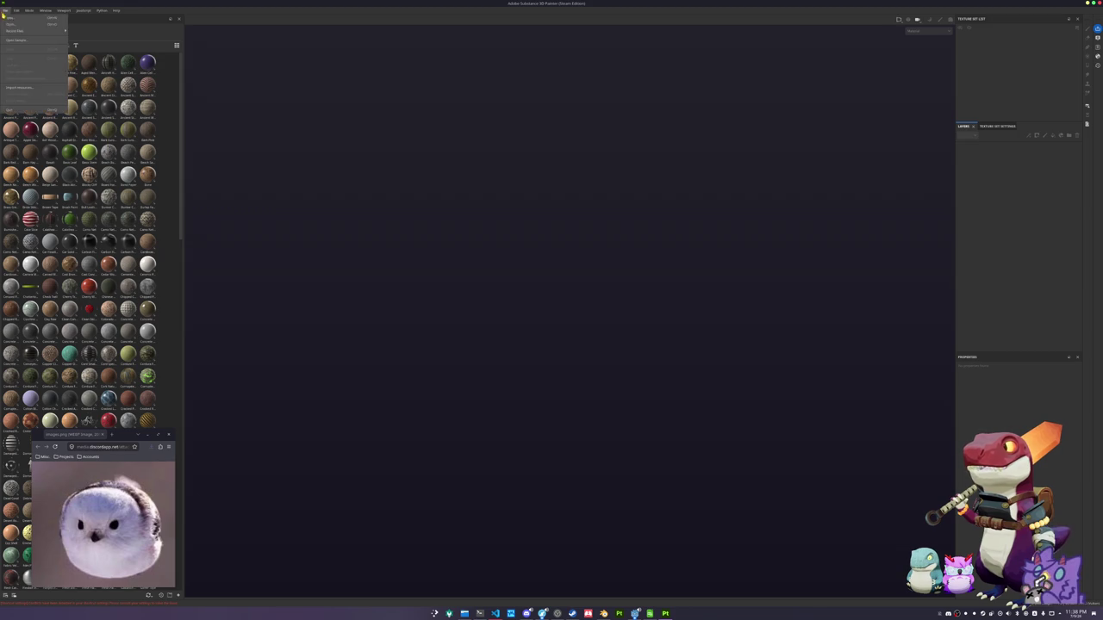
{"action": "left_click", "coordinate": [8, 17]}
{"action": "left_click", "coordinate": [599, 232]}
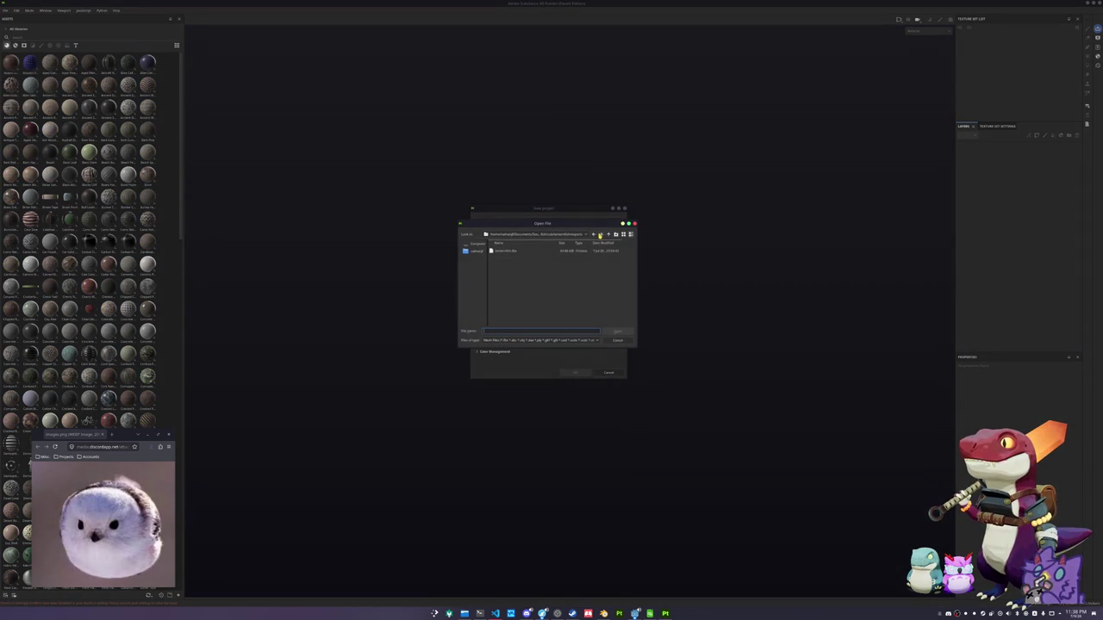
{"action": "left_click", "coordinate": [608, 234]}
{"action": "left_click", "coordinate": [608, 235]}
{"action": "left_click", "coordinate": [606, 235]}
{"action": "double_click", "coordinate": [503, 273]}
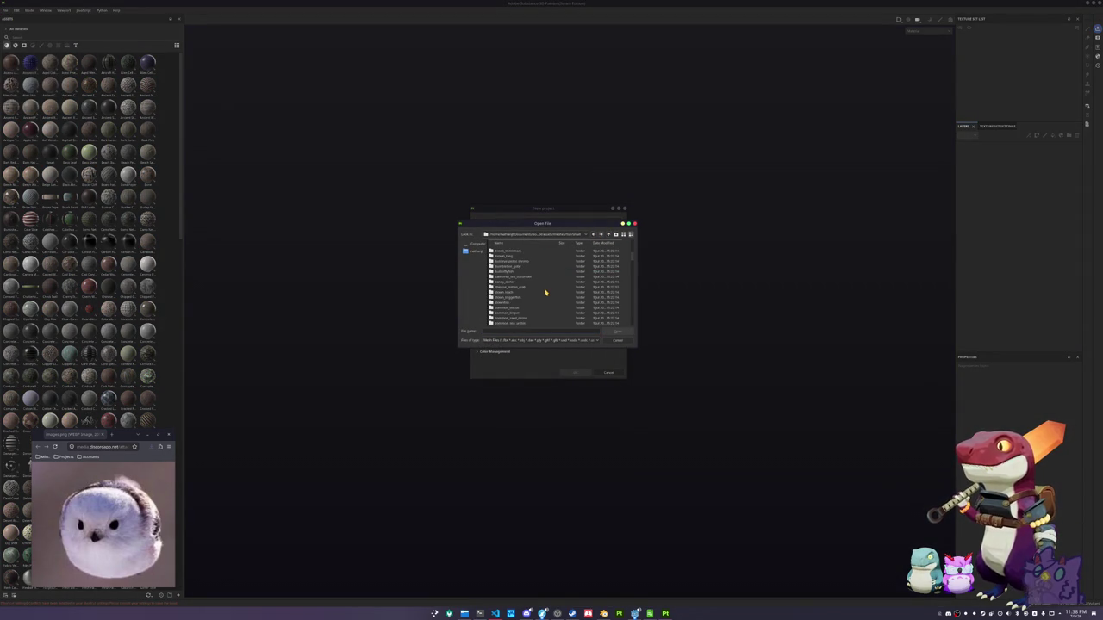
Select the fish mesh from its subfolder and create the project
{"action": "scroll", "coordinate": [544, 291], "scroll_direction": "down", "scroll_amount": 3}
{"action": "scroll", "coordinate": [543, 291], "scroll_direction": "down", "scroll_amount": 2}
{"action": "scroll", "coordinate": [543, 291], "scroll_direction": "down", "scroll_amount": 2}
{"action": "scroll", "coordinate": [543, 291], "scroll_direction": "down", "scroll_amount": 1}
{"action": "scroll", "coordinate": [543, 292], "scroll_direction": "down", "scroll_amount": 2}
{"action": "scroll", "coordinate": [542, 291], "scroll_direction": "down", "scroll_amount": 2}
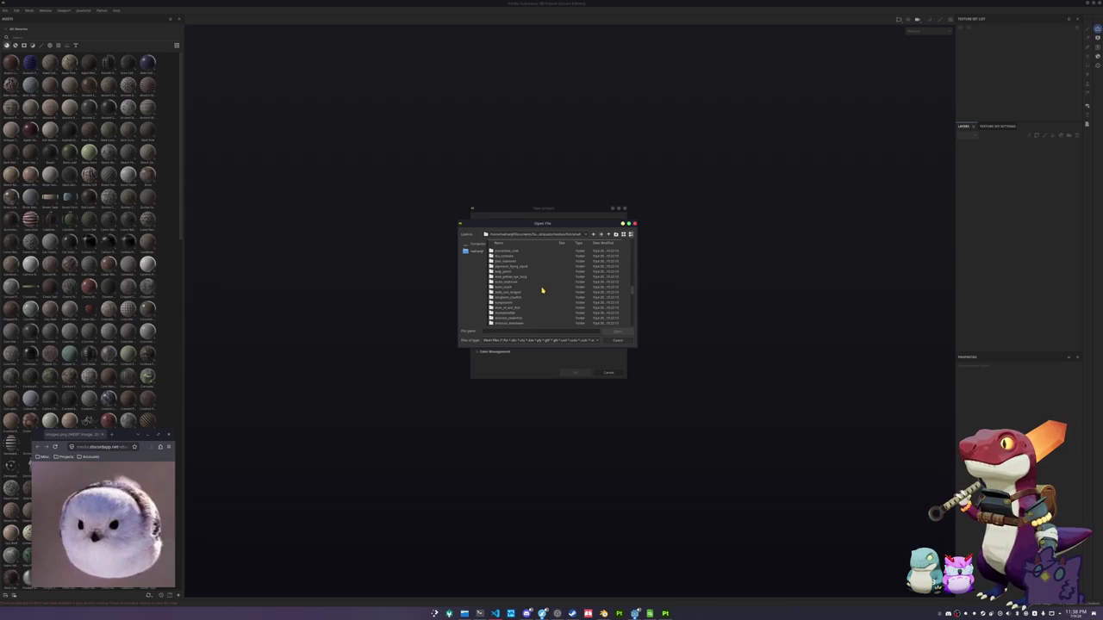
{"action": "scroll", "coordinate": [522, 291], "scroll_direction": "down", "scroll_amount": 2}
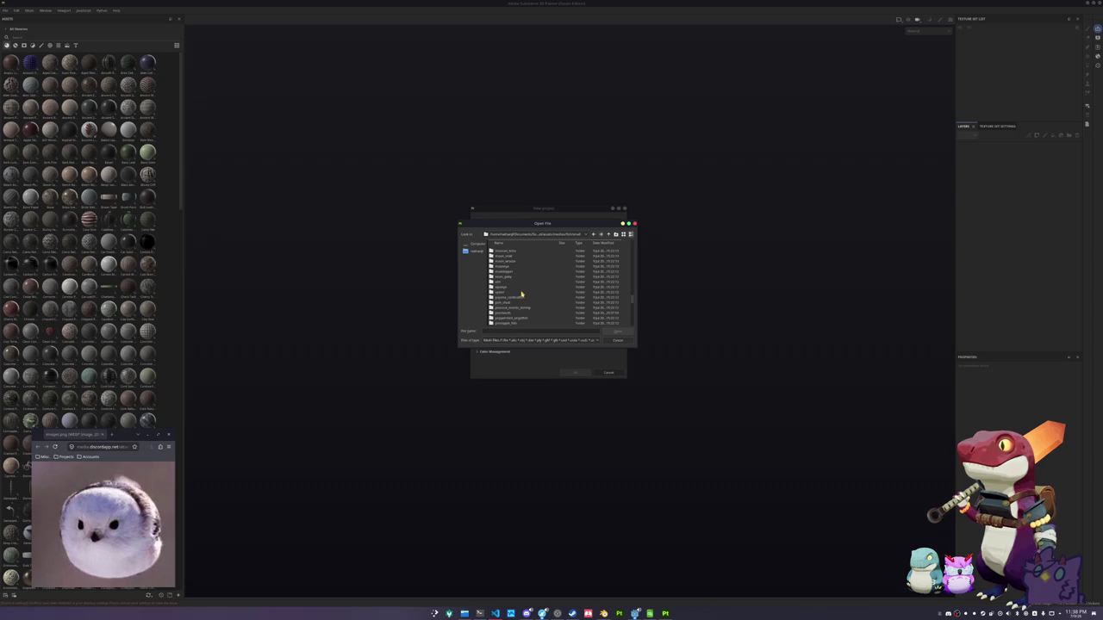
{"action": "double_click", "coordinate": [518, 303]}
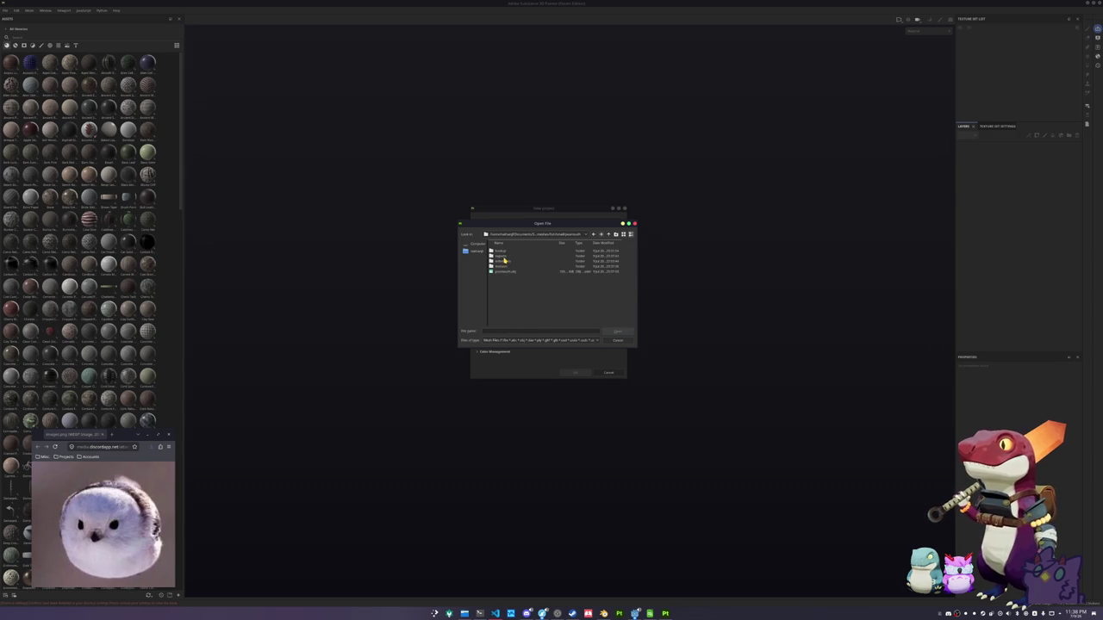
{"action": "double_click", "coordinate": [505, 260]}
{"action": "double_click", "coordinate": [505, 250]}
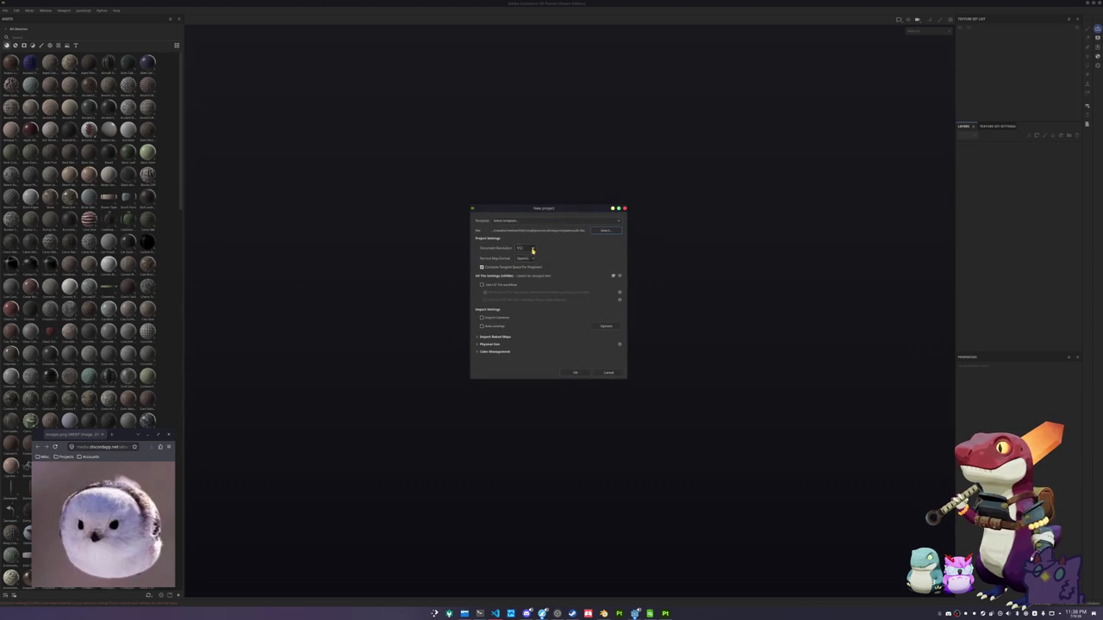
{"action": "left_click", "coordinate": [574, 374]}
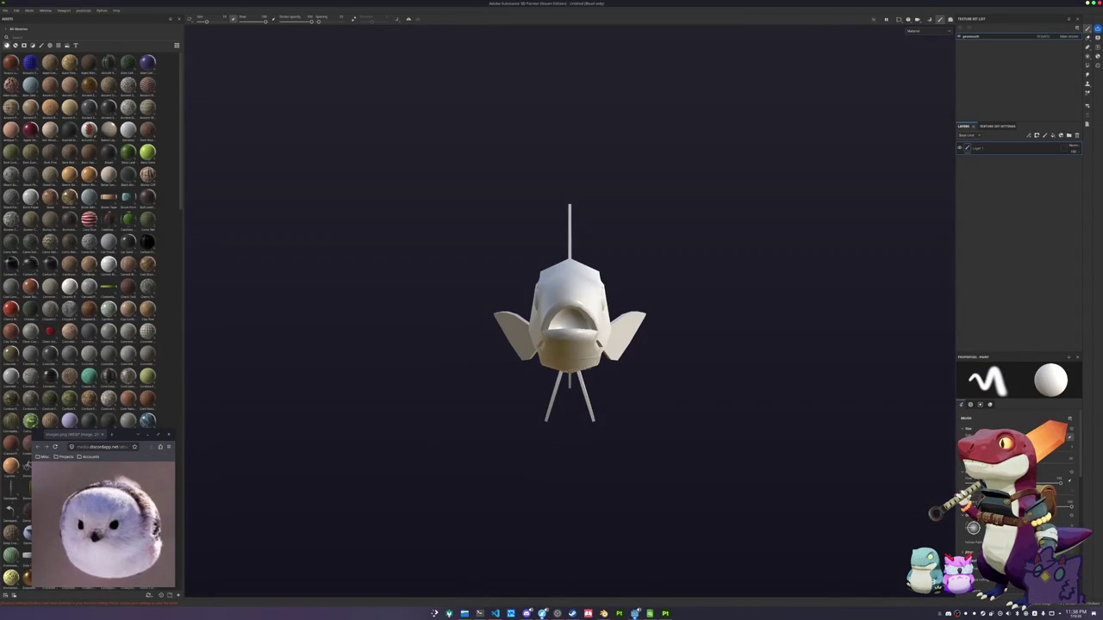
Bake the fish's mesh maps and return to painting mode
{"action": "key", "text": "ctrl+b"}
{"action": "left_click", "coordinate": [479, 584]}
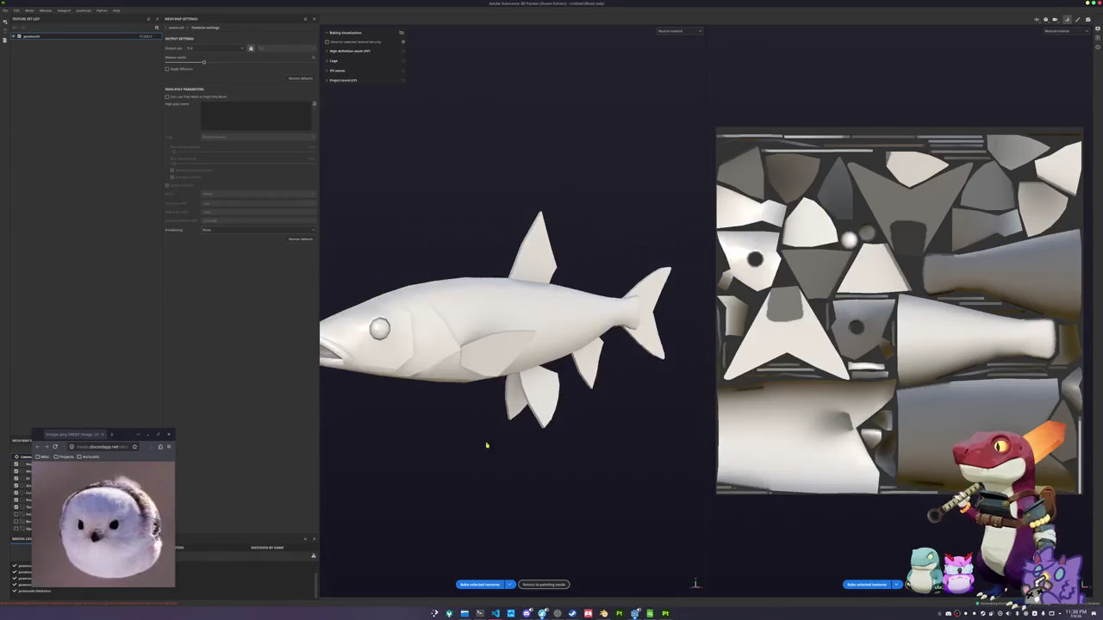
{"action": "left_click", "coordinate": [544, 585]}
{"action": "left_click_drag", "start_coordinate": [542, 433], "coordinate": [611, 431], "text": "alt"}
{"action": "scroll", "coordinate": [611, 431], "scroll_direction": "up", "scroll_amount": 3}
{"action": "scroll", "coordinate": [557, 439], "scroll_direction": "up", "scroll_amount": 2}
{"action": "scroll", "coordinate": [554, 453], "scroll_direction": "up", "scroll_amount": 1}
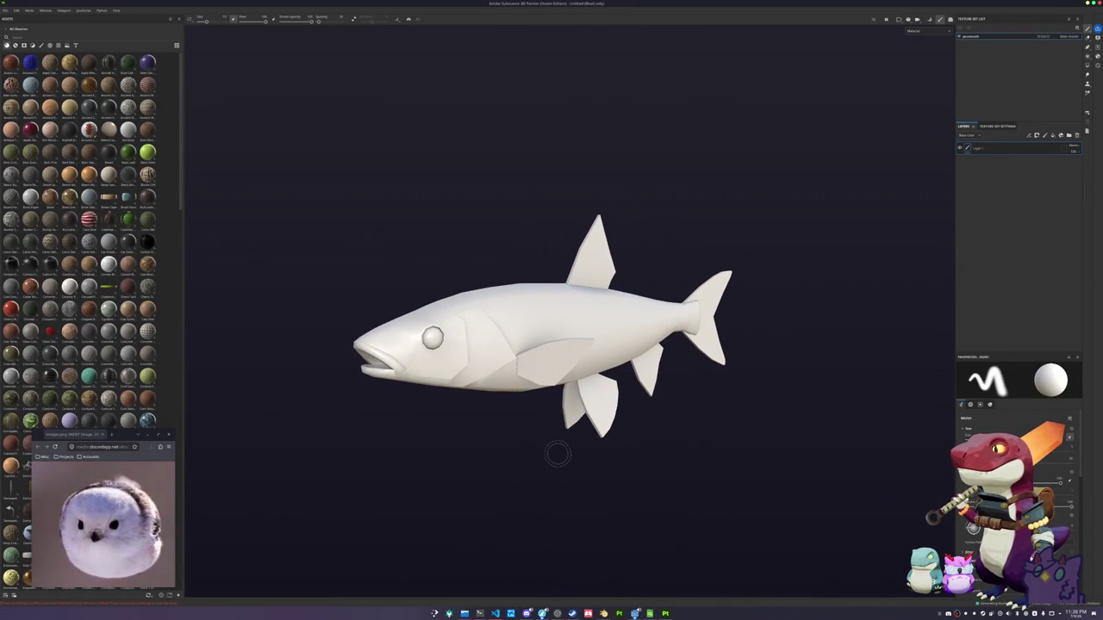
{"action": "left_click", "coordinate": [480, 613]}
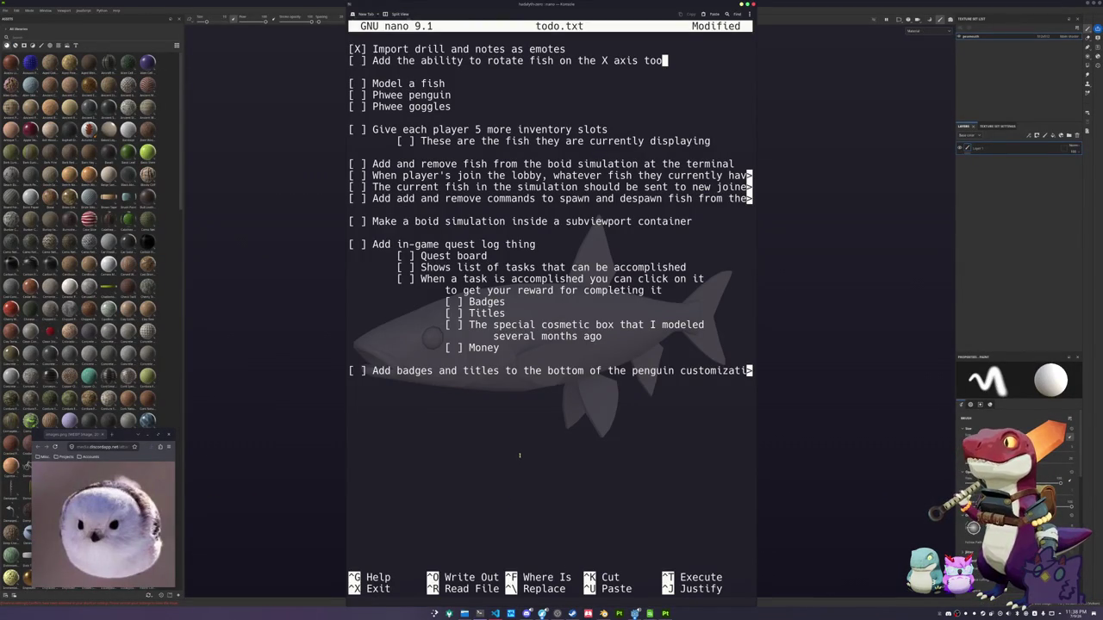
Save the to-do list and exit nano under the same file name
{"action": "key", "text": "ctrl+x"}
{"action": "key", "text": "y"}
{"action": "key", "text": "Return"}
Run git status and review its output at a smaller terminal font size
{"action": "type", "text": "git status"}
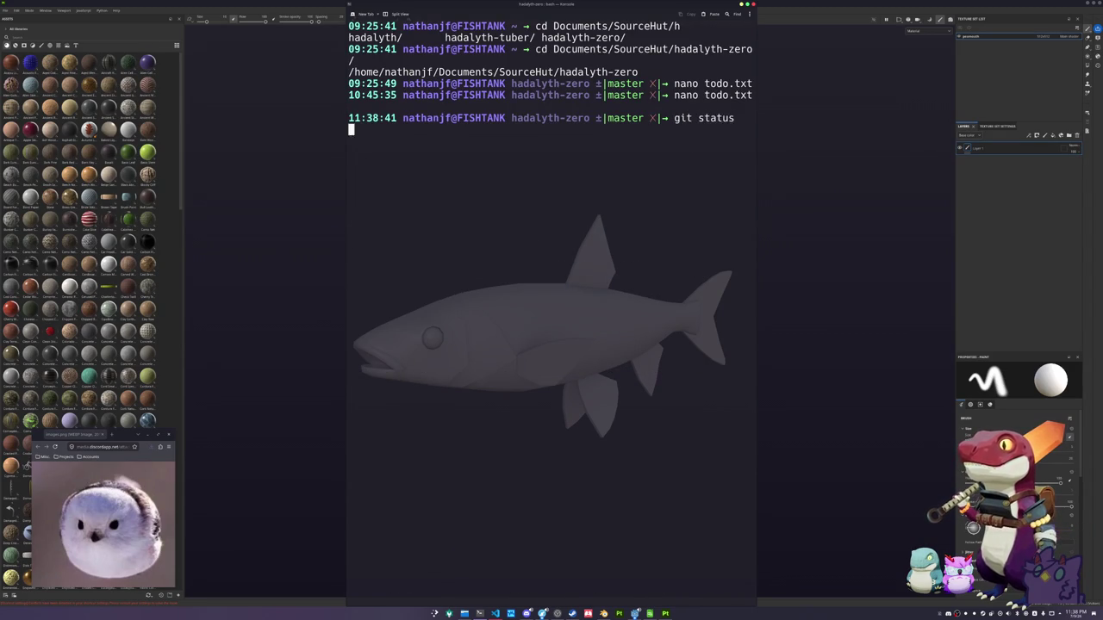
{"action": "key", "text": "Return"}
{"action": "type", "text": "git"}
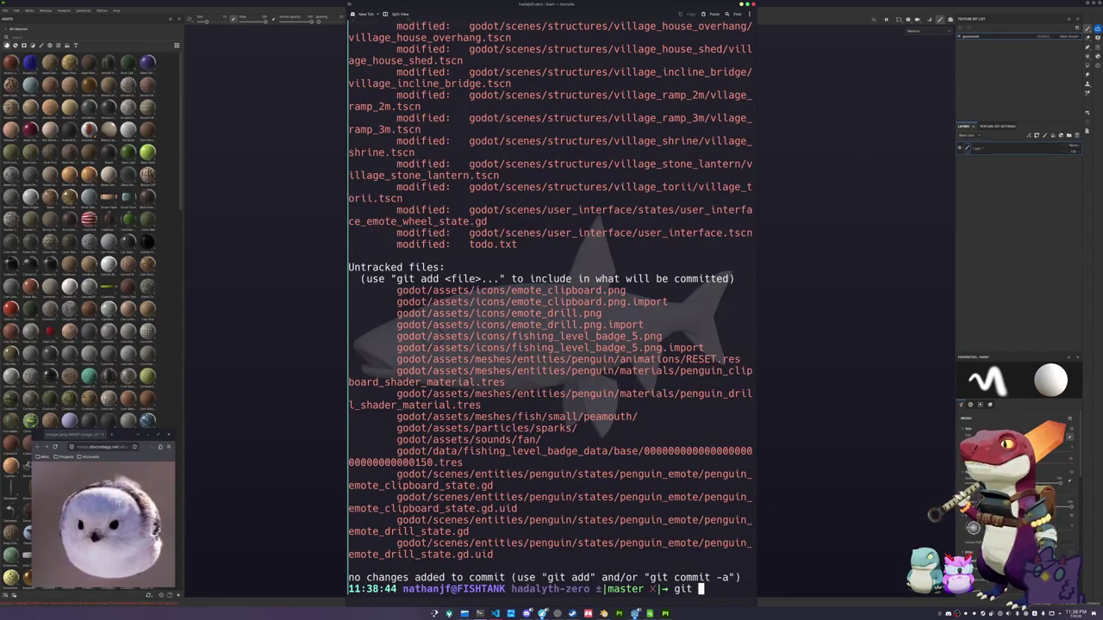
{"action": "key", "text": "ctrl+minus"}
{"action": "key", "text": "ctrl+minus"}
{"action": "key", "text": "ctrl+minus"}
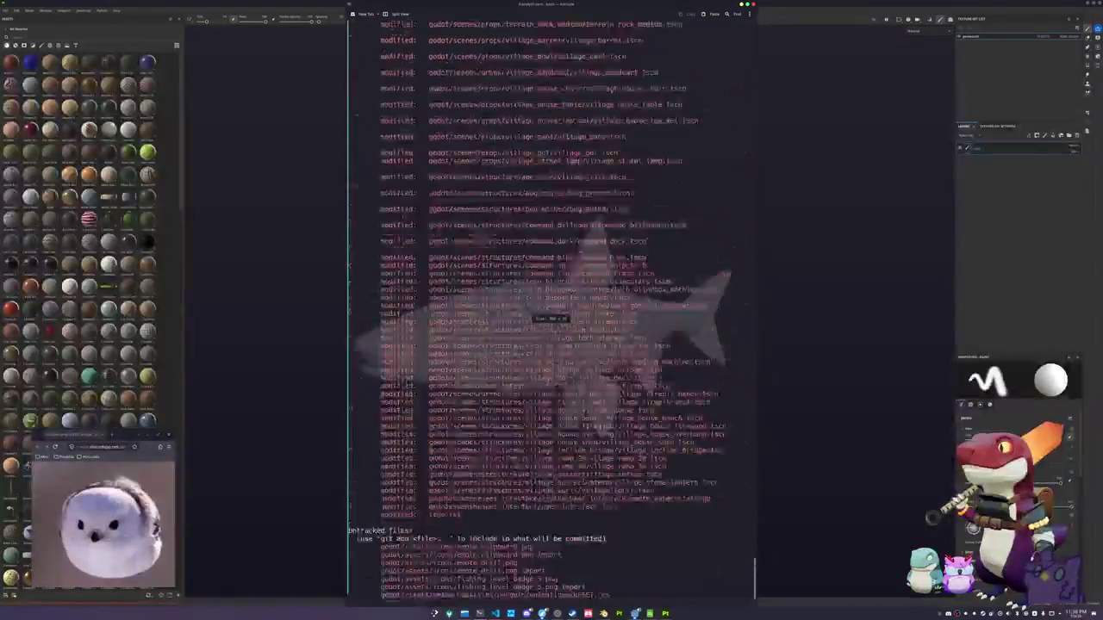
{"action": "key", "text": "ctrl+minus"}
{"action": "key", "text": "ctrl+minus"}
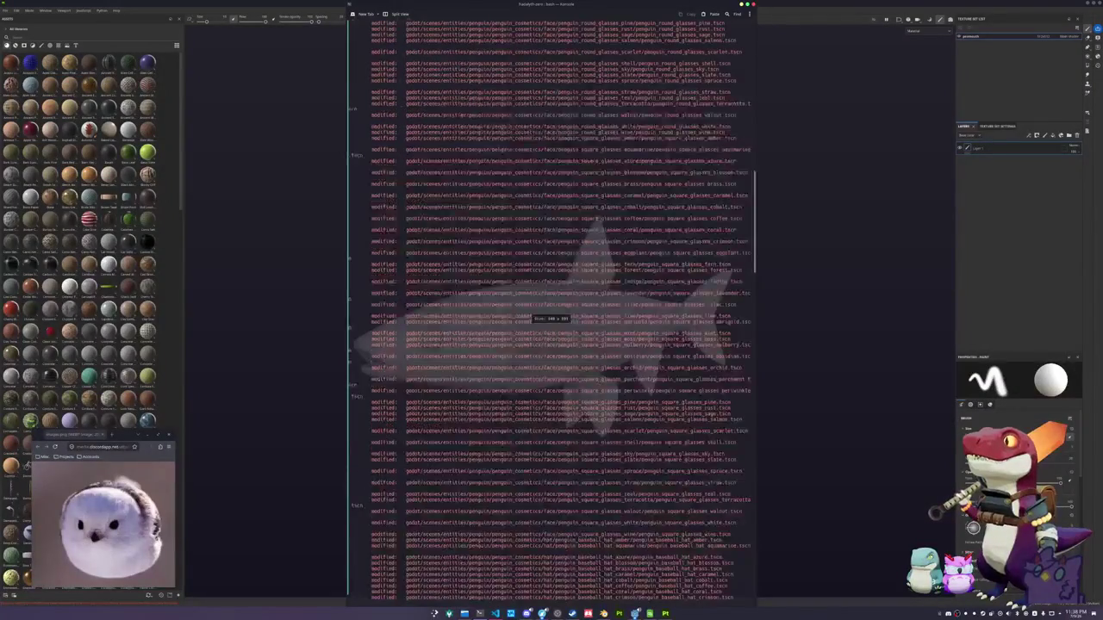
{"action": "key", "text": "ctrl+plus"}
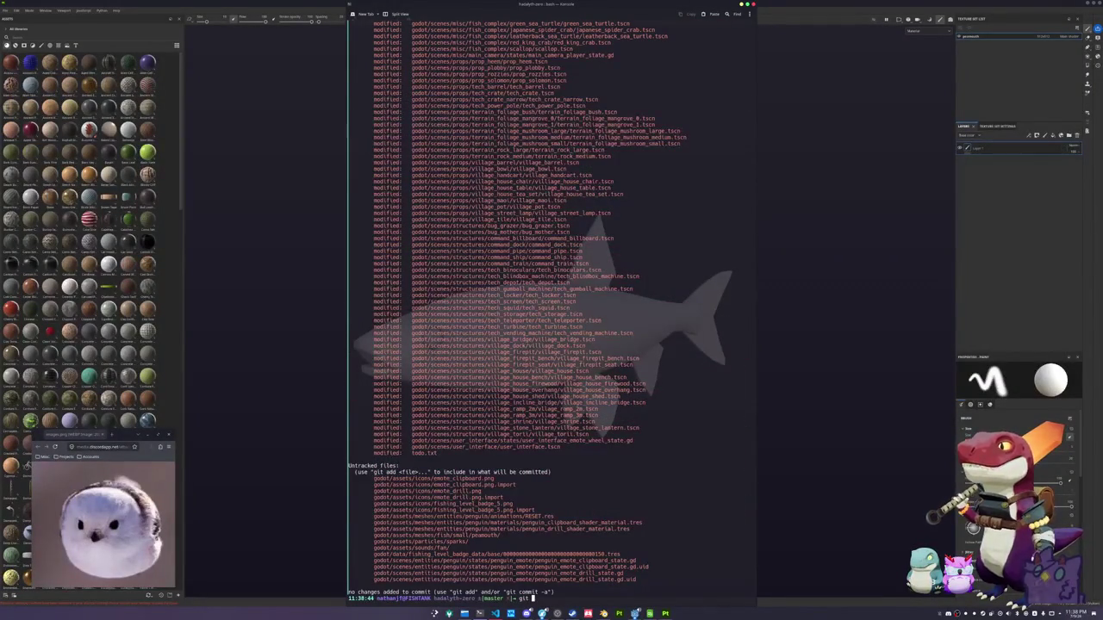
{"action": "scroll", "coordinate": [551, 310], "scroll_direction": "up", "scroll_amount": 5}
{"action": "scroll", "coordinate": [591, 404], "scroll_direction": "up", "scroll_amount": 10}
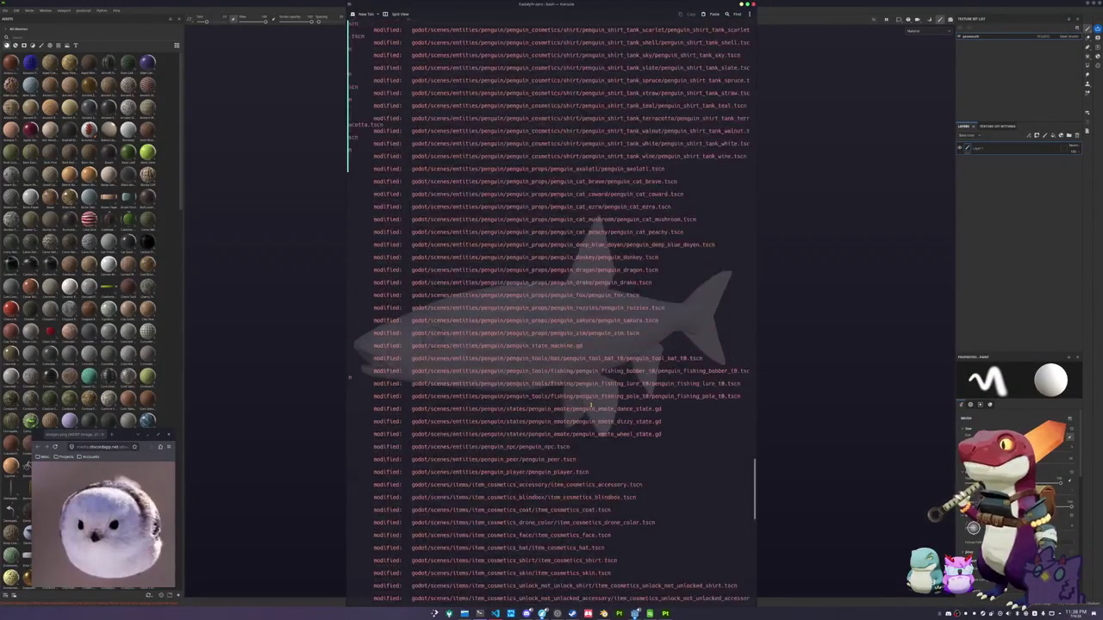
{"action": "scroll", "coordinate": [591, 404], "scroll_direction": "up", "scroll_amount": 5}
{"action": "scroll", "coordinate": [591, 404], "scroll_direction": "up", "scroll_amount": 5}
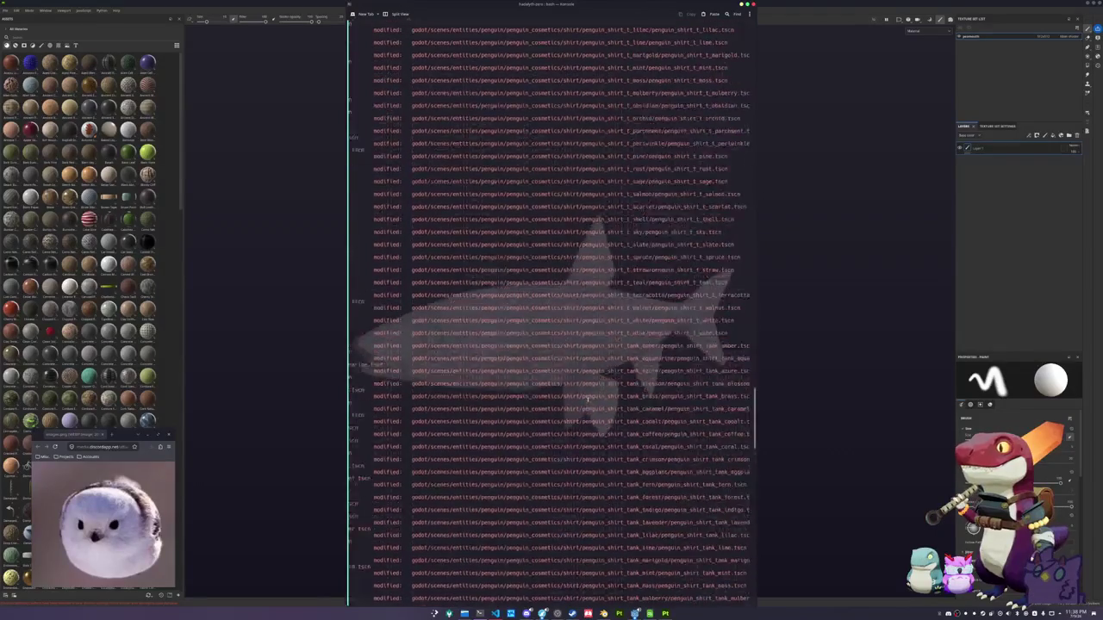
{"action": "scroll", "coordinate": [589, 399], "scroll_direction": "up", "scroll_amount": 5}
{"action": "scroll", "coordinate": [587, 391], "scroll_direction": "up", "scroll_amount": 5}
{"action": "scroll", "coordinate": [586, 392], "scroll_direction": "up", "scroll_amount": 5}
{"action": "scroll", "coordinate": [585, 390], "scroll_direction": "up", "scroll_amount": 5}
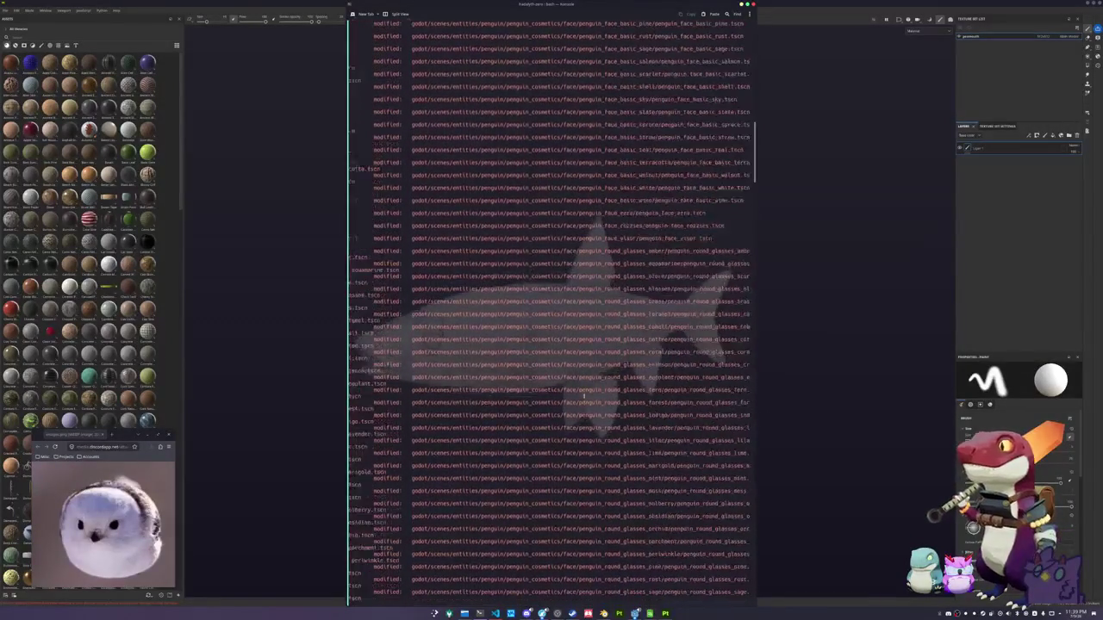
{"action": "scroll", "coordinate": [584, 395], "scroll_direction": "up", "scroll_amount": 5}
{"action": "scroll", "coordinate": [584, 395], "scroll_direction": "up", "scroll_amount": 5}
{"action": "scroll", "coordinate": [585, 394], "scroll_direction": "down", "scroll_amount": 5}
{"action": "scroll", "coordinate": [584, 395], "scroll_direction": "down", "scroll_amount": 5}
{"action": "scroll", "coordinate": [586, 393], "scroll_direction": "down", "scroll_amount": 5}
{"action": "scroll", "coordinate": [578, 404], "scroll_direction": "down", "scroll_amount": 5}
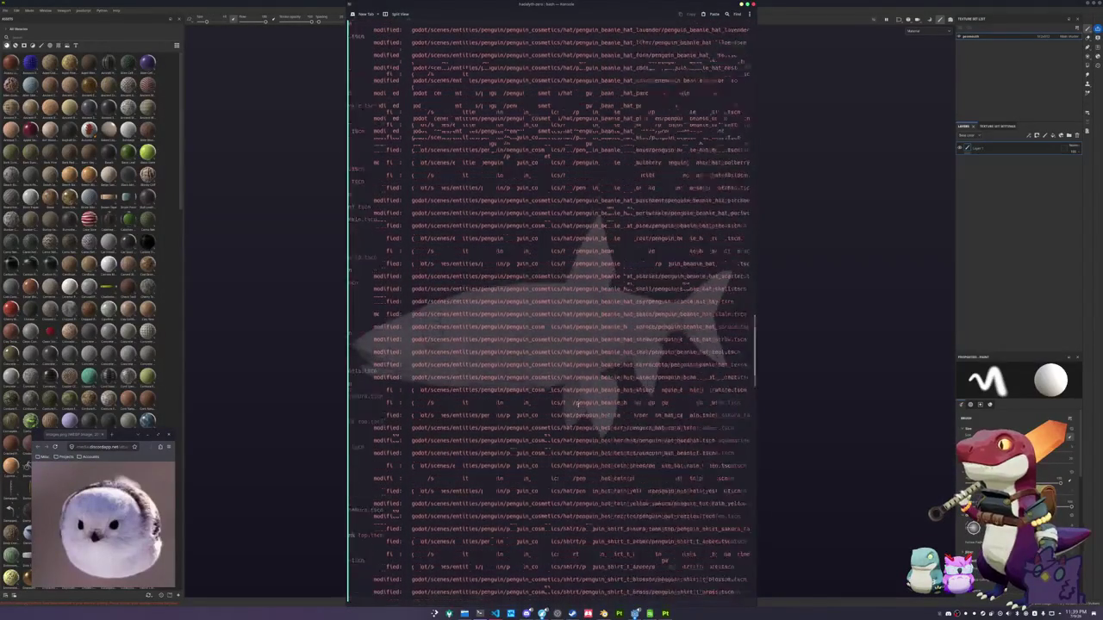
{"action": "scroll", "coordinate": [578, 404], "scroll_direction": "down", "scroll_amount": 3}
{"action": "scroll", "coordinate": [579, 410], "scroll_direction": "down", "scroll_amount": 5}
{"action": "scroll", "coordinate": [581, 423], "scroll_direction": "down", "scroll_amount": 5}
{"action": "scroll", "coordinate": [583, 434], "scroll_direction": "down", "scroll_amount": 5}
{"action": "scroll", "coordinate": [583, 435], "scroll_direction": "down", "scroll_amount": 3}
{"action": "scroll", "coordinate": [582, 438], "scroll_direction": "down", "scroll_amount": 3}
{"action": "scroll", "coordinate": [579, 443], "scroll_direction": "down", "scroll_amount": 3}
{"action": "scroll", "coordinate": [576, 449], "scroll_direction": "down", "scroll_amount": 3}
{"action": "scroll", "coordinate": [577, 449], "scroll_direction": "down", "scroll_amount": 5}
{"action": "scroll", "coordinate": [578, 450], "scroll_direction": "down", "scroll_amount": 5}
{"action": "scroll", "coordinate": [578, 449], "scroll_direction": "down", "scroll_amount": 1}
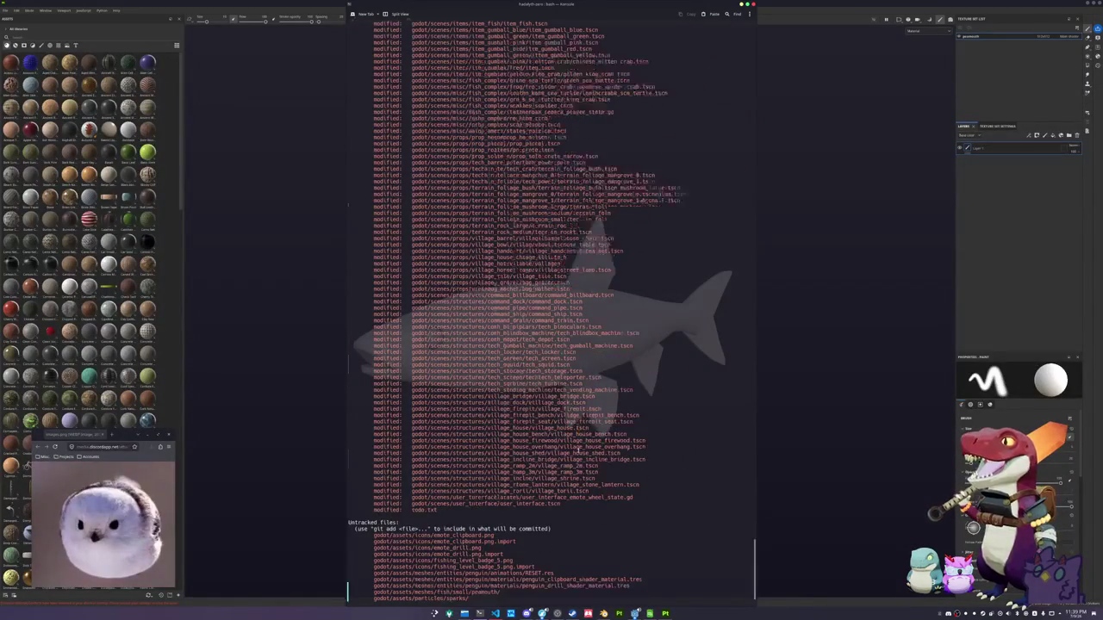
{"action": "scroll", "coordinate": [572, 512], "scroll_direction": "down", "scroll_amount": 3}
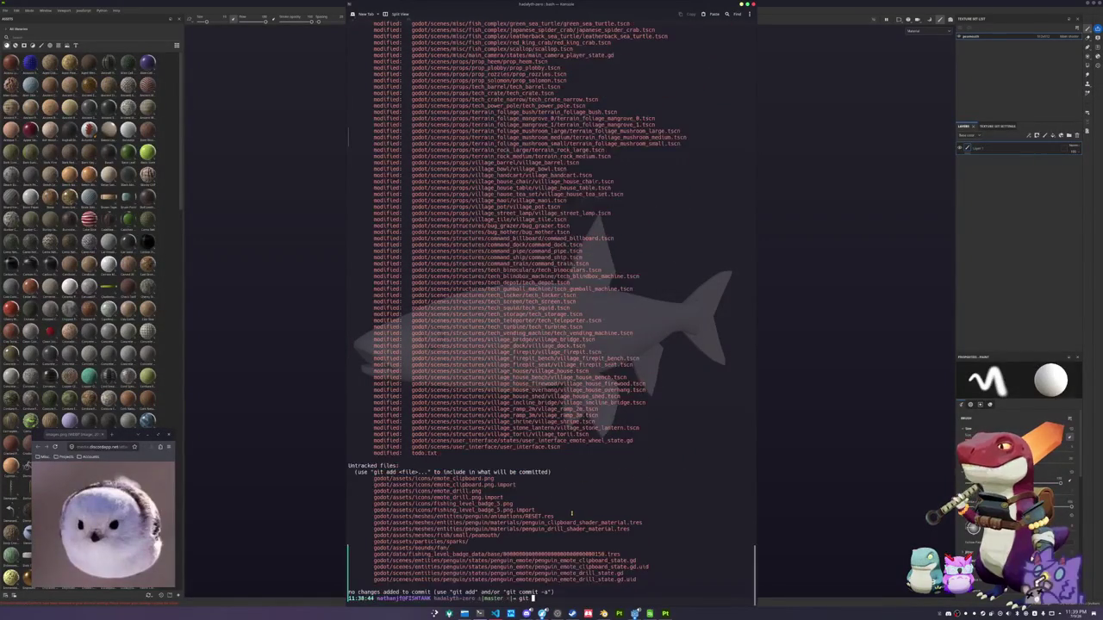
Stage all repository files with git add * and minimize Konsole
{"action": "type", "text": "dd *"}
{"action": "key", "text": "Return"}
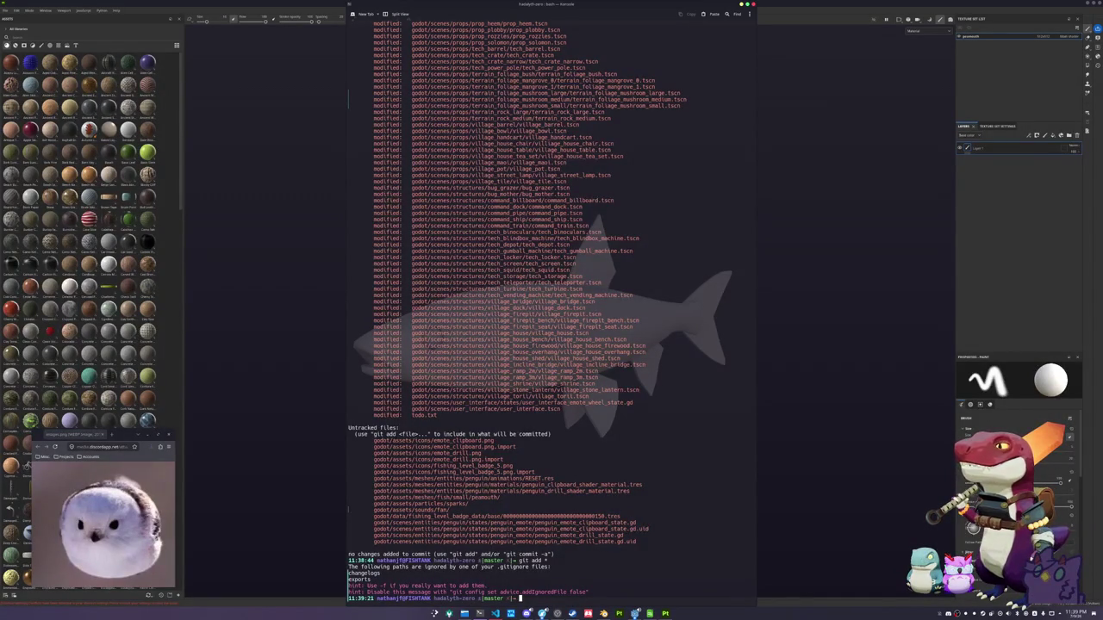
{"action": "left_click", "coordinate": [860, 381]}
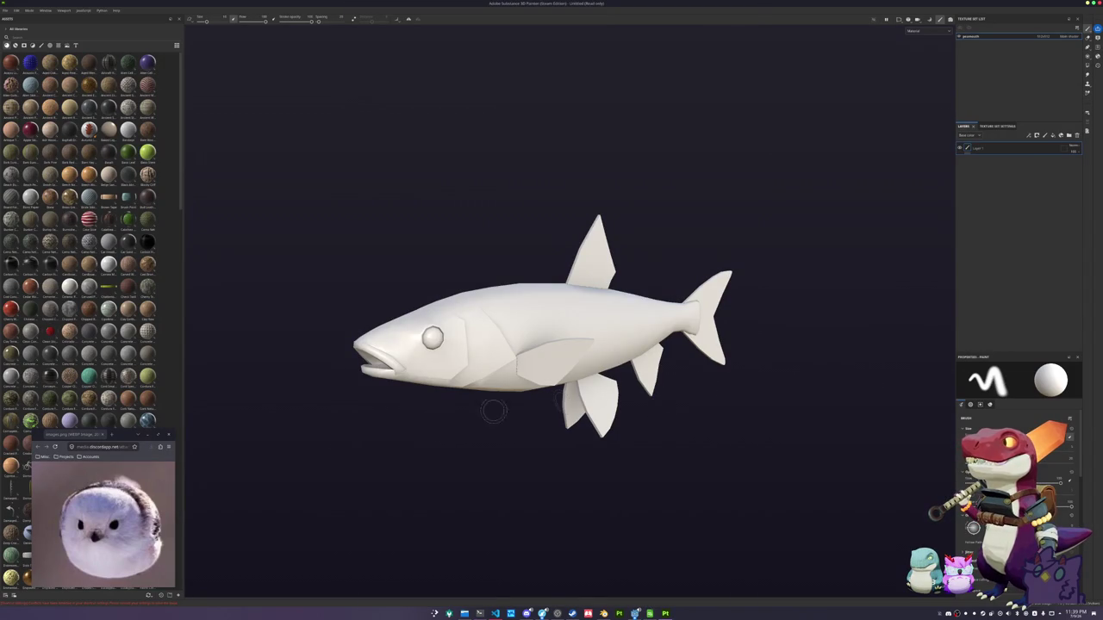
Move the bird reference off the assets and apply the brown material to the whole fish
{"action": "scroll", "coordinate": [54, 326], "scroll_direction": "down", "scroll_amount": 5}
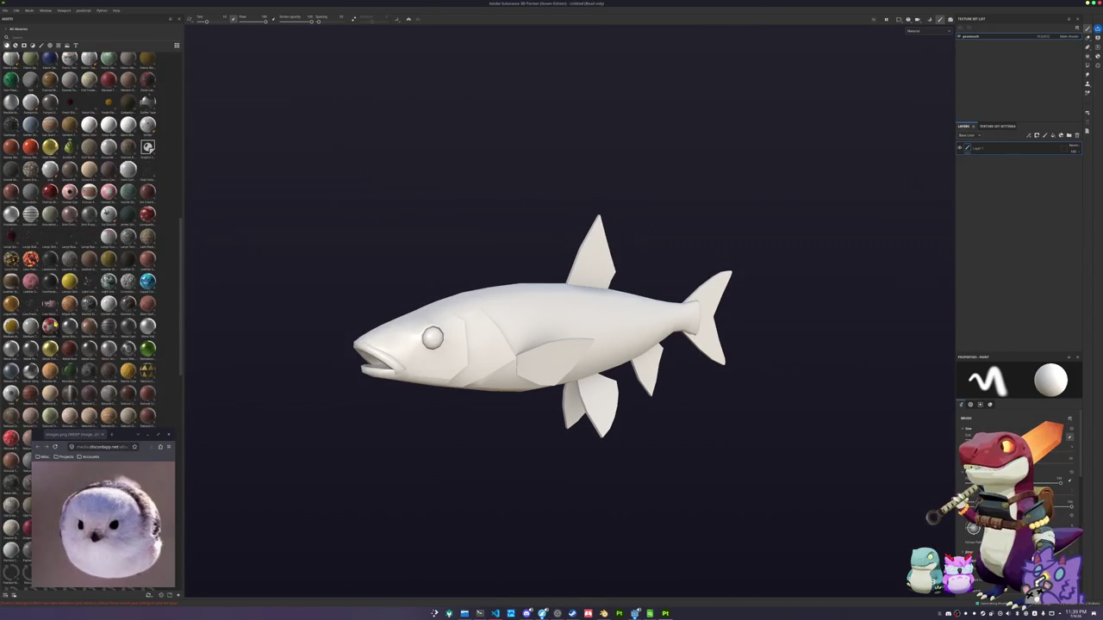
{"action": "scroll", "coordinate": [54, 326], "scroll_direction": "down", "scroll_amount": 5}
{"action": "scroll", "coordinate": [55, 326], "scroll_direction": "down", "scroll_amount": 5}
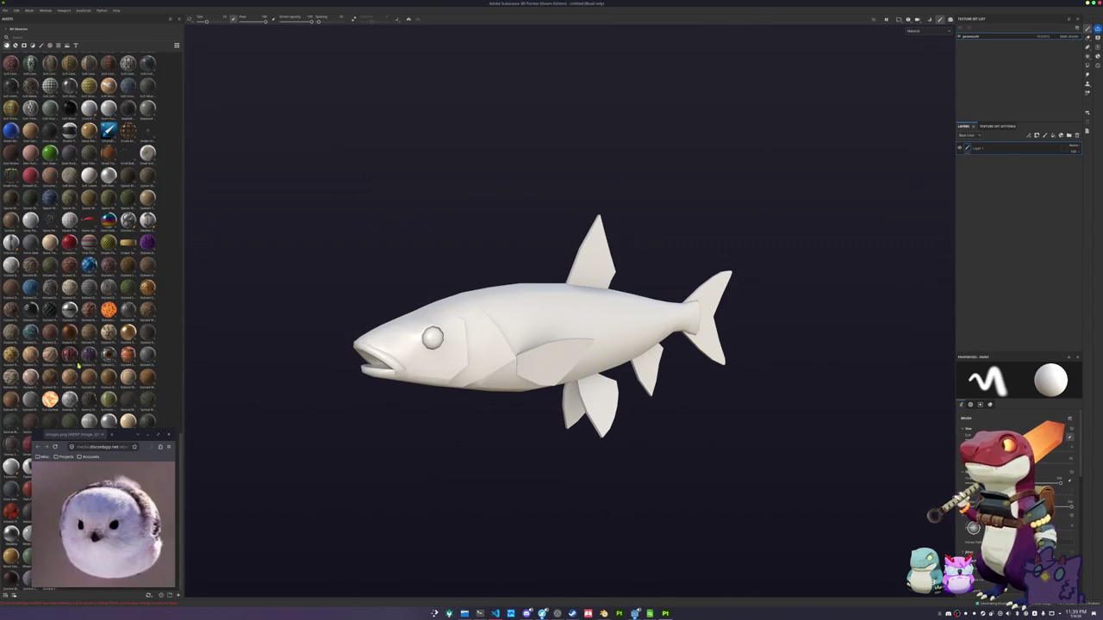
{"action": "left_click_drag", "start_coordinate": [125, 435], "coordinate": [281, 446]}
{"action": "scroll", "coordinate": [146, 447], "scroll_direction": "up", "scroll_amount": 2}
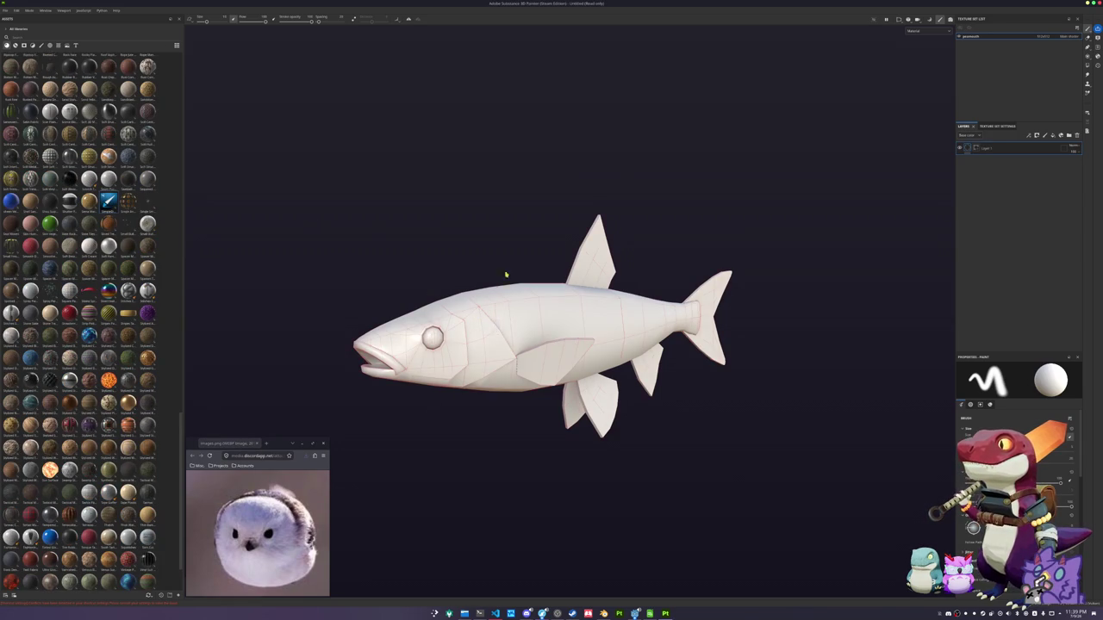
{"action": "left_click_drag", "start_coordinate": [491, 327], "coordinate": [490, 327]}
Switch the viewport to Base color and delete the empty Layer 1
{"action": "left_click", "coordinate": [929, 31]}
{"action": "left_click", "coordinate": [917, 55]}
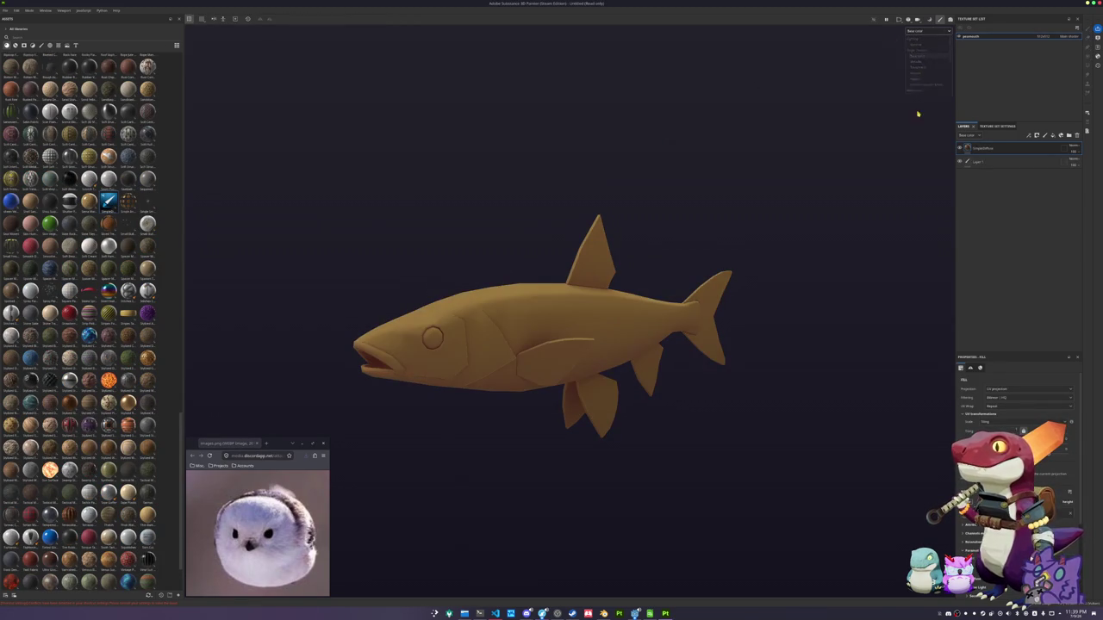
{"action": "left_click", "coordinate": [978, 161]}
{"action": "left_click", "coordinate": [1078, 136]}
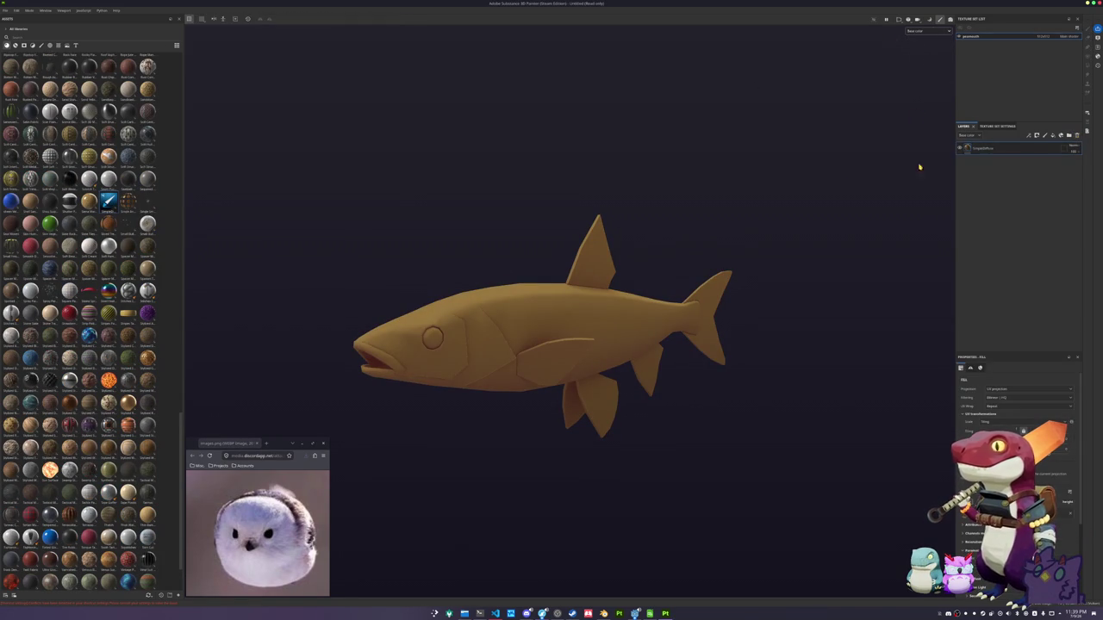
{"action": "mouse_move", "coordinate": [697, 227]}
{"action": "left_mouse_down", "text": "alt"}
{"action": "mouse_move", "coordinate": [693, 315]}
{"action": "mouse_move", "coordinate": [669, 281]}
{"action": "mouse_move", "coordinate": [669, 333]}
{"action": "mouse_move", "coordinate": [638, 273]}
{"action": "left_mouse_up", "text": "alt"}
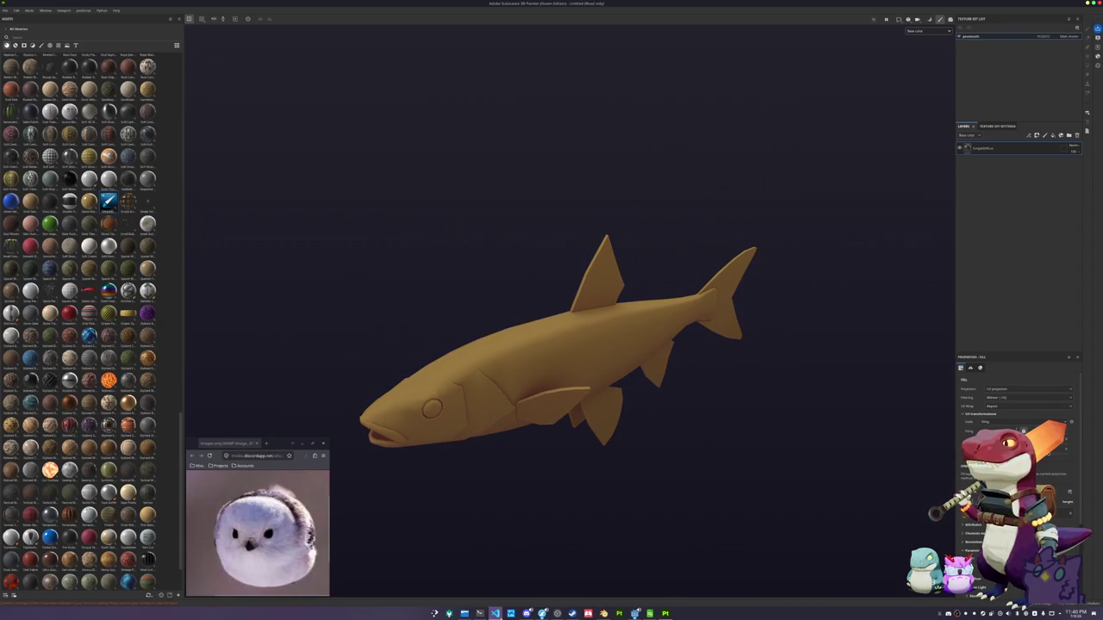
{"action": "left_click", "coordinate": [465, 613]}
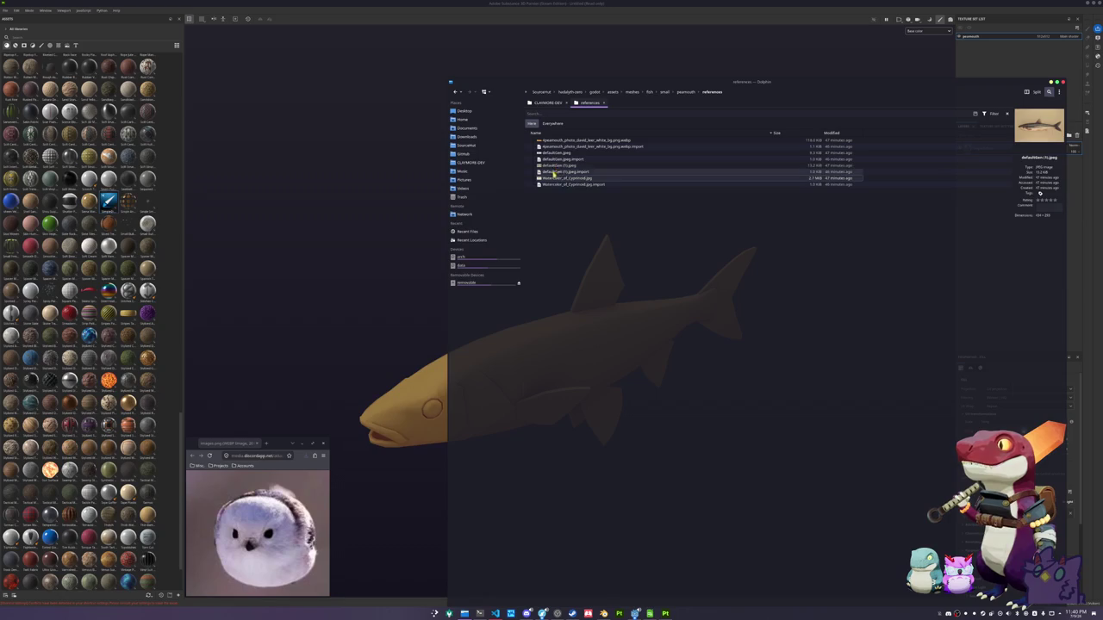
Open Watercolor_of_Cyprinoid.jpg and place its viewer at the top-left beside the fish in Painter
{"action": "double_click", "coordinate": [565, 178]}
{"action": "mouse_move", "coordinate": [595, 211]}
{"action": "left_mouse_down"}
{"action": "mouse_move", "coordinate": [511, 169]}
{"action": "mouse_move", "coordinate": [387, 38]}
{"action": "mouse_move", "coordinate": [357, 34]}
{"action": "left_mouse_up"}
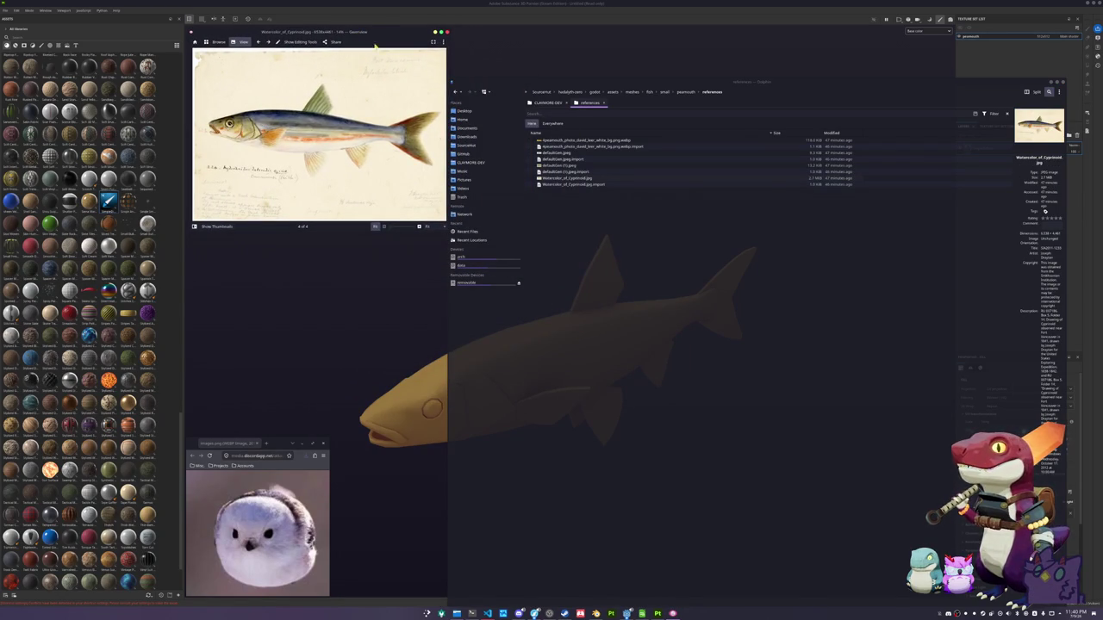
{"action": "left_click", "coordinate": [734, 113]}
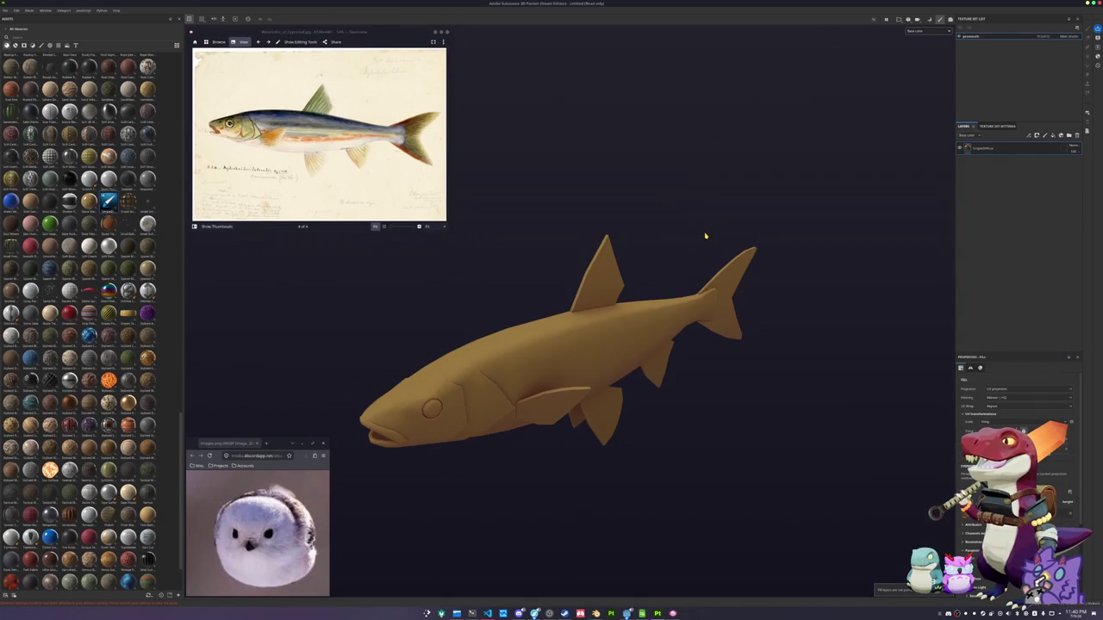
{"action": "key", "text": "super"}
Launch KColorChooser via the kcolor search and move it to the top of the screen
{"action": "type", "text": "kcolor"}
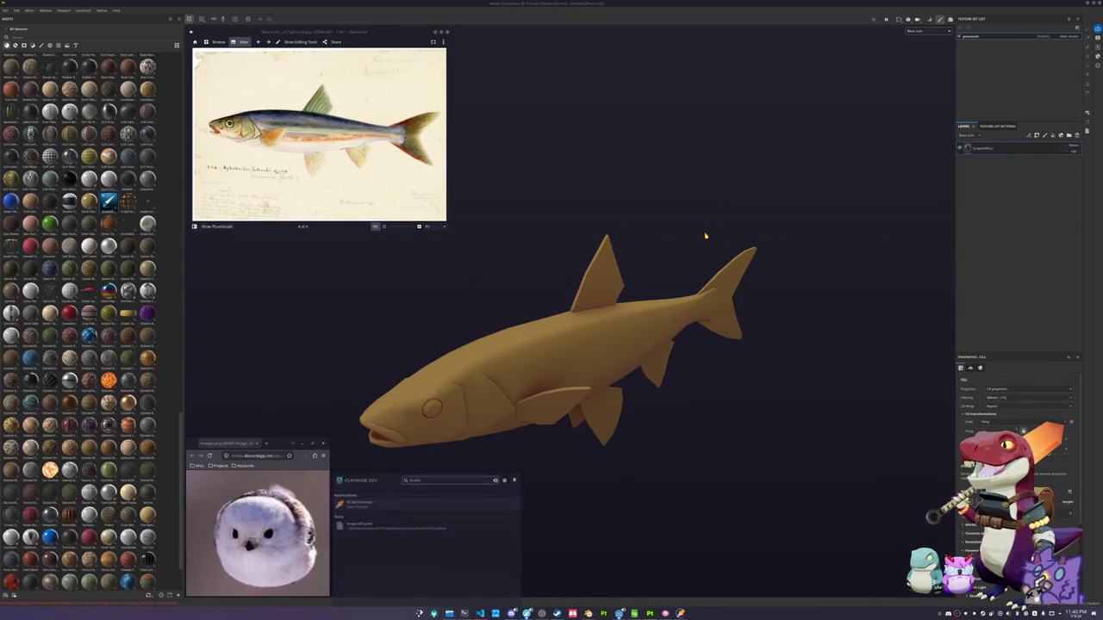
{"action": "key", "text": "Return"}
{"action": "mouse_move", "coordinate": [558, 236]}
{"action": "left_mouse_down"}
{"action": "mouse_move", "coordinate": [559, 42]}
{"action": "mouse_move", "coordinate": [544, 31]}
{"action": "left_mouse_up"}
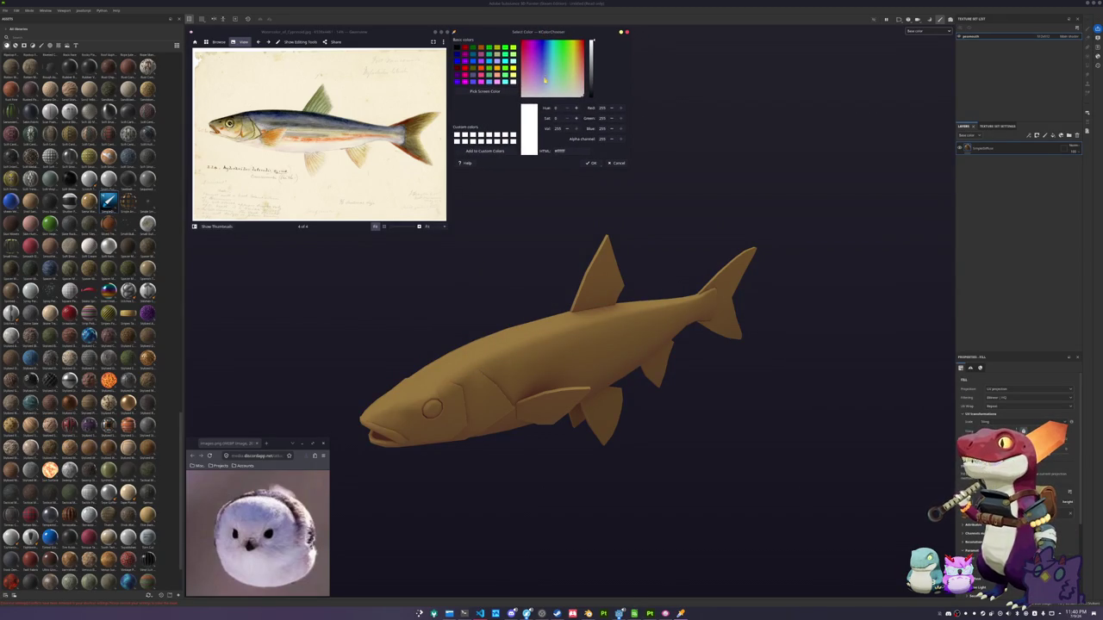
Sample a cream colour and paste its hex as the fill layer's slightly lightened base colour
{"action": "left_click", "coordinate": [485, 91]}
{"action": "left_click", "coordinate": [501, 303]}
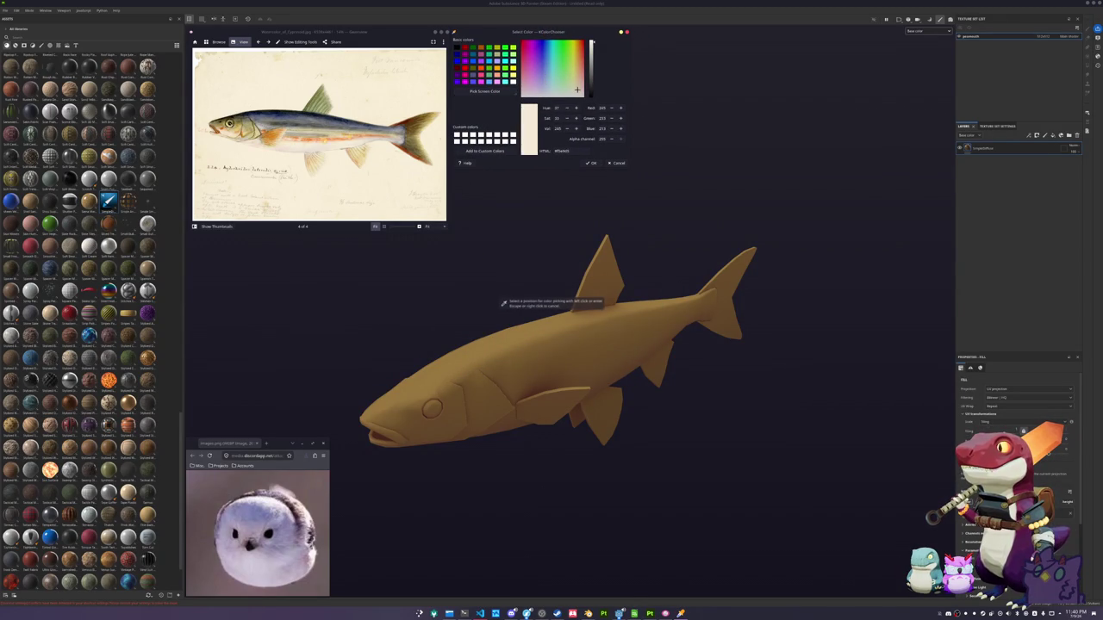
{"action": "double_click", "coordinate": [574, 150]}
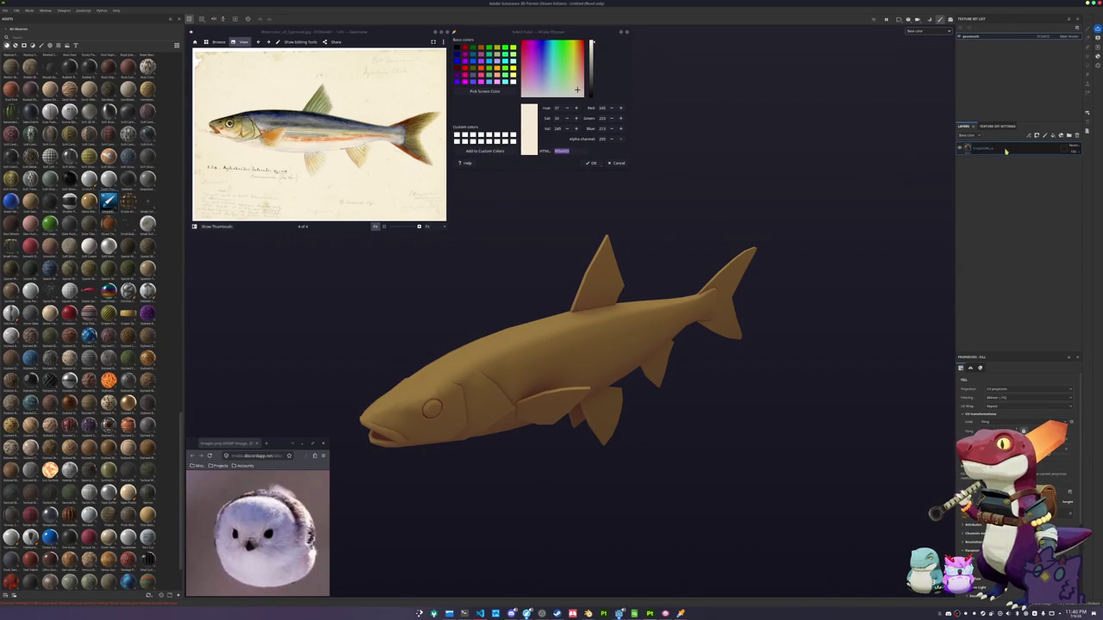
{"action": "scroll", "coordinate": [1017, 396], "scroll_direction": "down", "scroll_amount": 5}
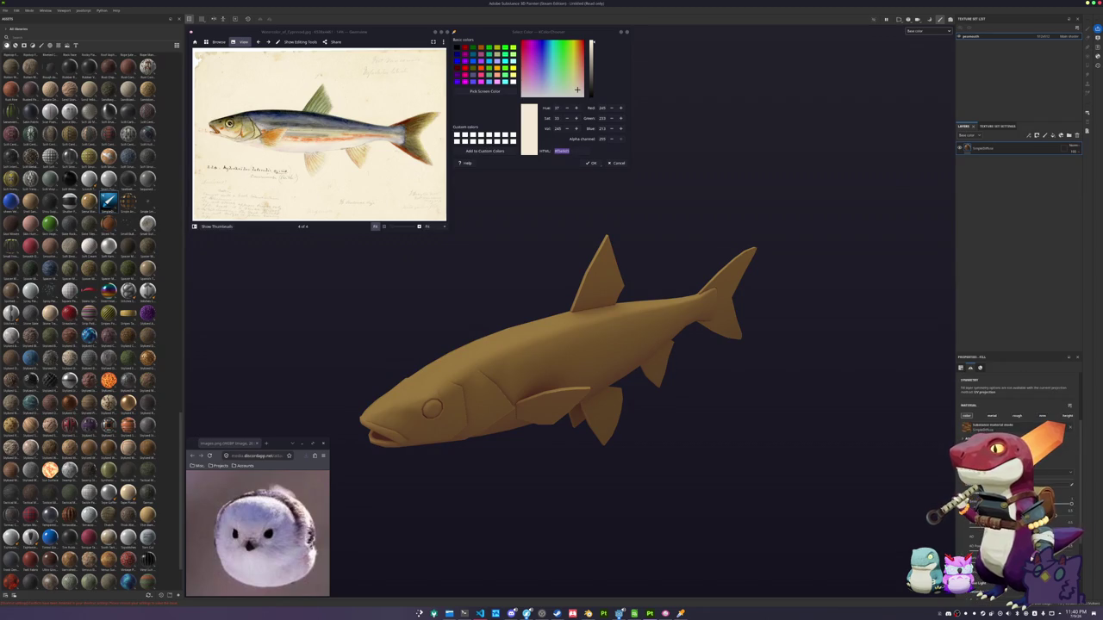
{"action": "left_click", "coordinate": [970, 440]}
{"action": "key", "text": "ctrl+v"}
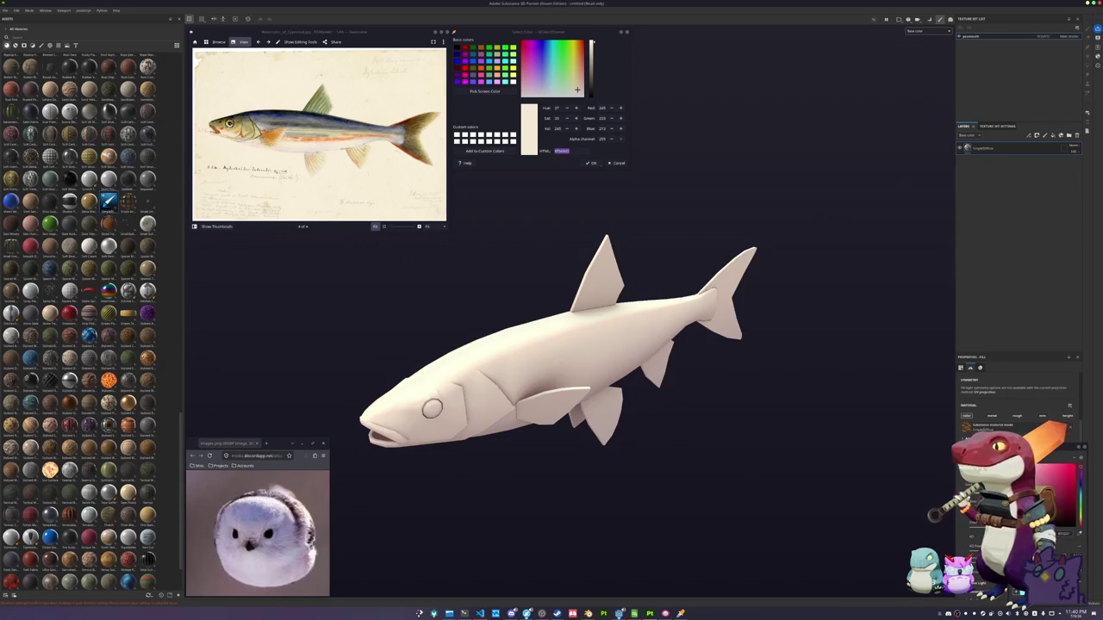
{"action": "left_click_drag", "start_coordinate": [1076, 467], "coordinate": [1078, 446]}
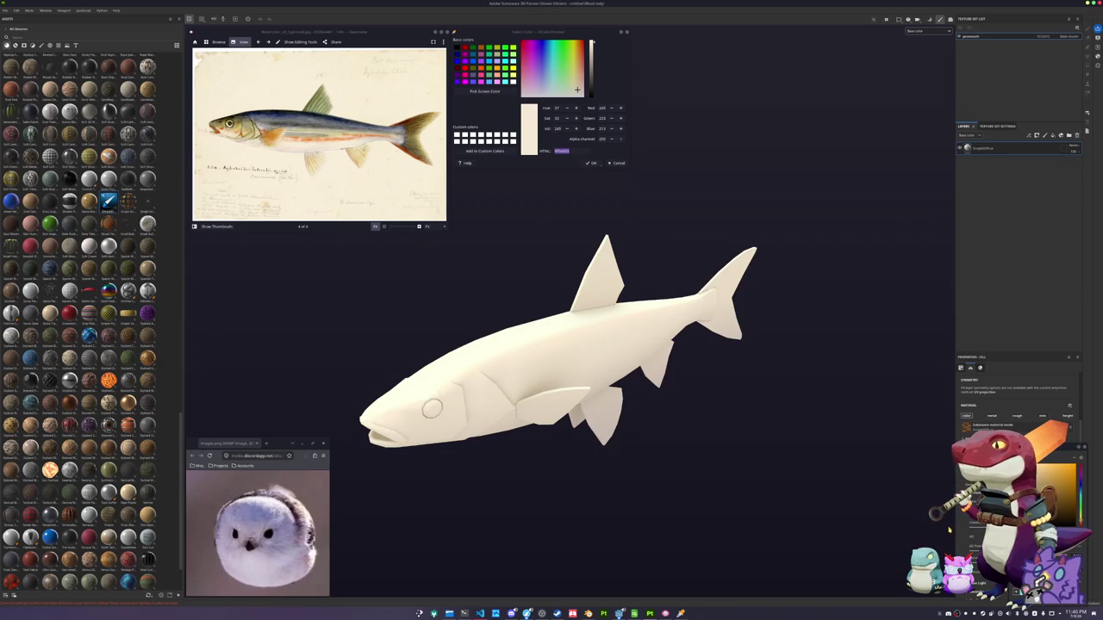
Add a second fill layer and sample a strong orange from the reference's stripe
{"action": "left_click_drag", "start_coordinate": [843, 366], "coordinate": [783, 258], "text": "alt"}
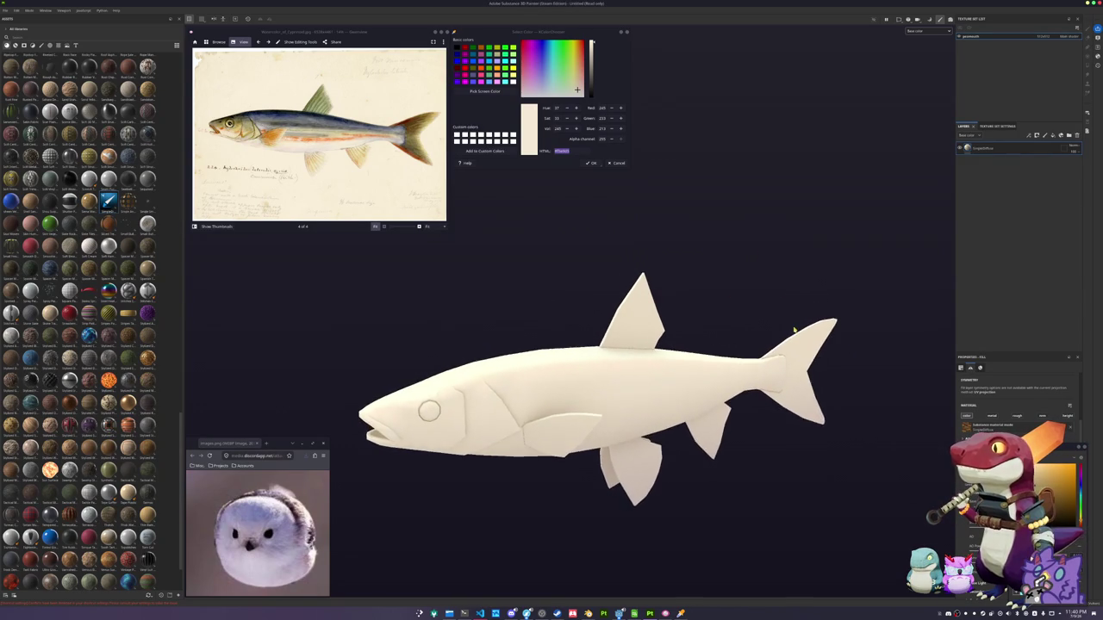
{"action": "key", "text": "ctrl+d"}
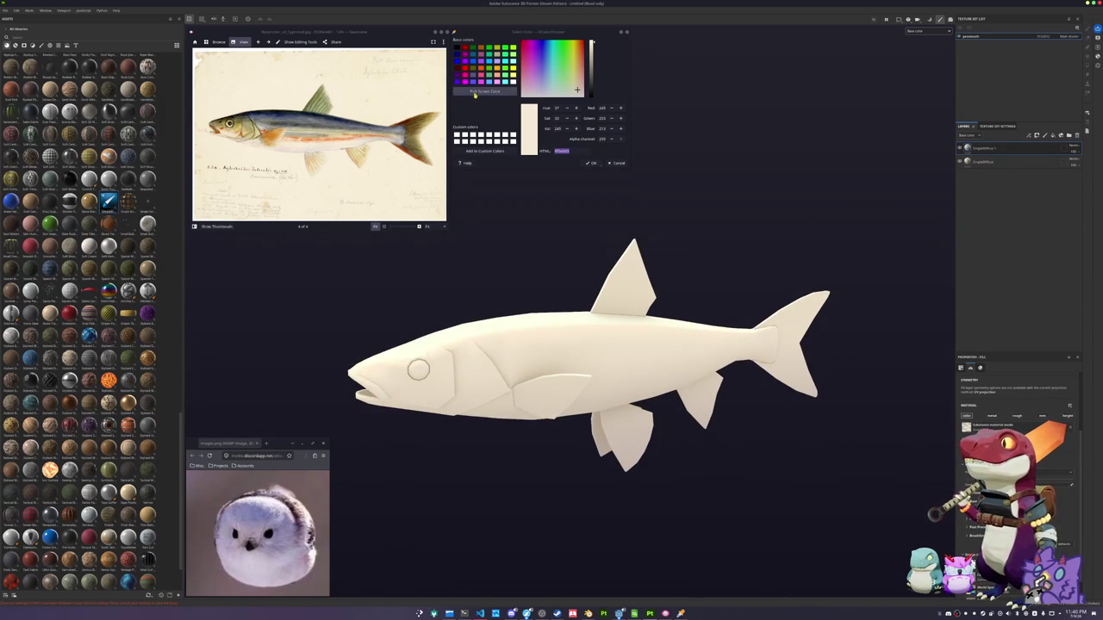
{"action": "left_click", "coordinate": [484, 90]}
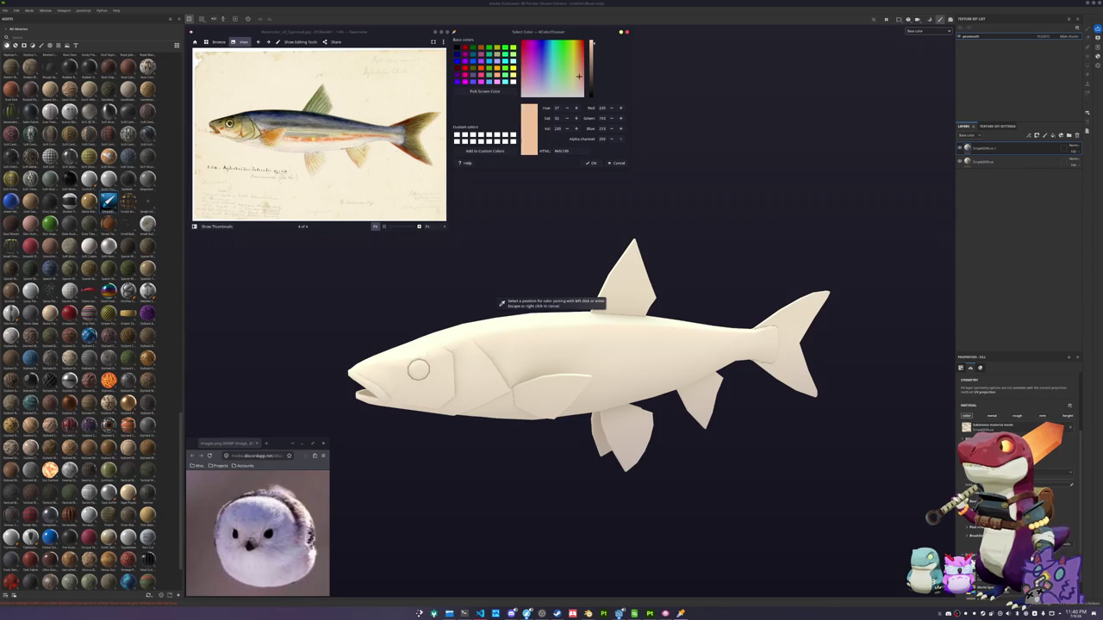
{"action": "left_click", "coordinate": [540, 146]}
{"action": "scroll", "coordinate": [298, 142], "scroll_direction": "up", "scroll_amount": 5}
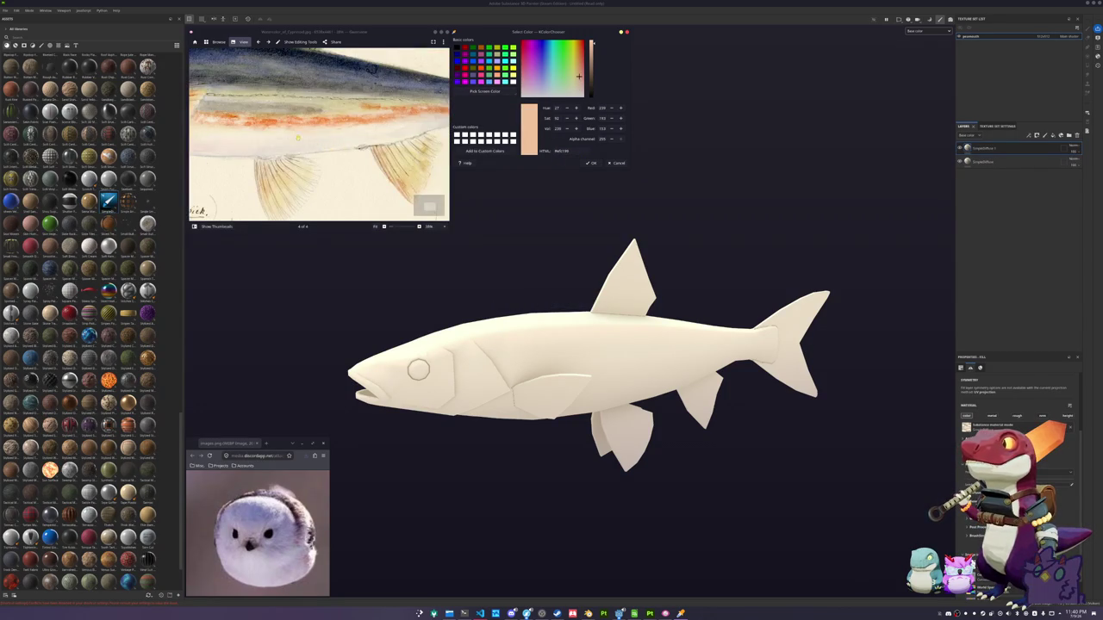
{"action": "left_click", "coordinate": [475, 90]}
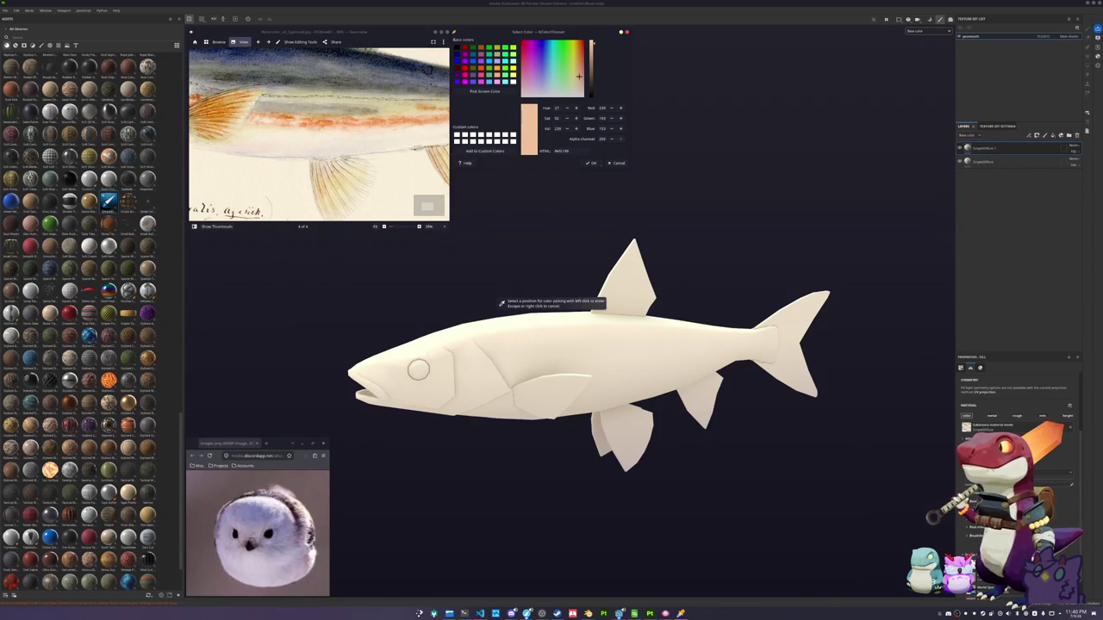
{"action": "left_click", "coordinate": [258, 110]}
{"action": "scroll", "coordinate": [259, 111], "scroll_direction": "up", "scroll_amount": 3}
{"action": "scroll", "coordinate": [258, 110], "scroll_direction": "up", "scroll_amount": 2}
{"action": "left_click", "coordinate": [487, 89]}
{"action": "left_click", "coordinate": [276, 112]}
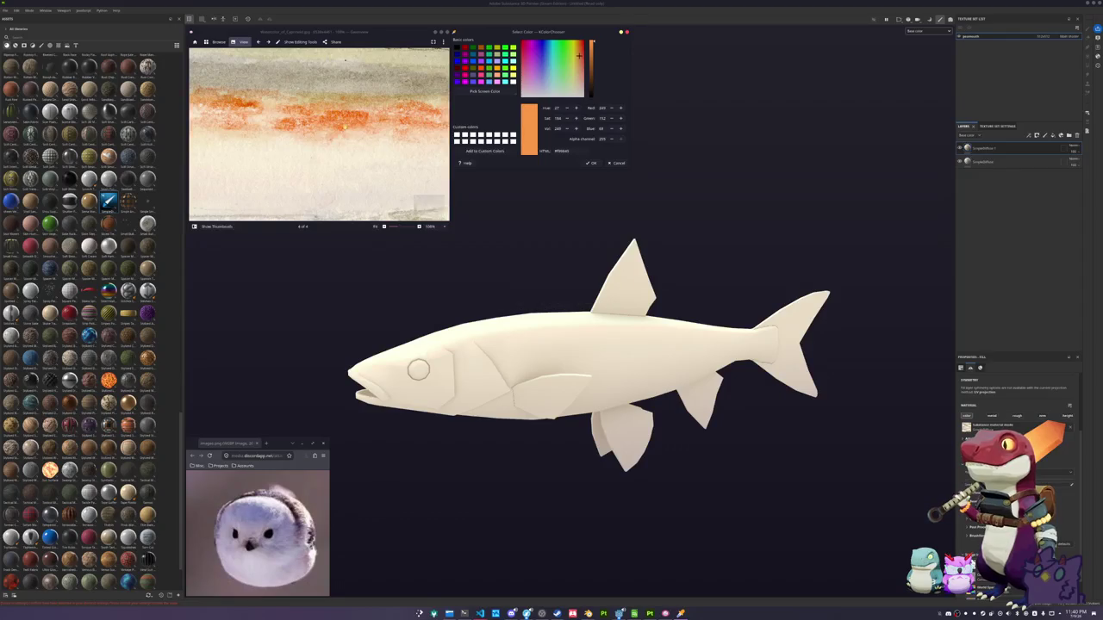
Paste the orange hex as the new layer's base colour, darkened slightly
{"action": "scroll", "coordinate": [318, 134], "scroll_direction": "down", "scroll_amount": 5}
{"action": "double_click", "coordinate": [579, 150]}
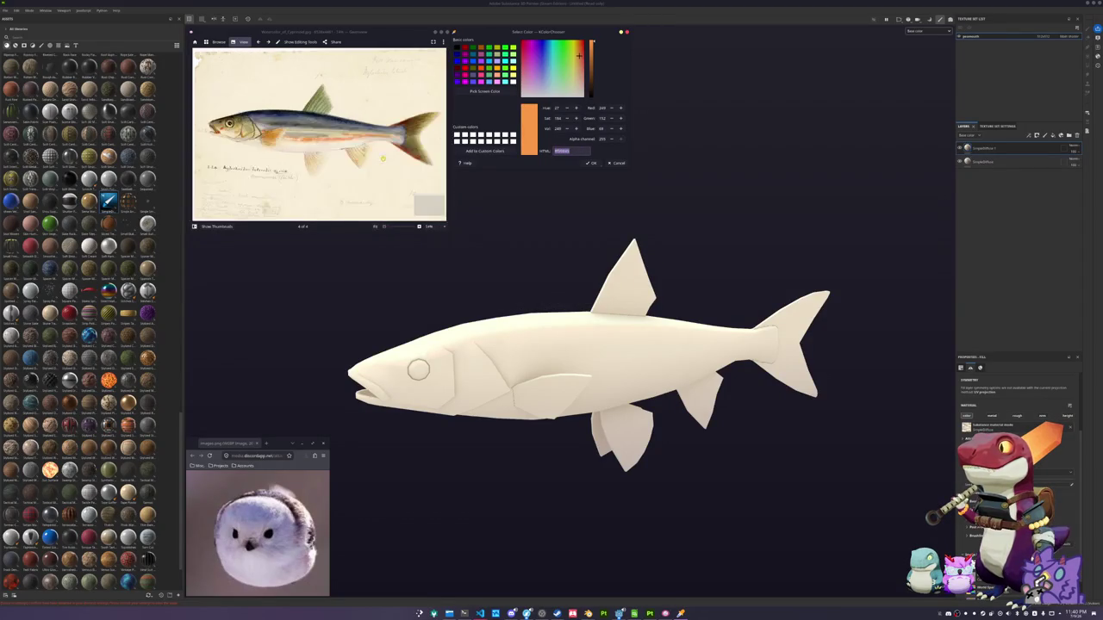
{"action": "left_click", "coordinate": [971, 249]}
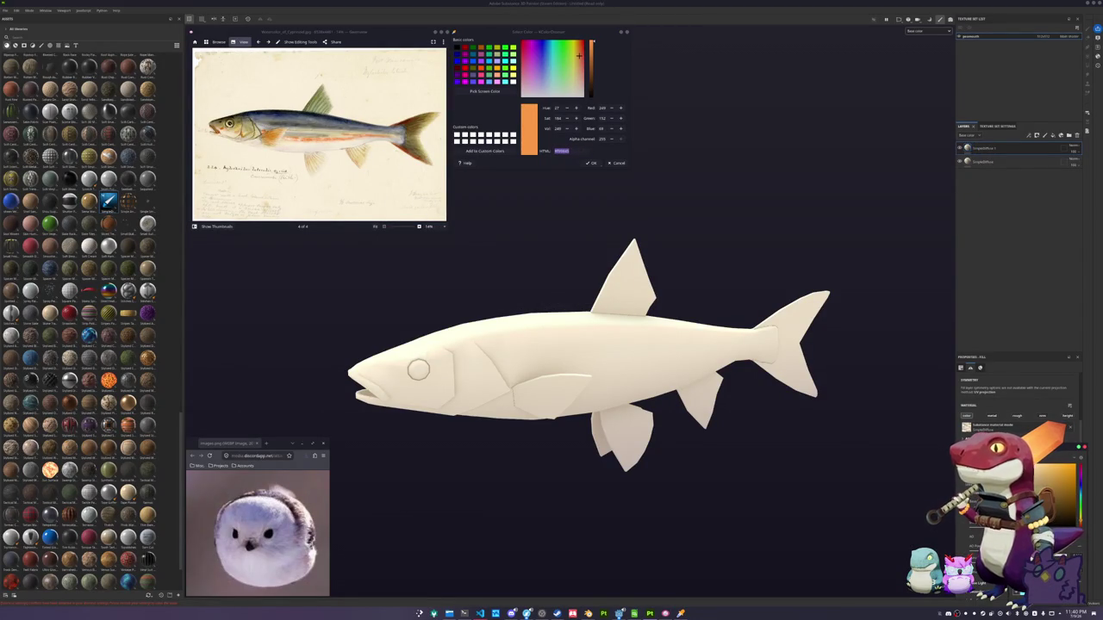
{"action": "key", "text": "ctrl+v"}
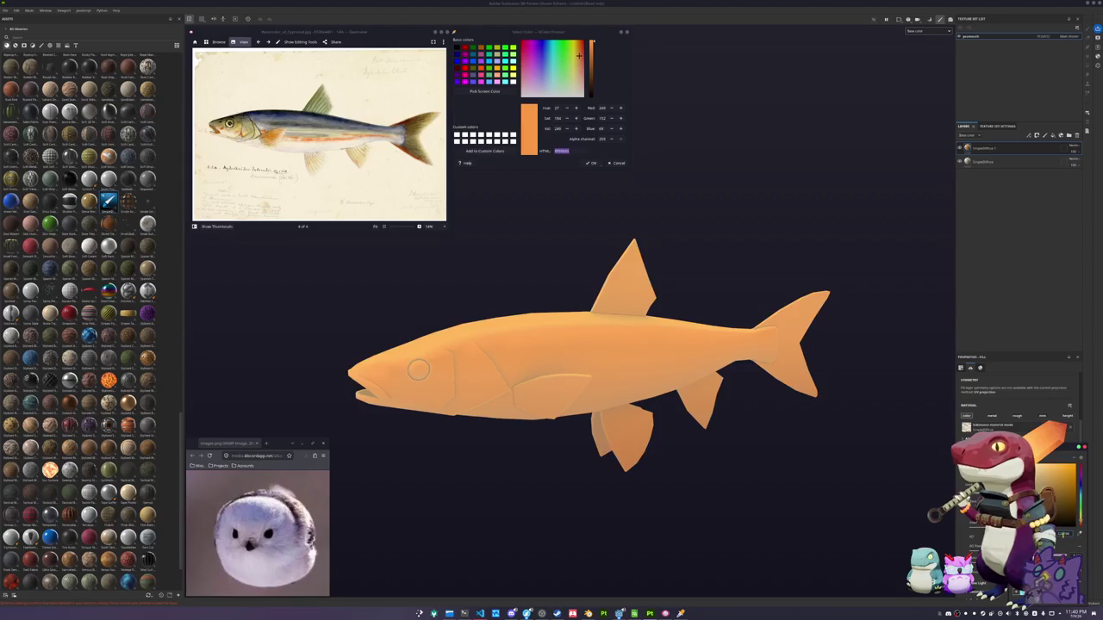
{"action": "left_click_drag", "start_coordinate": [1058, 465], "coordinate": [1066, 488]}
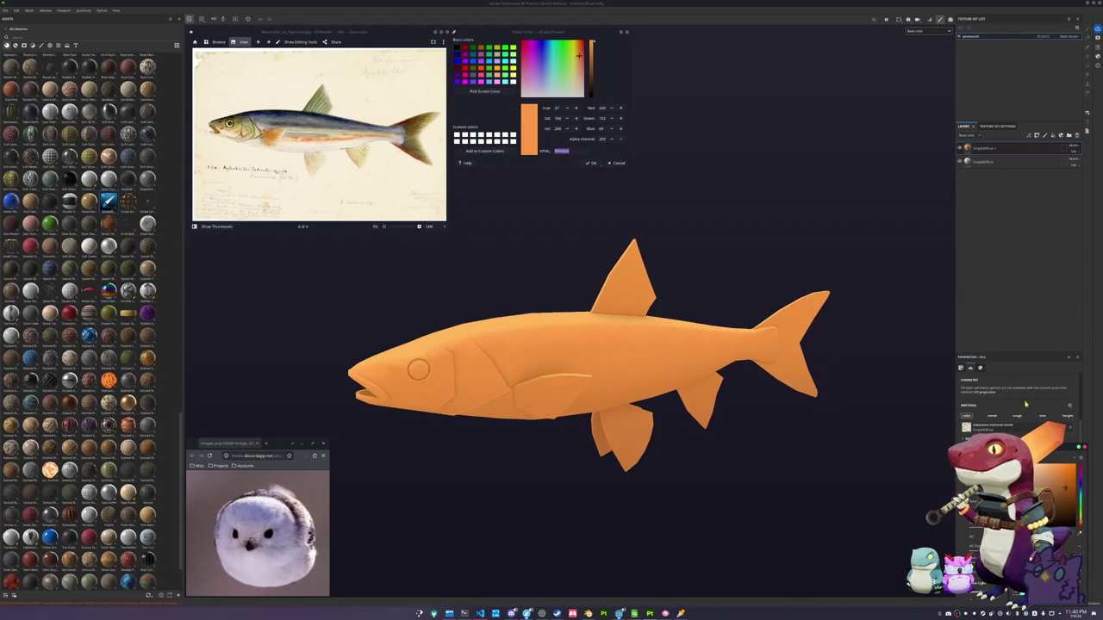
{"action": "right_click", "coordinate": [984, 148]}
Give the orange layer a black mask with a Light generator, then duplicate the layer
{"action": "left_click", "coordinate": [997, 159]}
{"action": "right_click", "coordinate": [978, 148]}
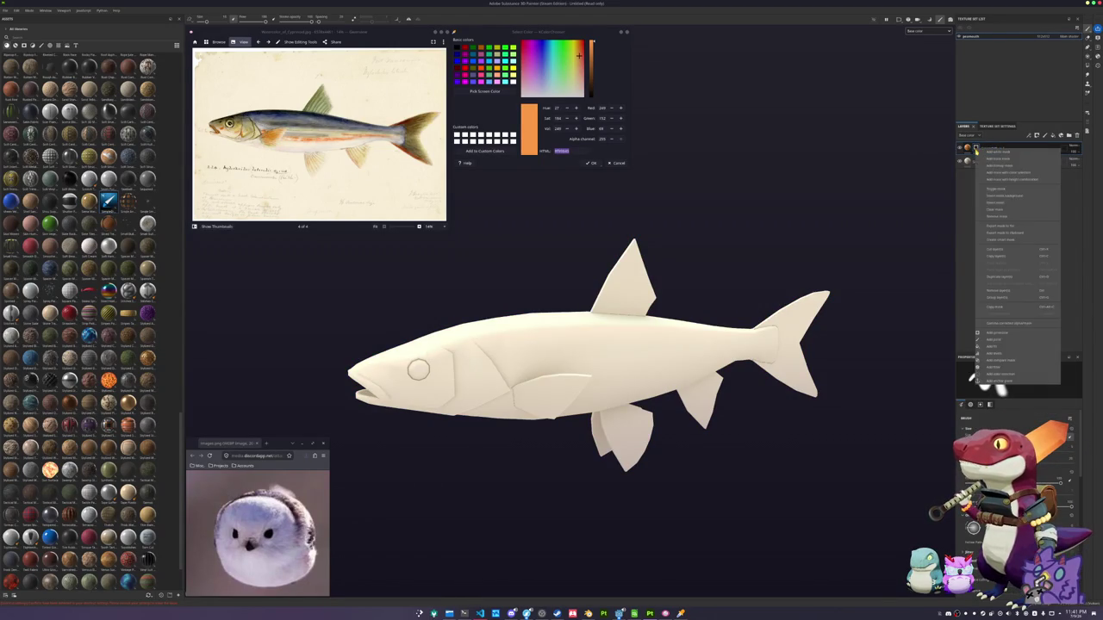
{"action": "left_click", "coordinate": [986, 333]}
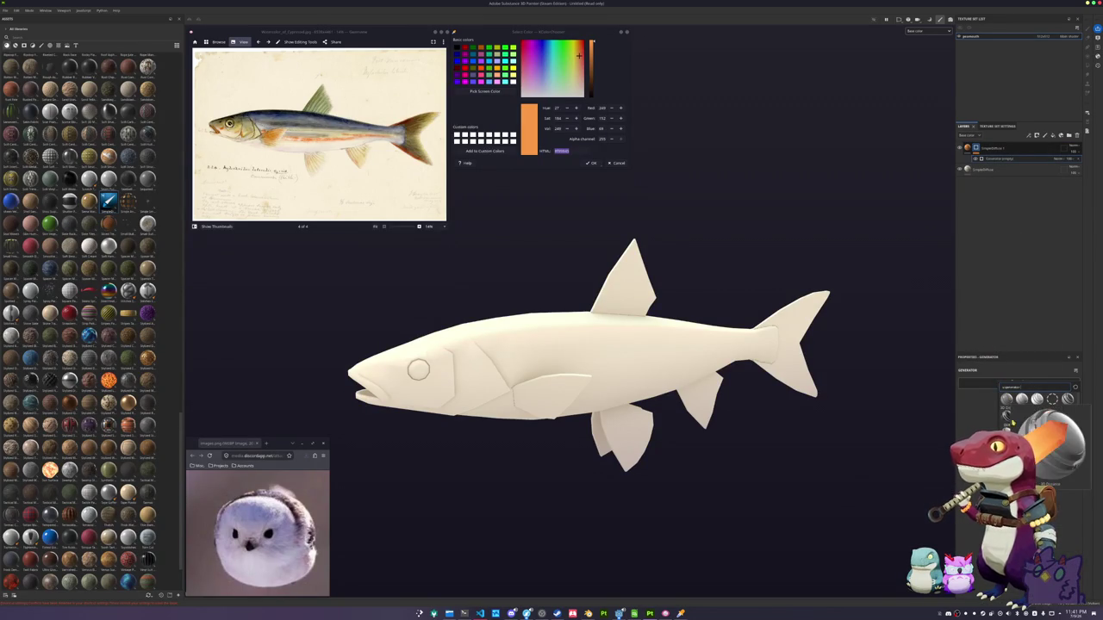
{"action": "left_click", "coordinate": [1053, 416]}
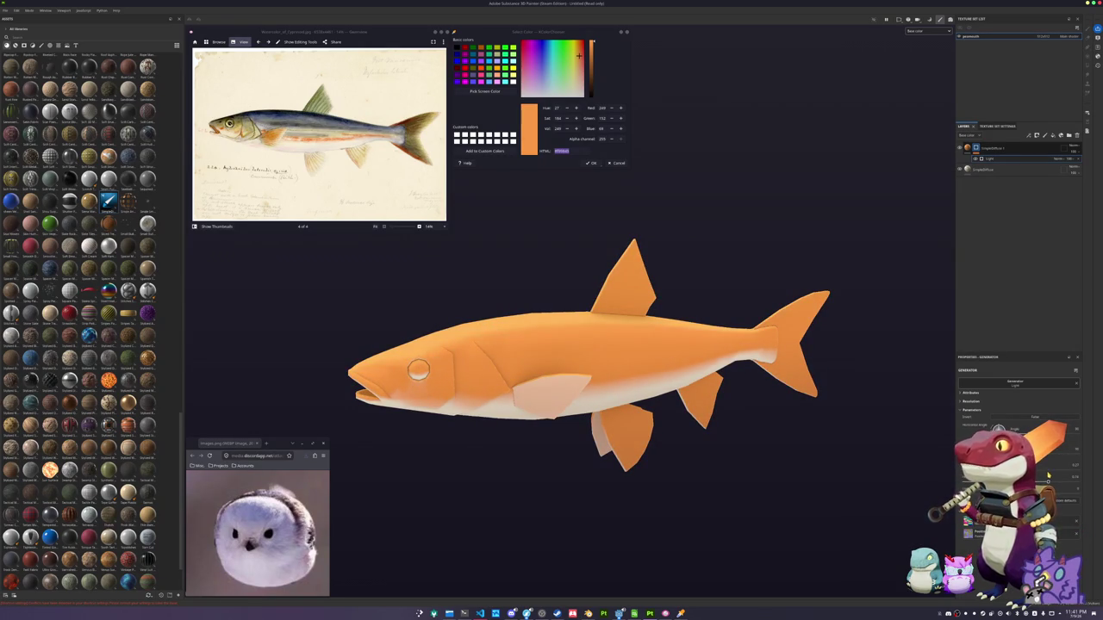
{"action": "left_click_drag", "start_coordinate": [816, 446], "coordinate": [788, 399], "text": "alt"}
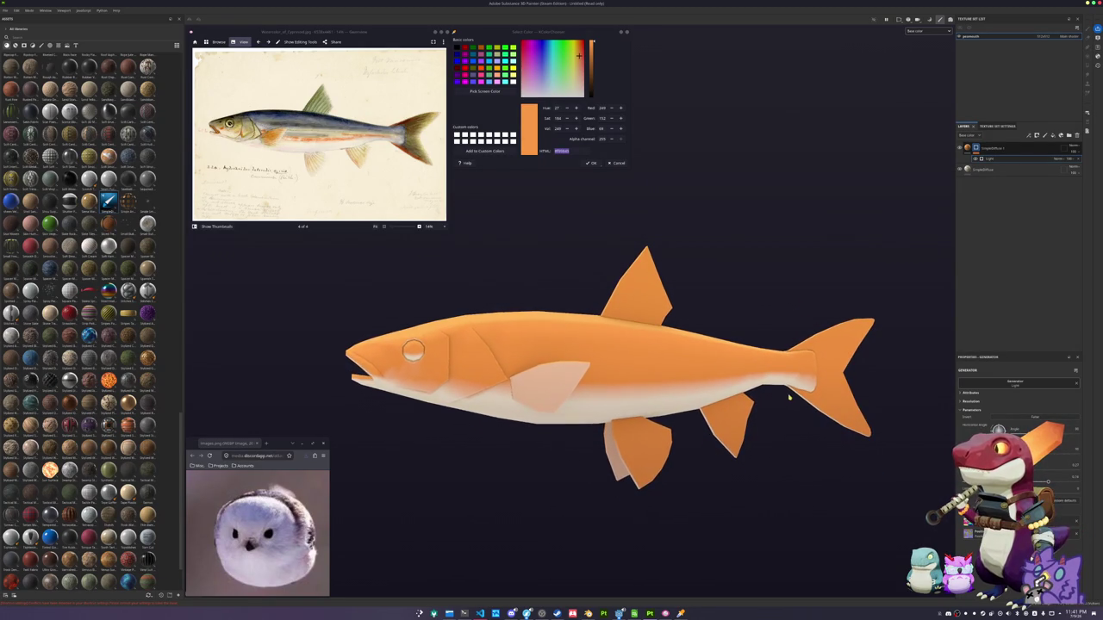
{"action": "key", "text": "ctrl+d"}
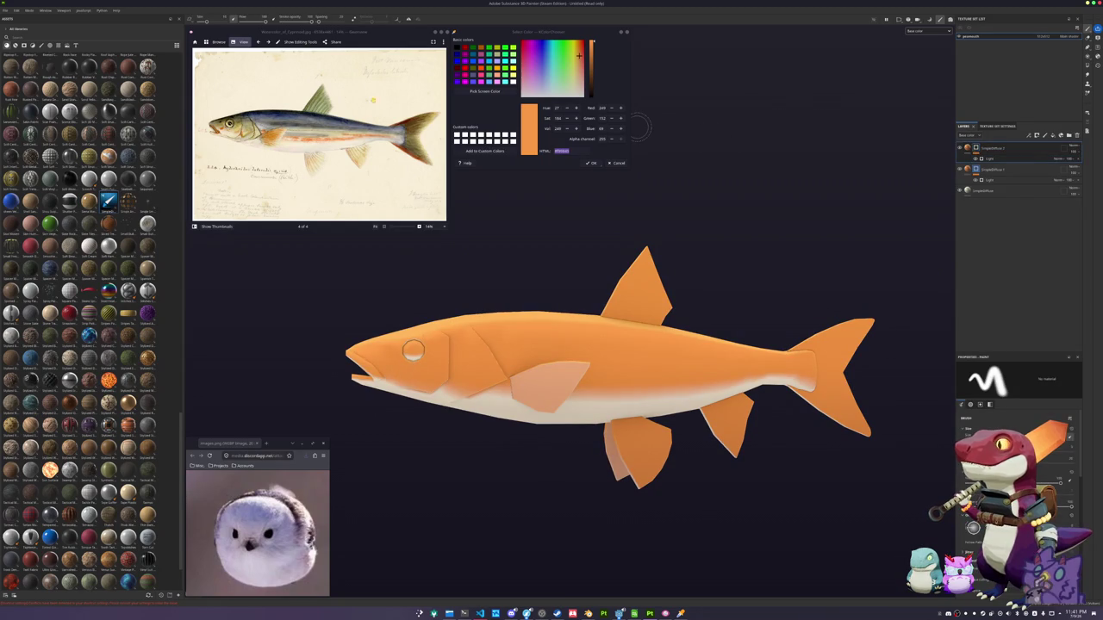
Sample a tan from the reference and apply it as the duplicated layer's base colour
{"action": "scroll", "coordinate": [308, 134], "scroll_direction": "up", "scroll_amount": 1}
{"action": "left_click", "coordinate": [484, 90]}
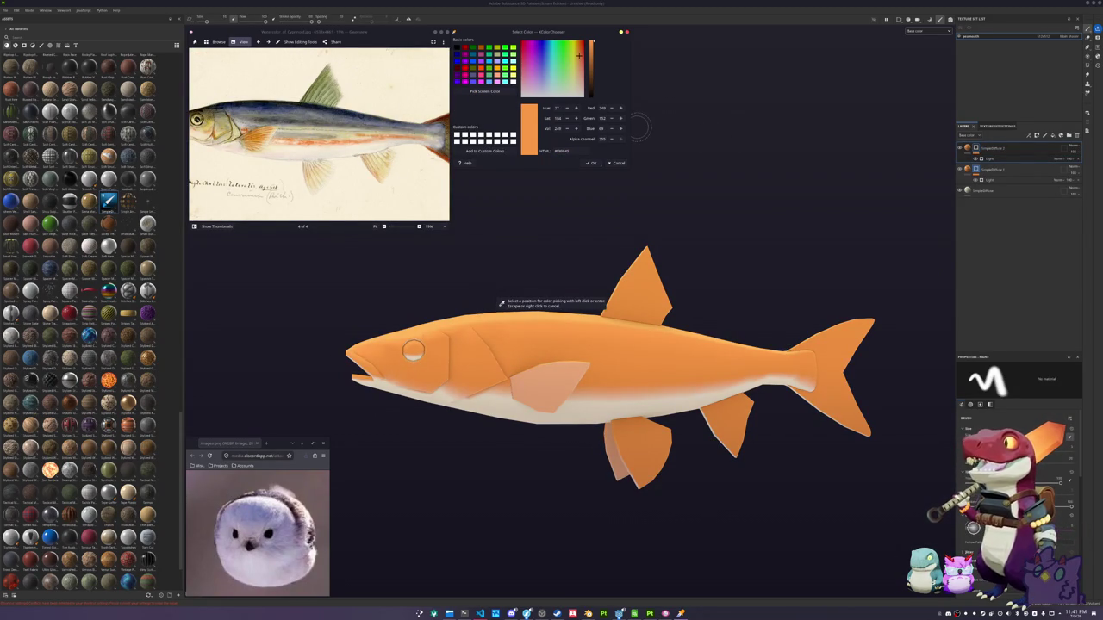
{"action": "left_click", "coordinate": [255, 145]}
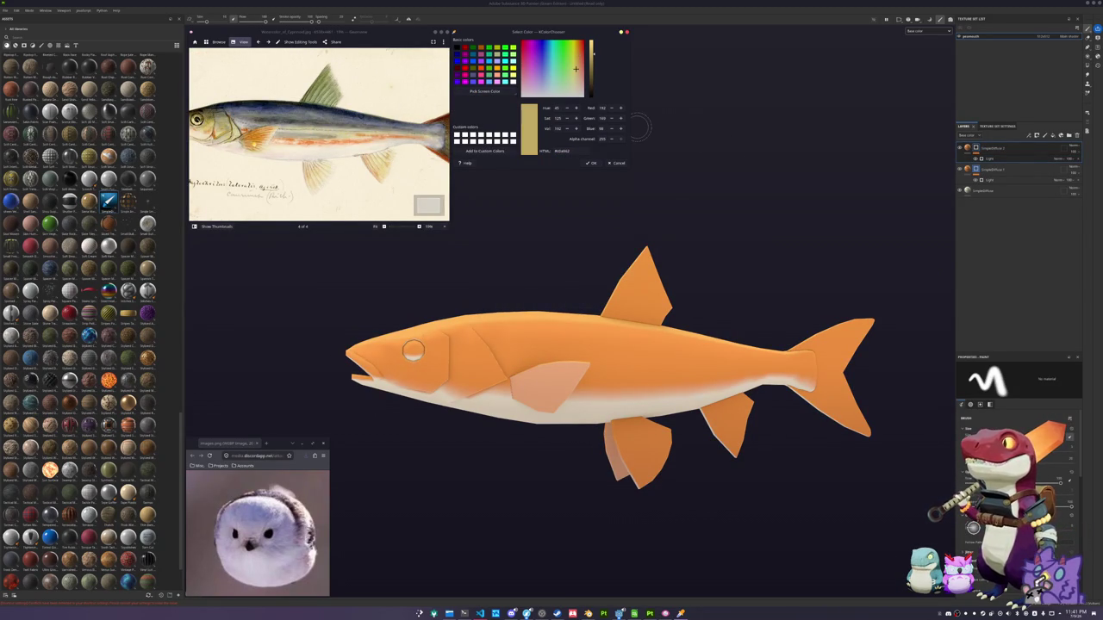
{"action": "left_click_drag", "start_coordinate": [236, 152], "coordinate": [255, 145]}
{"action": "scroll", "coordinate": [257, 147], "scroll_direction": "down", "scroll_amount": 1}
{"action": "left_click", "coordinate": [575, 151]}
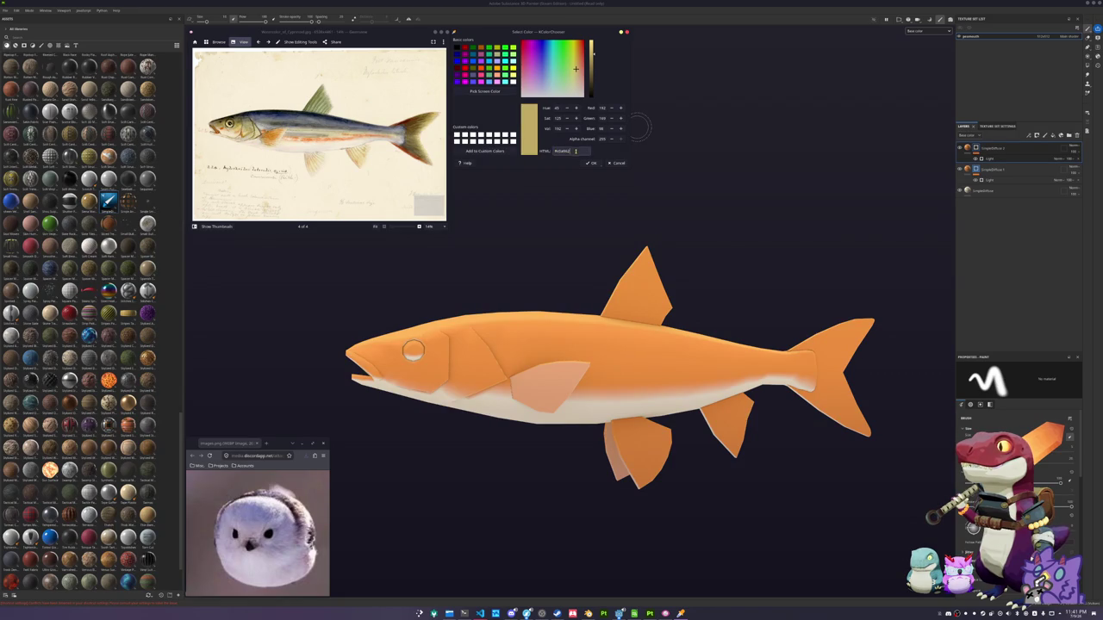
{"action": "left_click", "coordinate": [991, 148]}
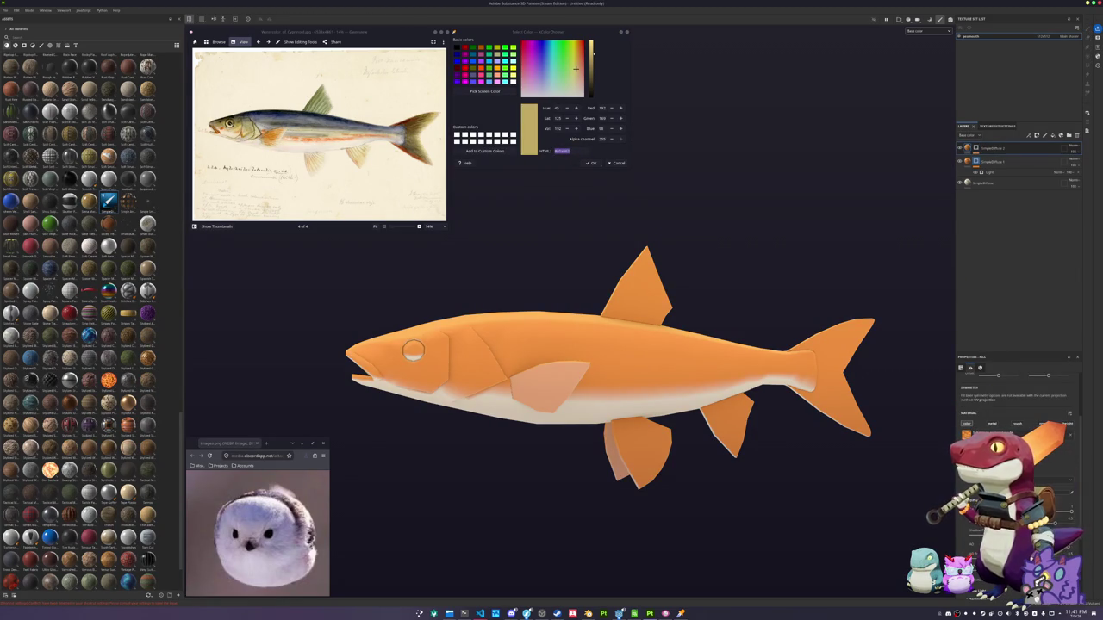
{"action": "left_click", "coordinate": [966, 435]}
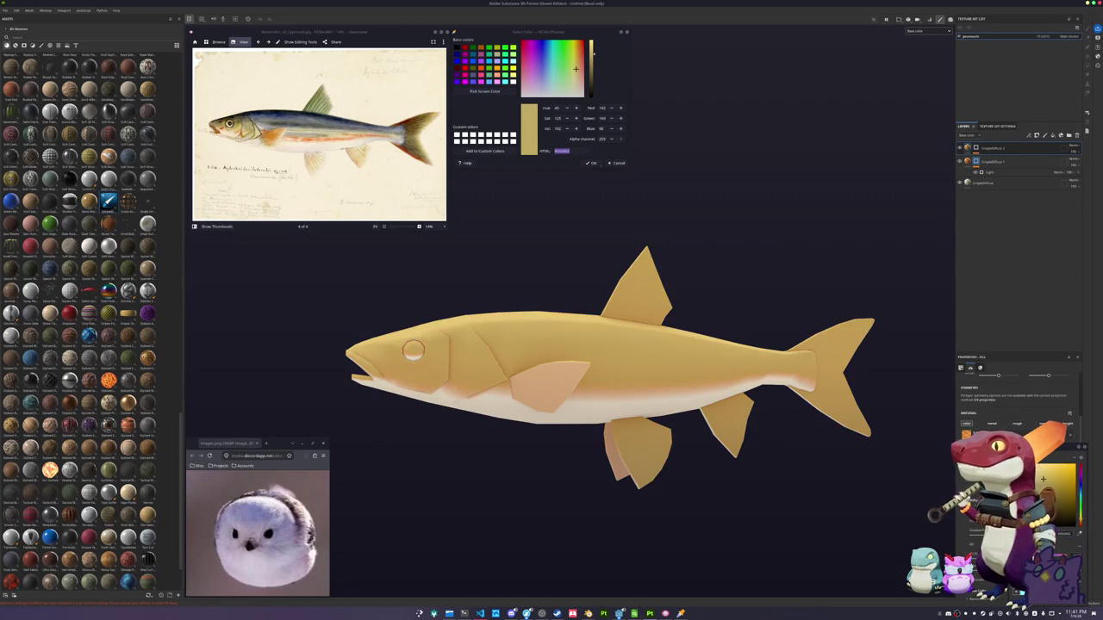
{"action": "key", "text": "ctrl+v"}
{"action": "key", "text": "Return"}
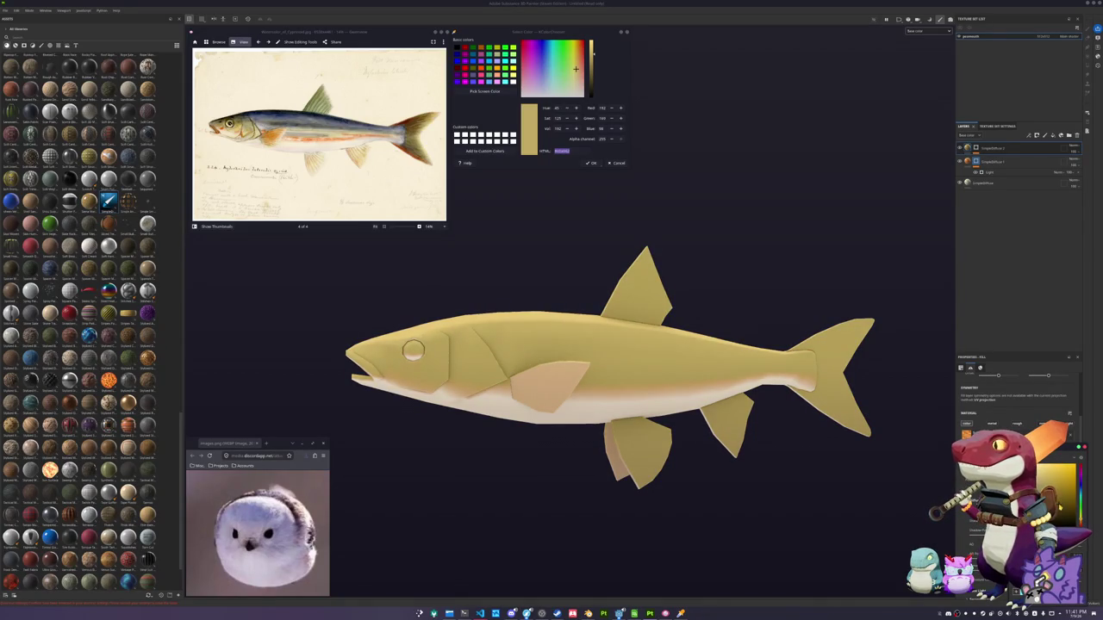
Select the duplicate's Light generator, then add and select a new top layer
{"action": "left_click", "coordinate": [998, 158]}
{"action": "left_click", "coordinate": [998, 159]}
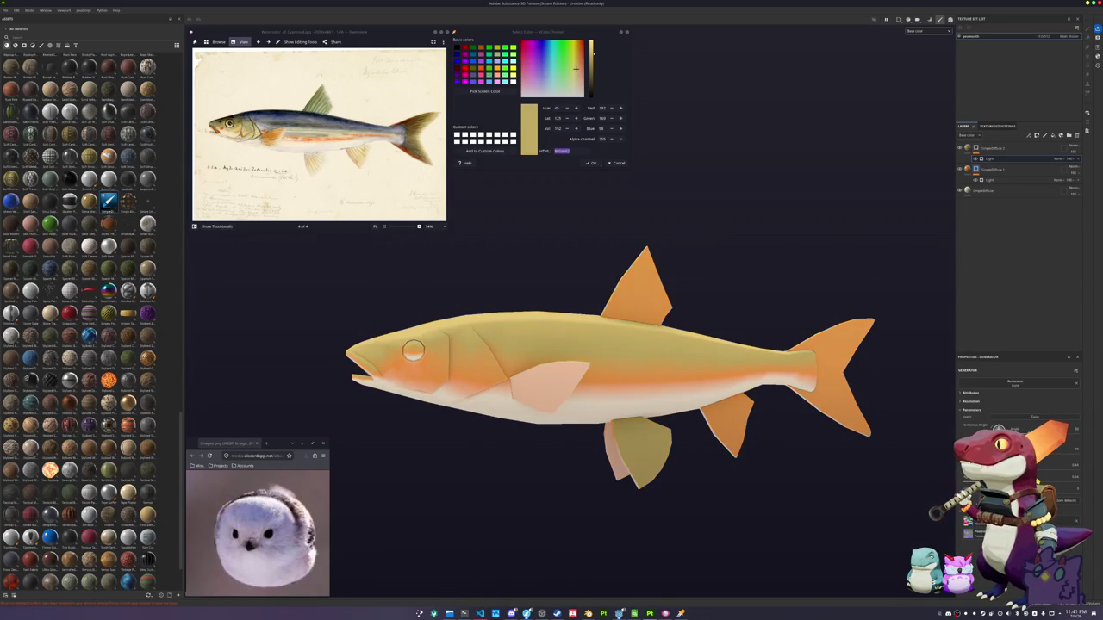
{"action": "key", "text": "ctrl+shift+l"}
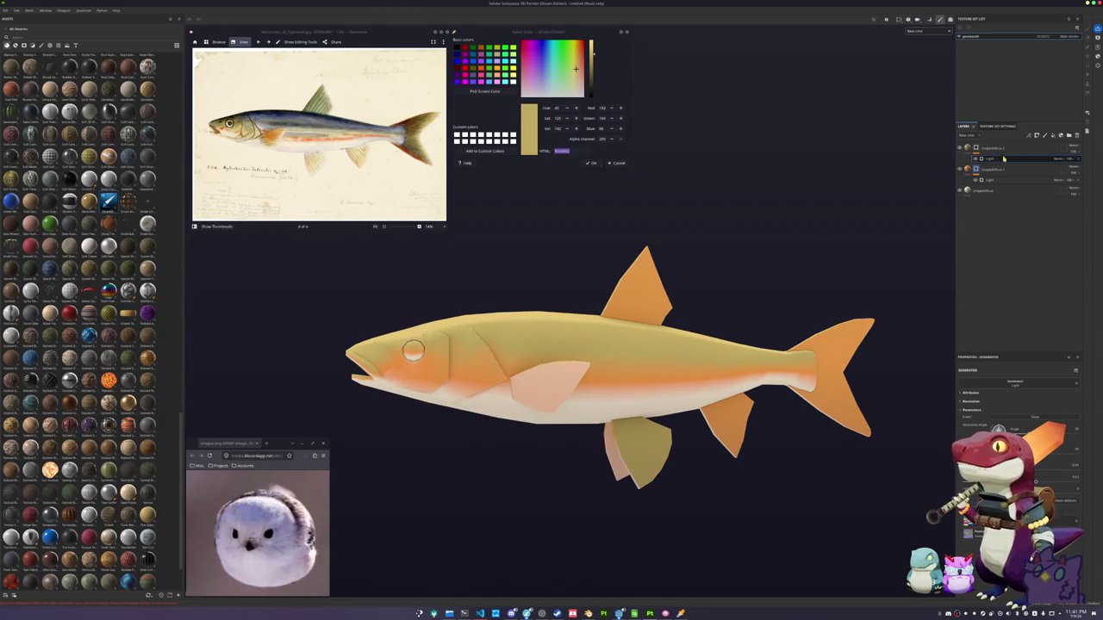
{"action": "left_click", "coordinate": [968, 151]}
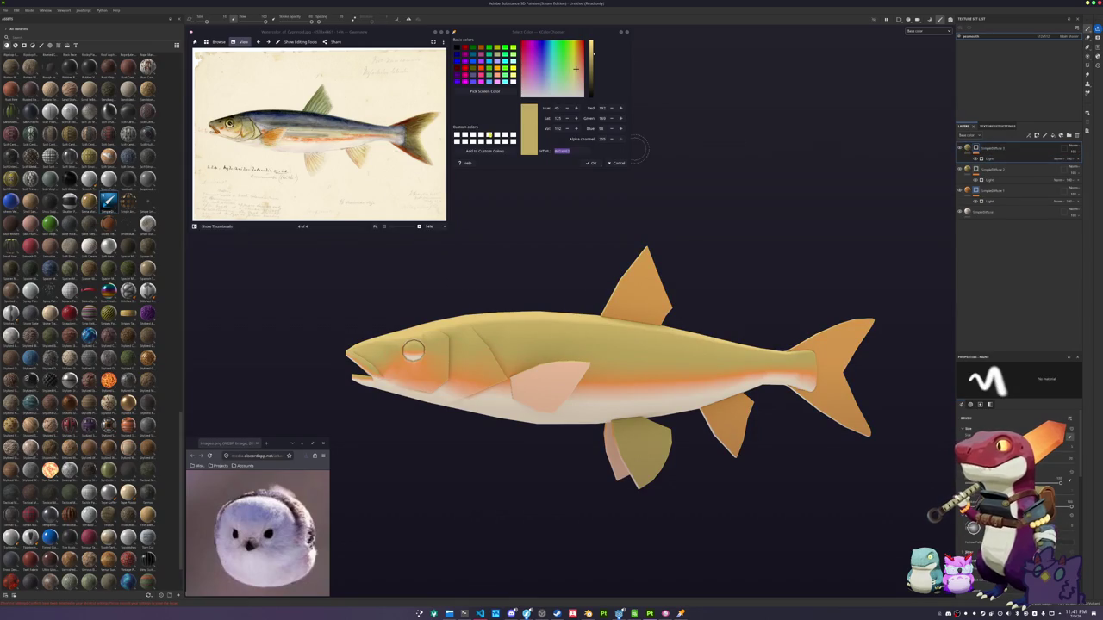
Sample the reference fish's dark blue back and apply it as the new layer's Light-masked fill colour
{"action": "left_click", "coordinate": [483, 89]}
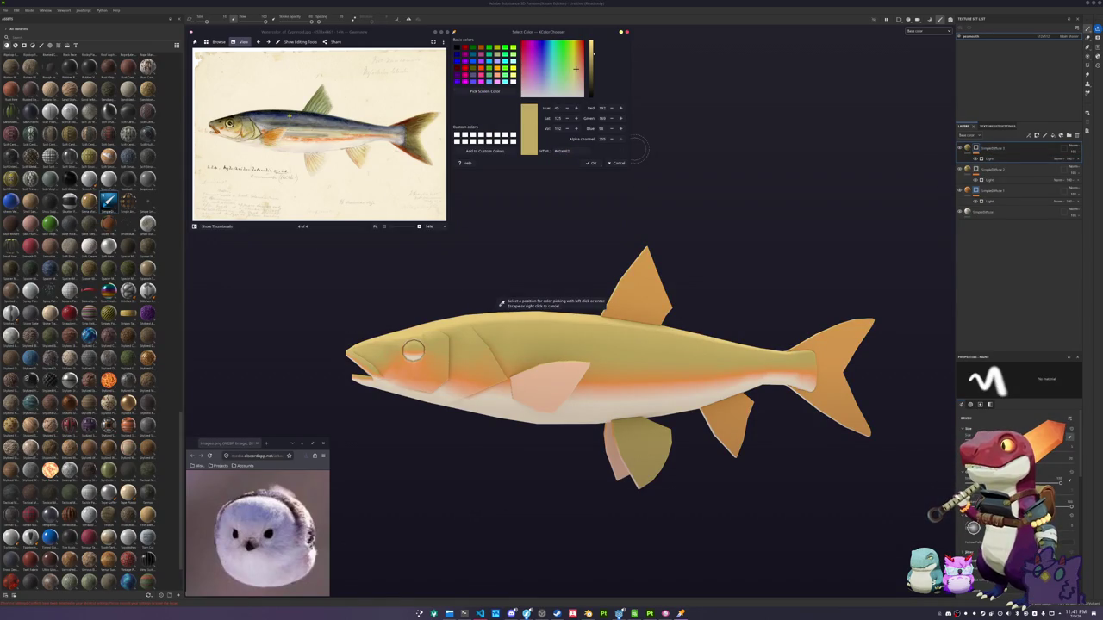
{"action": "left_click", "coordinate": [259, 120]}
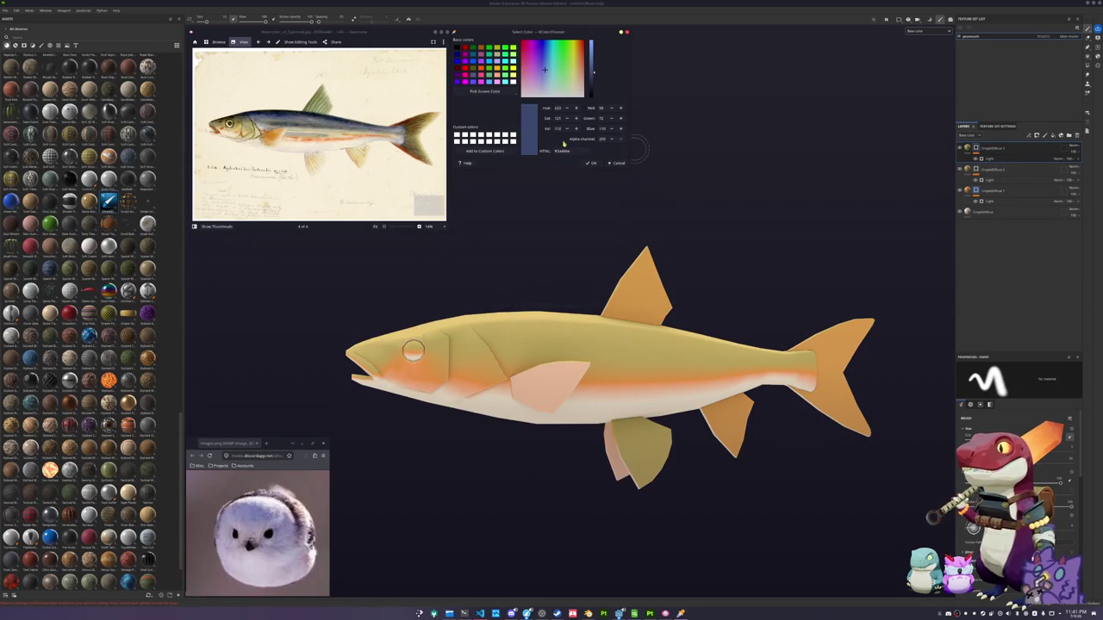
{"action": "left_click", "coordinate": [987, 159]}
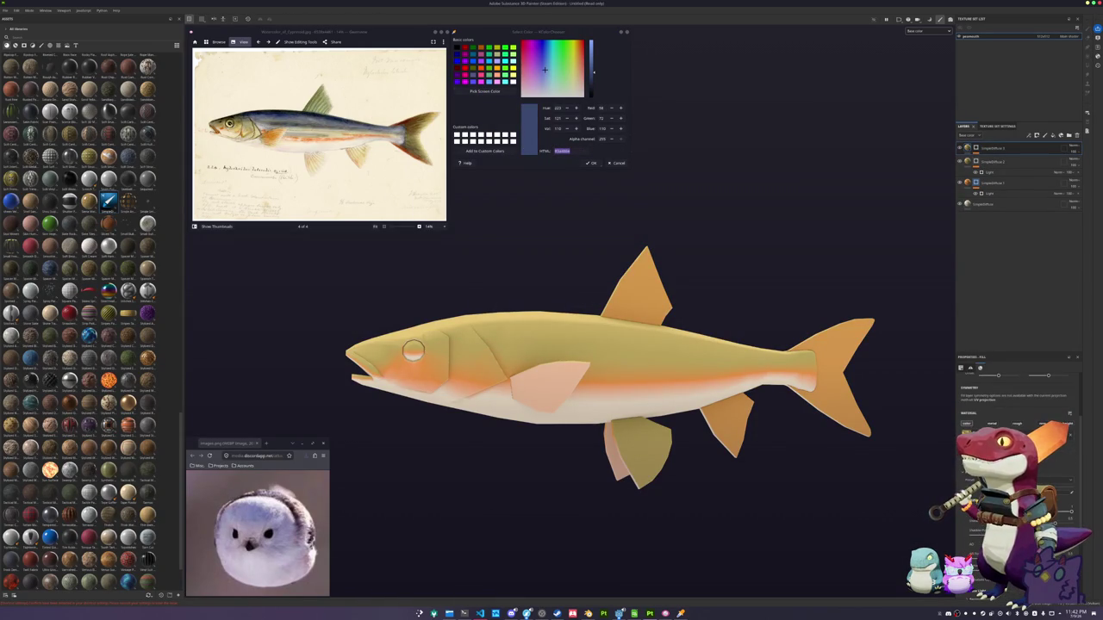
{"action": "left_click", "coordinate": [967, 435]}
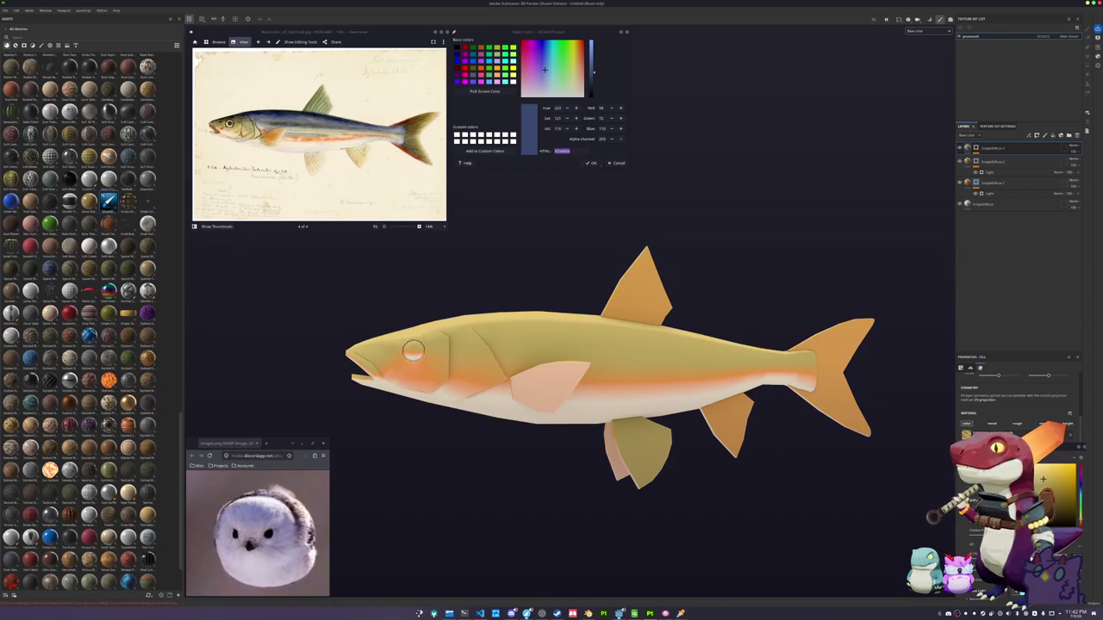
{"action": "key", "text": "ctrl+v"}
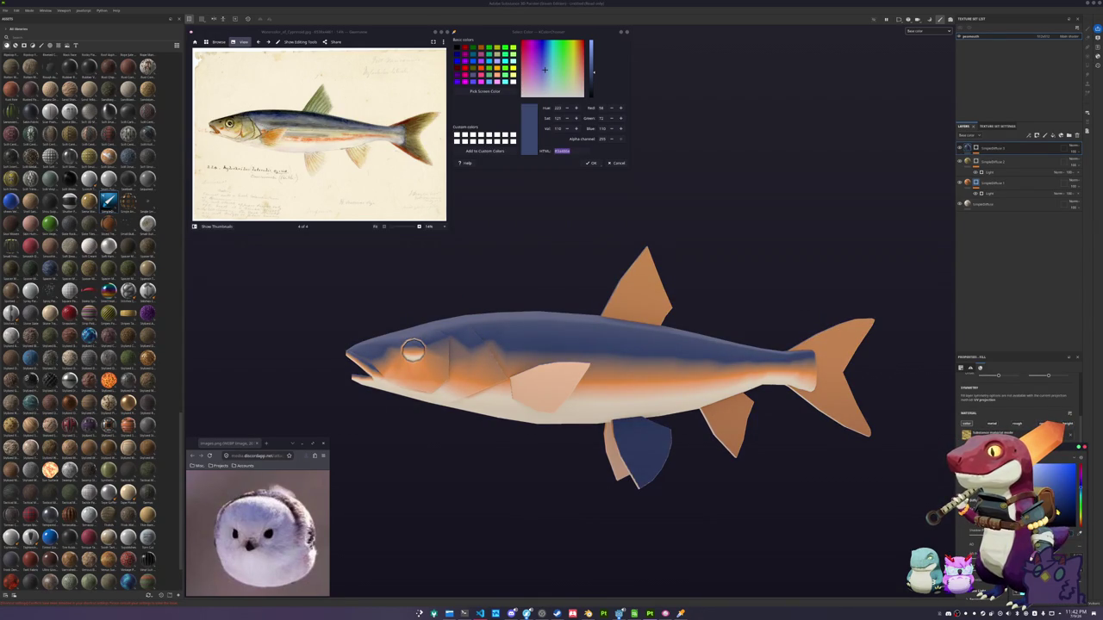
{"action": "key", "text": "ctrl+v"}
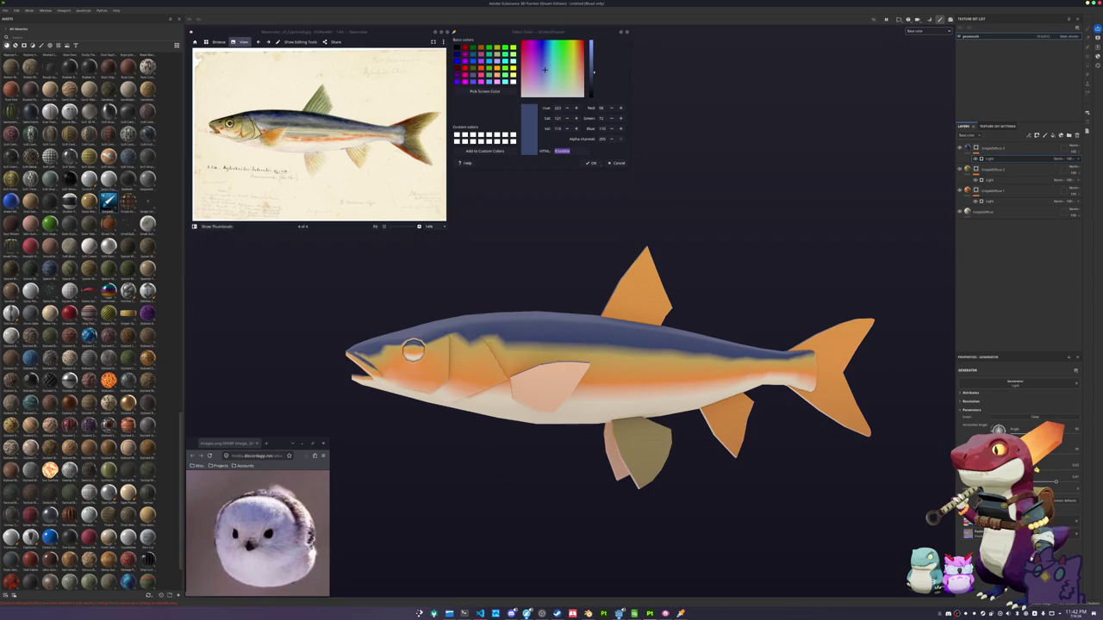
{"action": "left_click_drag", "start_coordinate": [827, 319], "coordinate": [674, 293], "text": "alt"}
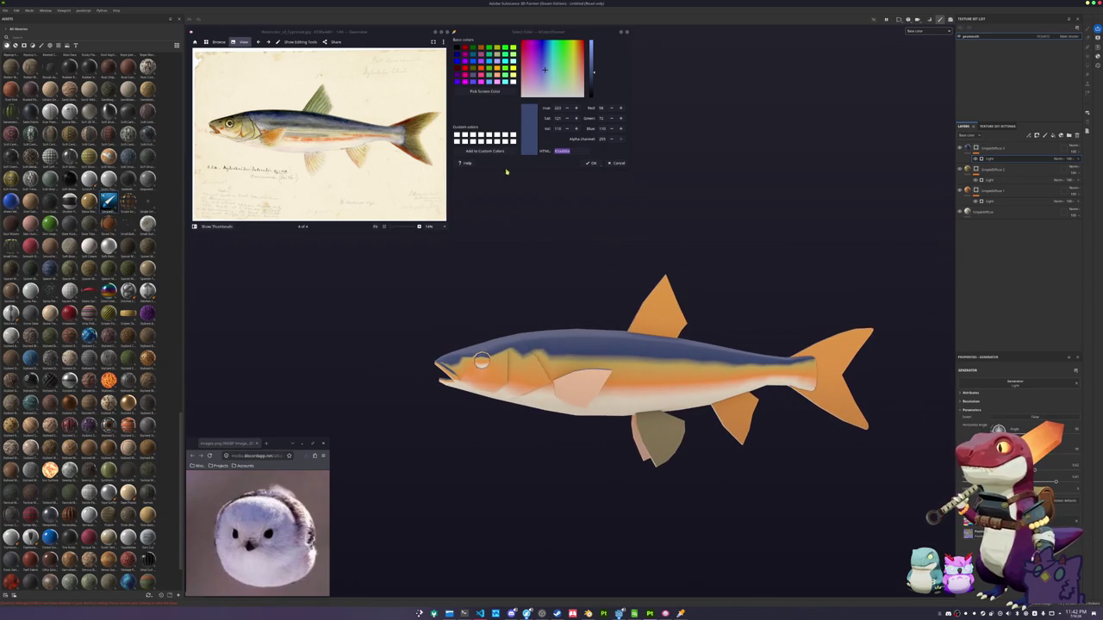
{"action": "left_click", "coordinate": [484, 91]}
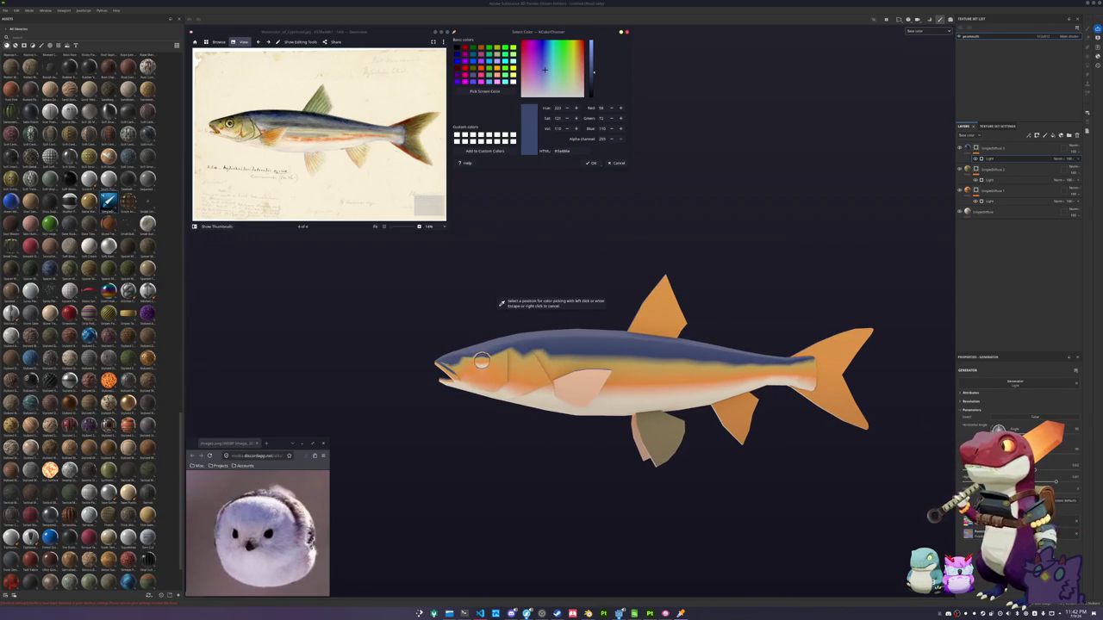
Duplicate a colour layer, move the copy to the top, and fill it with the lower fin's olive-tan
{"action": "left_click", "coordinate": [660, 435]}
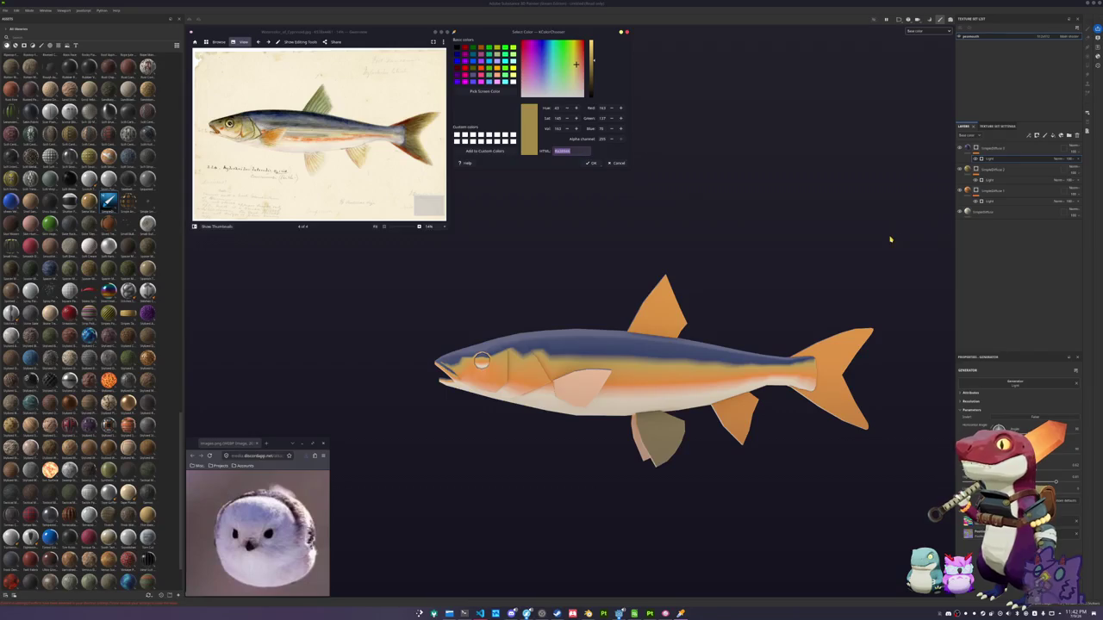
{"action": "left_click", "coordinate": [991, 150]}
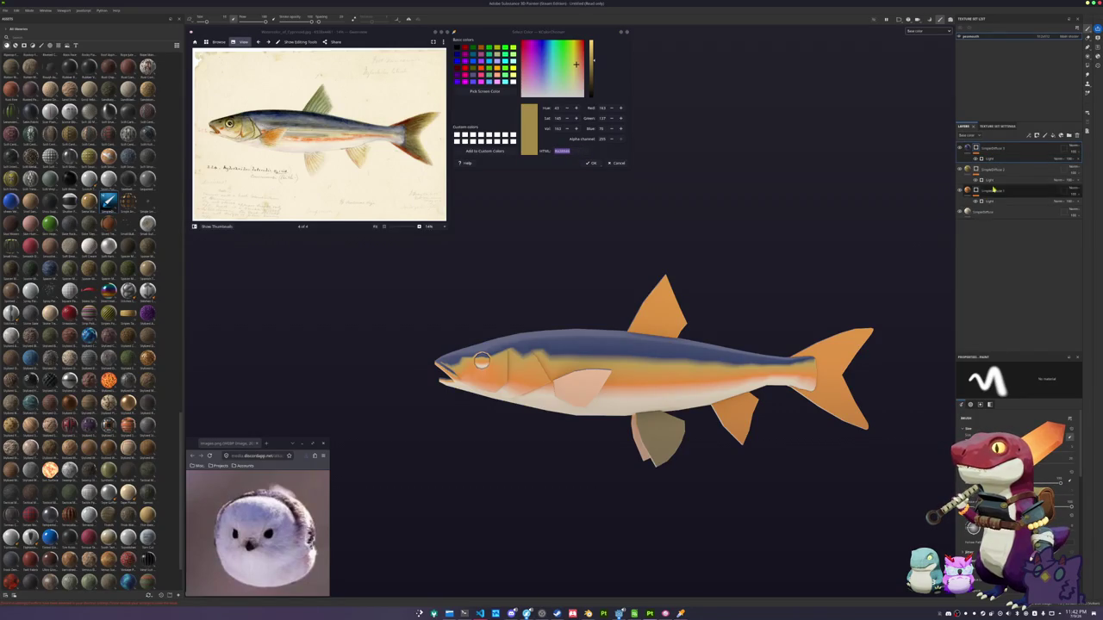
{"action": "key", "text": "ctrl+d"}
{"action": "left_click_drag", "start_coordinate": [993, 194], "coordinate": [996, 148]}
{"action": "left_click", "coordinate": [991, 148]}
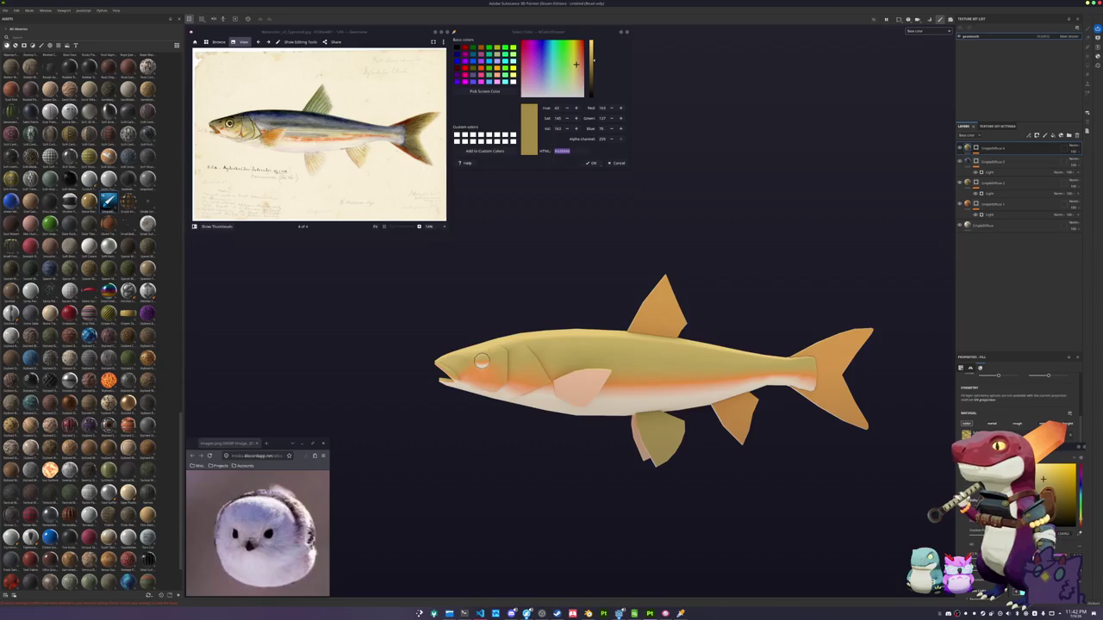
{"action": "left_click", "coordinate": [1063, 534]}
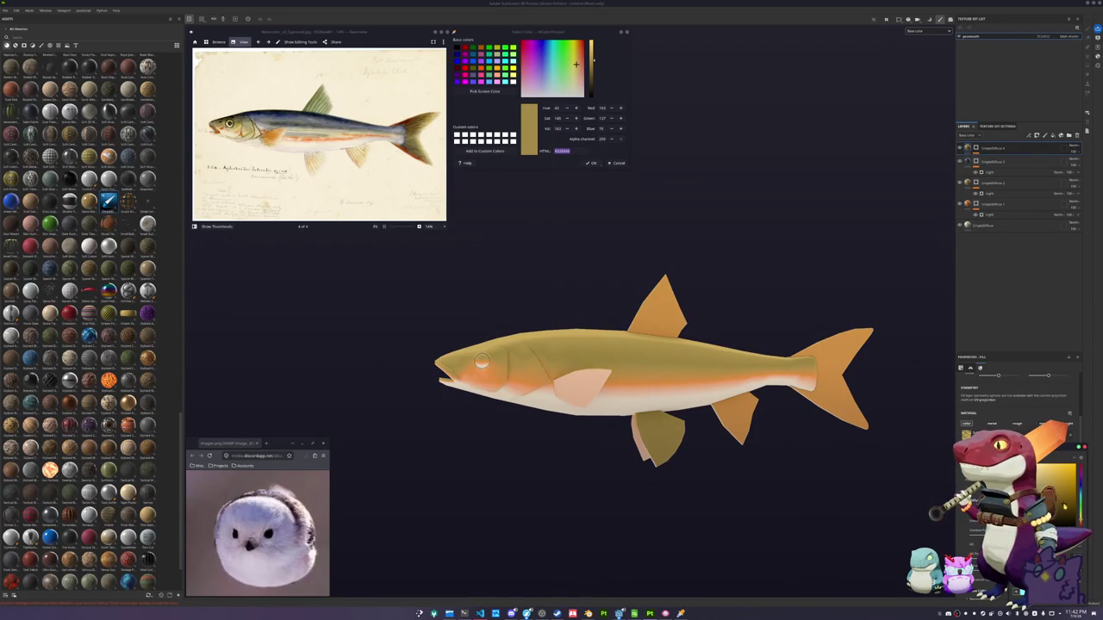
Mask the olive layer with Light plus a blended 3D Distance generator, limiting it to the head
{"action": "left_click", "coordinate": [995, 159]}
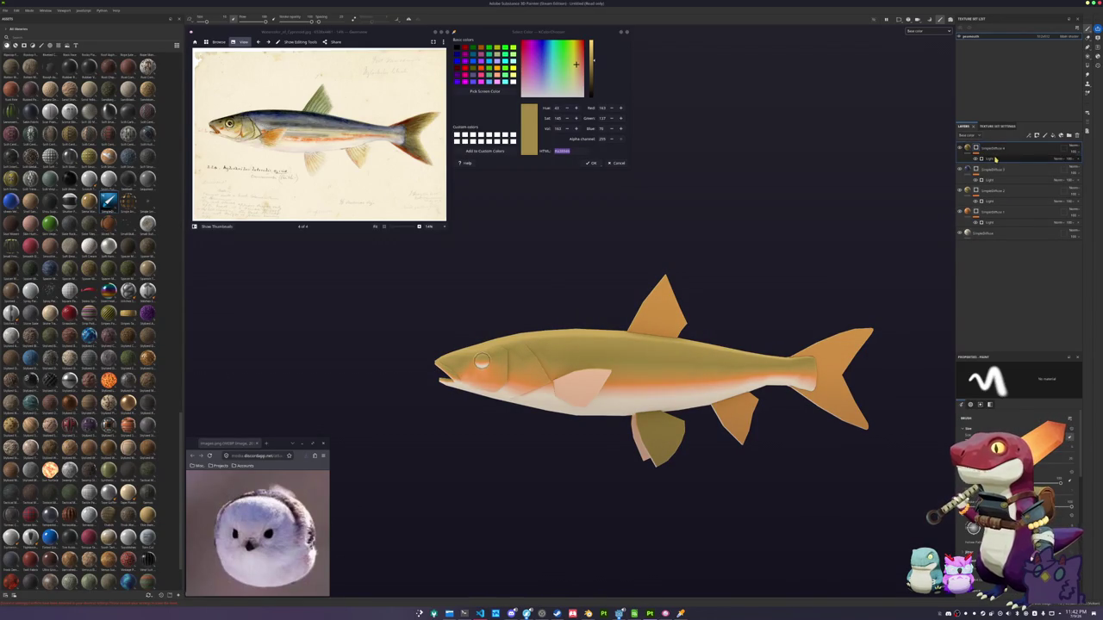
{"action": "left_click", "coordinate": [996, 159]}
{"action": "mouse_move", "coordinate": [782, 333]}
{"action": "left_mouse_down", "text": "alt"}
{"action": "mouse_move", "coordinate": [805, 320]}
{"action": "mouse_move", "coordinate": [763, 305]}
{"action": "mouse_move", "coordinate": [763, 318]}
{"action": "mouse_move", "coordinate": [891, 312]}
{"action": "mouse_move", "coordinate": [756, 301]}
{"action": "left_mouse_up", "text": "alt"}
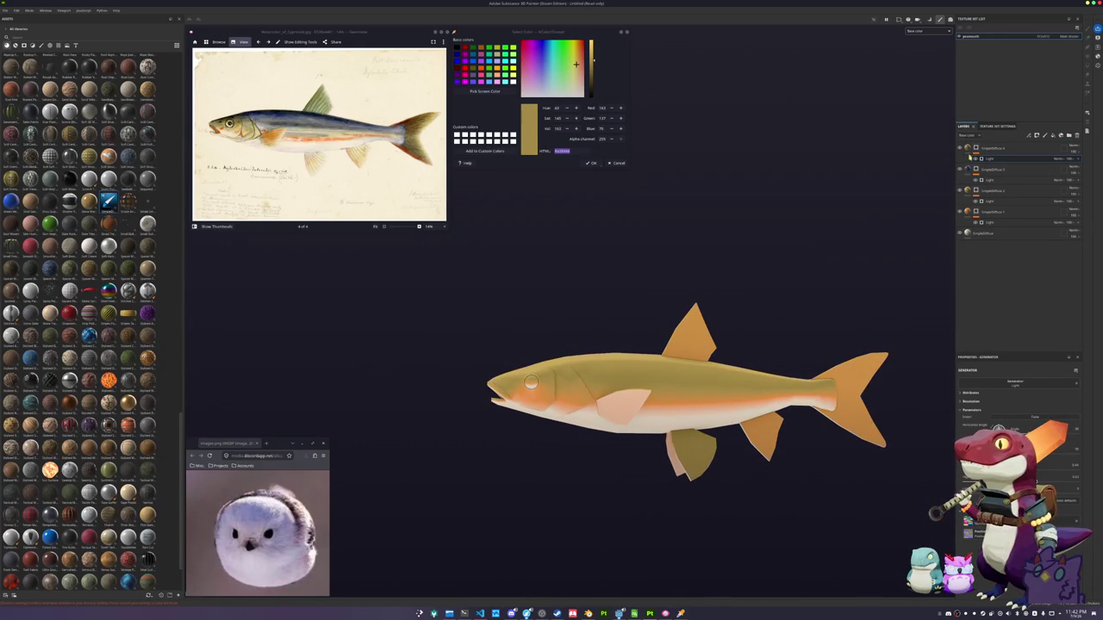
{"action": "right_click", "coordinate": [977, 148]}
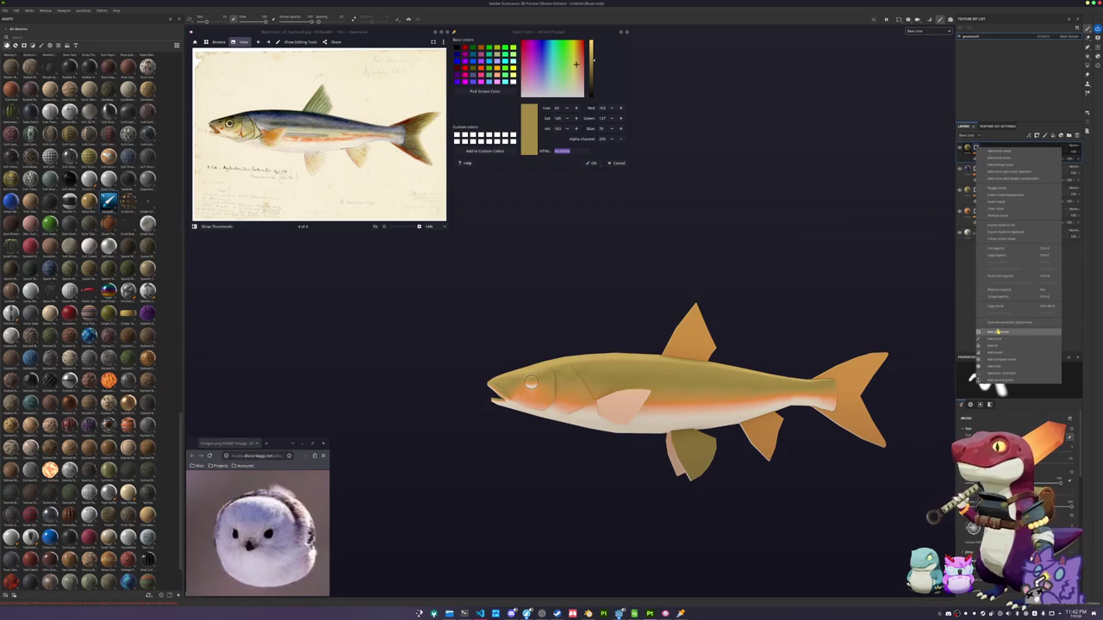
{"action": "left_click", "coordinate": [996, 332]}
{"action": "left_click", "coordinate": [982, 384]}
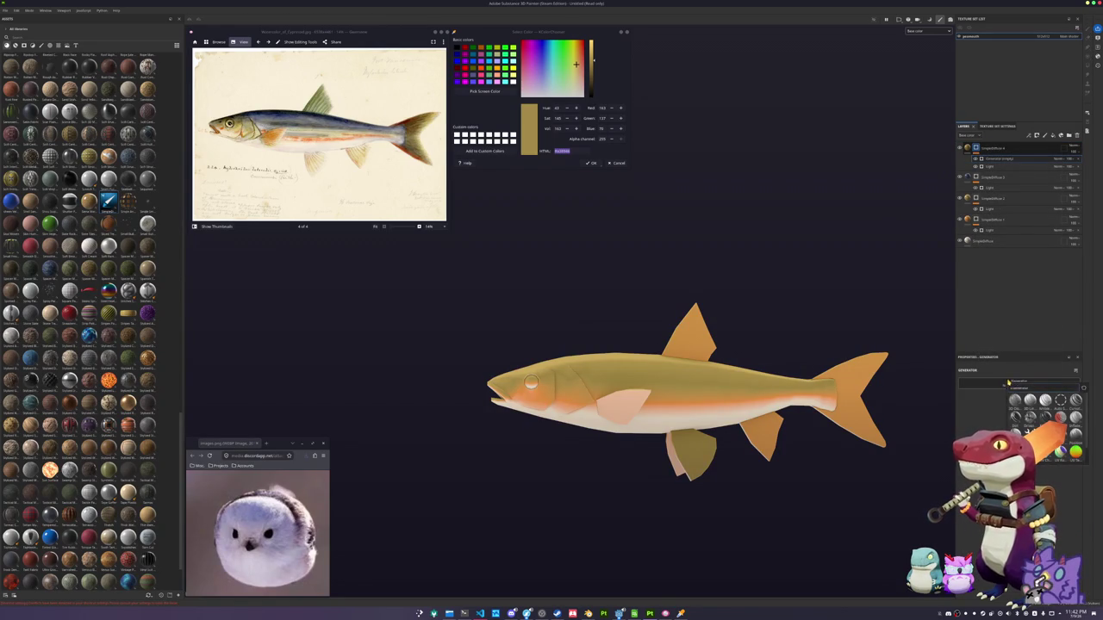
{"action": "left_click", "coordinate": [1060, 417]}
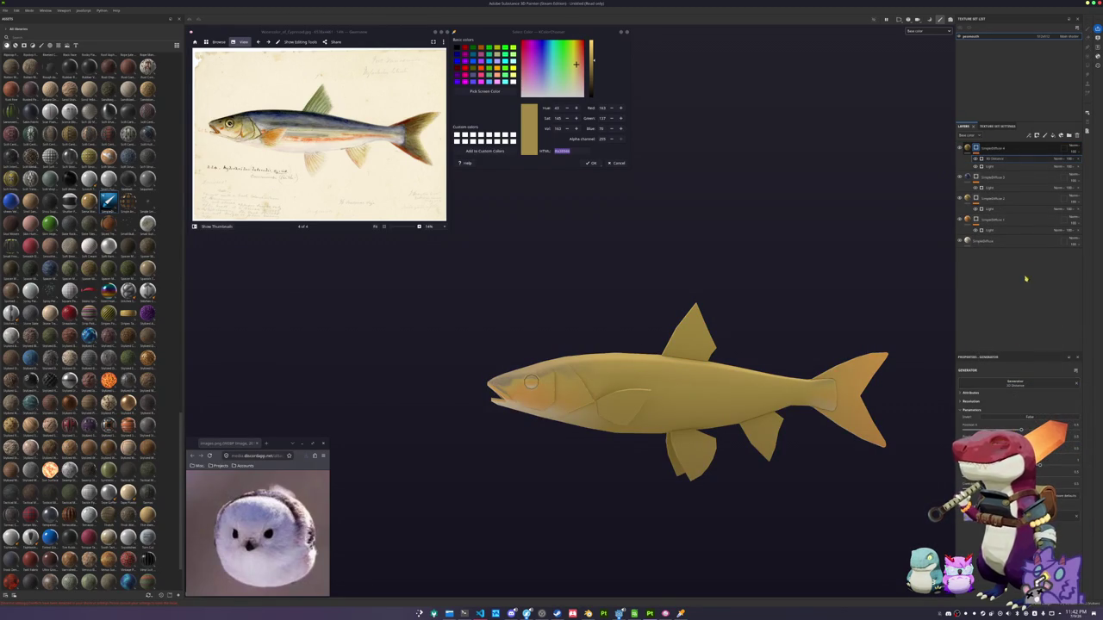
{"action": "left_click", "coordinate": [1069, 161]}
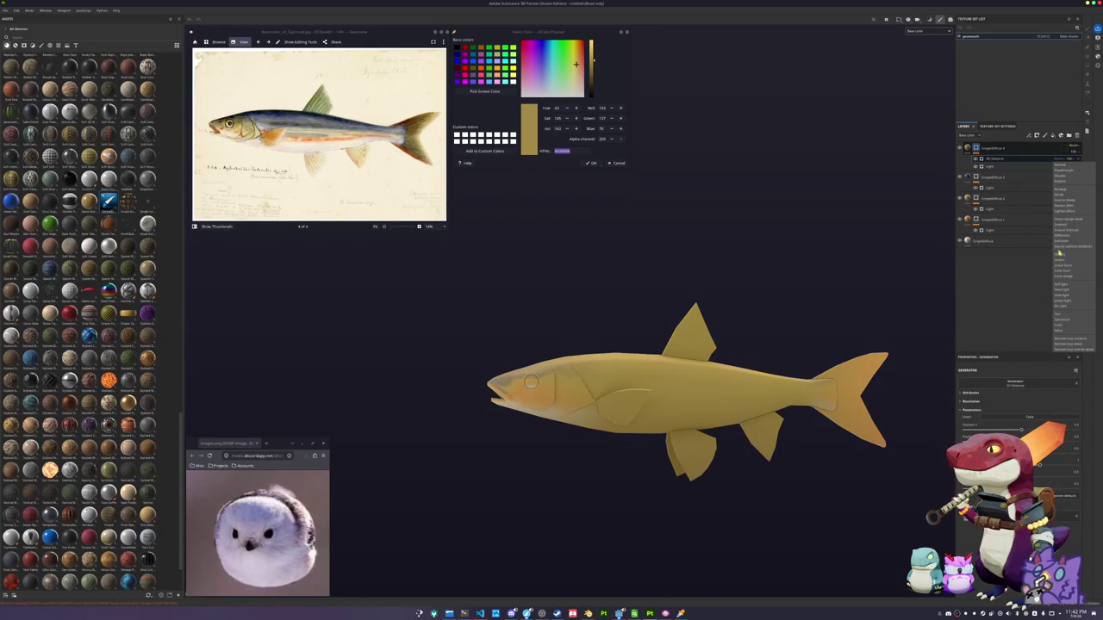
{"action": "left_click", "coordinate": [1062, 210]}
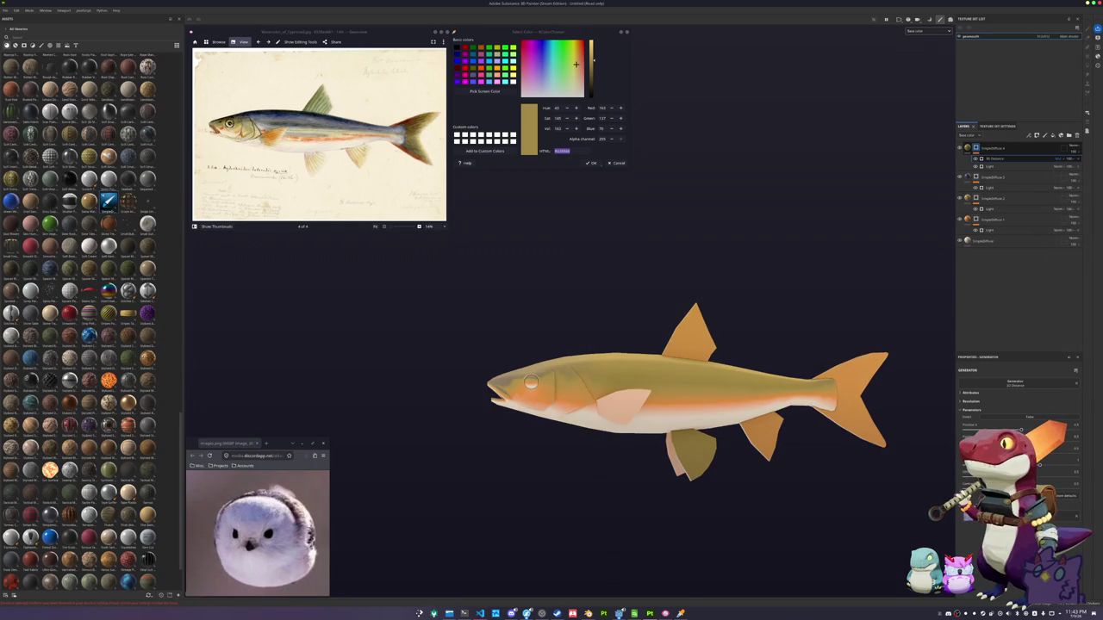
{"action": "left_click_drag", "start_coordinate": [1020, 429], "coordinate": [1026, 429]}
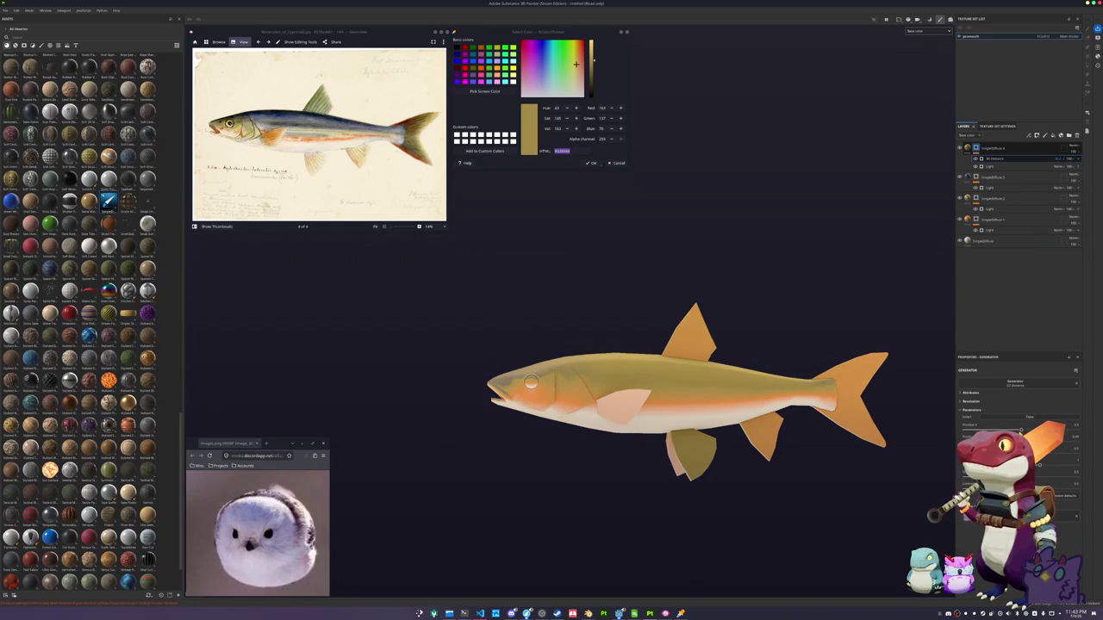
{"action": "left_click_drag", "start_coordinate": [1040, 466], "coordinate": [1078, 453]}
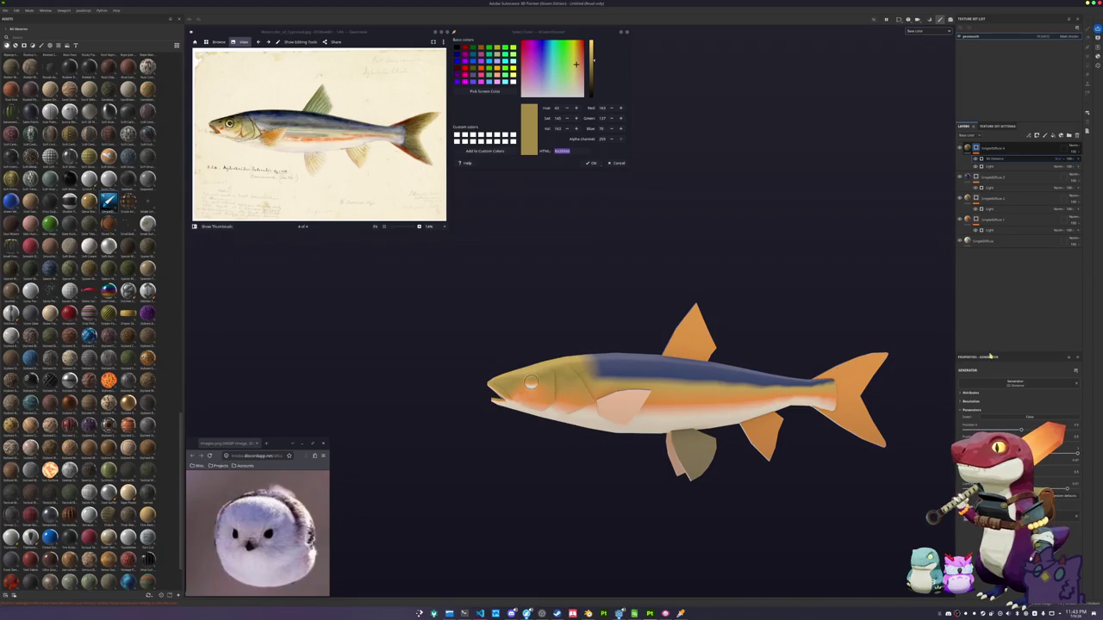
Check the olive layer's Light effect from a side view, then select another colour layer's Light mask
{"action": "left_click", "coordinate": [990, 165]}
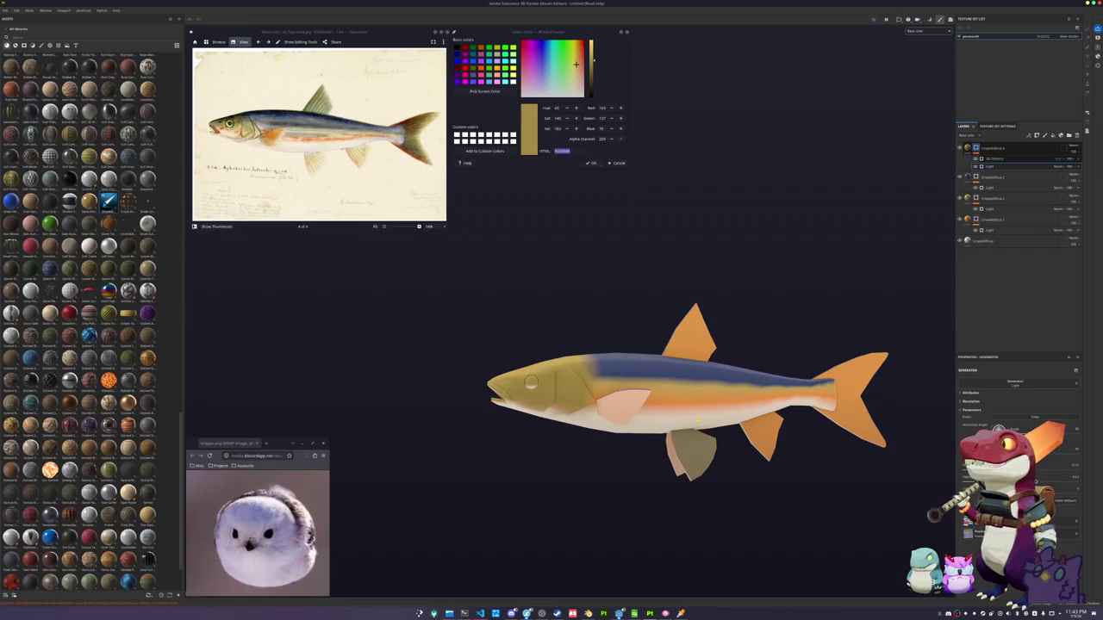
{"action": "left_click_drag", "start_coordinate": [631, 316], "coordinate": [663, 313], "text": "alt"}
{"action": "middle_click_drag", "start_coordinate": [669, 315], "coordinate": [602, 277], "text": "alt"}
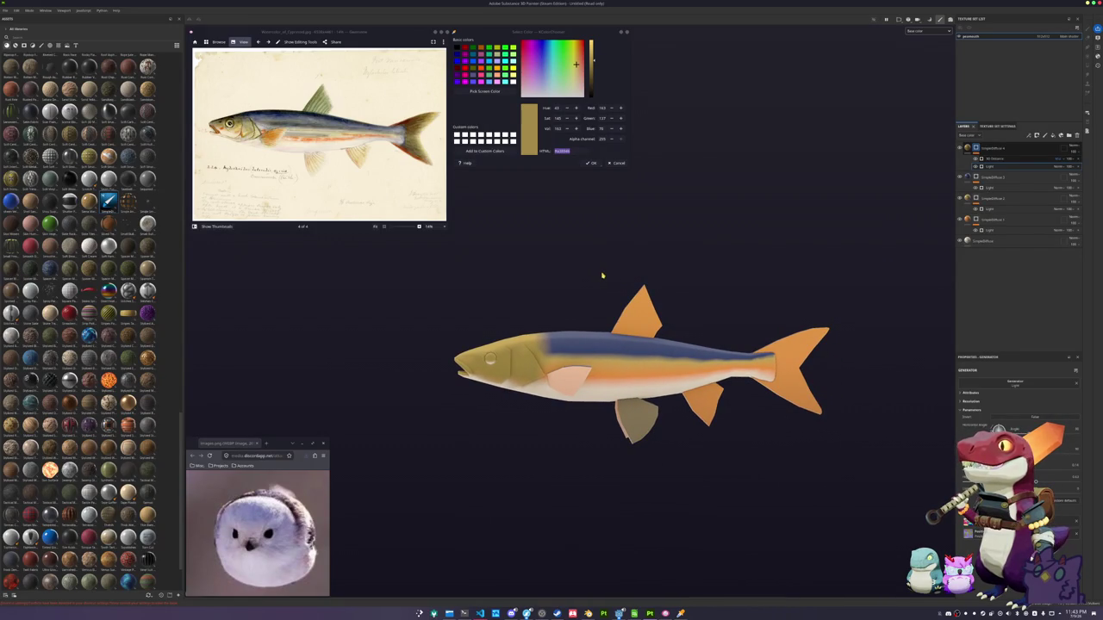
{"action": "mouse_move", "coordinate": [604, 285]}
{"action": "left_mouse_down", "text": "alt"}
{"action": "mouse_move", "coordinate": [603, 296]}
{"action": "mouse_move", "coordinate": [576, 298]}
{"action": "left_mouse_up", "text": "alt"}
{"action": "left_click", "coordinate": [991, 187]}
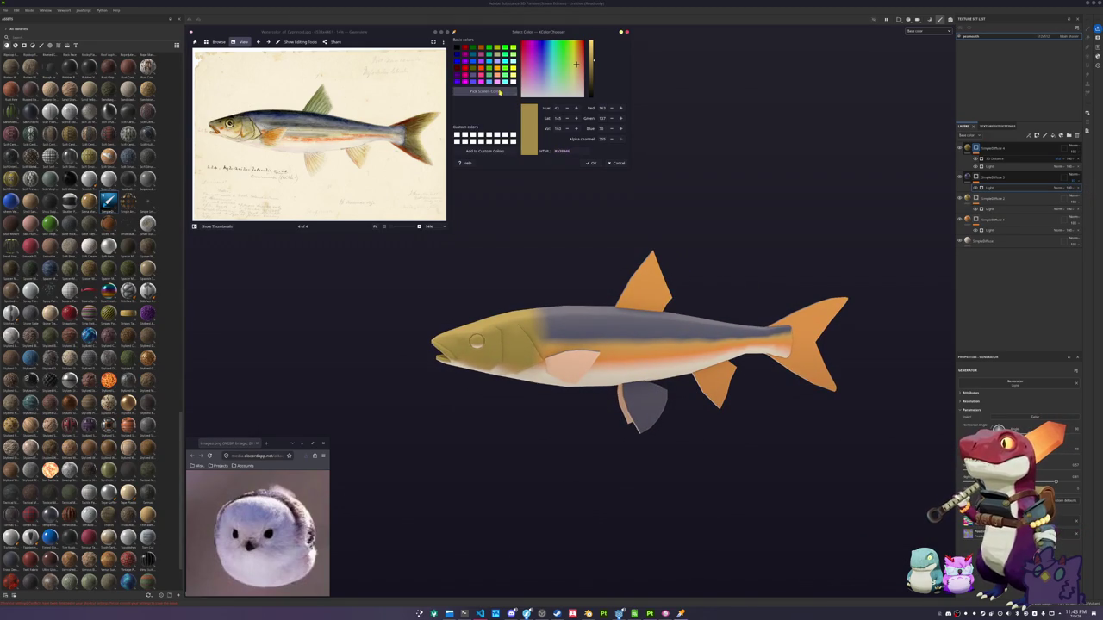
Sample a green from the reference painting and select its hex value
{"action": "left_click", "coordinate": [484, 90]}
{"action": "left_click", "coordinate": [500, 304]}
{"action": "left_click_drag", "start_coordinate": [554, 150], "coordinate": [583, 151]}
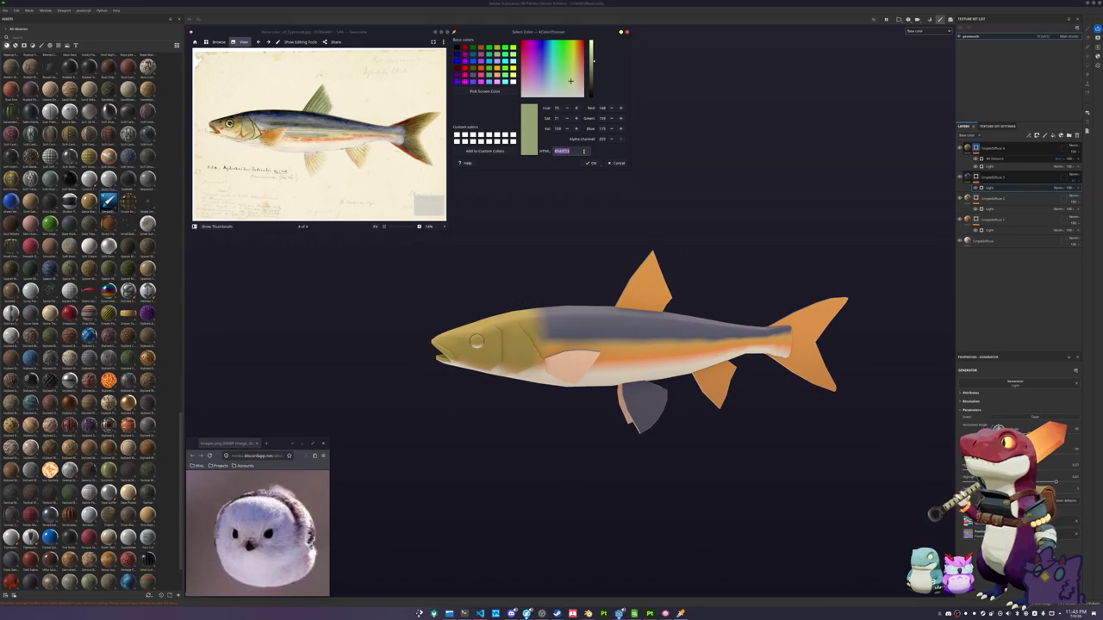
Paste the sampled green as the fill's base colour, then open the top layer's options menu
{"action": "left_click", "coordinate": [1053, 136]}
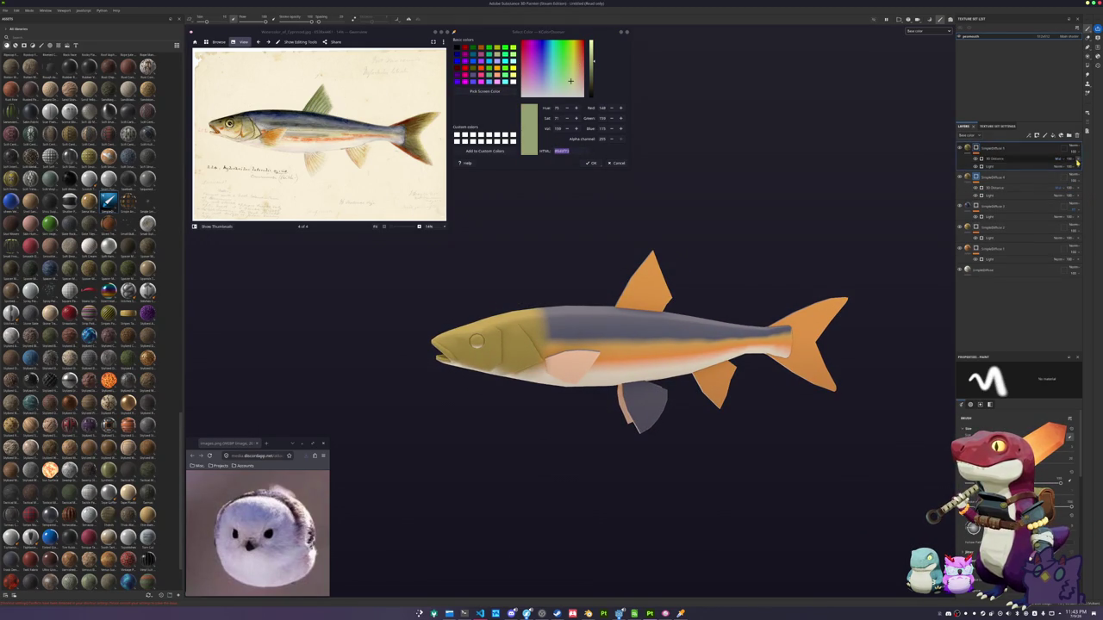
{"action": "key", "text": "ctrl+z"}
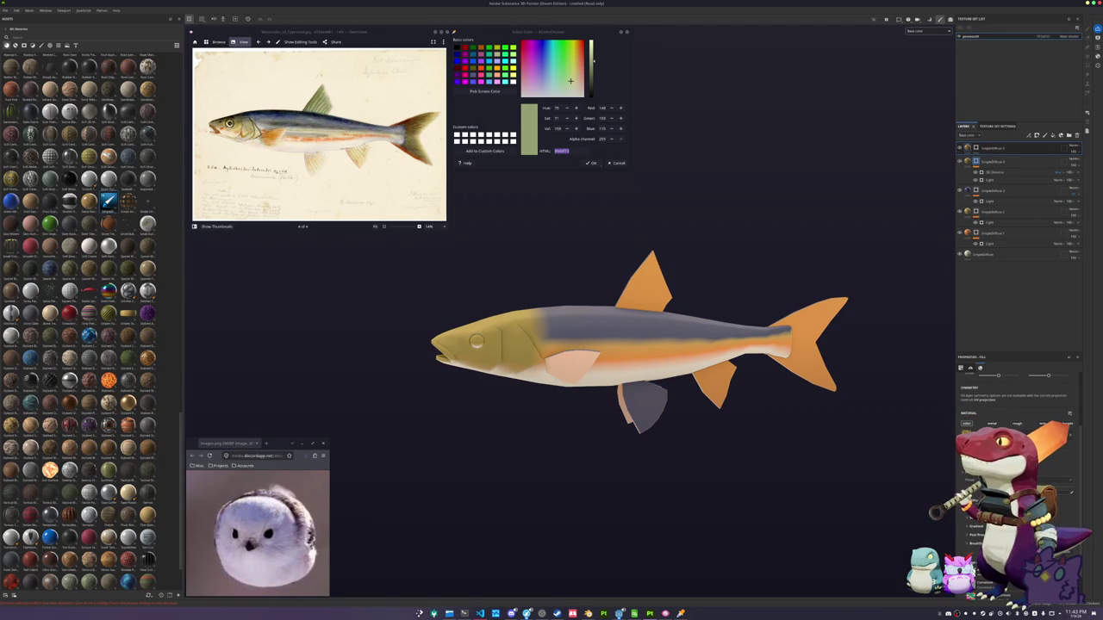
{"action": "left_click", "coordinate": [966, 434]}
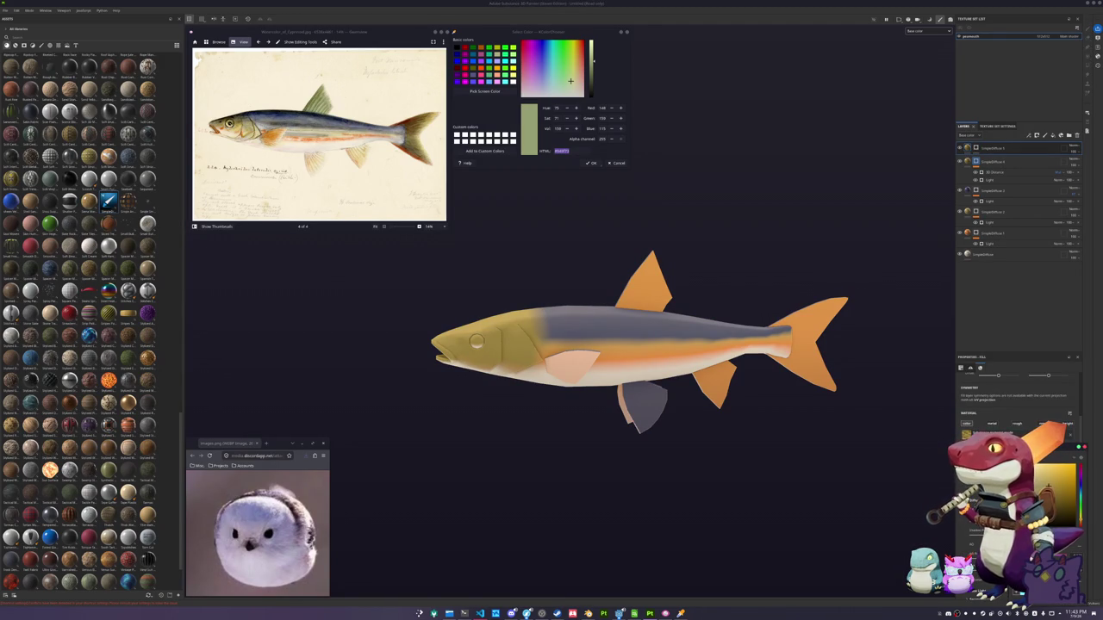
{"action": "key", "text": "ctrl+v"}
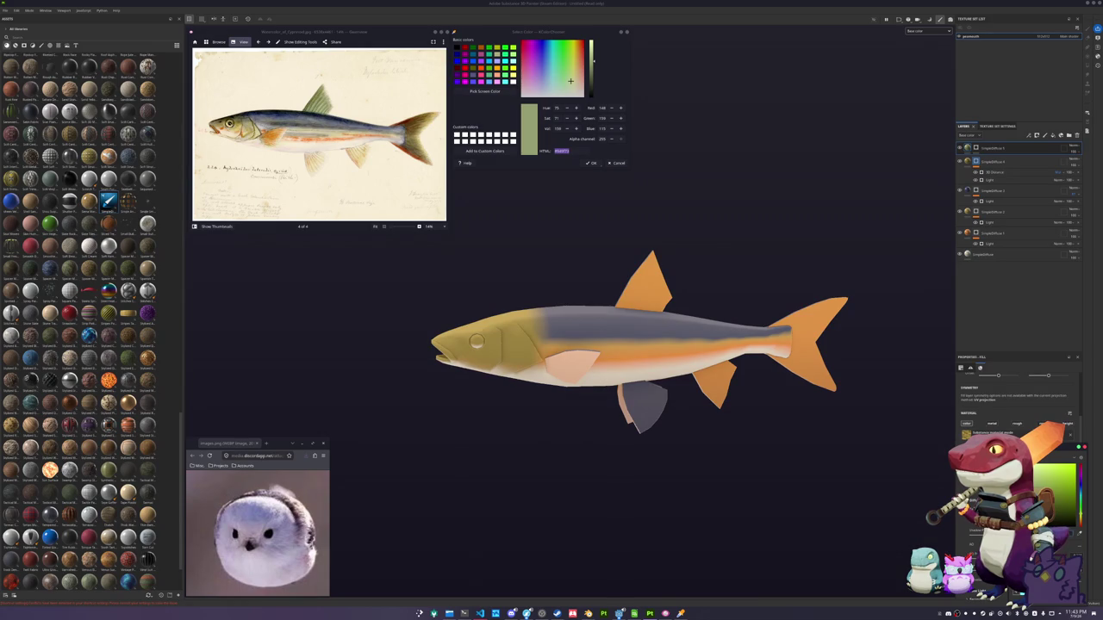
{"action": "left_click", "coordinate": [974, 149]}
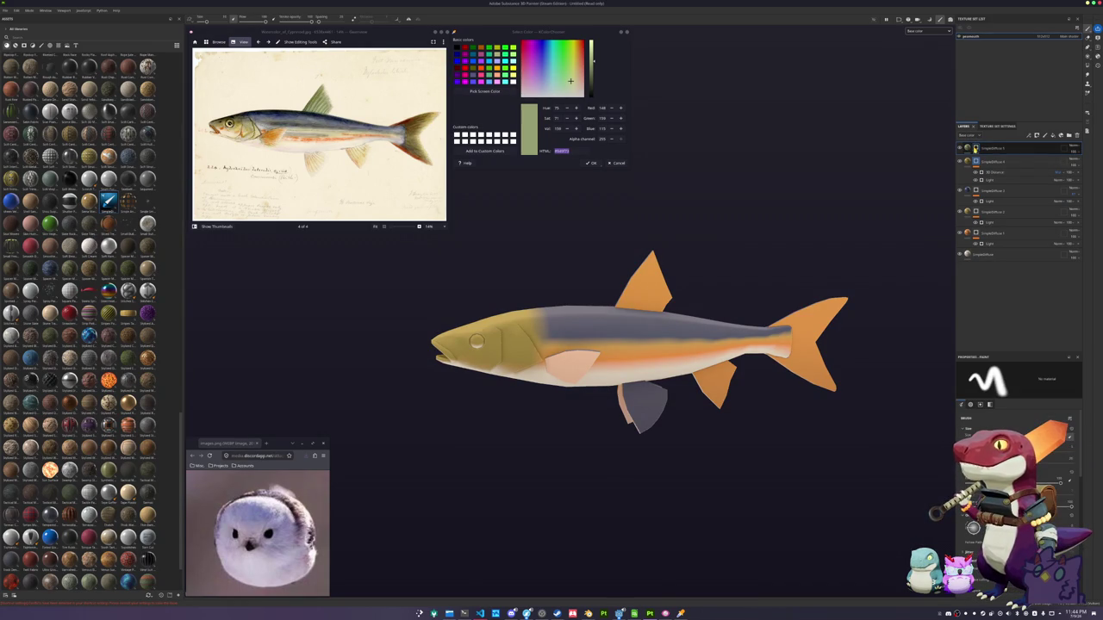
{"action": "right_click", "coordinate": [975, 147]}
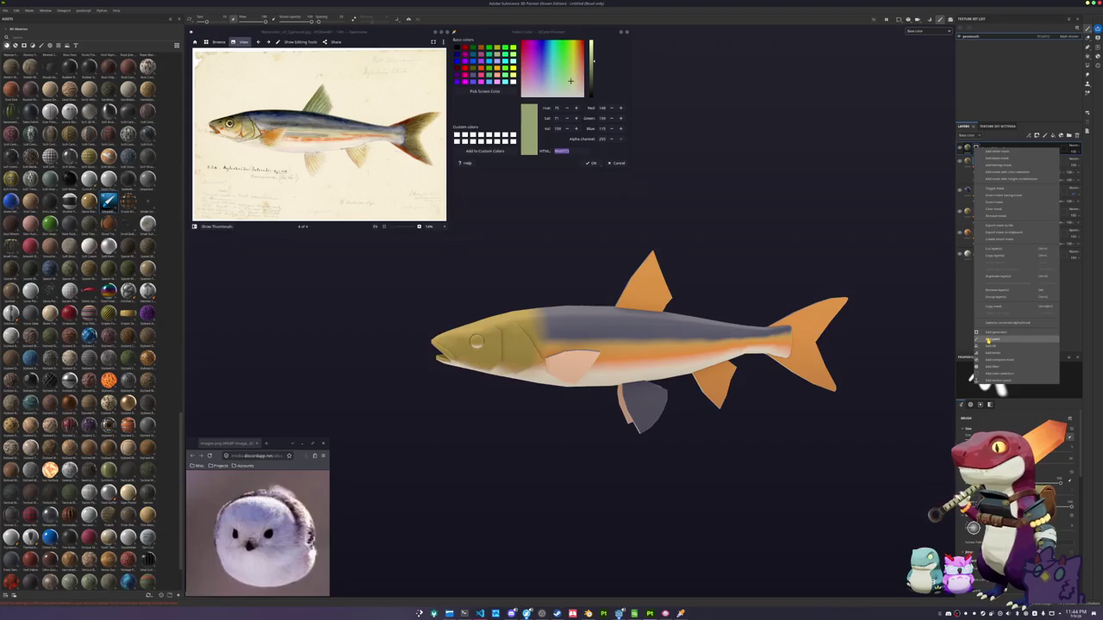
On a new paint layer, polygon-fill the dorsal, tail, anal and pelvic fins green
{"action": "left_click", "coordinate": [988, 340]}
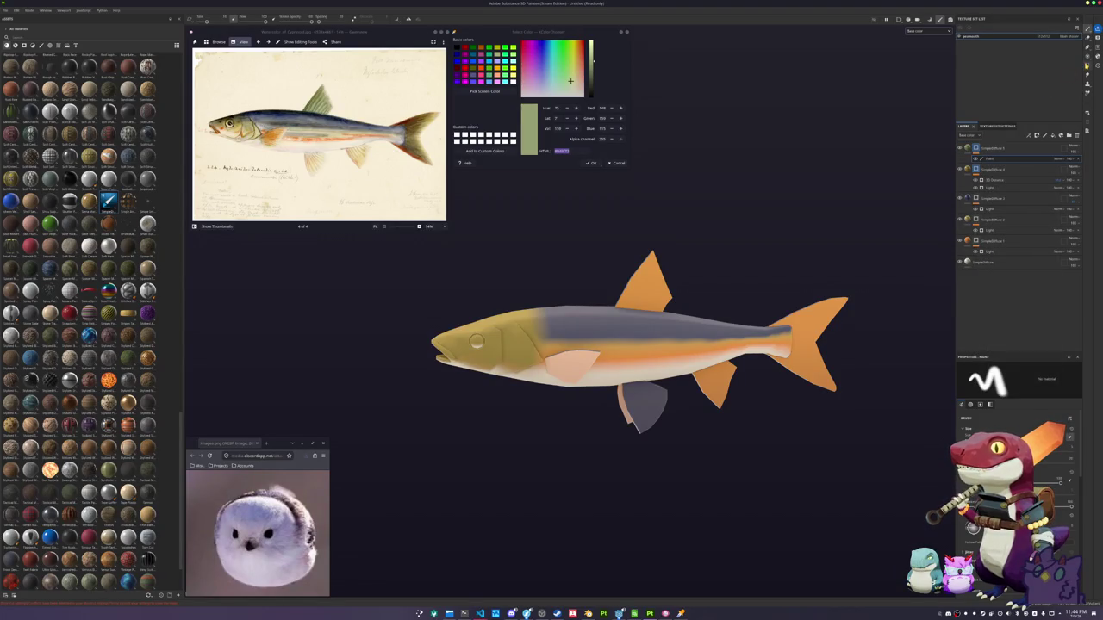
{"action": "key", "text": "4"}
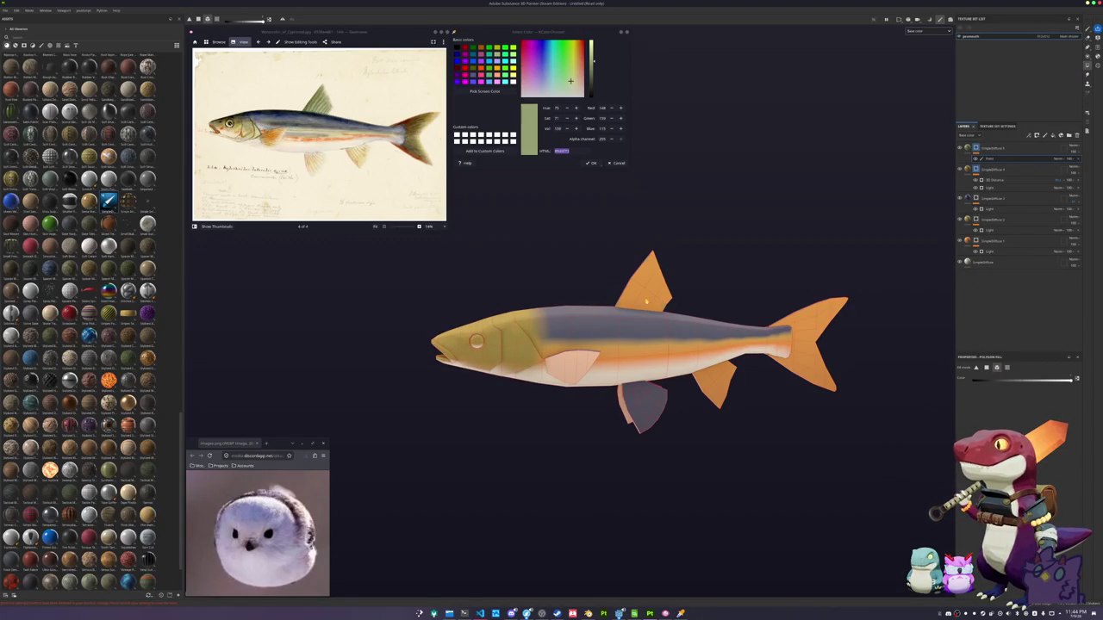
{"action": "left_click", "coordinate": [646, 301]}
{"action": "left_click_drag", "start_coordinate": [719, 293], "coordinate": [707, 281], "text": "alt"}
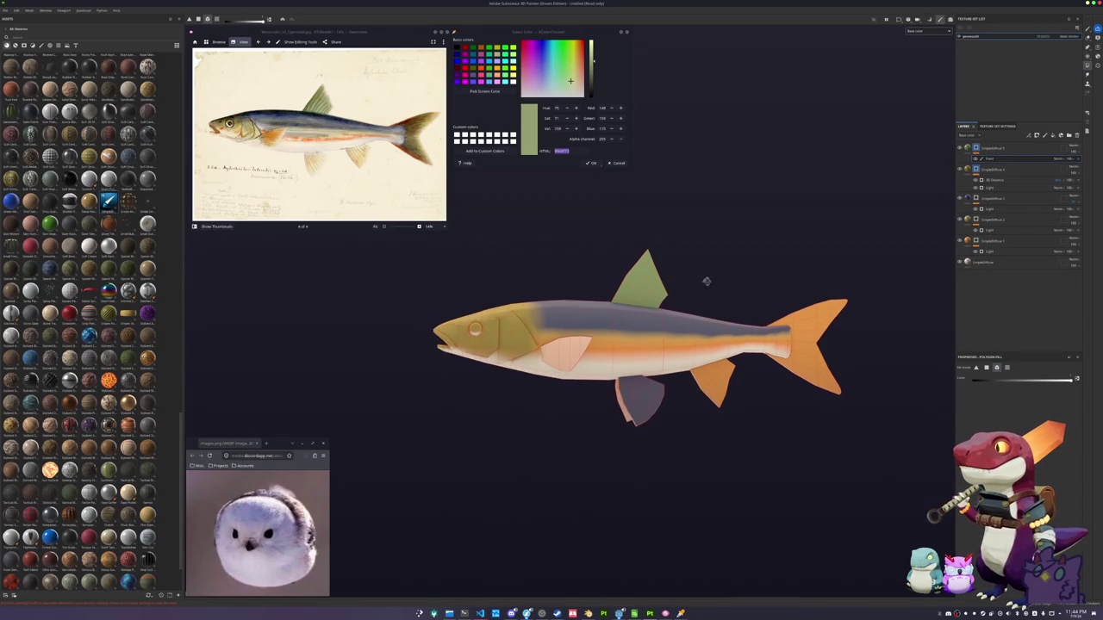
{"action": "left_click", "coordinate": [824, 344]}
{"action": "scroll", "coordinate": [729, 405], "scroll_direction": "up", "scroll_amount": 1}
{"action": "left_click", "coordinate": [710, 398]}
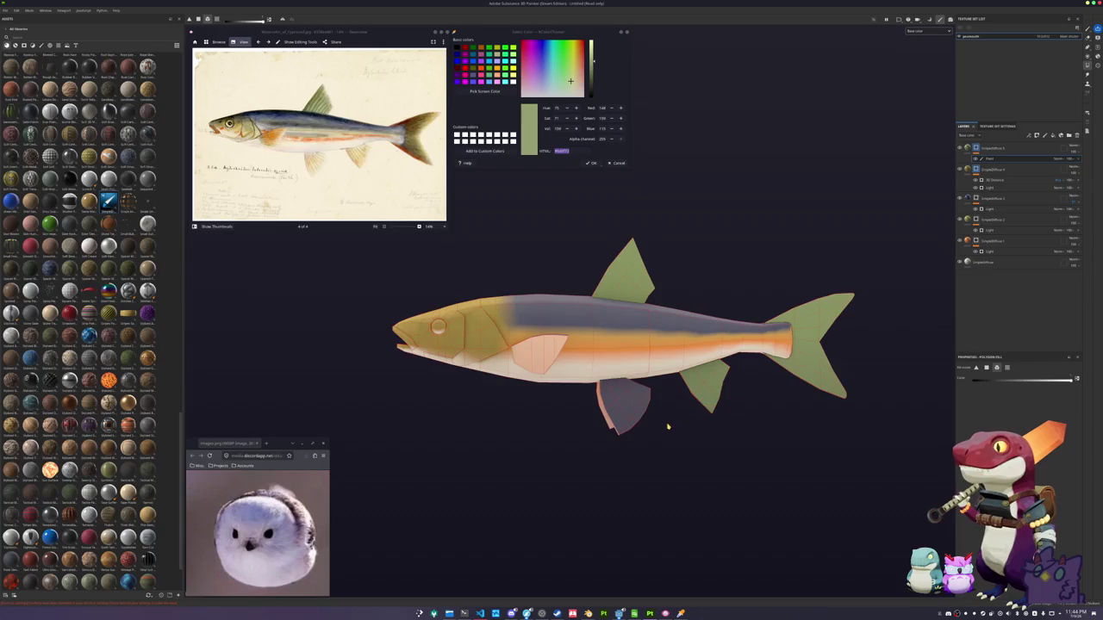
{"action": "left_click", "coordinate": [627, 439]}
{"action": "left_click_drag", "start_coordinate": [577, 414], "coordinate": [552, 376], "text": "alt"}
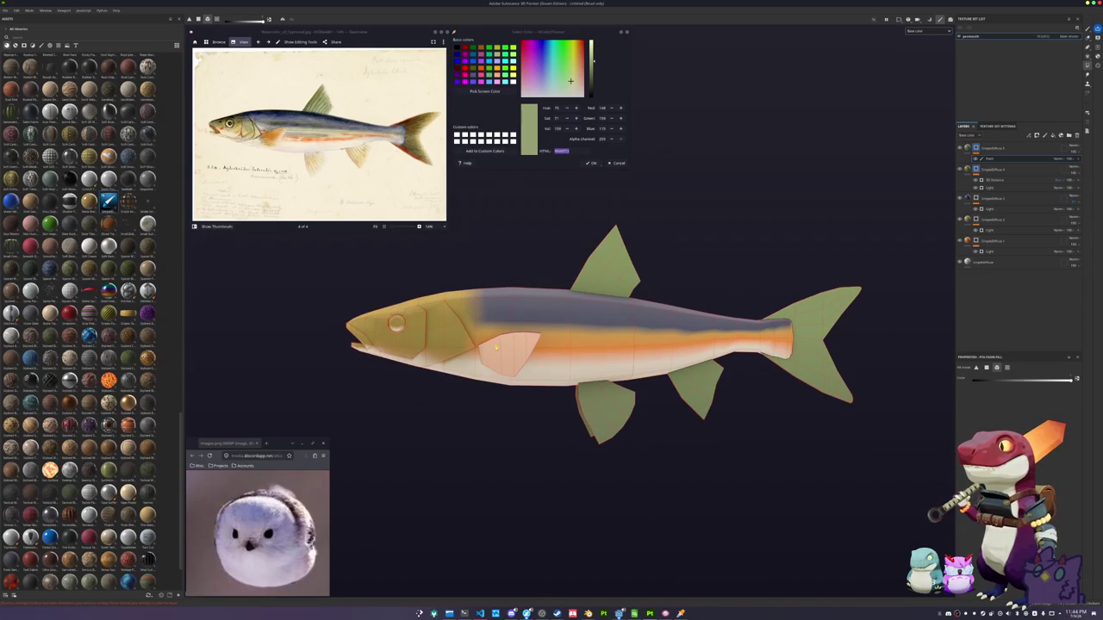
{"action": "left_click_drag", "start_coordinate": [804, 371], "coordinate": [460, 409], "text": "alt"}
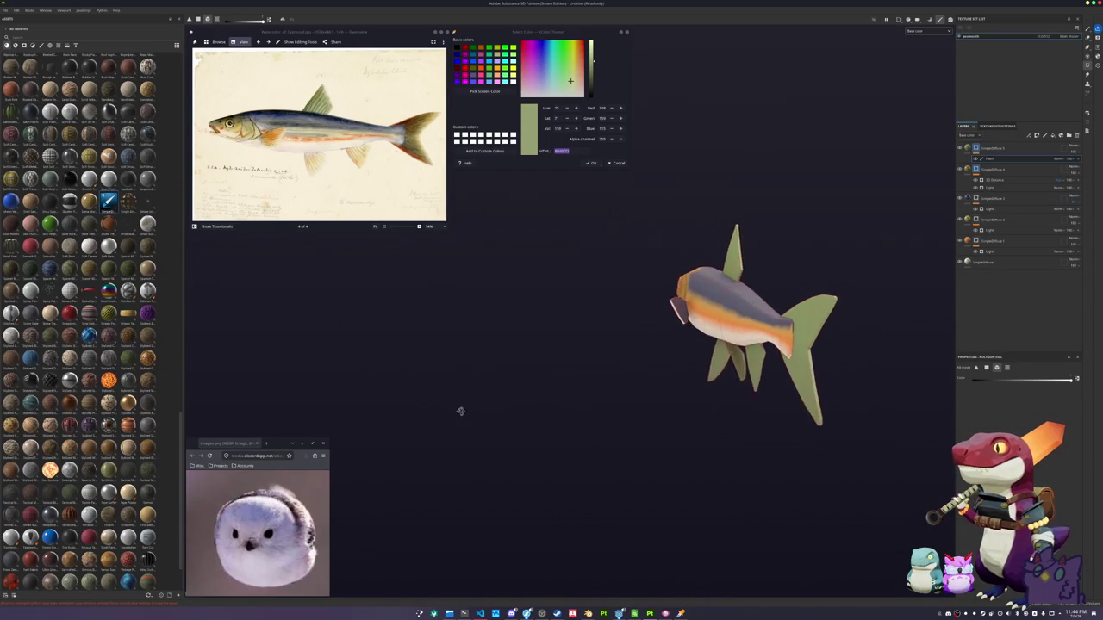
{"action": "scroll", "coordinate": [544, 406], "scroll_direction": "up", "scroll_amount": 2}
{"action": "scroll", "coordinate": [646, 353], "scroll_direction": "up", "scroll_amount": 2}
{"action": "scroll", "coordinate": [752, 297], "scroll_direction": "up", "scroll_amount": 2}
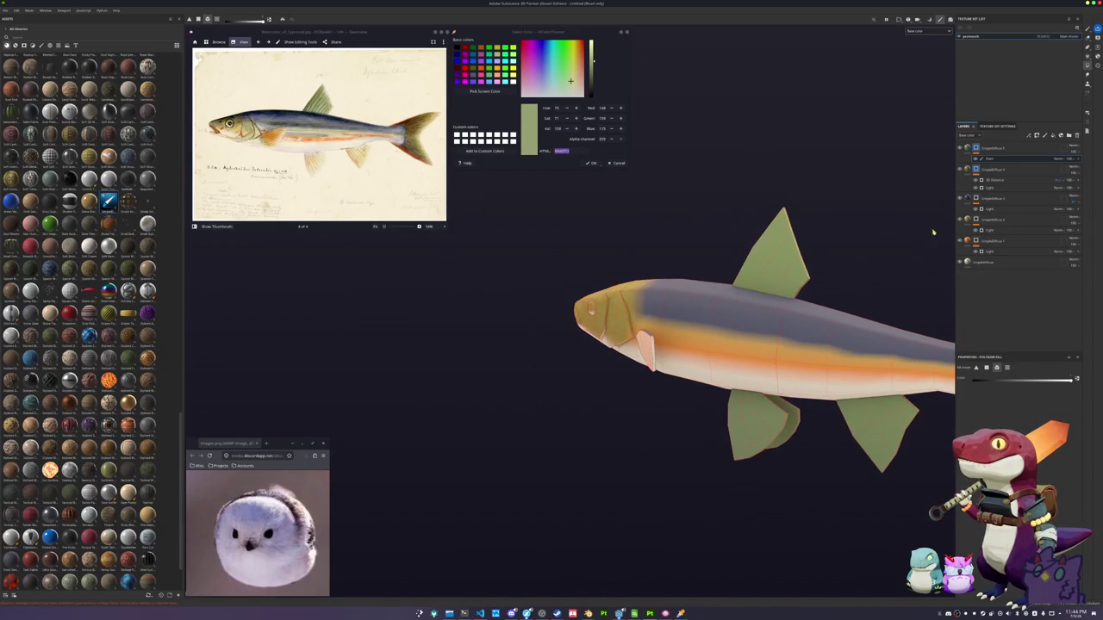
Create a new fill layer, drag it to the top of the stack, and open its options
{"action": "left_click", "coordinate": [995, 222]}
{"action": "key", "text": "ctrl+d"}
{"action": "left_click_drag", "start_coordinate": [994, 222], "coordinate": [991, 148]}
{"action": "right_click", "coordinate": [987, 148]}
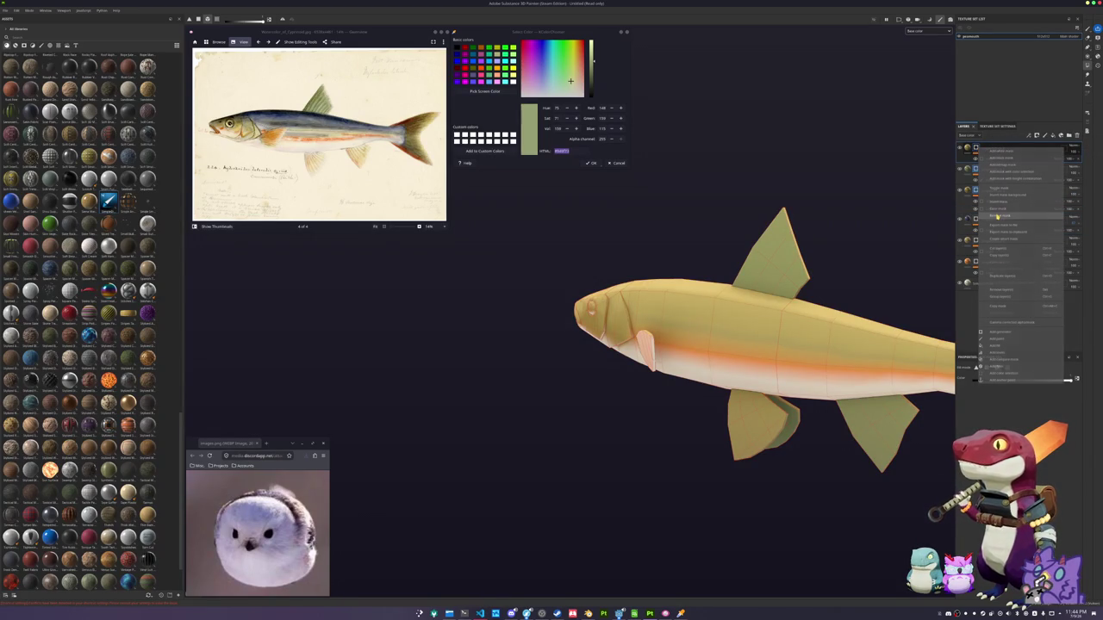
Give the new yellow layer a black mask and slightly brighten its fill colour
{"action": "left_click", "coordinate": [997, 217]}
{"action": "right_click", "coordinate": [978, 149]}
{"action": "left_click", "coordinate": [991, 207]}
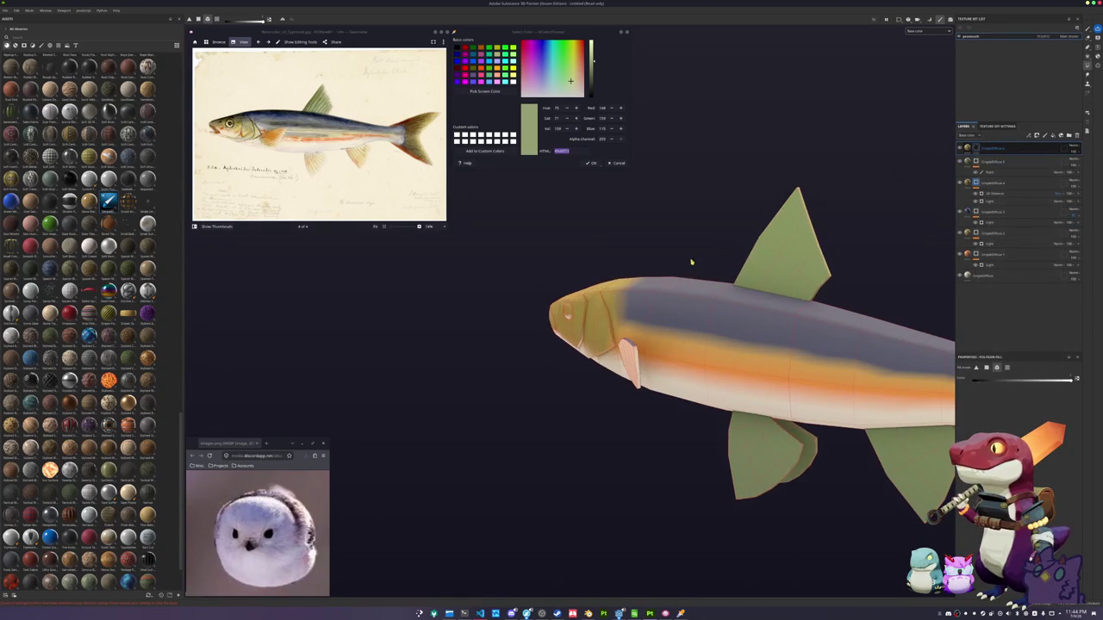
{"action": "mouse_move", "coordinate": [546, 362]}
{"action": "left_mouse_down", "text": "alt"}
{"action": "mouse_move", "coordinate": [665, 351]}
{"action": "mouse_move", "coordinate": [636, 377]}
{"action": "mouse_move", "coordinate": [521, 345]}
{"action": "left_mouse_up", "text": "alt"}
{"action": "left_click", "coordinate": [1026, 149]}
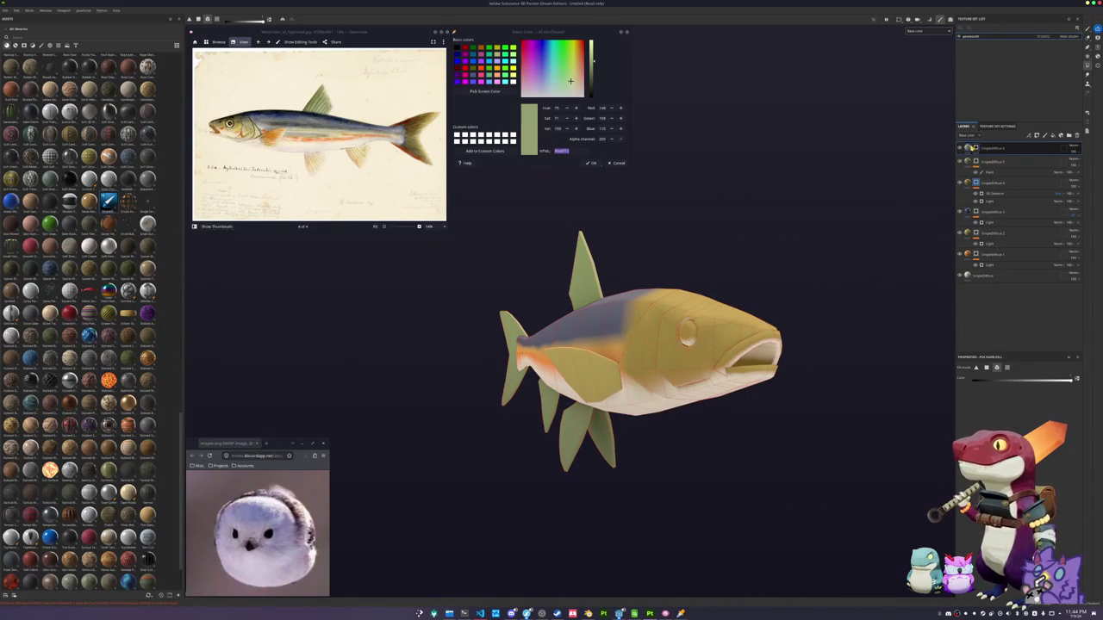
{"action": "left_click", "coordinate": [961, 436]}
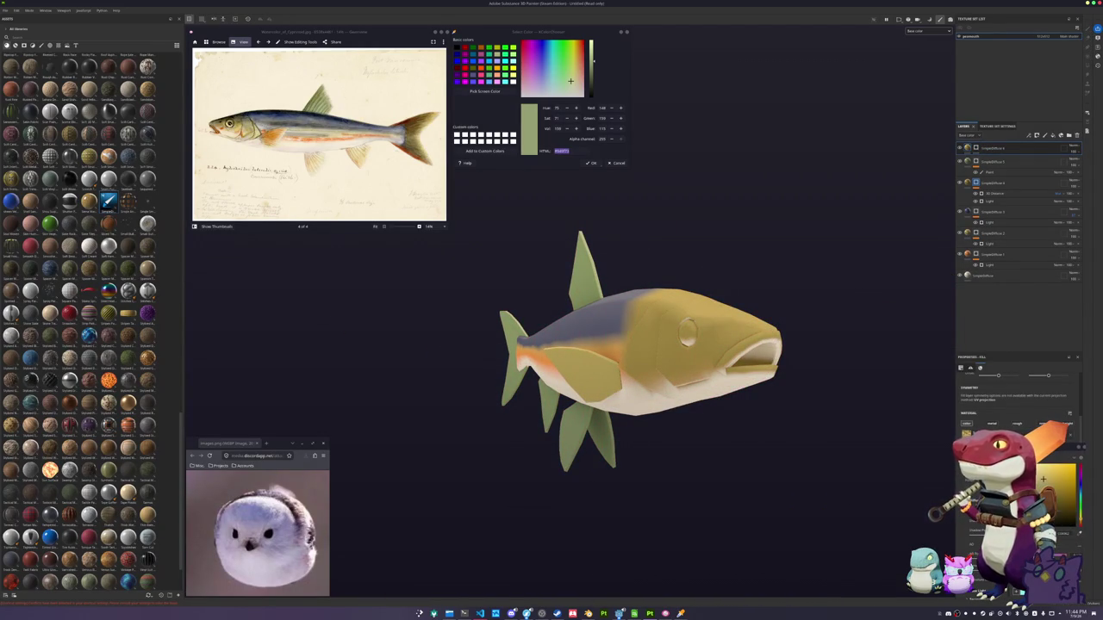
{"action": "left_click_drag", "start_coordinate": [1043, 479], "coordinate": [1042, 472]}
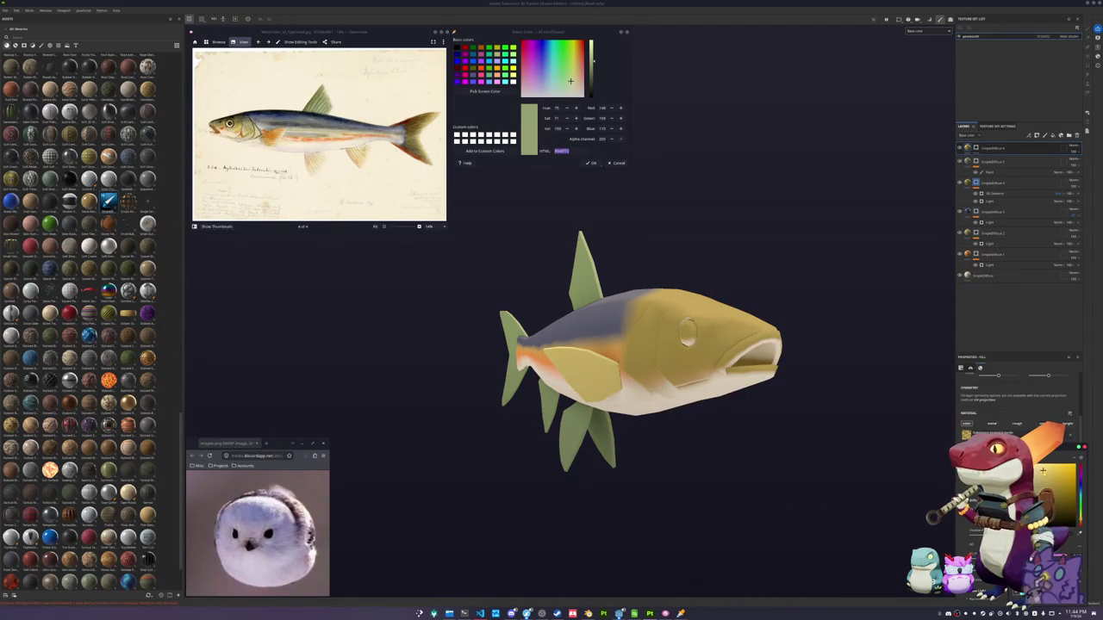
{"action": "left_click_drag", "start_coordinate": [1042, 473], "coordinate": [1049, 482]}
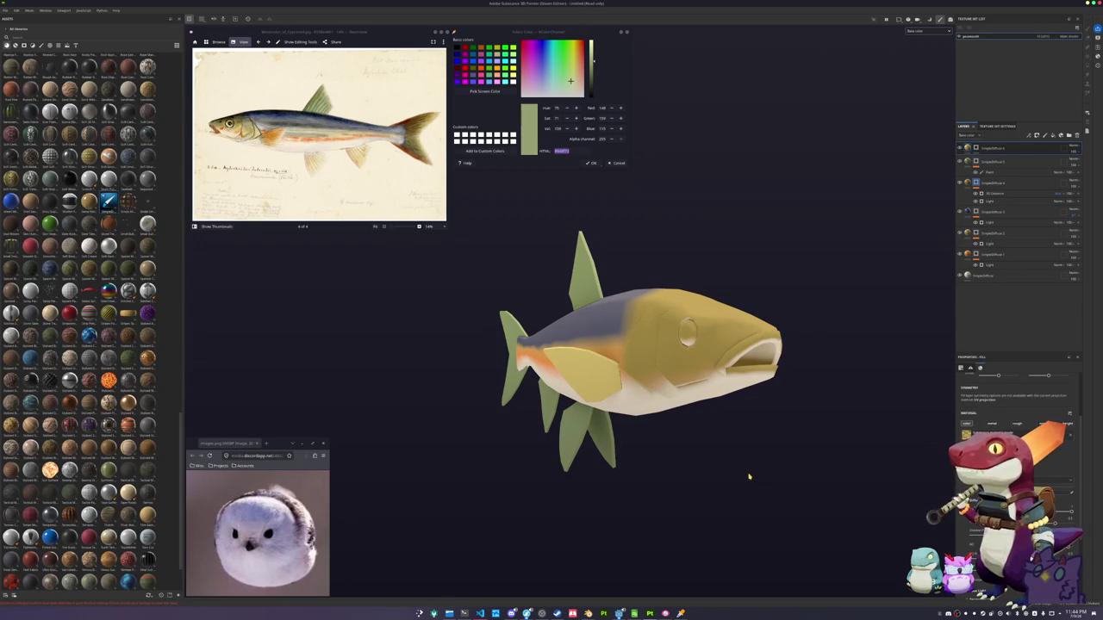
{"action": "left_click_drag", "start_coordinate": [751, 466], "coordinate": [503, 459], "text": "alt"}
{"action": "mouse_move", "coordinate": [502, 460]}
{"action": "middle_mouse_down", "text": "alt"}
{"action": "mouse_move", "coordinate": [702, 438]}
{"action": "mouse_move", "coordinate": [736, 421]}
{"action": "middle_mouse_up", "text": "alt"}
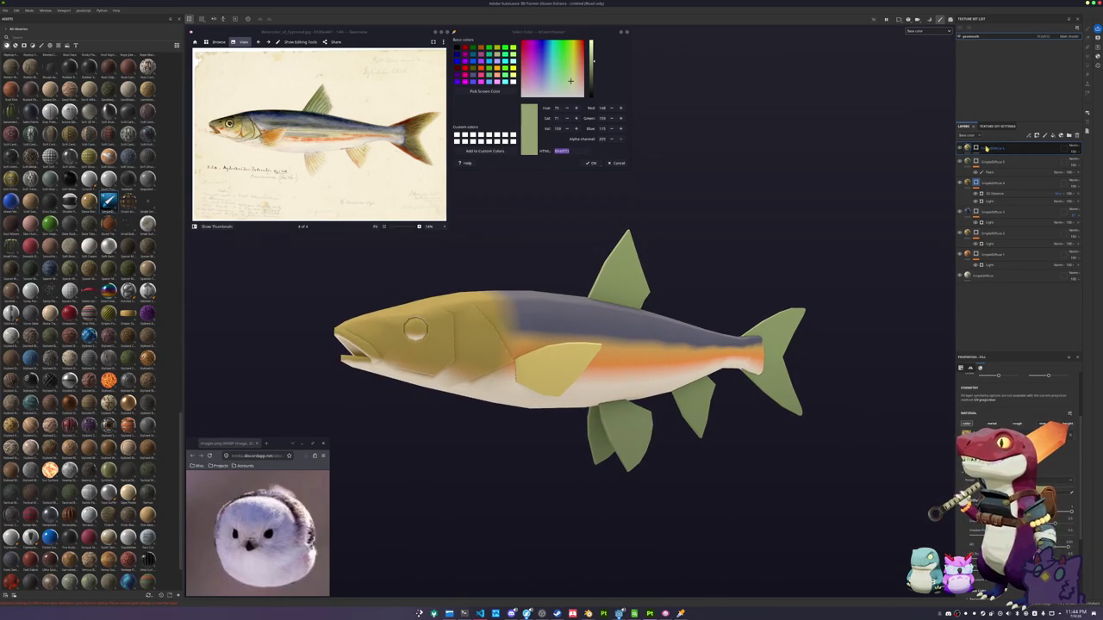
Duplicate the layer and darken its base colour to a mustard yellow for the pectoral fin
{"action": "key", "text": "ctrl+d"}
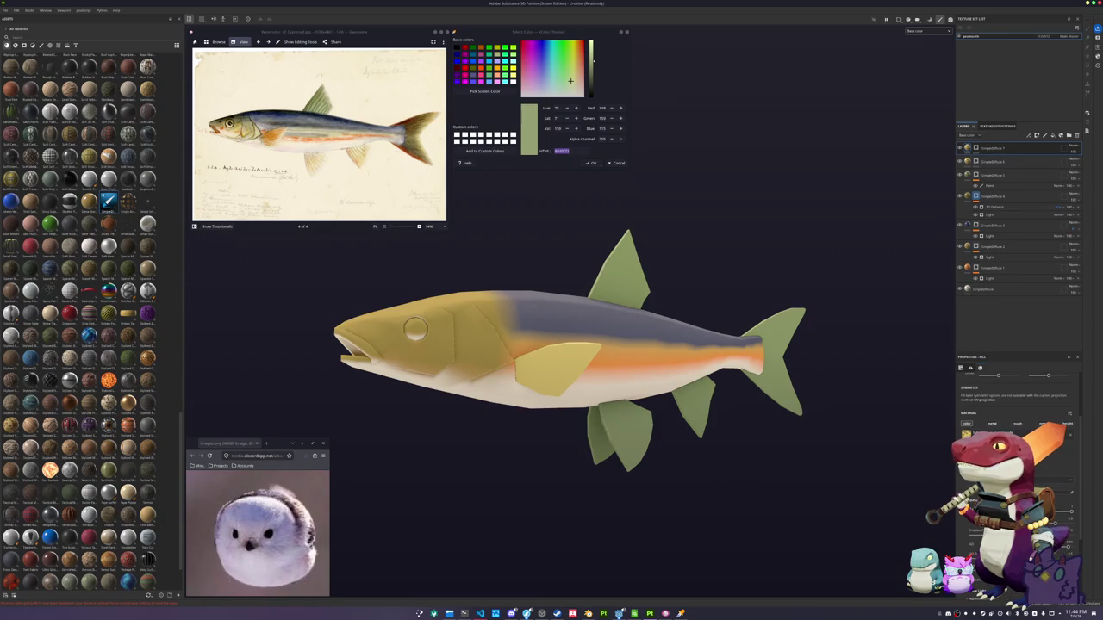
{"action": "left_click", "coordinate": [1026, 465]}
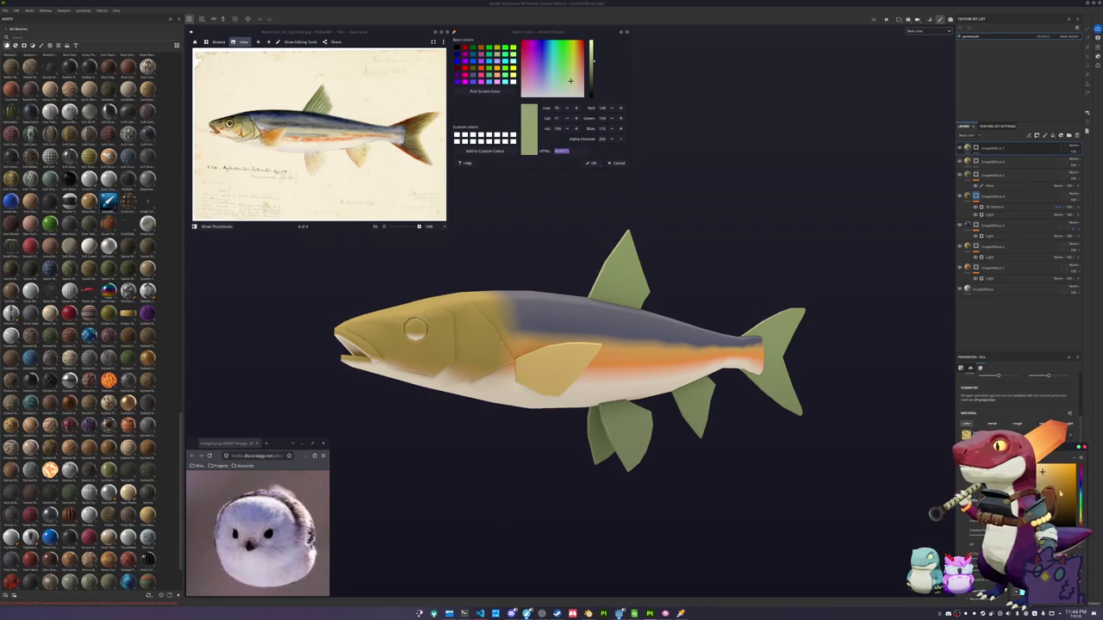
{"action": "left_click_drag", "start_coordinate": [1042, 471], "coordinate": [1065, 480]}
{"action": "right_click", "coordinate": [981, 150]}
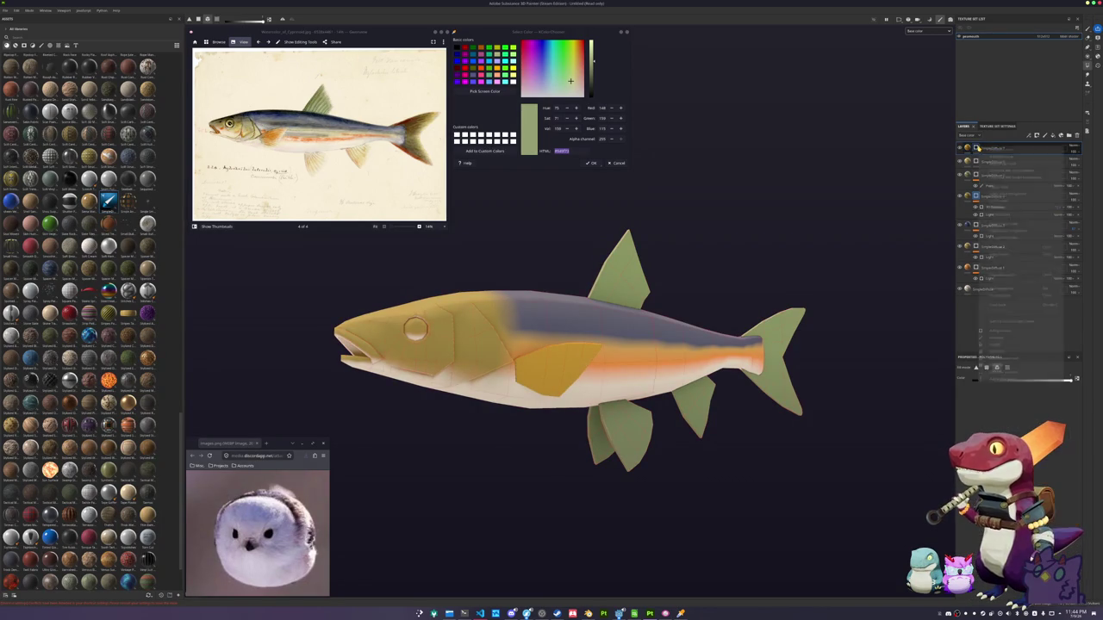
Try a 3D Distance generator with another blend mode, delete it, and edit the fill's base colour
{"action": "left_click", "coordinate": [999, 331]}
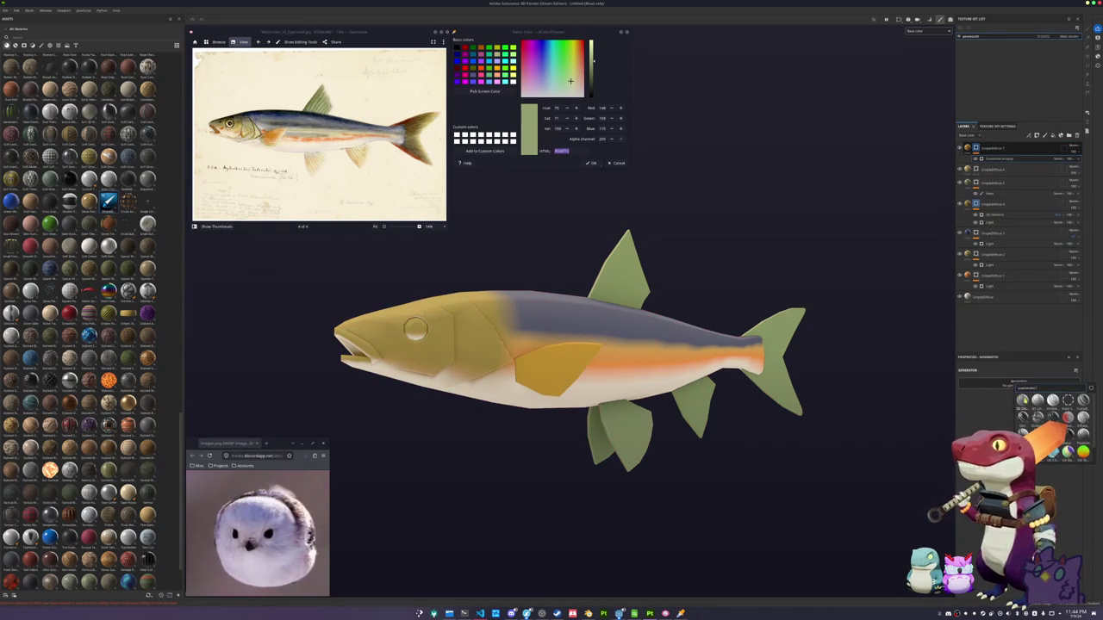
{"action": "left_click", "coordinate": [1060, 159]}
{"action": "left_click", "coordinate": [1064, 191]}
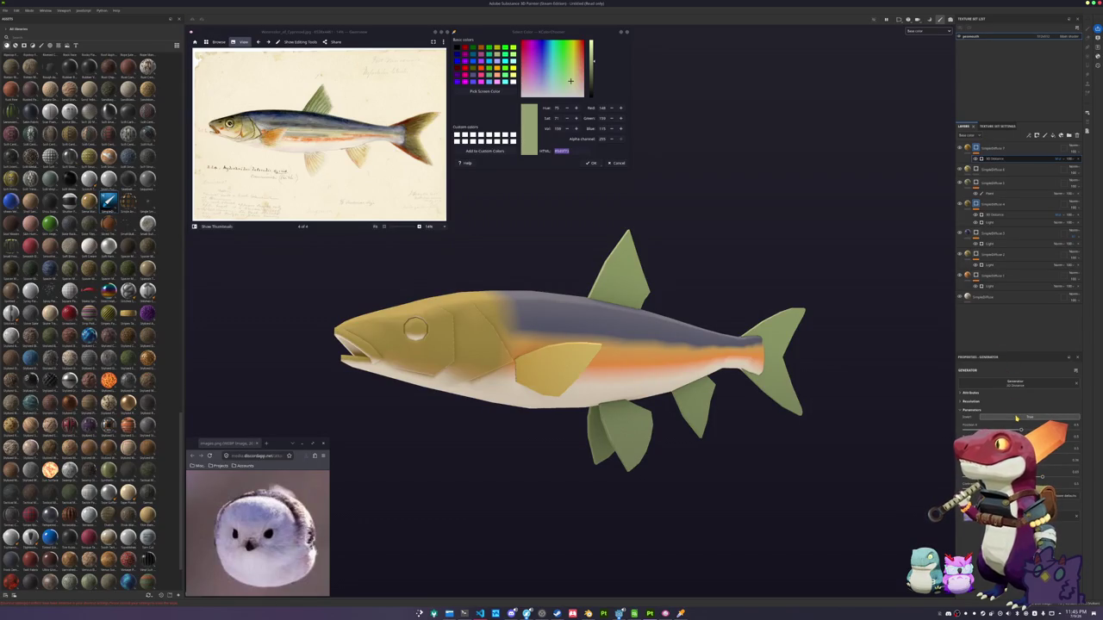
{"action": "key", "text": "Delete"}
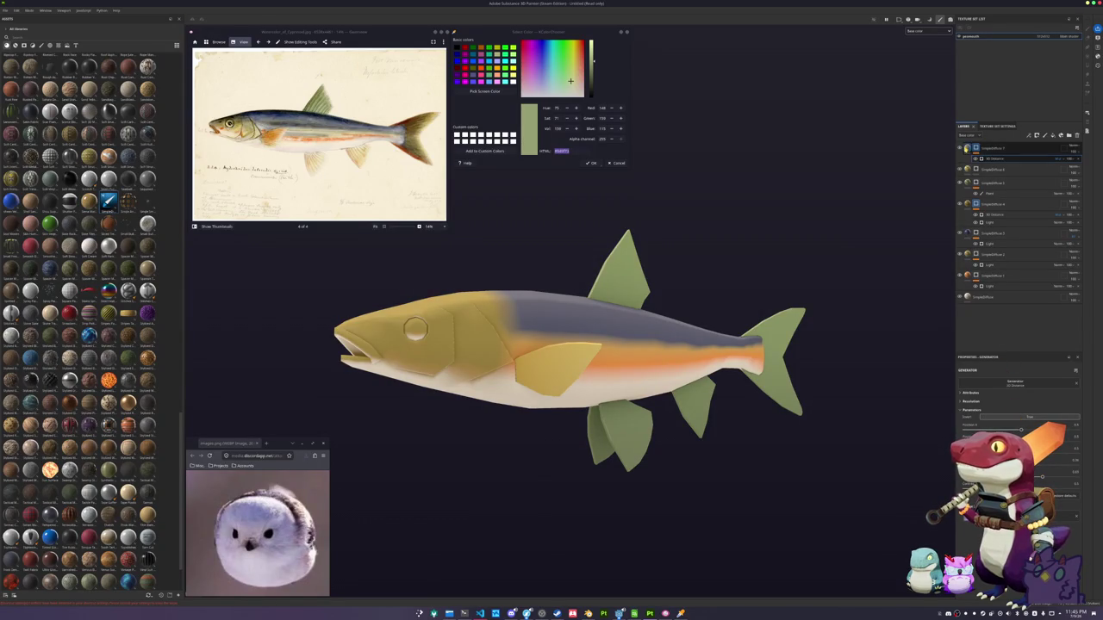
{"action": "left_click", "coordinate": [1059, 446]}
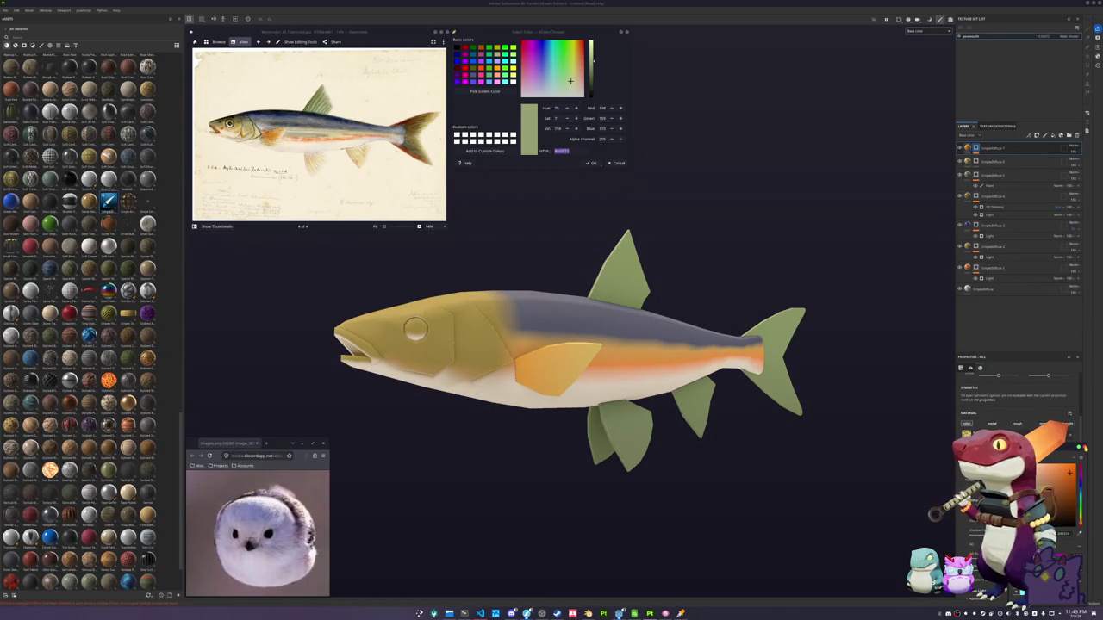
Sample a cream tone from the reference and apply it to a new masked fill layer
{"action": "left_click_drag", "start_coordinate": [652, 343], "coordinate": [652, 382], "text": "alt"}
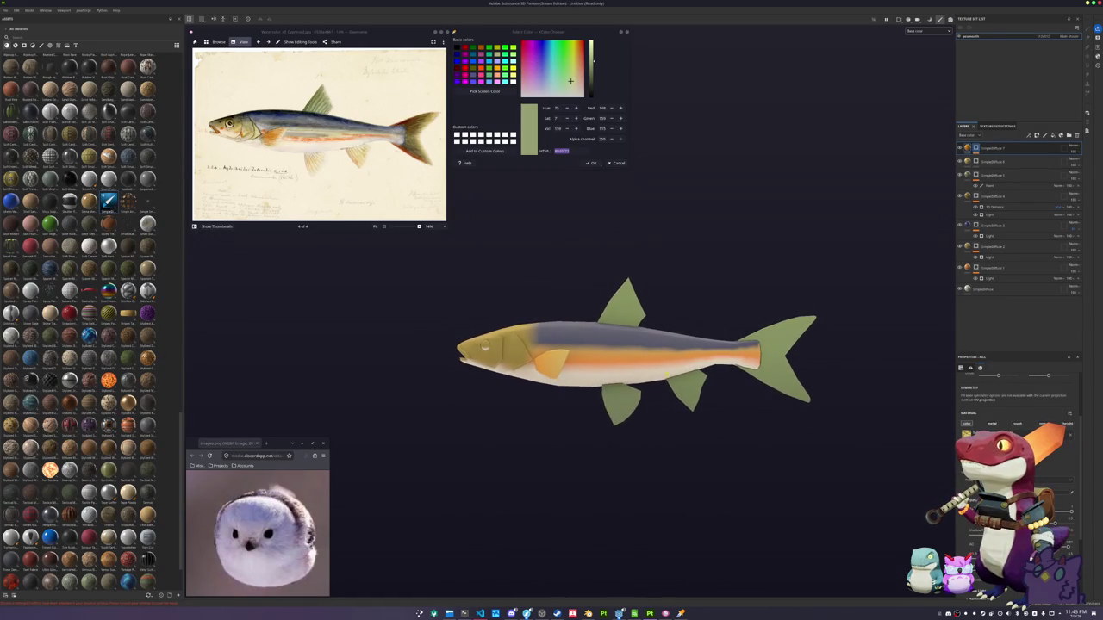
{"action": "scroll", "coordinate": [653, 383], "scroll_direction": "up", "scroll_amount": 2}
{"action": "left_click", "coordinate": [475, 94]}
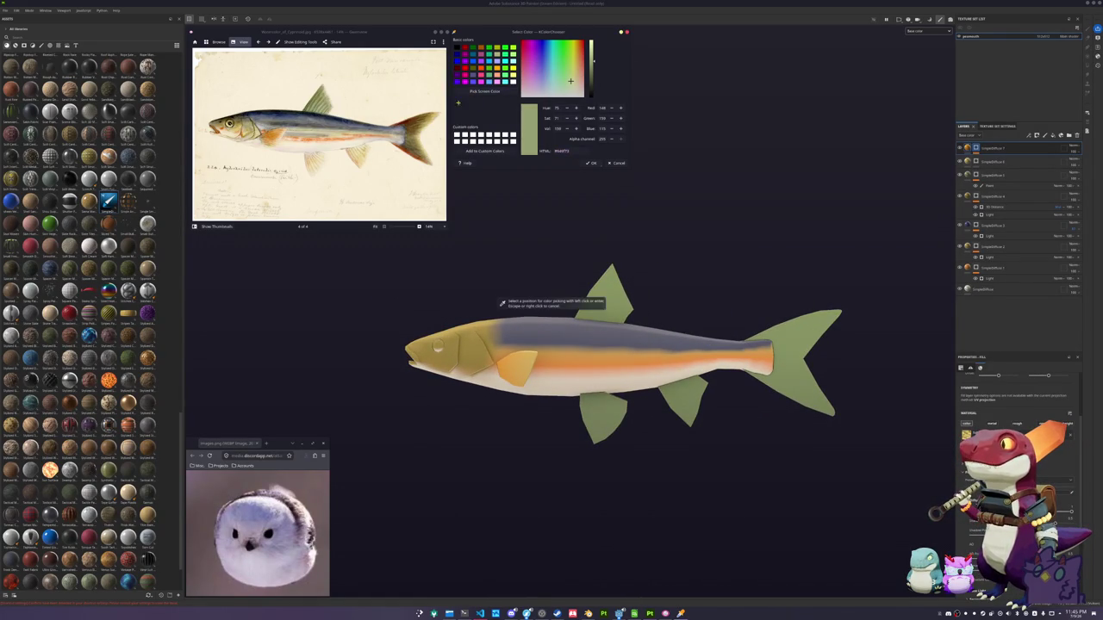
{"action": "left_click", "coordinate": [431, 204]}
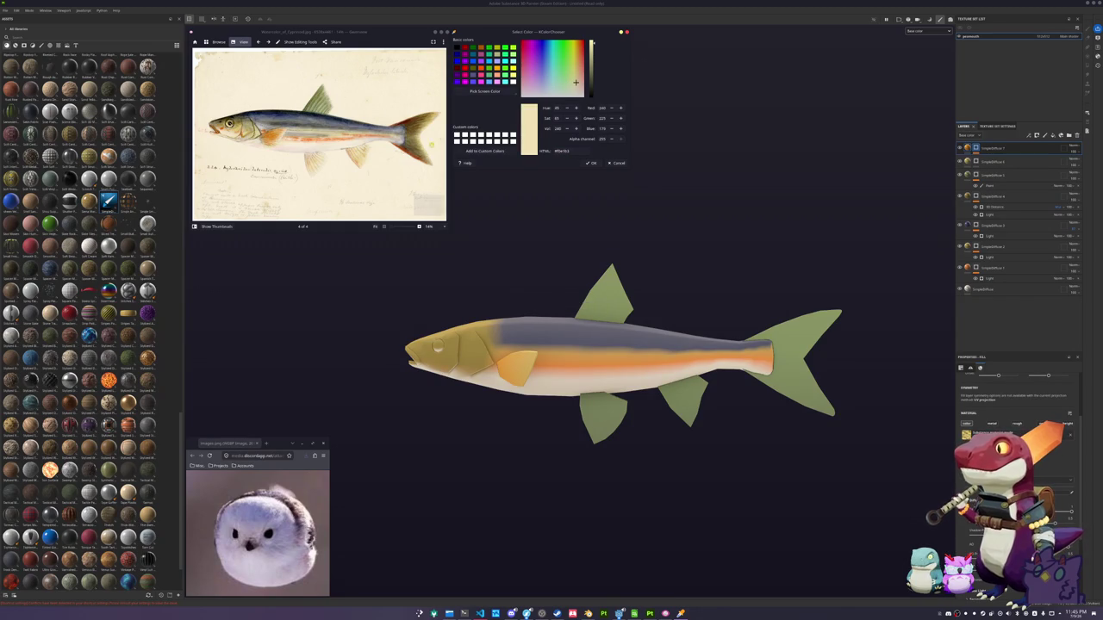
{"action": "left_click", "coordinate": [992, 152]}
{"action": "right_click", "coordinate": [978, 149]}
{"action": "left_click", "coordinate": [997, 216]}
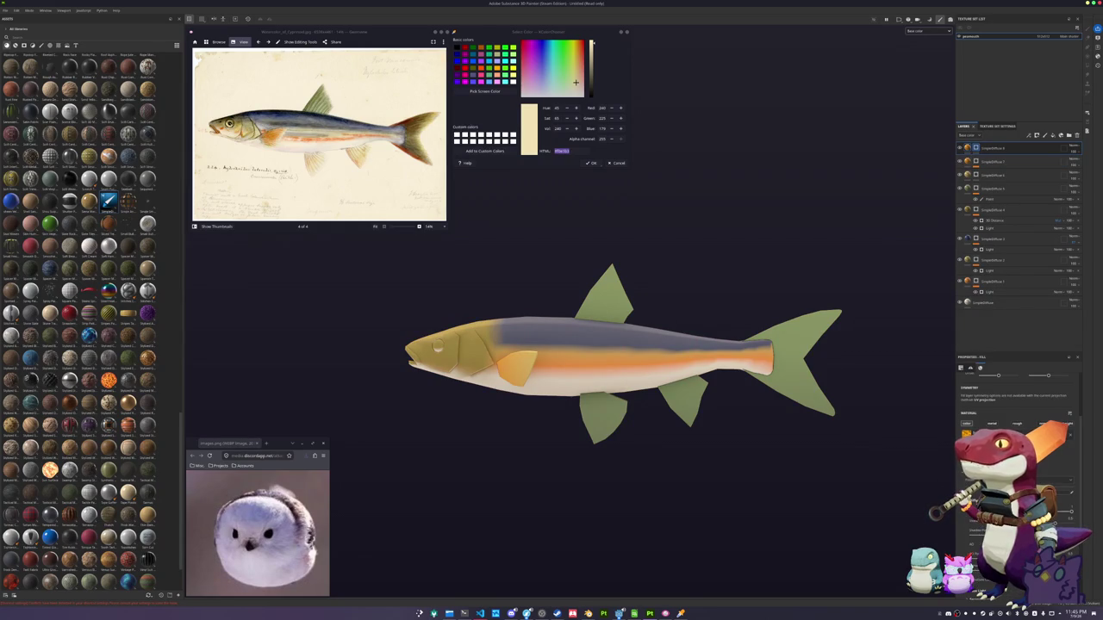
{"action": "left_click", "coordinate": [966, 434]}
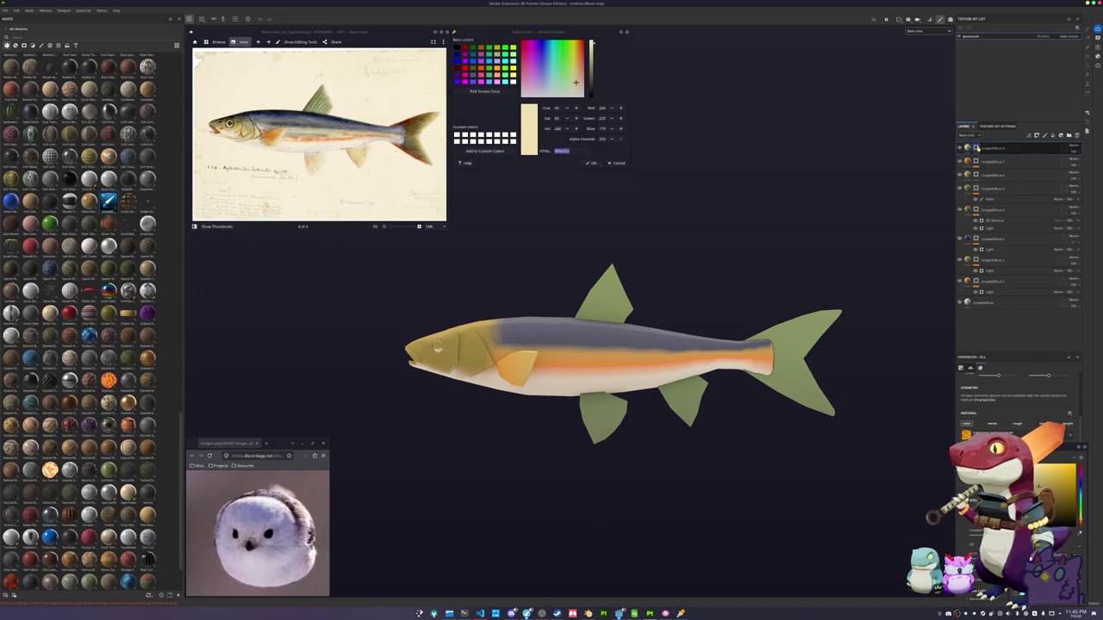
Polygon-fill the anal and pelvic fins cream
{"action": "key", "text": "4"}
{"action": "left_click", "coordinate": [686, 409]}
{"action": "left_click", "coordinate": [590, 418]}
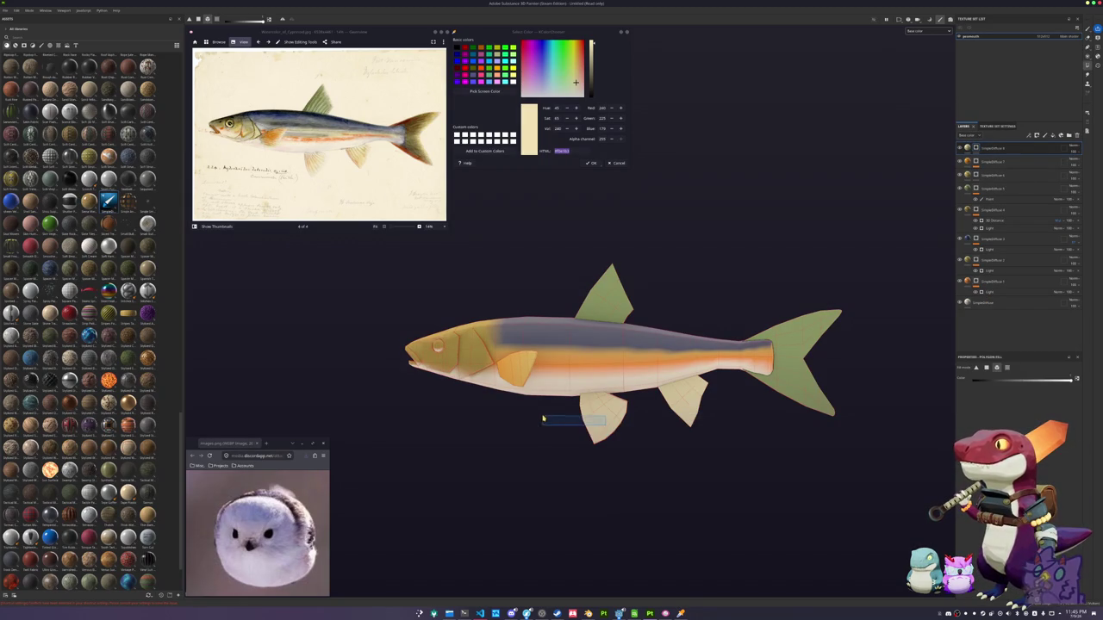
{"action": "mouse_move", "coordinate": [579, 420]}
{"action": "left_mouse_down", "text": "alt"}
{"action": "mouse_move", "coordinate": [623, 402]}
{"action": "mouse_move", "coordinate": [646, 181]}
{"action": "left_mouse_up", "text": "alt"}
Sample a dark olive from the screen and apply it to a new black-masked fill layer
{"action": "left_click", "coordinate": [485, 90]}
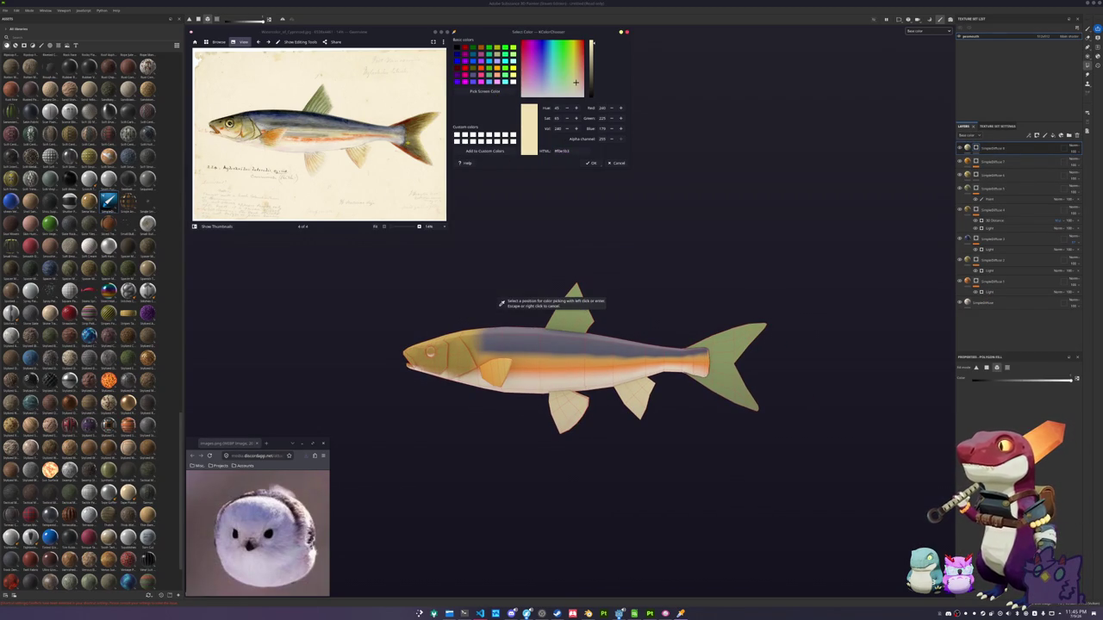
{"action": "left_click", "coordinate": [540, 153]}
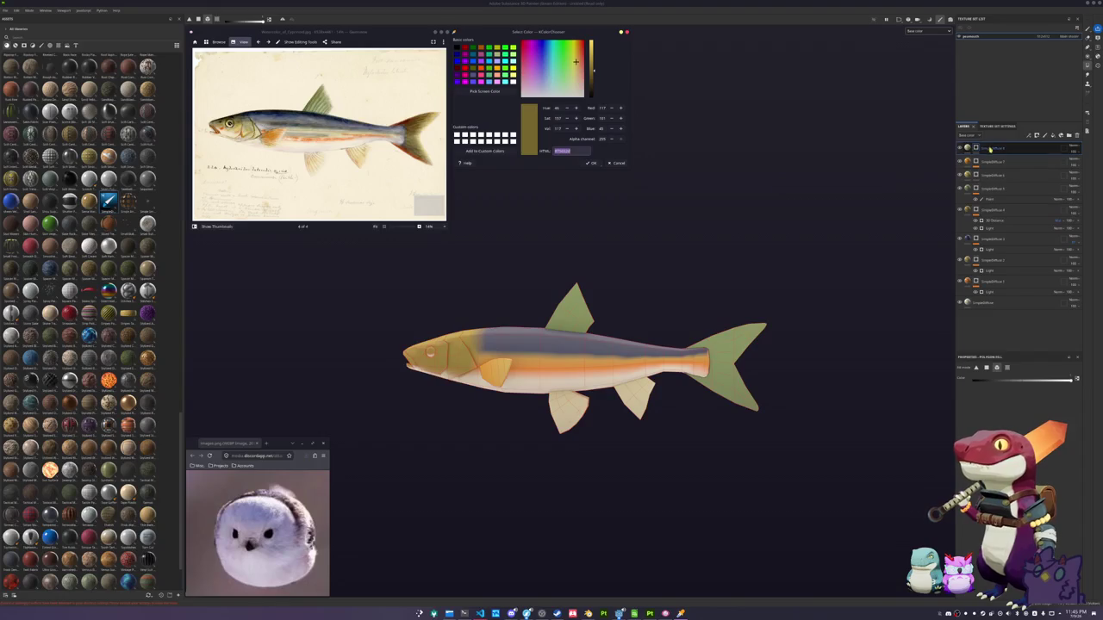
{"action": "left_click", "coordinate": [1000, 154]}
{"action": "right_click", "coordinate": [980, 152]}
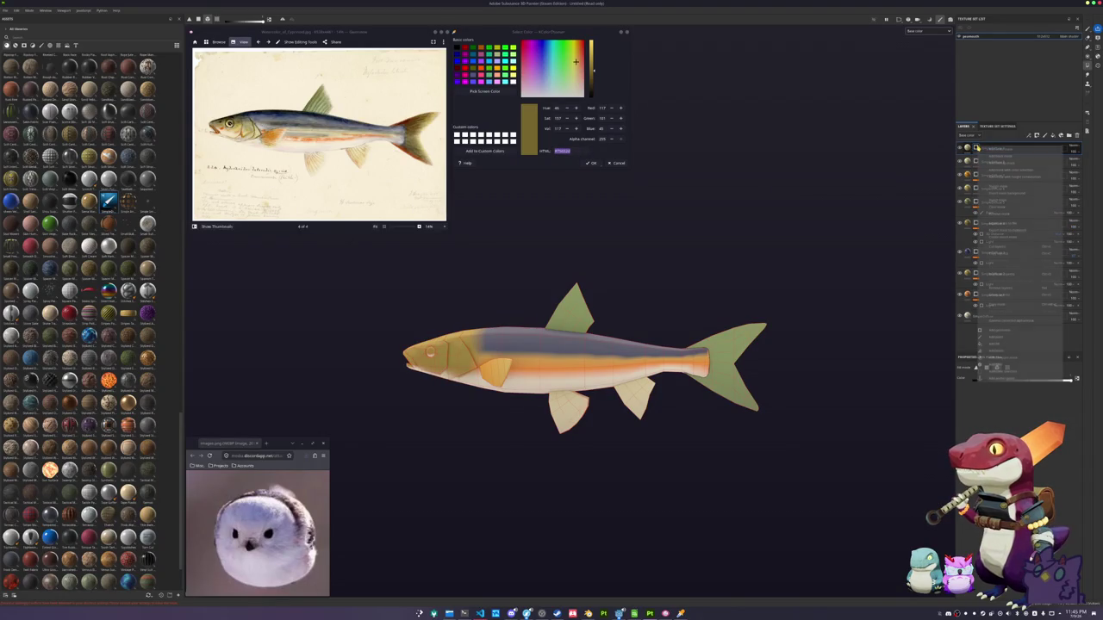
{"action": "left_click", "coordinate": [1008, 209]}
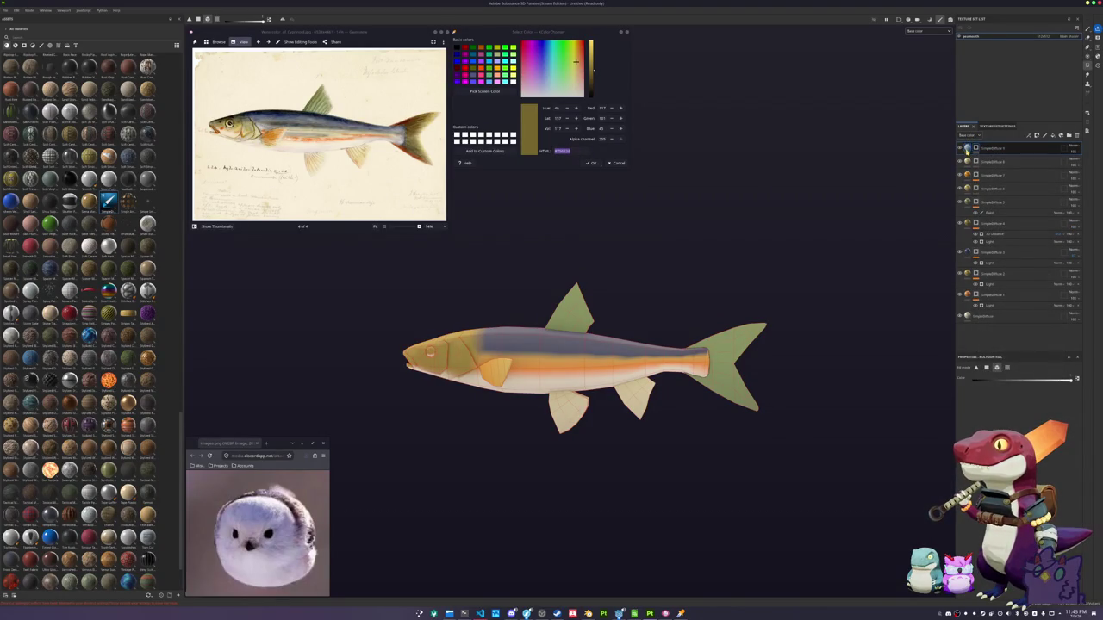
{"action": "left_click", "coordinate": [977, 149]}
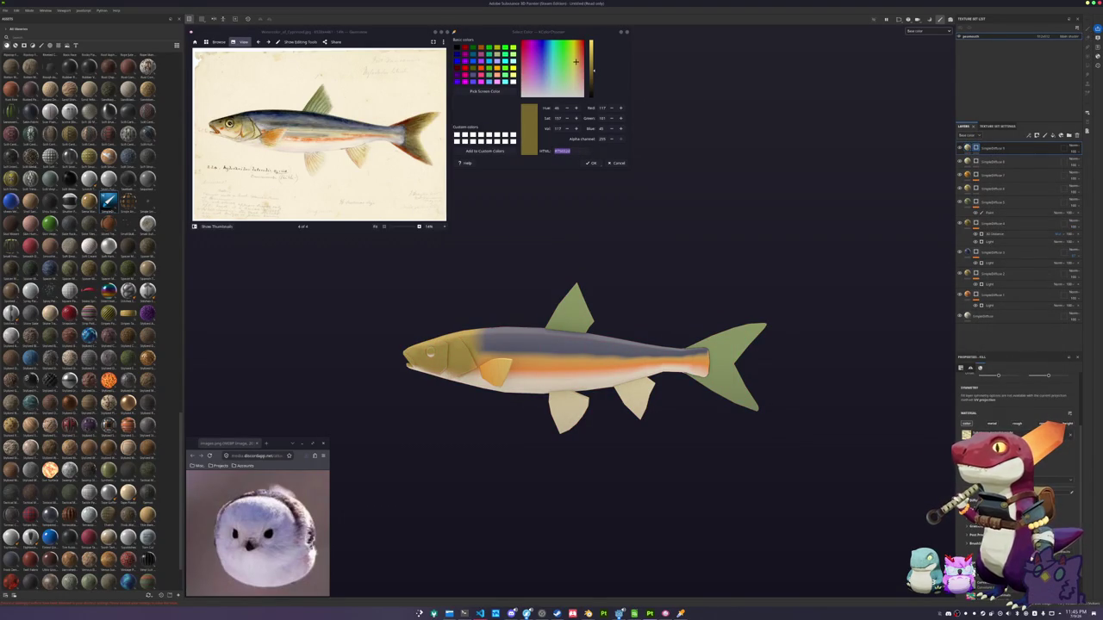
{"action": "left_click", "coordinate": [966, 434]}
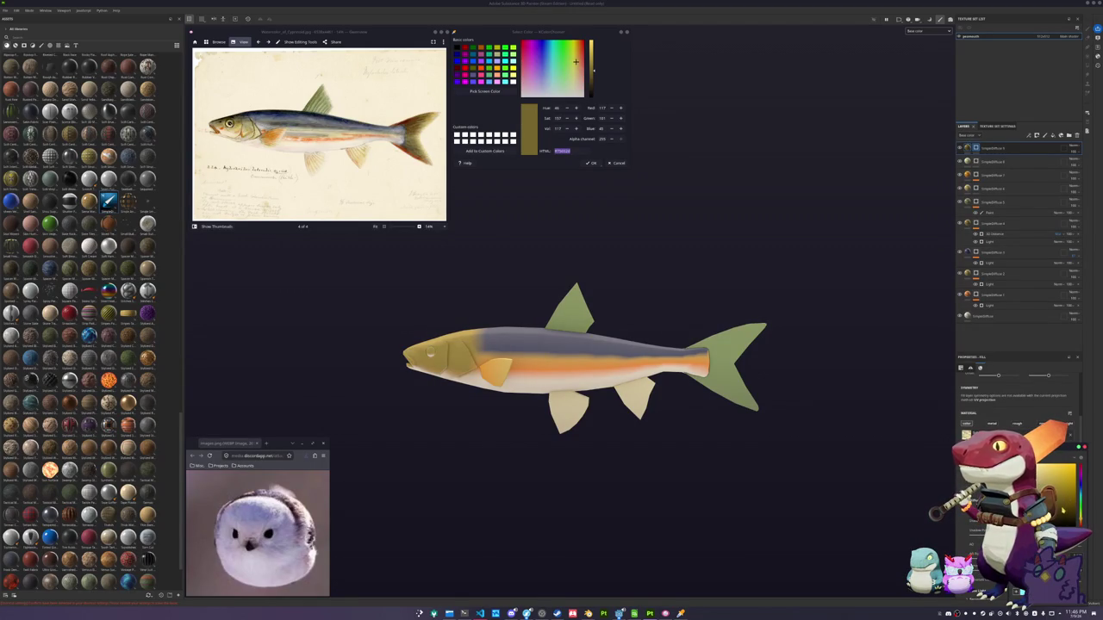
Switch to polygon fill, zoom in on the tail, and start picking another screen colour
{"action": "key", "text": "4"}
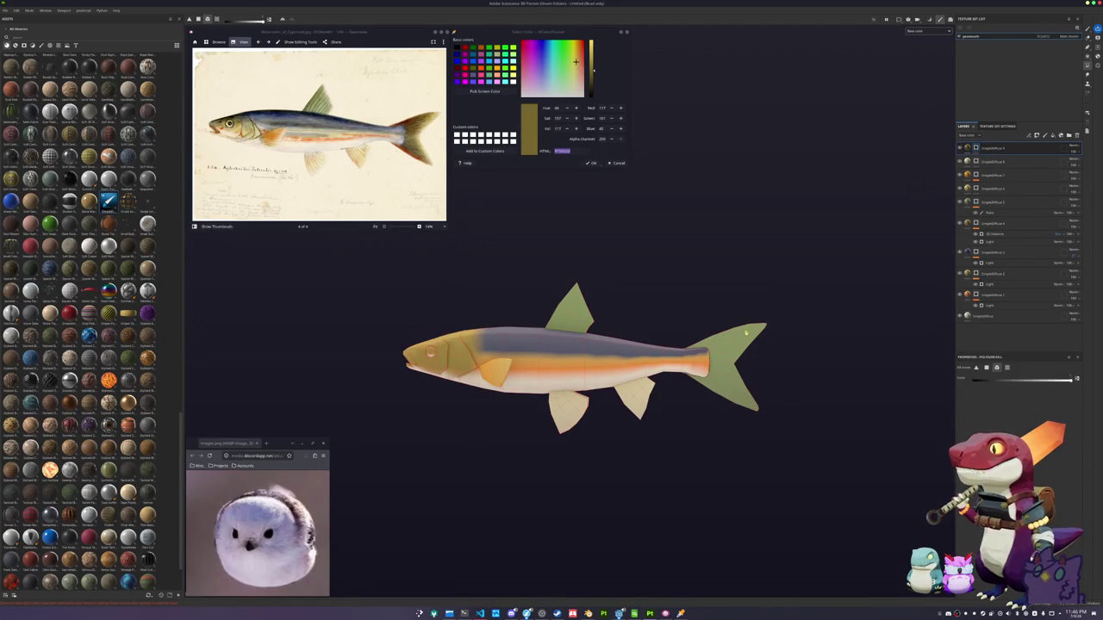
{"action": "scroll", "coordinate": [810, 372], "scroll_direction": "up", "scroll_amount": 1}
{"action": "scroll", "coordinate": [823, 362], "scroll_direction": "up", "scroll_amount": 1}
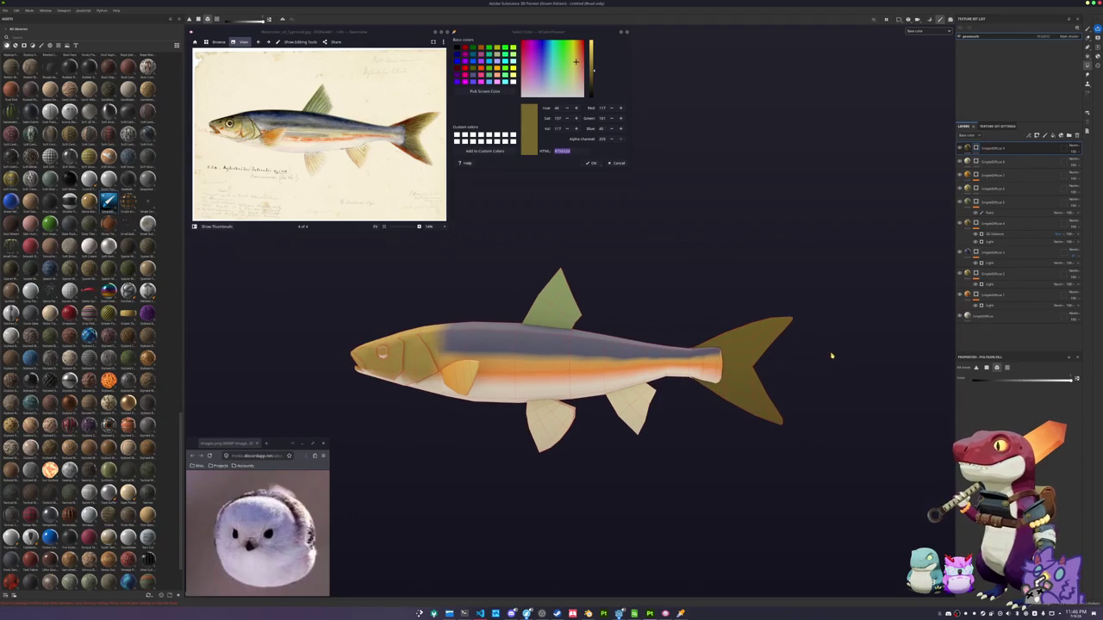
{"action": "scroll", "coordinate": [802, 349], "scroll_direction": "up", "scroll_amount": 2}
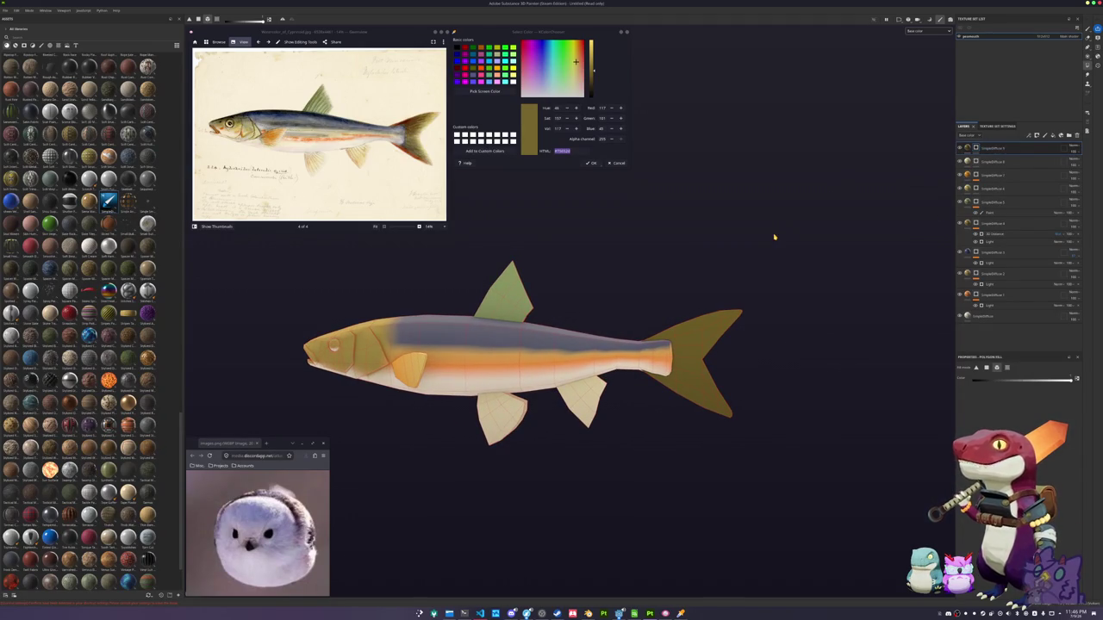
{"action": "scroll", "coordinate": [778, 228], "scroll_direction": "up", "scroll_amount": 1}
{"action": "scroll", "coordinate": [407, 140], "scroll_direction": "up", "scroll_amount": 2, "text": "ctrl"}
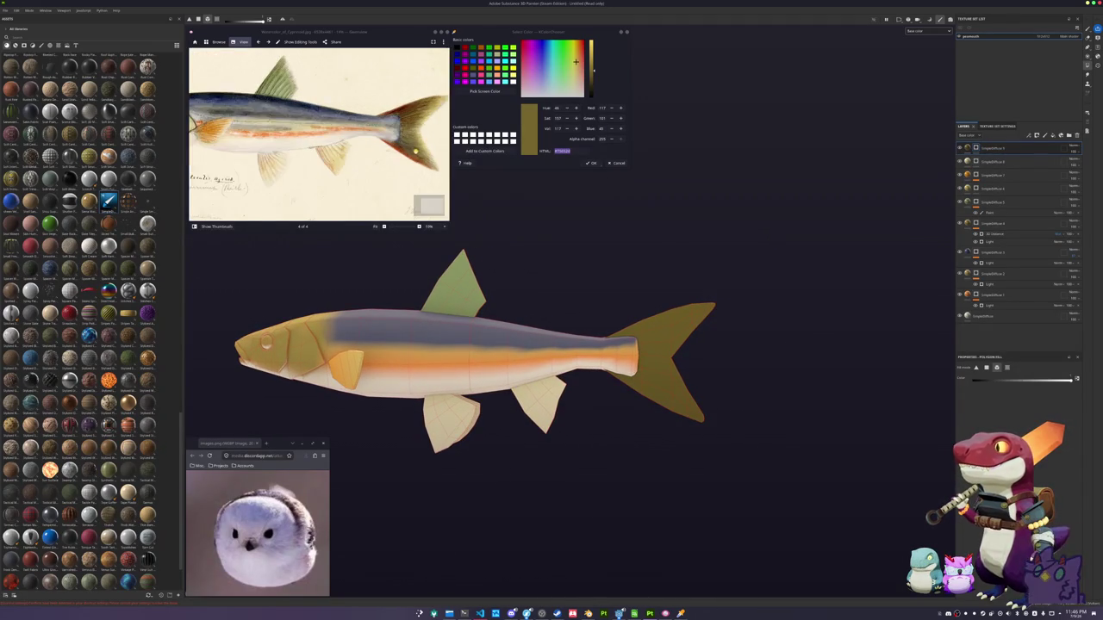
{"action": "scroll", "coordinate": [407, 140], "scroll_direction": "up", "scroll_amount": 1, "text": "ctrl"}
{"action": "left_click", "coordinate": [485, 91]}
Sample the reference tail's red-brown into a new top fill layer and add a paint effect
{"action": "left_click", "coordinate": [505, 302]}
{"action": "double_click", "coordinate": [579, 152]}
{"action": "scroll", "coordinate": [586, 264], "scroll_direction": "down", "scroll_amount": 1}
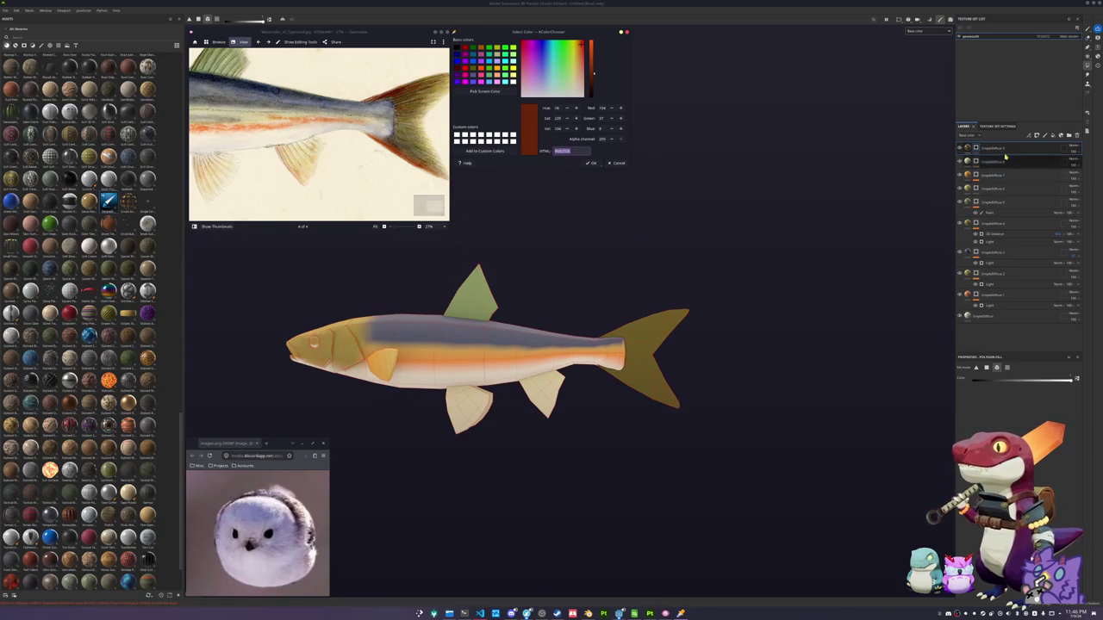
{"action": "left_click", "coordinate": [1004, 152]}
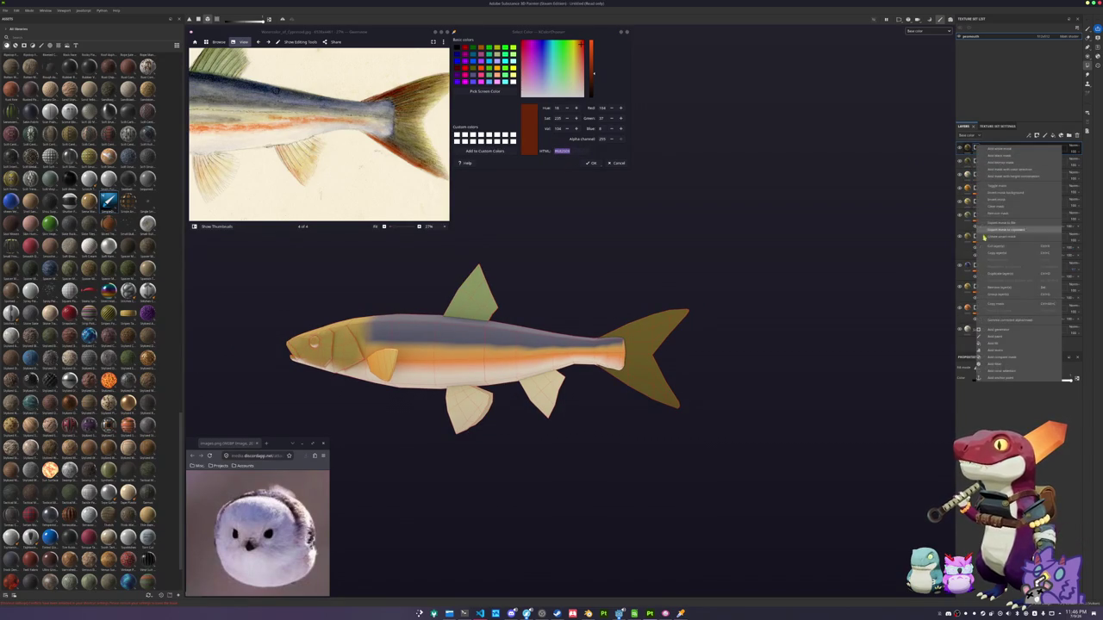
{"action": "left_click", "coordinate": [968, 149]}
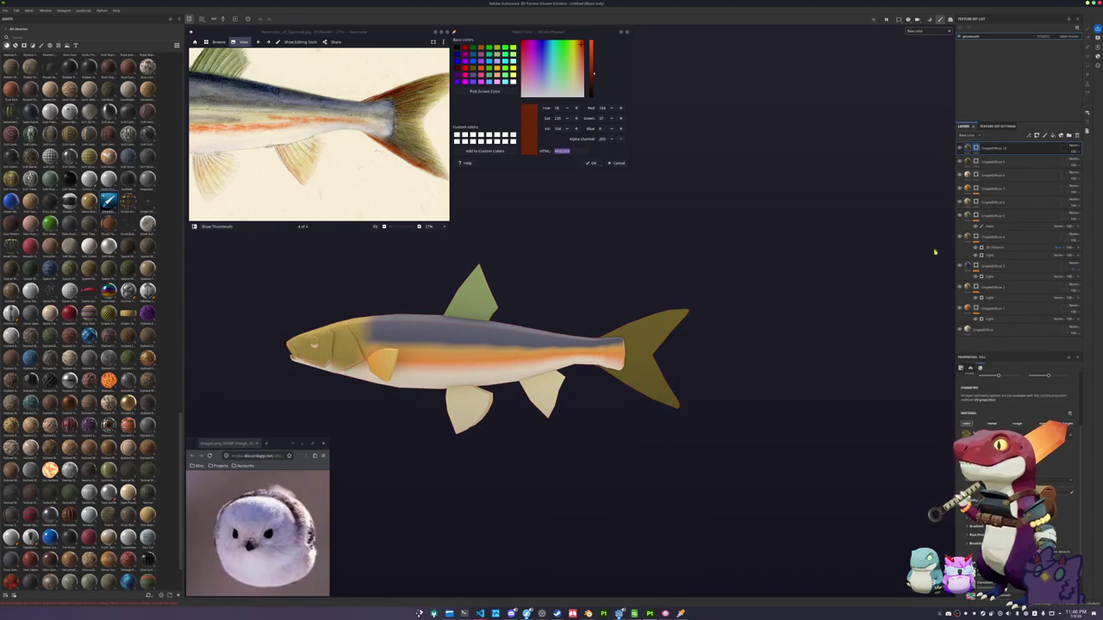
{"action": "left_click", "coordinate": [1034, 435]}
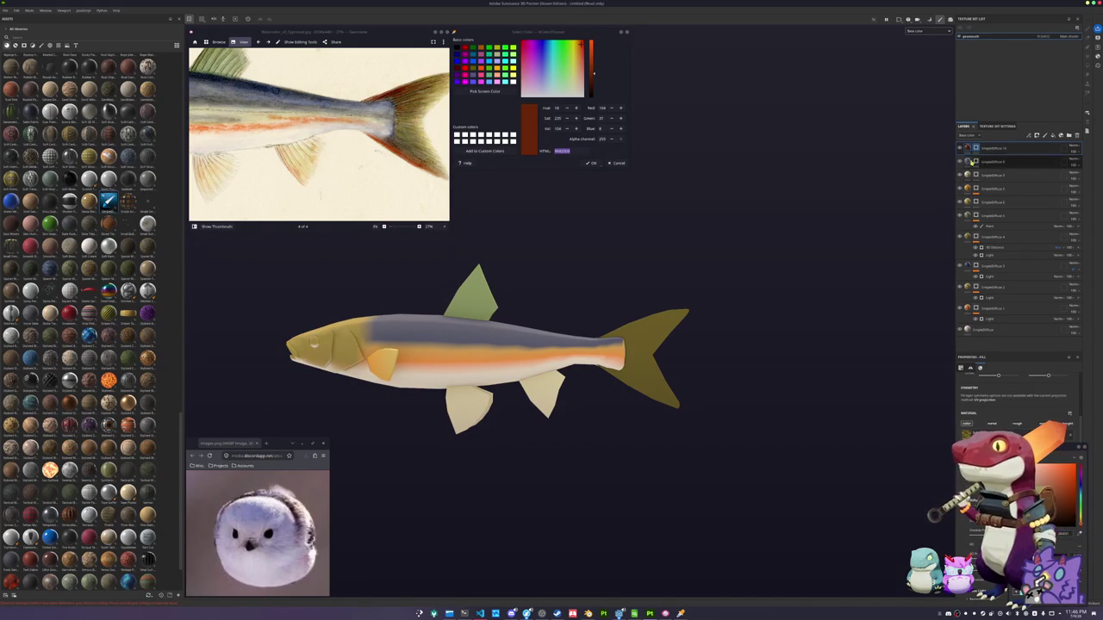
{"action": "right_click", "coordinate": [976, 148]}
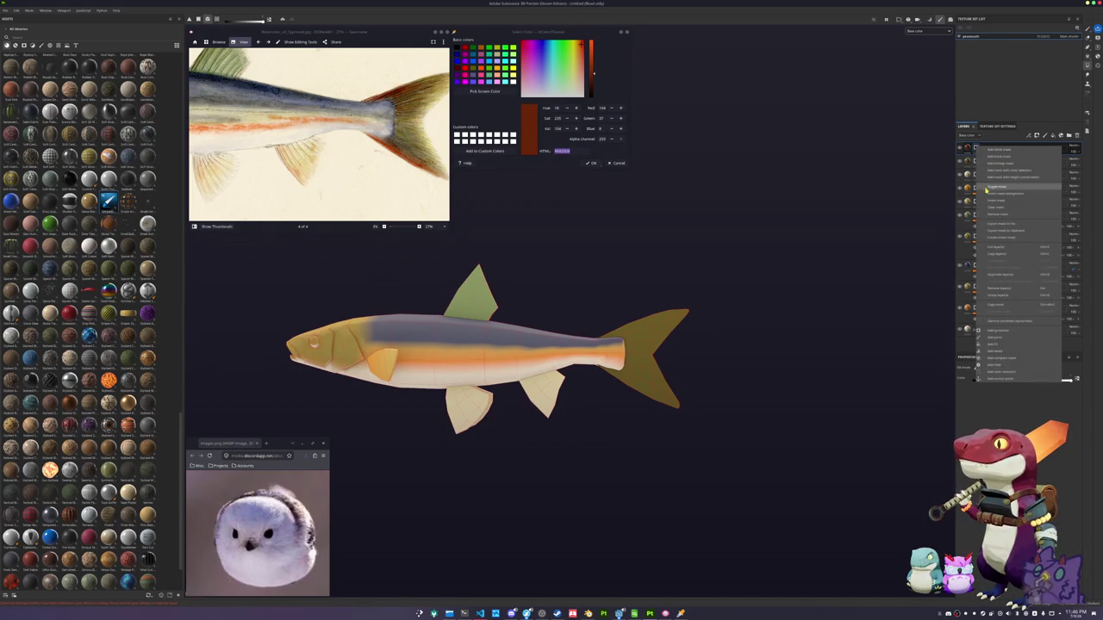
{"action": "left_click", "coordinate": [991, 337]}
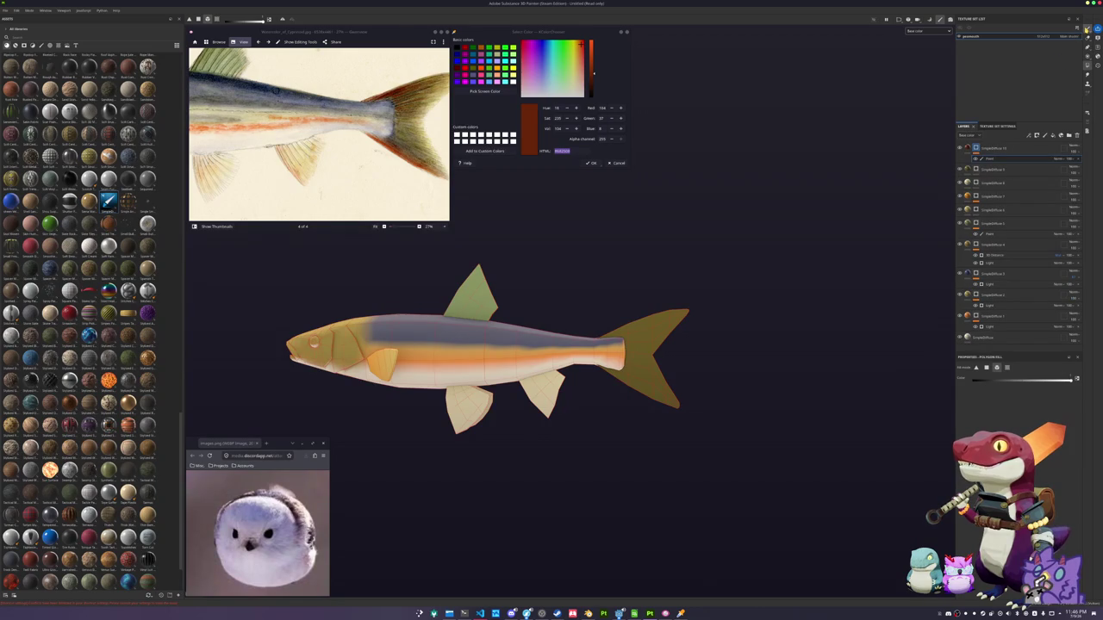
Brush red-brown patches along the upper and lower base of the tail fin
{"action": "scroll", "coordinate": [731, 318], "scroll_direction": "up", "scroll_amount": 1}
{"action": "scroll", "coordinate": [712, 339], "scroll_direction": "up", "scroll_amount": 1}
{"action": "scroll", "coordinate": [681, 341], "scroll_direction": "up", "scroll_amount": 2}
{"action": "scroll", "coordinate": [645, 341], "scroll_direction": "up", "scroll_amount": 2}
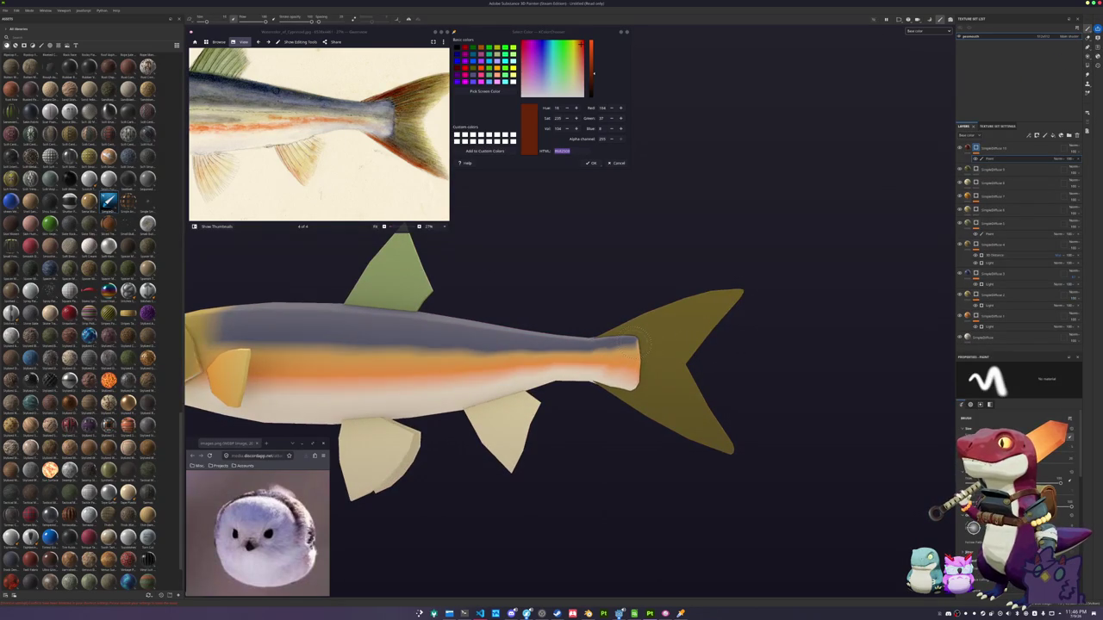
{"action": "left_click_drag", "start_coordinate": [644, 345], "coordinate": [537, 184], "text": "alt"}
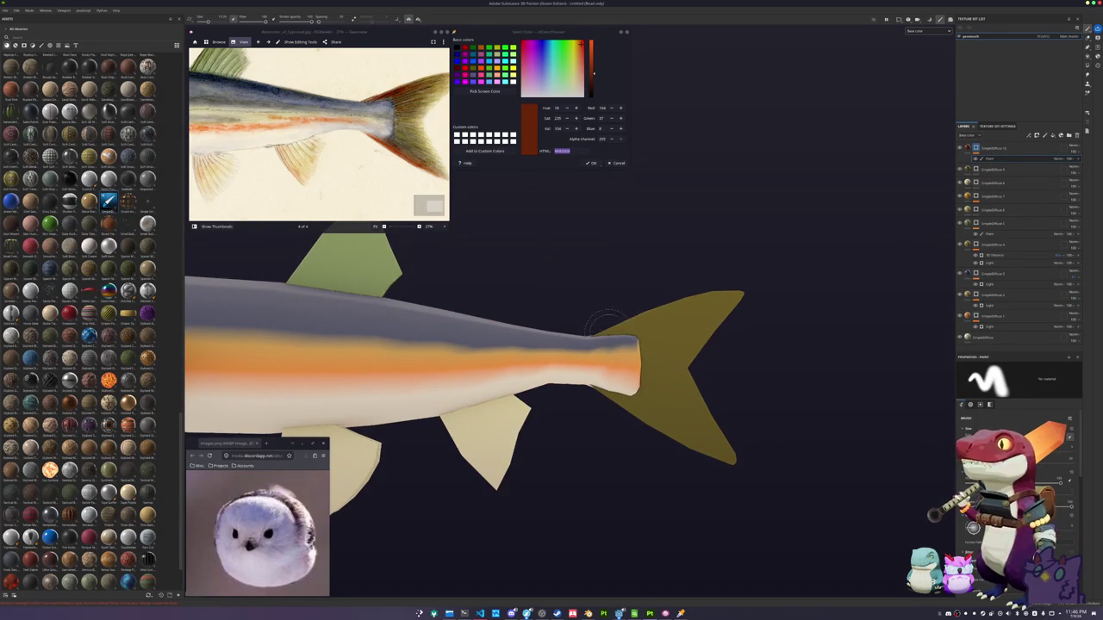
{"action": "left_click_drag", "start_coordinate": [611, 322], "coordinate": [669, 307]}
{"action": "mouse_move", "coordinate": [614, 340]}
{"action": "left_mouse_down", "text": "alt"}
{"action": "mouse_move", "coordinate": [576, 303]}
{"action": "mouse_move", "coordinate": [595, 328]}
{"action": "left_mouse_up", "text": "alt"}
{"action": "left_click_drag", "start_coordinate": [681, 382], "coordinate": [532, 394], "text": "alt"}
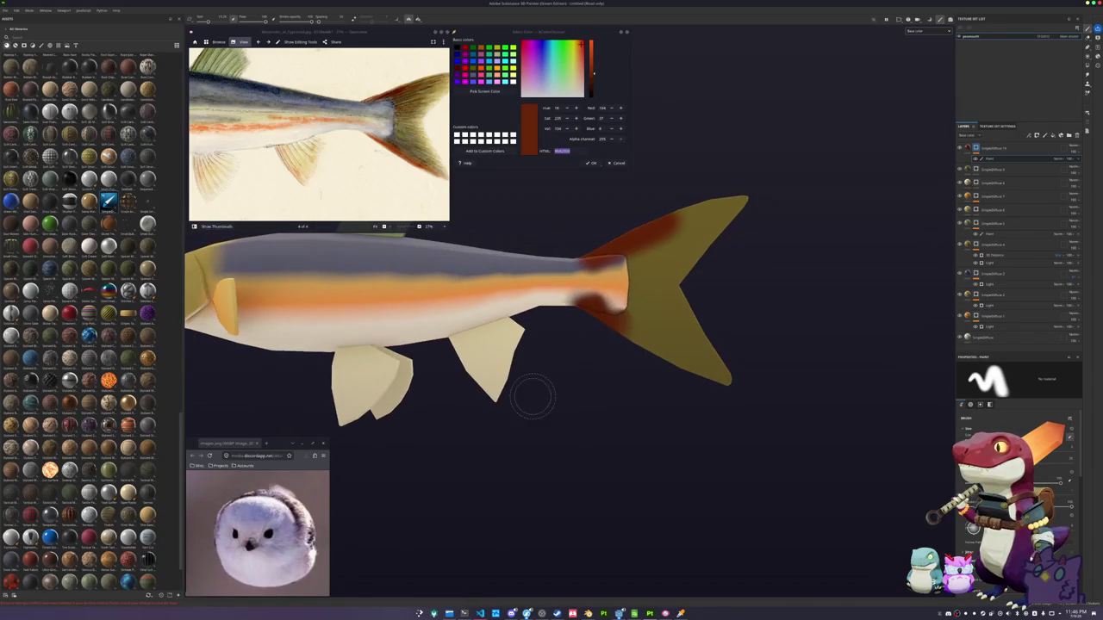
{"action": "mouse_move", "coordinate": [584, 305]}
{"action": "left_mouse_down"}
{"action": "mouse_move", "coordinate": [696, 374]}
{"action": "mouse_move", "coordinate": [599, 349]}
{"action": "left_mouse_up"}
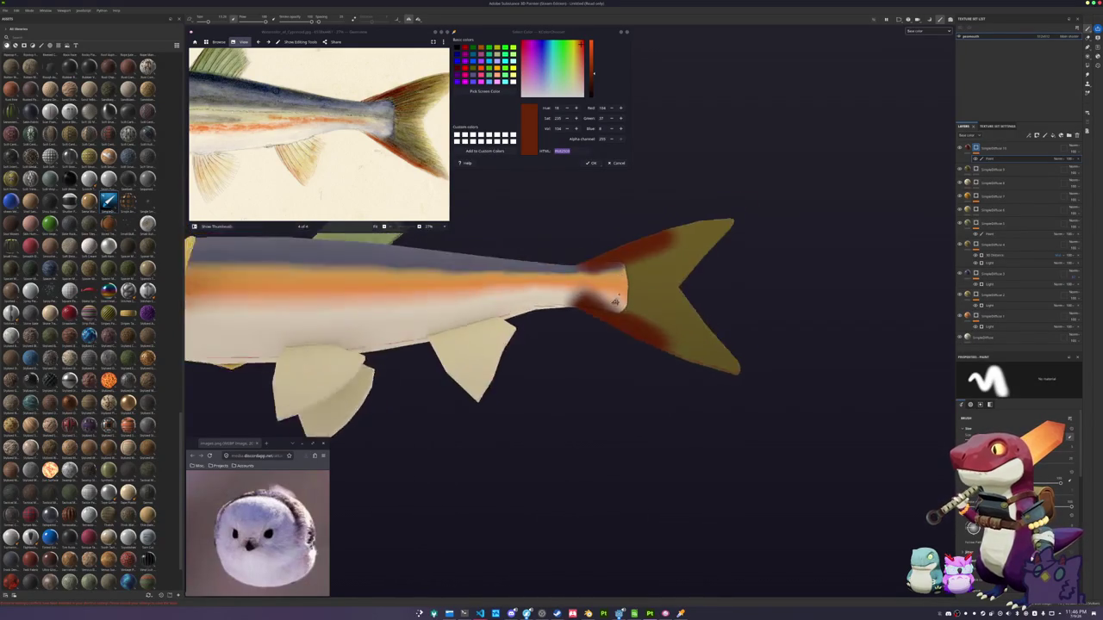
{"action": "scroll", "coordinate": [599, 349], "scroll_direction": "up", "scroll_amount": 2}
{"action": "scroll", "coordinate": [599, 349], "scroll_direction": "up", "scroll_amount": 2}
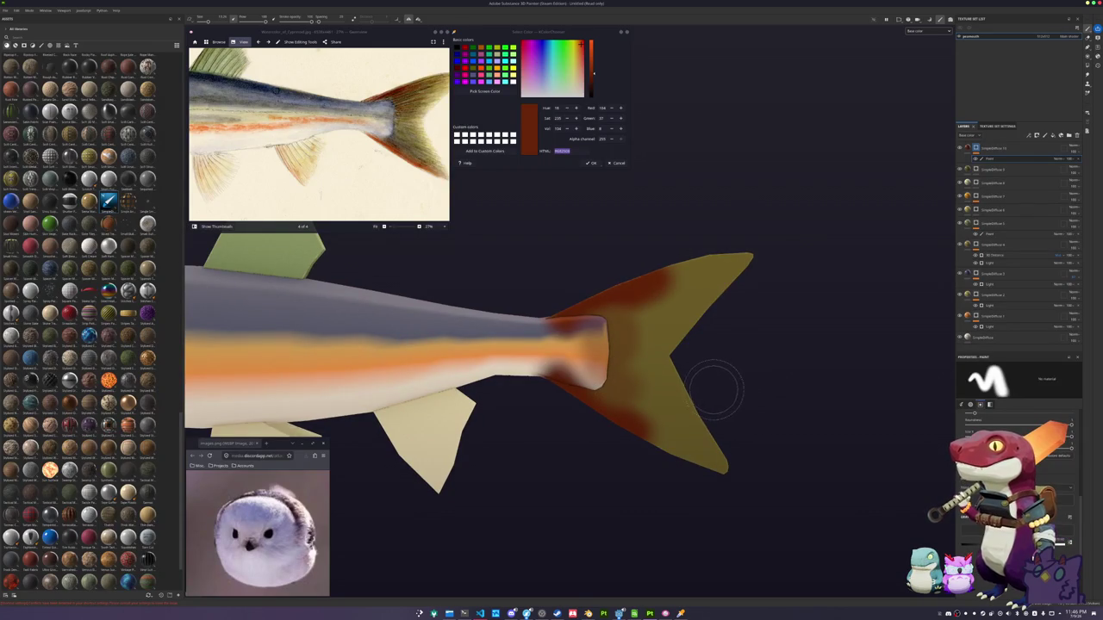
{"action": "left_click_drag", "start_coordinate": [709, 387], "coordinate": [741, 402], "text": "alt"}
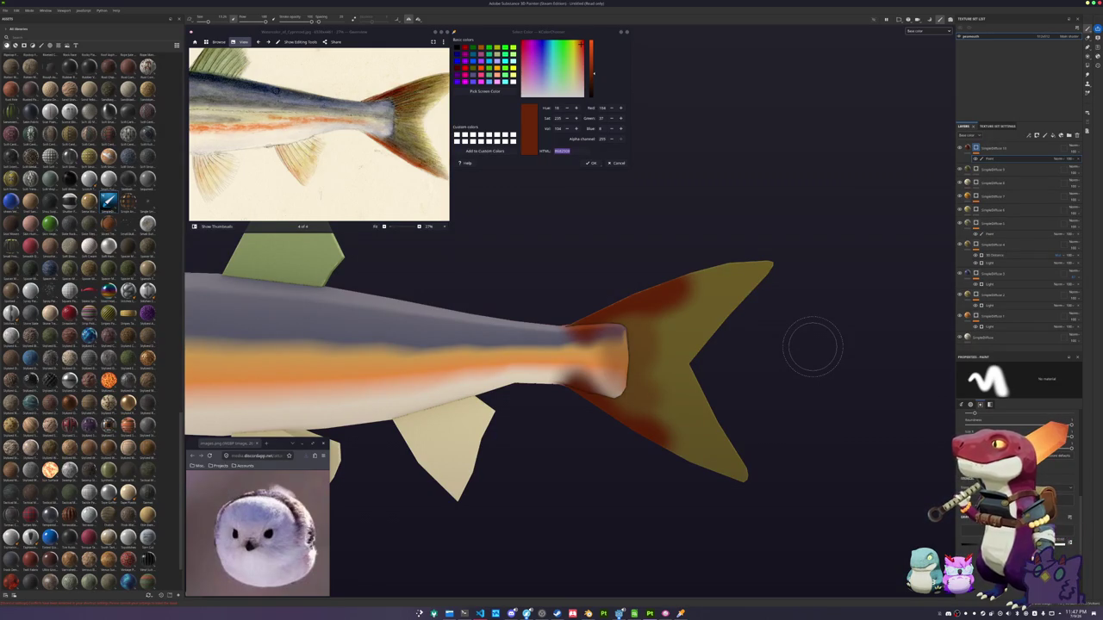
{"action": "left_click_drag", "start_coordinate": [825, 331], "coordinate": [830, 338], "text": "alt"}
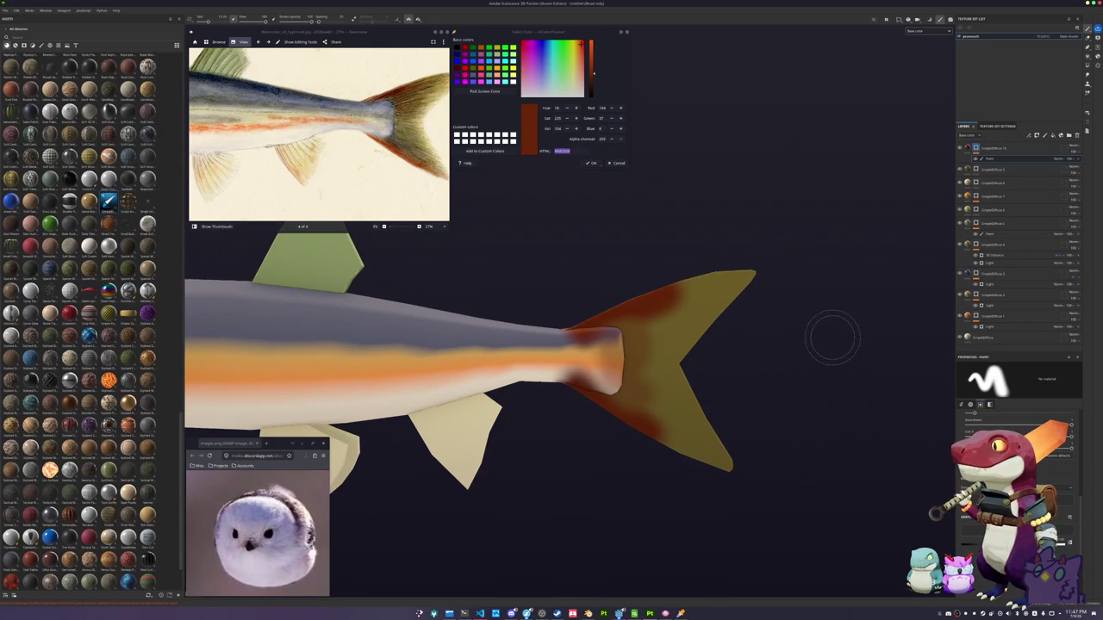
Add a fill effect to the top tail layer and bring the fish's head into view
{"action": "right_click", "coordinate": [975, 154]}
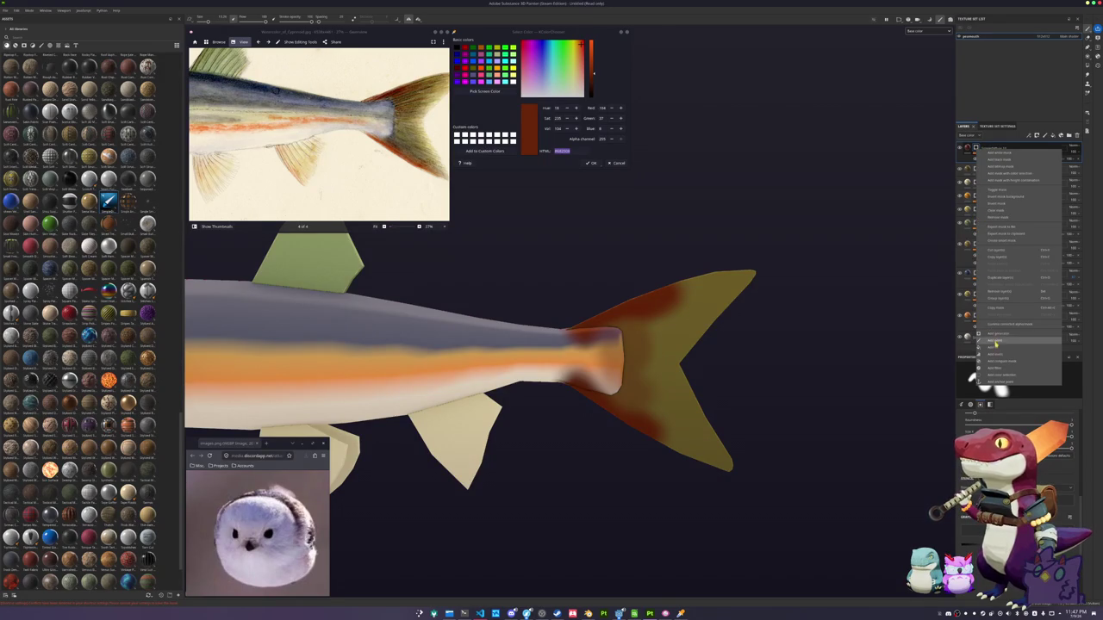
{"action": "left_click", "coordinate": [991, 343]}
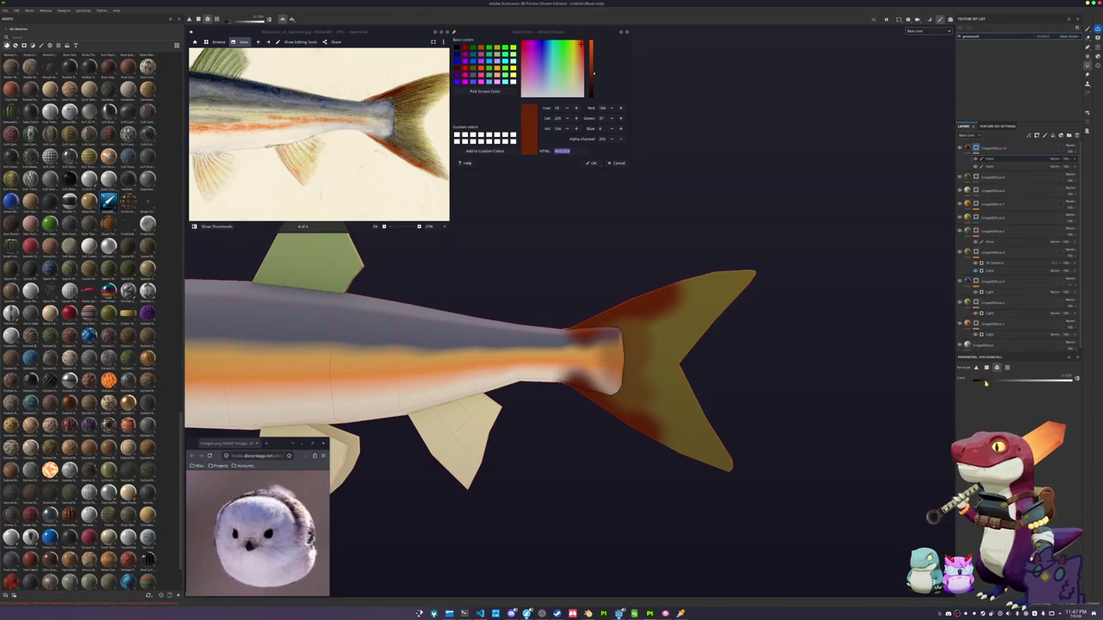
{"action": "scroll", "coordinate": [655, 379], "scroll_direction": "down", "scroll_amount": 5}
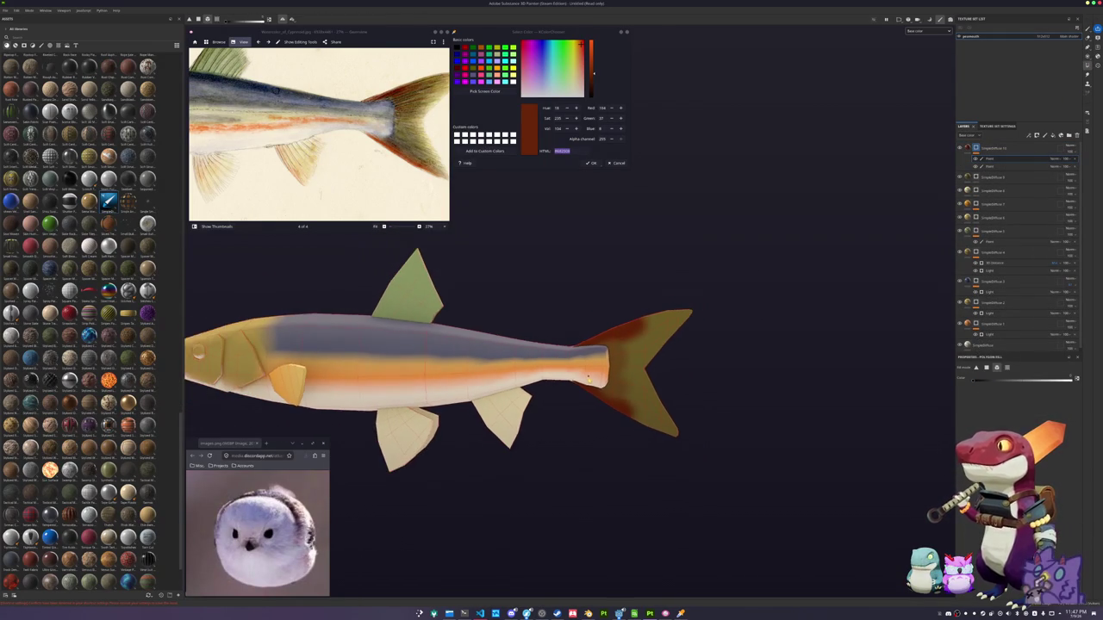
{"action": "middle_click_drag", "start_coordinate": [739, 385], "coordinate": [583, 249]}
{"action": "scroll", "coordinate": [318, 146], "scroll_direction": "down", "scroll_amount": 2}
{"action": "scroll", "coordinate": [317, 147], "scroll_direction": "up", "scroll_amount": 3}
{"action": "scroll", "coordinate": [318, 147], "scroll_direction": "down", "scroll_amount": 2}
{"action": "scroll", "coordinate": [317, 147], "scroll_direction": "up", "scroll_amount": 3}
{"action": "left_click_drag", "start_coordinate": [482, 302], "coordinate": [547, 292], "text": "alt"}
{"action": "middle_click_drag", "start_coordinate": [546, 292], "coordinate": [631, 380]}
{"action": "scroll", "coordinate": [631, 380], "scroll_direction": "up", "scroll_amount": 3}
{"action": "scroll", "coordinate": [630, 380], "scroll_direction": "up", "scroll_amount": 2}
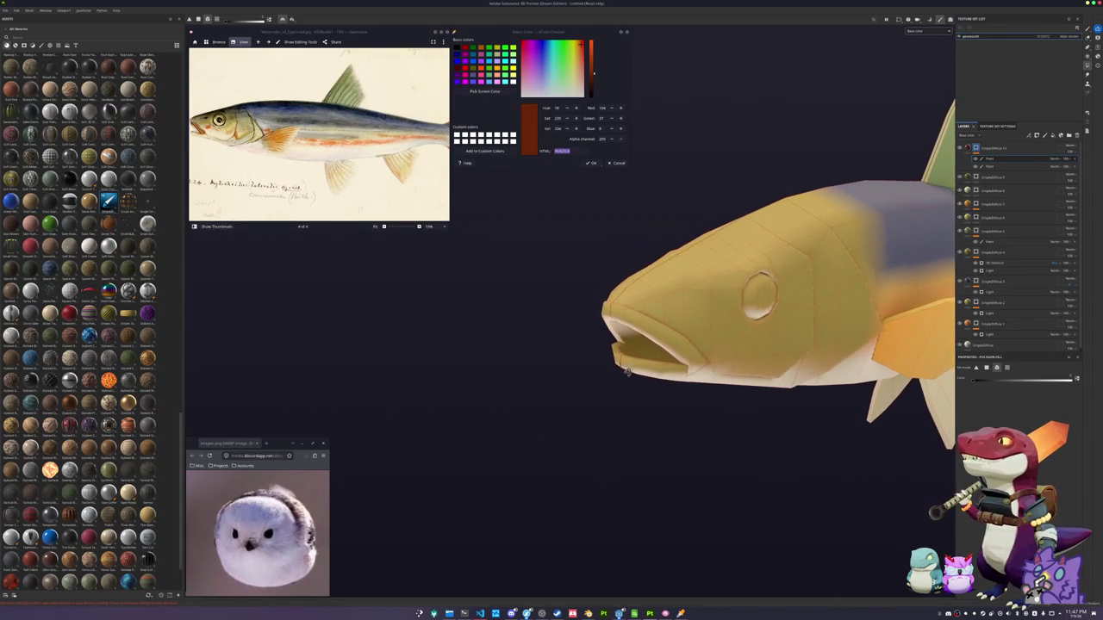
{"action": "scroll", "coordinate": [591, 352], "scroll_direction": "up", "scroll_amount": 1}
{"action": "scroll", "coordinate": [591, 353], "scroll_direction": "up", "scroll_amount": 1}
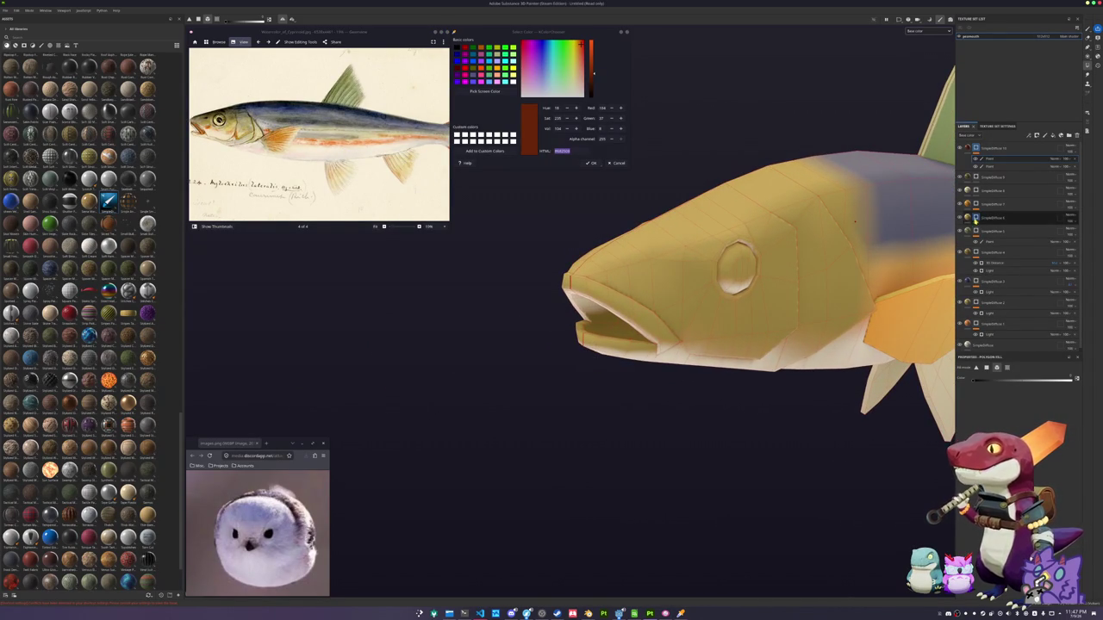
{"action": "scroll", "coordinate": [976, 268], "scroll_direction": "down", "scroll_amount": 1}
Move the SimpleDiffuse layer up the stack and fill the lower jaw polygons
{"action": "left_click", "coordinate": [986, 343]}
{"action": "left_click_drag", "start_coordinate": [982, 342], "coordinate": [983, 152]}
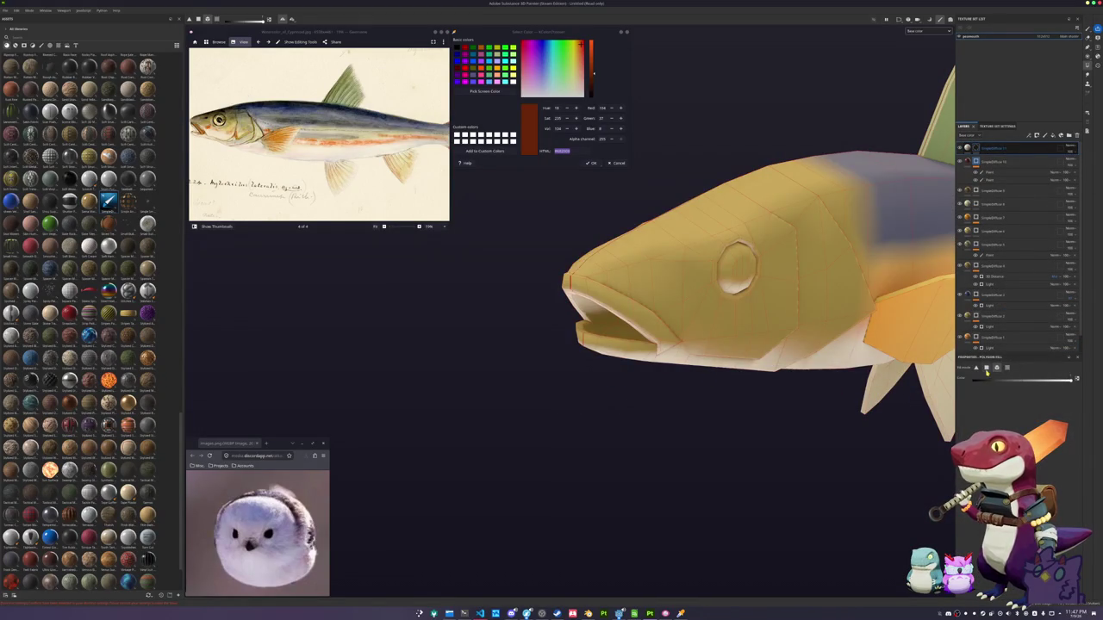
{"action": "left_click_drag", "start_coordinate": [605, 411], "coordinate": [653, 419], "text": "alt"}
{"action": "mouse_move", "coordinate": [618, 382]}
{"action": "left_mouse_down"}
{"action": "mouse_move", "coordinate": [570, 326]}
{"action": "mouse_move", "coordinate": [605, 363]}
{"action": "mouse_move", "coordinate": [603, 328]}
{"action": "mouse_move", "coordinate": [564, 297]}
{"action": "mouse_move", "coordinate": [561, 320]}
{"action": "mouse_move", "coordinate": [626, 343]}
{"action": "mouse_move", "coordinate": [563, 316]}
{"action": "mouse_move", "coordinate": [540, 258]}
{"action": "left_mouse_up"}
{"action": "scroll", "coordinate": [602, 319], "scroll_direction": "up", "scroll_amount": 3}
{"action": "scroll", "coordinate": [455, 270], "scroll_direction": "up", "scroll_amount": 3}
{"action": "left_click_drag", "start_coordinate": [455, 270], "coordinate": [510, 348], "text": "alt"}
{"action": "mouse_move", "coordinate": [591, 353]}
{"action": "left_mouse_down", "text": "alt"}
{"action": "mouse_move", "coordinate": [677, 387]}
{"action": "mouse_move", "coordinate": [622, 419]}
{"action": "left_mouse_up", "text": "alt"}
{"action": "left_click_drag", "start_coordinate": [667, 482], "coordinate": [746, 396], "text": "alt"}
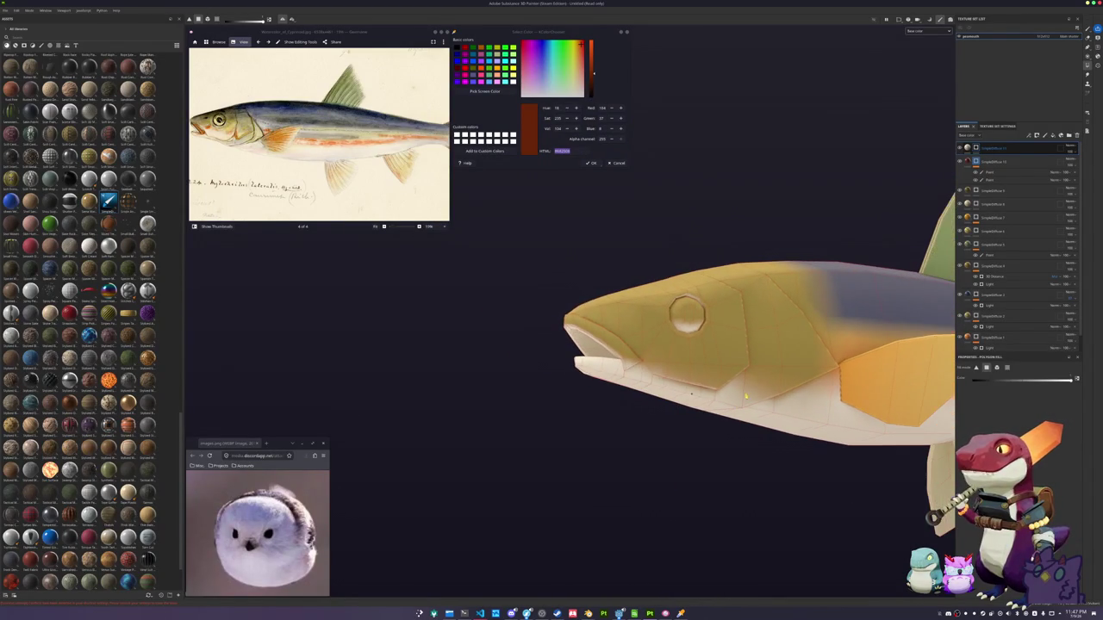
{"action": "left_click", "coordinate": [984, 218]}
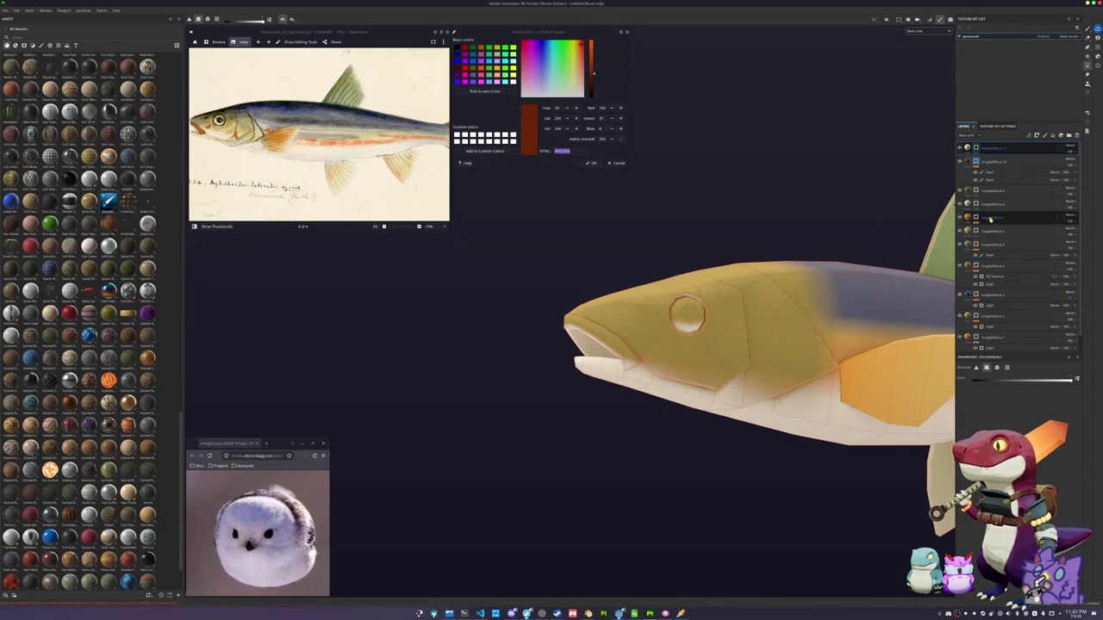
Add a Polygon Fill effect to the layer and fill a face beside the mouth orange
{"action": "right_click", "coordinate": [984, 218]}
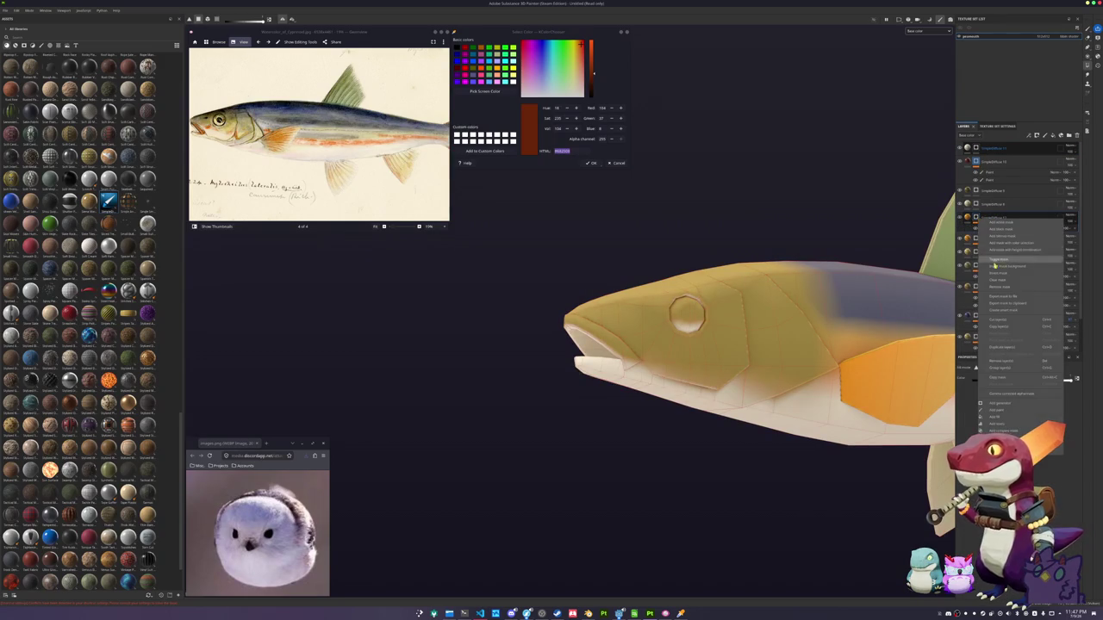
{"action": "left_click", "coordinate": [1016, 282]}
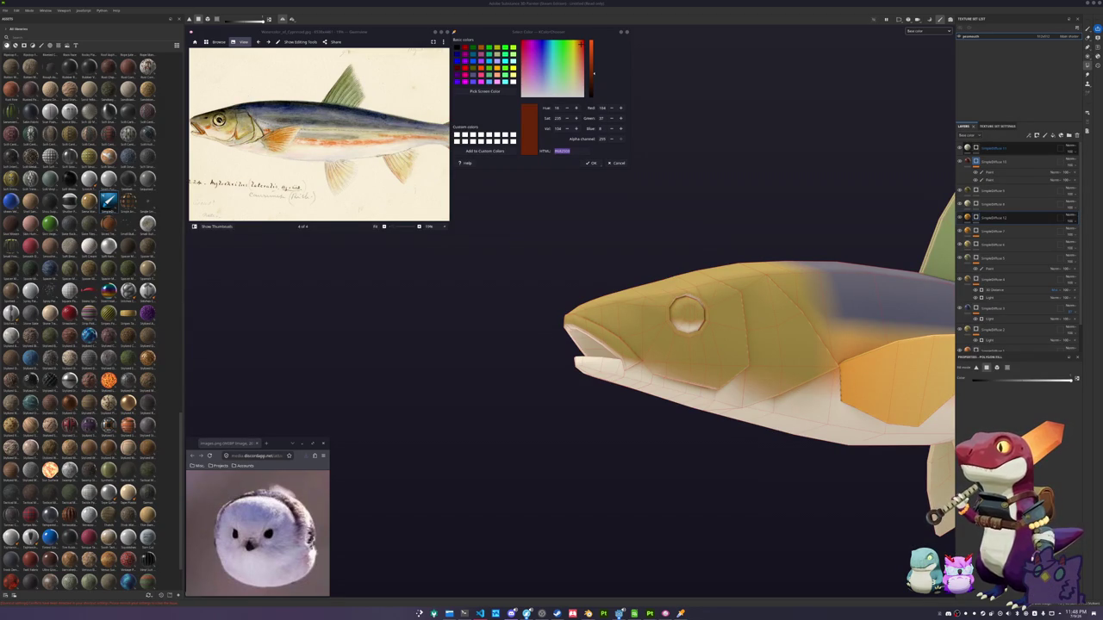
{"action": "left_click_drag", "start_coordinate": [638, 422], "coordinate": [671, 428], "text": "alt"}
{"action": "scroll", "coordinate": [671, 428], "scroll_direction": "up", "scroll_amount": 3}
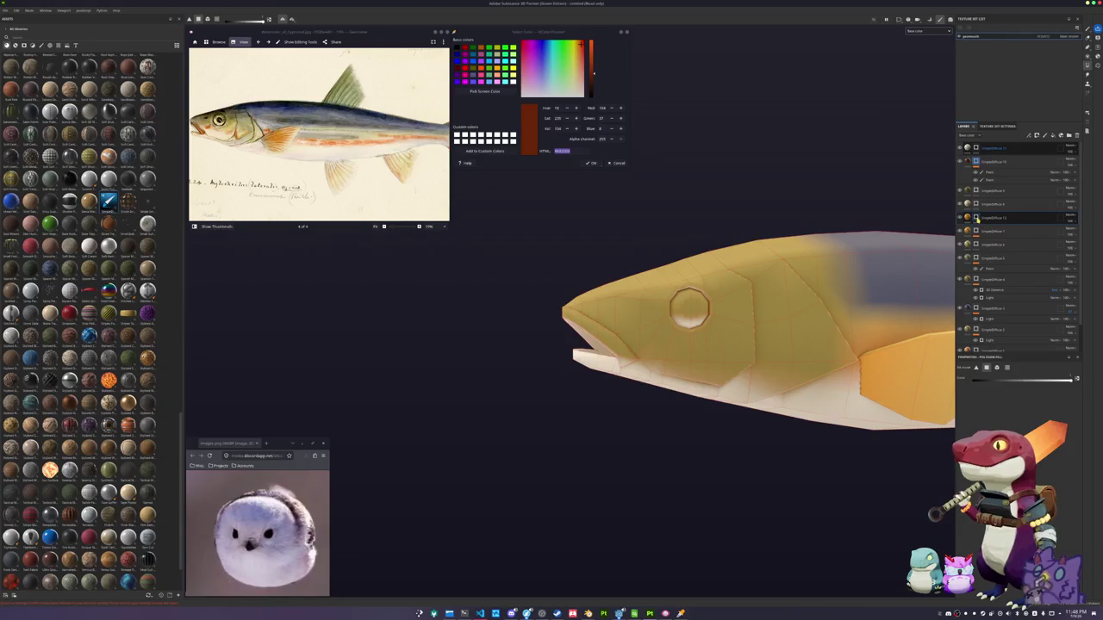
{"action": "scroll", "coordinate": [603, 344], "scroll_direction": "up", "scroll_amount": 2}
{"action": "left_click", "coordinate": [613, 340]}
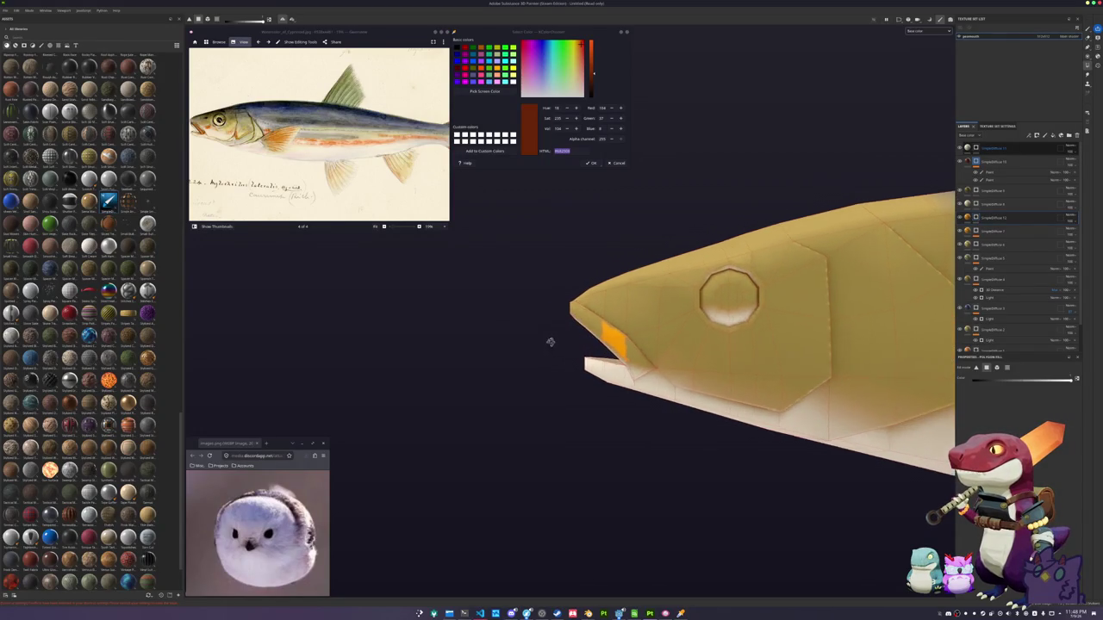
Extend and widen the orange strip along the upper lip with more faces
{"action": "left_click_drag", "start_coordinate": [559, 344], "coordinate": [551, 352], "text": "alt"}
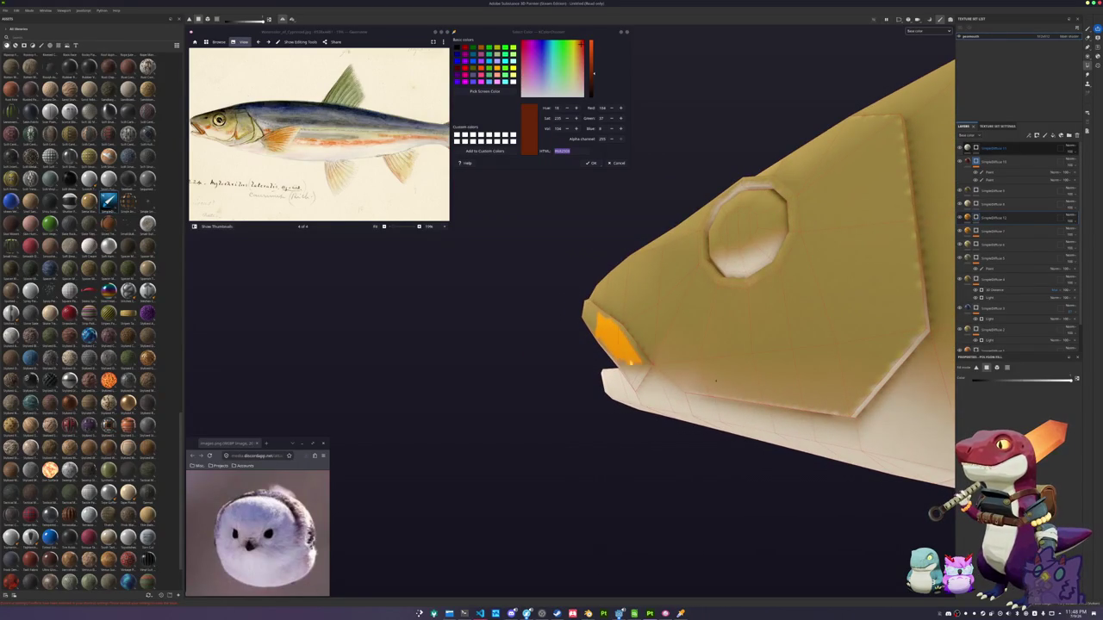
{"action": "mouse_move", "coordinate": [713, 377]}
{"action": "left_mouse_down", "text": "alt"}
{"action": "mouse_move", "coordinate": [559, 314]}
{"action": "mouse_move", "coordinate": [576, 338]}
{"action": "mouse_move", "coordinate": [520, 374]}
{"action": "mouse_move", "coordinate": [567, 323]}
{"action": "left_mouse_up", "text": "alt"}
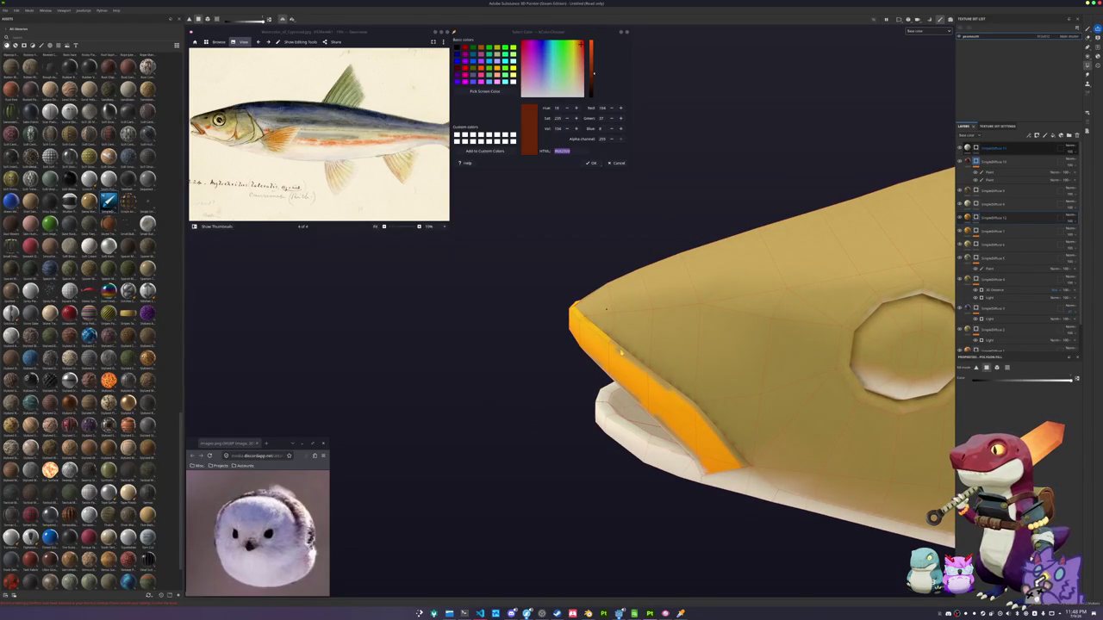
{"action": "left_click_drag", "start_coordinate": [646, 370], "coordinate": [679, 382], "text": "alt"}
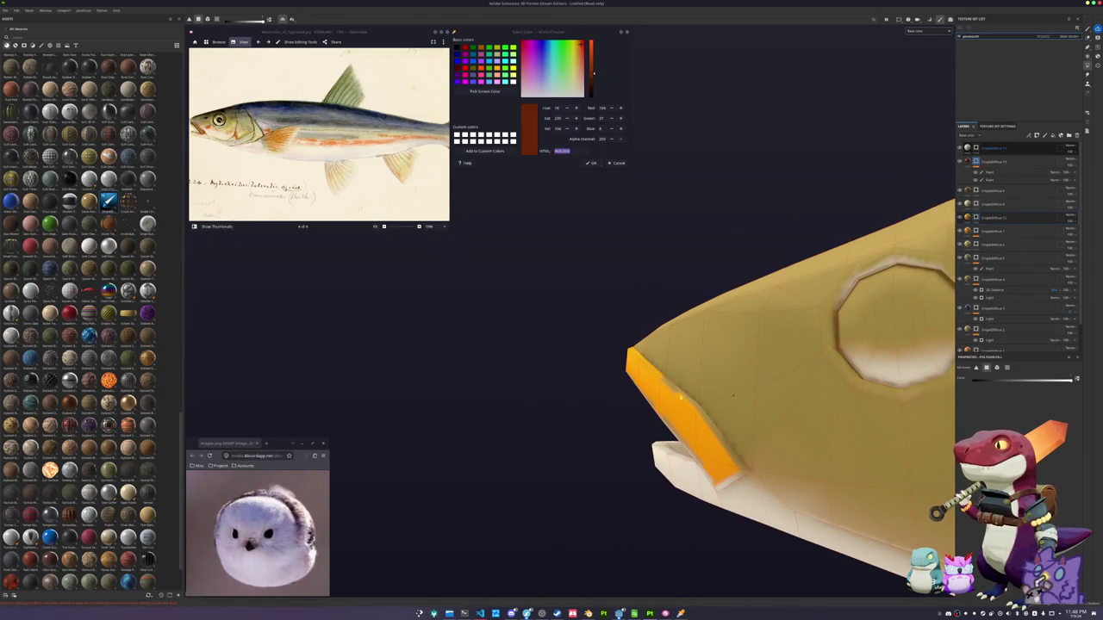
{"action": "left_click", "coordinate": [728, 448]}
{"action": "left_click_drag", "start_coordinate": [682, 462], "coordinate": [738, 441], "text": "alt"}
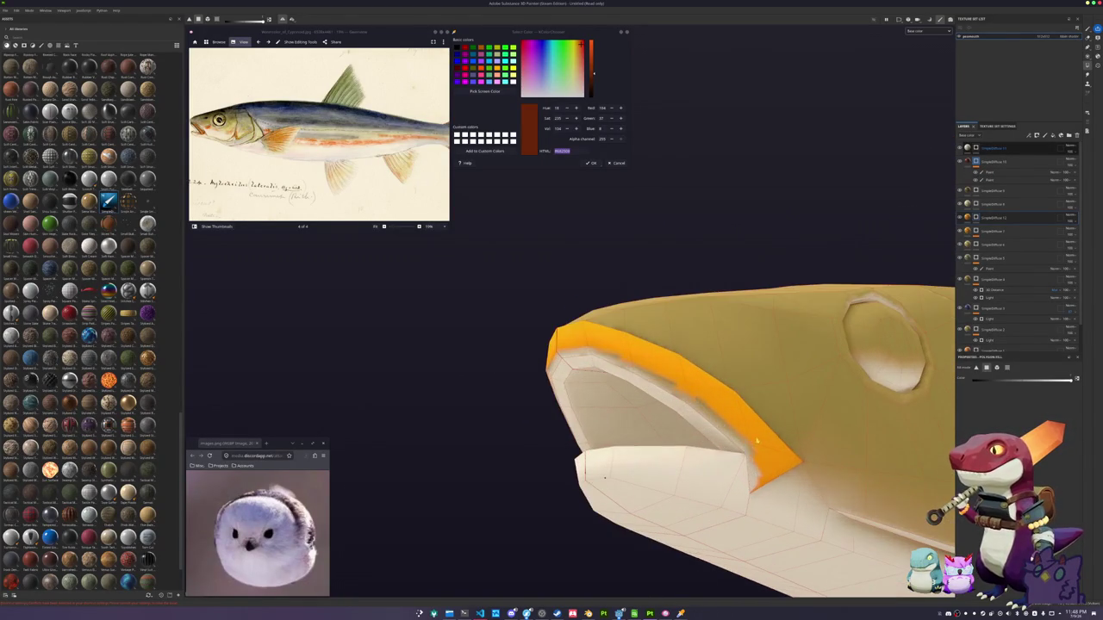
{"action": "left_click", "coordinate": [701, 405]}
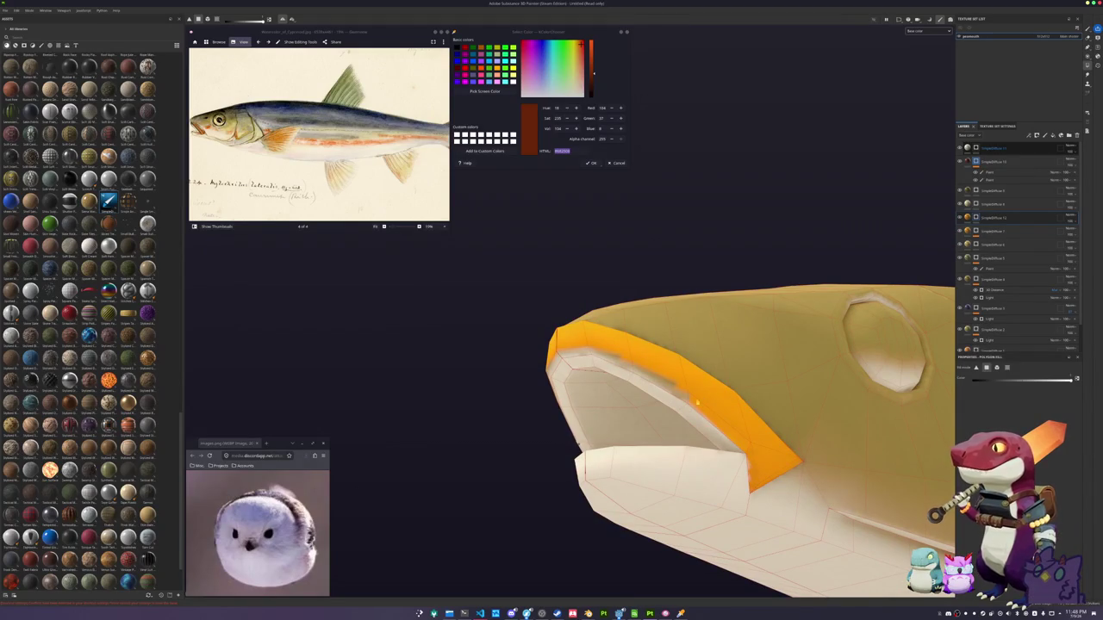
Zoom back out to the whole fish and add a new layer at the top of the stack
{"action": "left_click_drag", "start_coordinate": [776, 361], "coordinate": [834, 305], "text": "alt"}
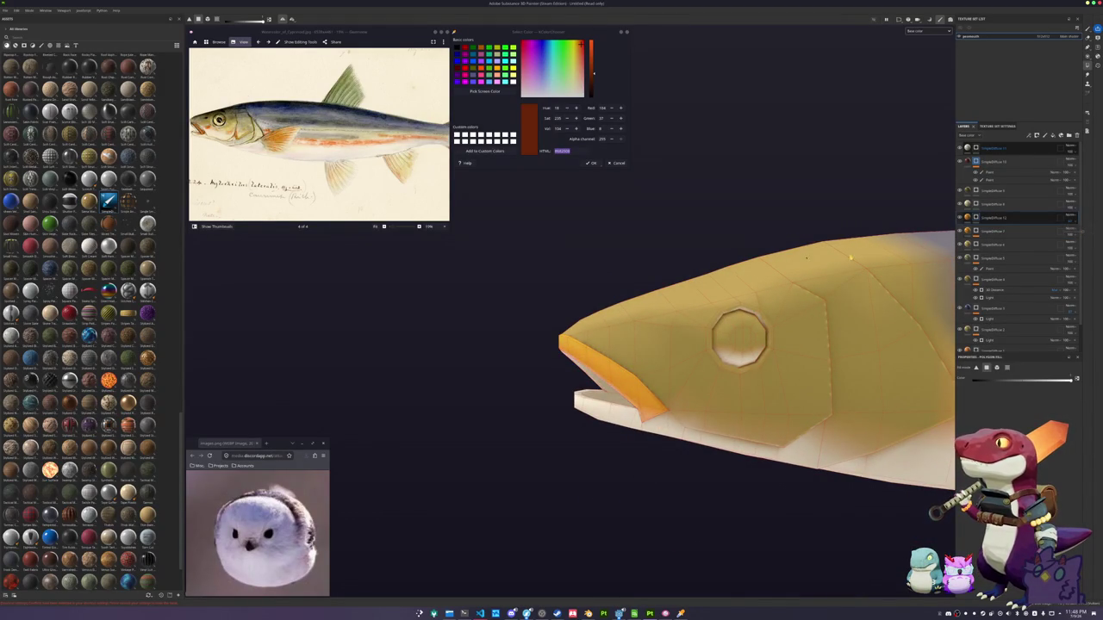
{"action": "scroll", "coordinate": [877, 251], "scroll_direction": "down", "scroll_amount": 2}
{"action": "scroll", "coordinate": [827, 311], "scroll_direction": "down", "scroll_amount": 3}
{"action": "scroll", "coordinate": [775, 371], "scroll_direction": "down", "scroll_amount": 2}
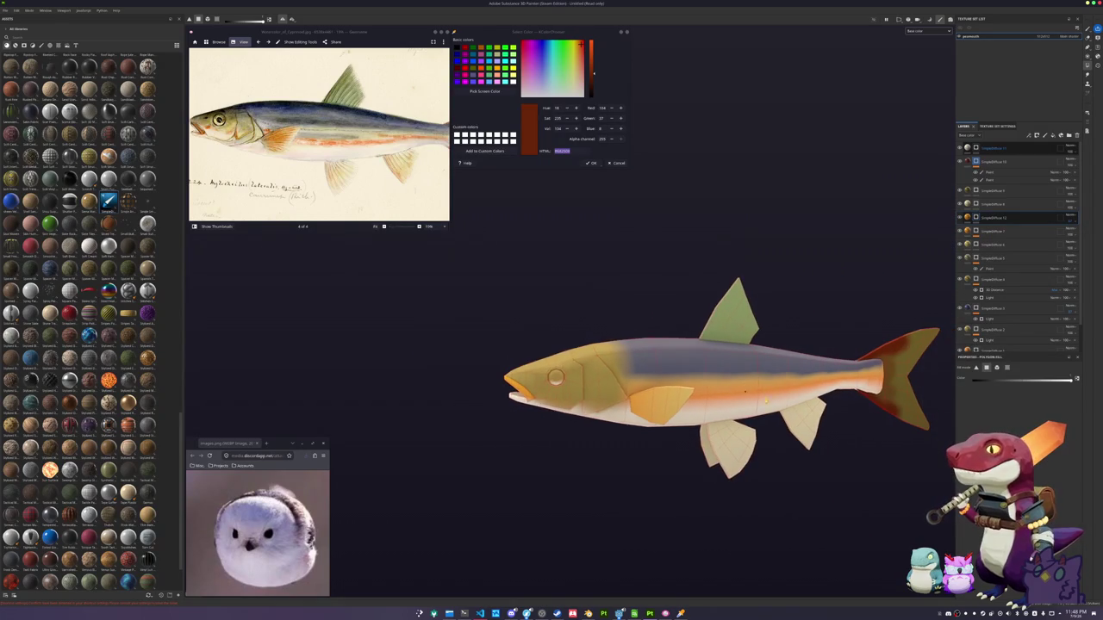
{"action": "scroll", "coordinate": [724, 379], "scroll_direction": "down", "scroll_amount": 1}
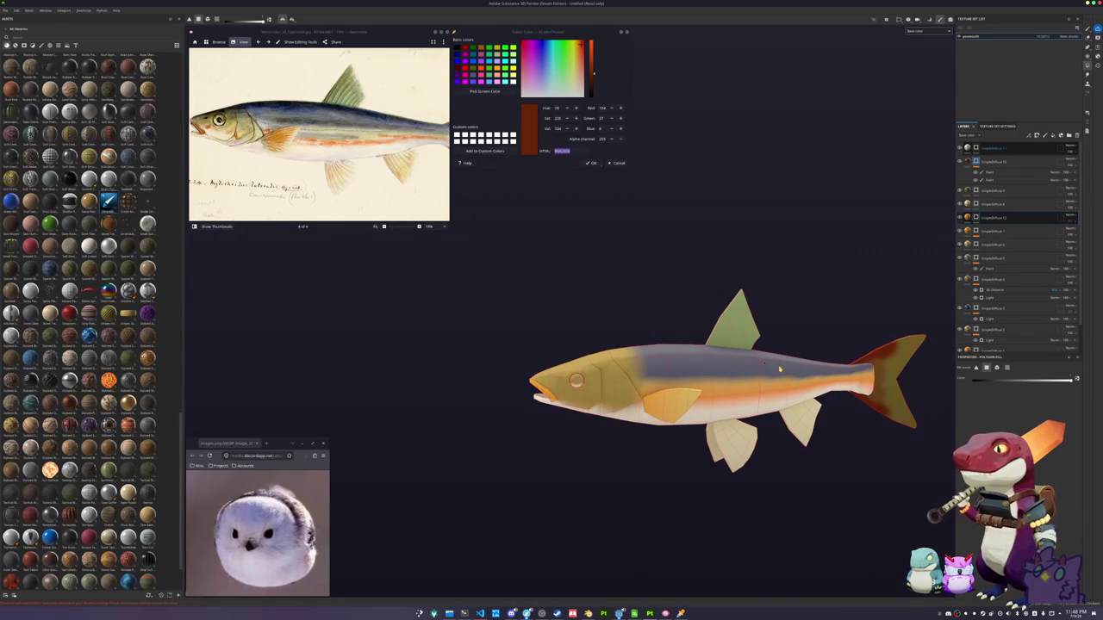
{"action": "scroll", "coordinate": [779, 369], "scroll_direction": "down", "scroll_amount": 1}
{"action": "middle_click_drag", "start_coordinate": [779, 369], "coordinate": [736, 361]}
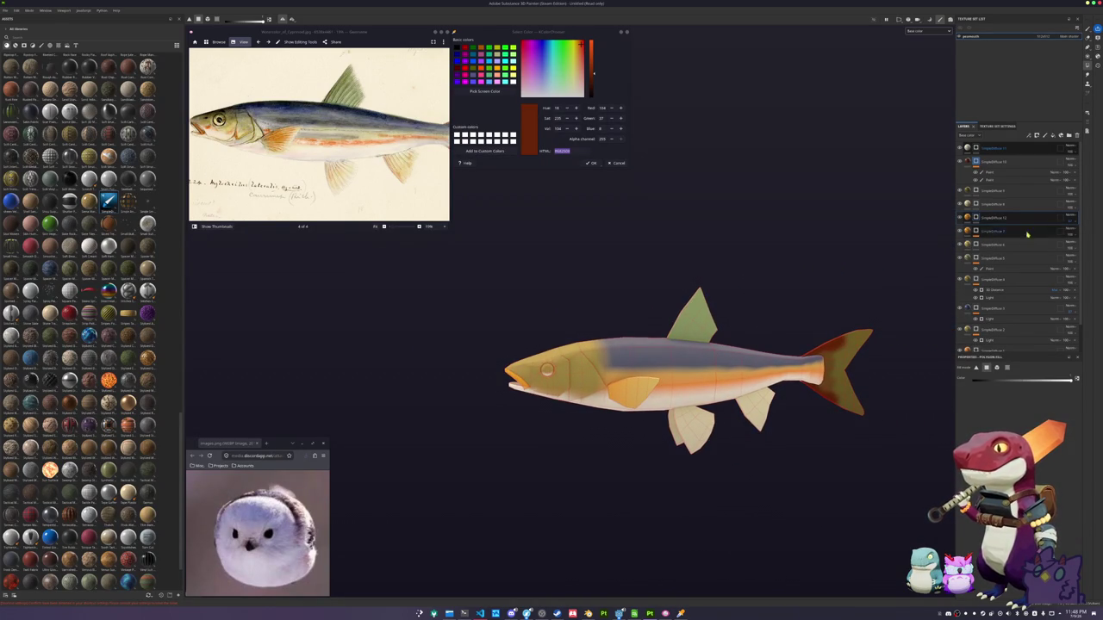
{"action": "left_click", "coordinate": [1069, 137]}
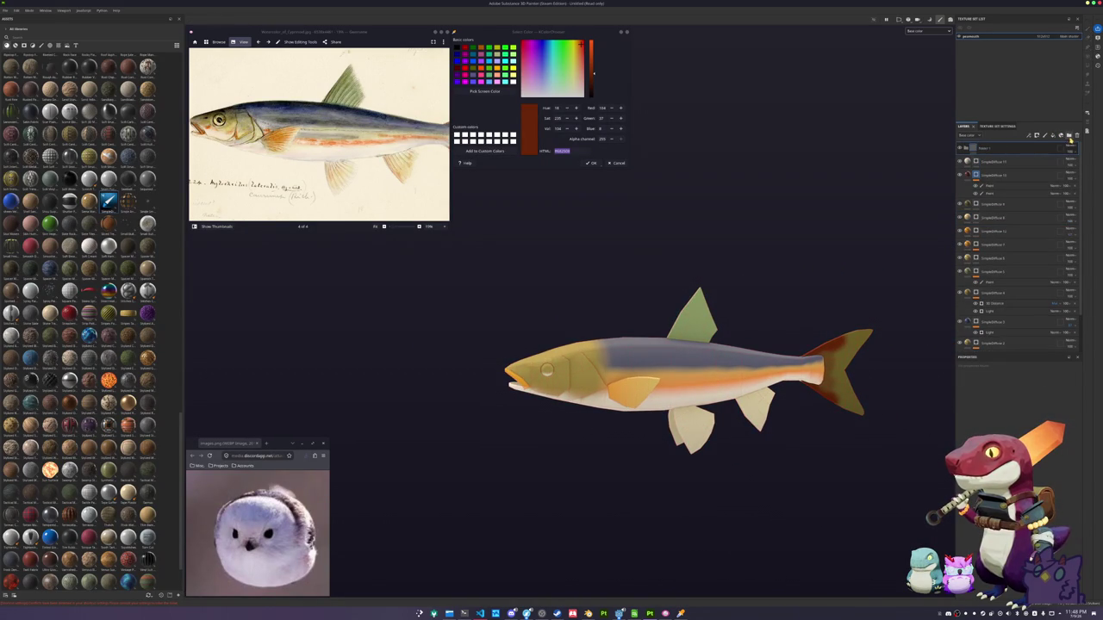
Add a fill layer on top of the stack with a black base colour
{"action": "left_click", "coordinate": [1069, 150]}
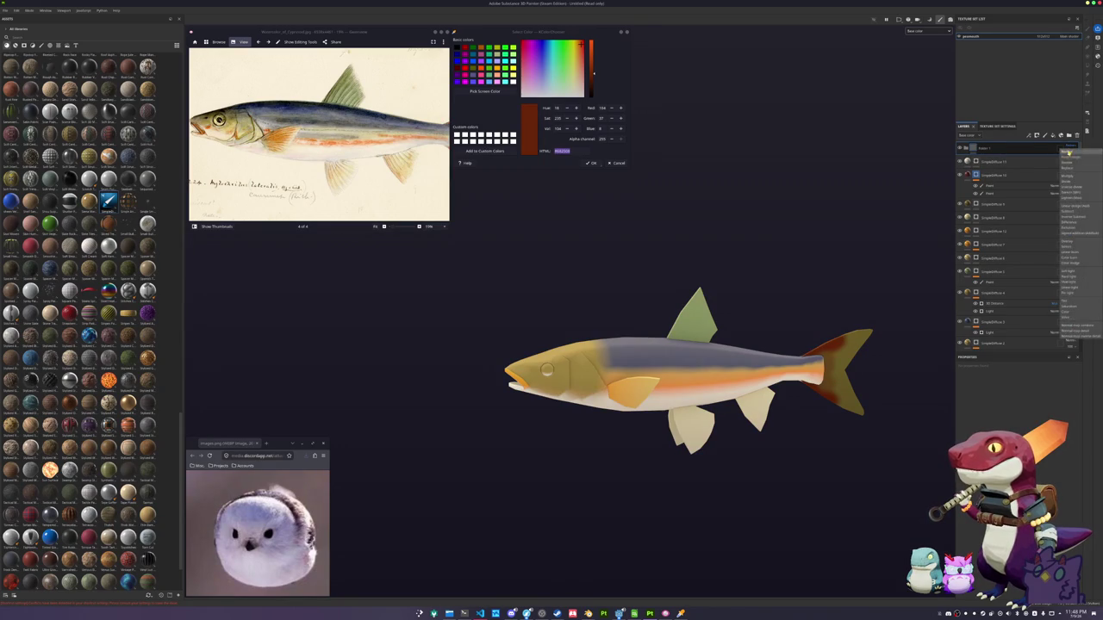
{"action": "left_click", "coordinate": [995, 148]}
{"action": "right_click", "coordinate": [988, 150]}
{"action": "key", "text": "Escape"}
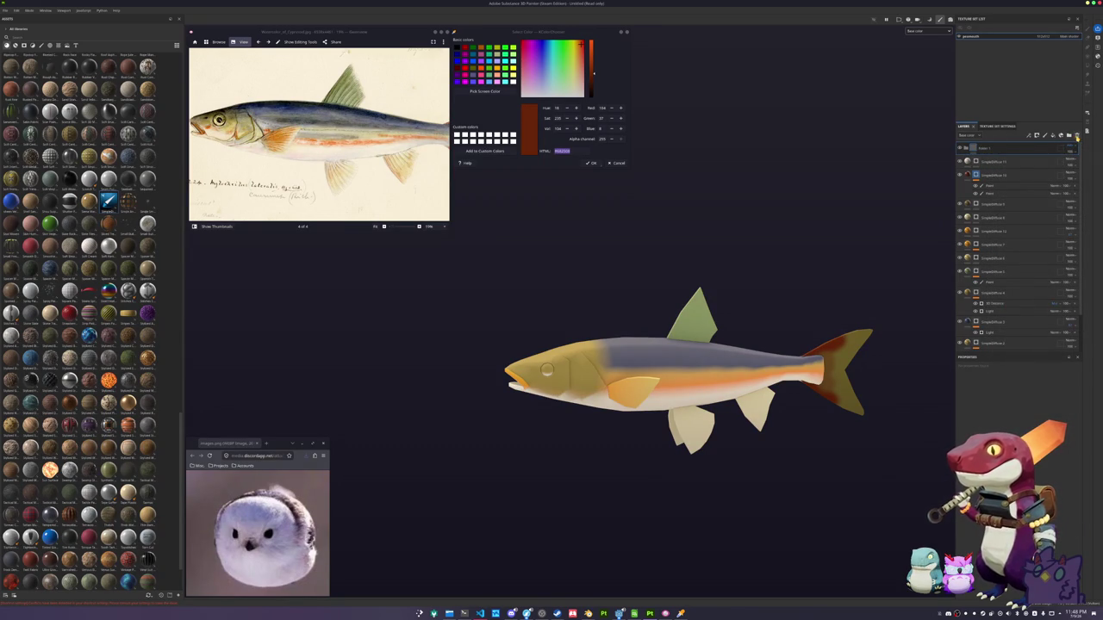
{"action": "left_click", "coordinate": [1055, 136]}
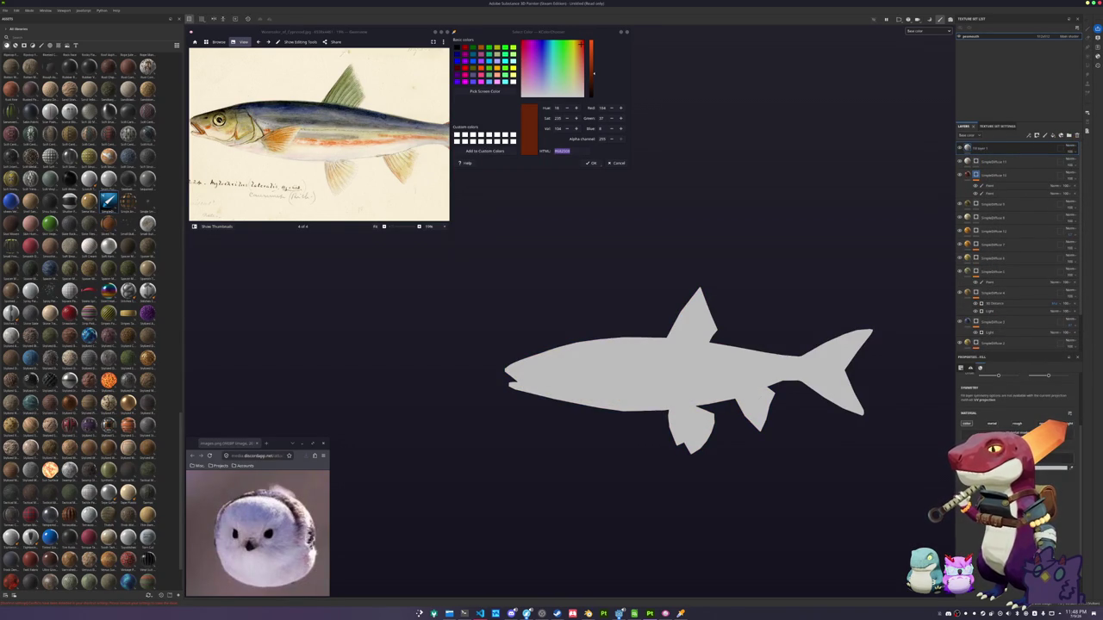
{"action": "left_click", "coordinate": [1062, 459]}
{"action": "left_click", "coordinate": [1047, 516]}
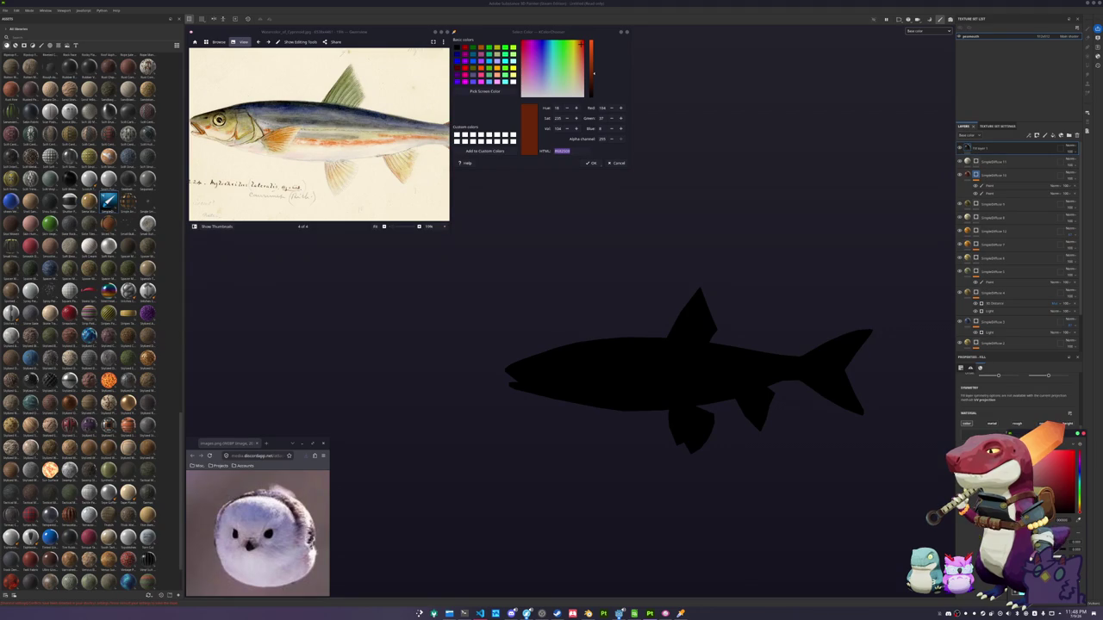
Change the fill layer's blend mode and give it a black mask with Paint, ready for brushing
{"action": "left_click", "coordinate": [1074, 147]}
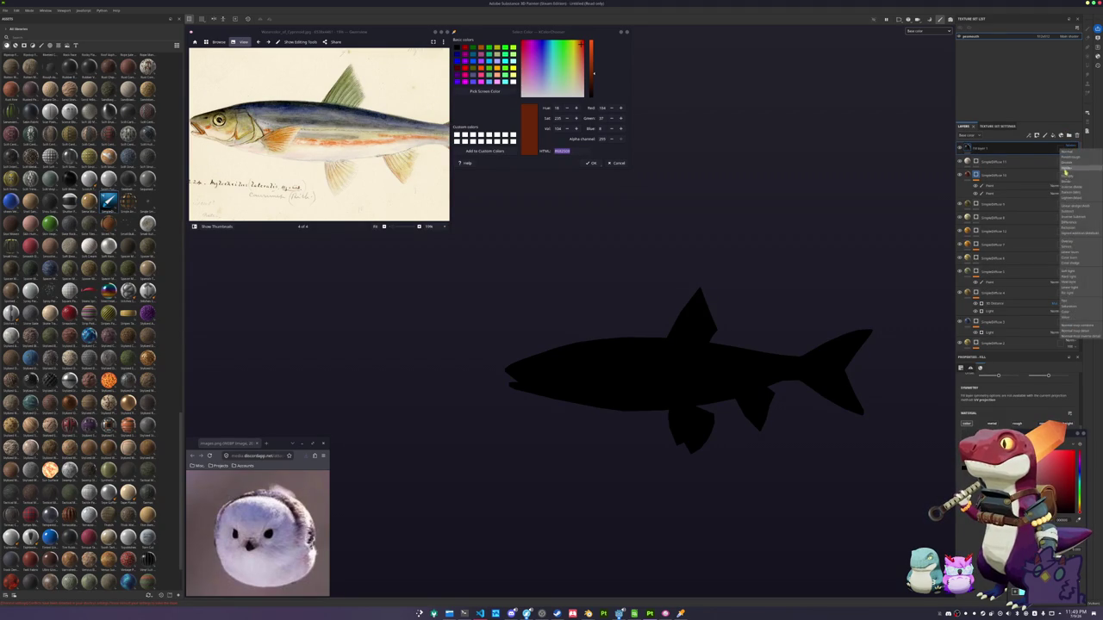
{"action": "left_click", "coordinate": [1073, 247]}
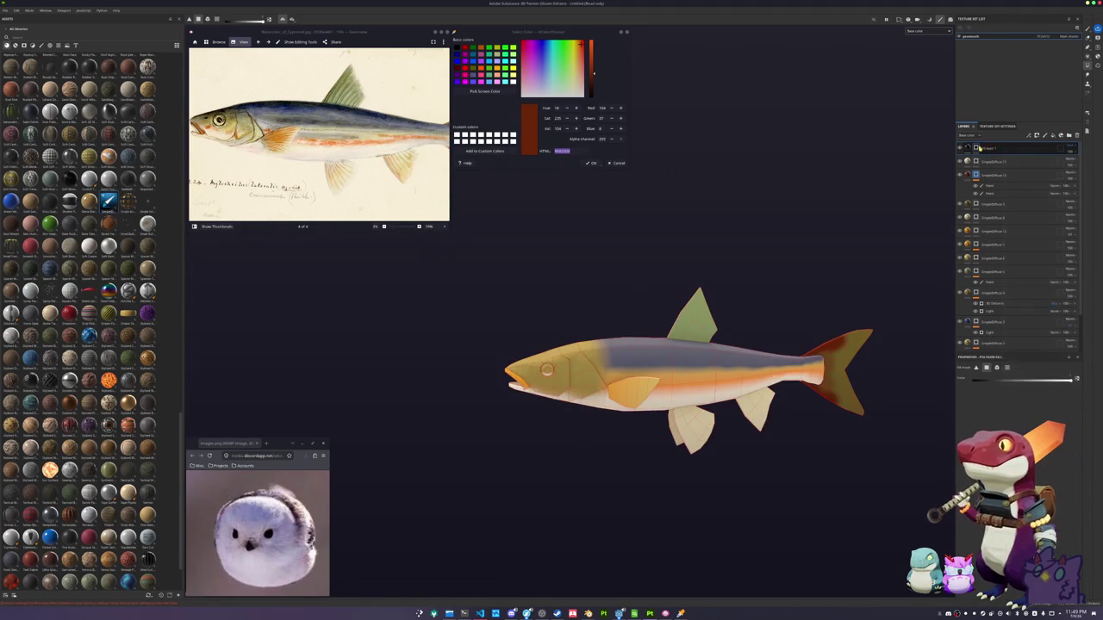
{"action": "right_click", "coordinate": [976, 149]}
{"action": "left_click", "coordinate": [993, 339]}
{"action": "key", "text": "1"}
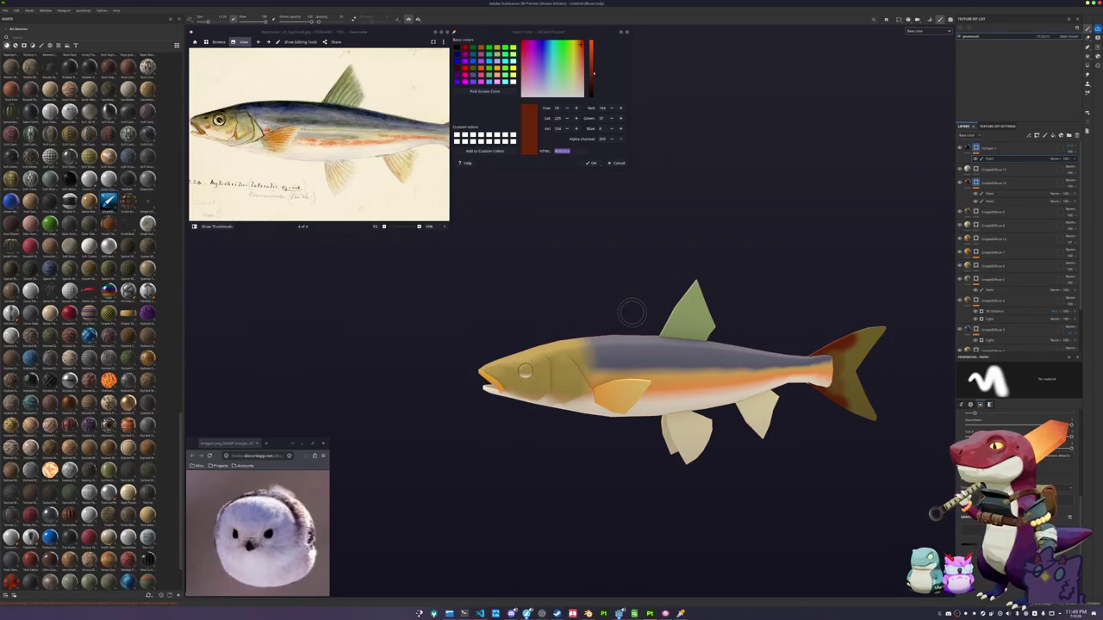
Trace a black outline across the cheek, the top of the head and around the gill plate
{"action": "scroll", "coordinate": [633, 306], "scroll_direction": "up", "scroll_amount": 3}
{"action": "middle_click_drag", "start_coordinate": [597, 328], "coordinate": [782, 229]}
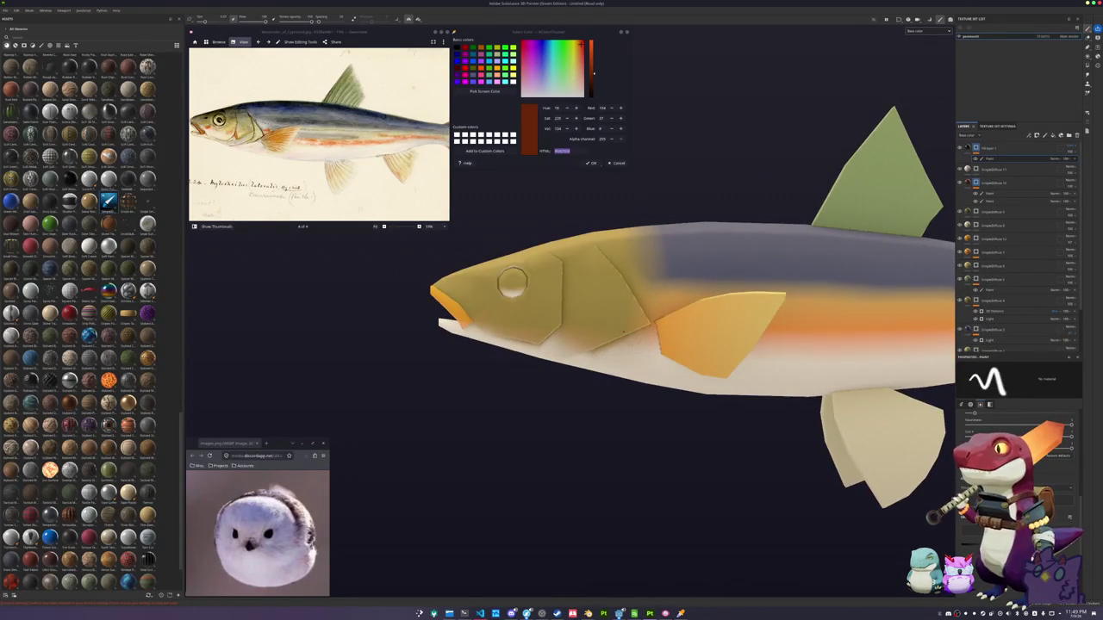
{"action": "scroll", "coordinate": [512, 284], "scroll_direction": "up", "scroll_amount": 2}
{"action": "scroll", "coordinate": [468, 263], "scroll_direction": "up", "scroll_amount": 1}
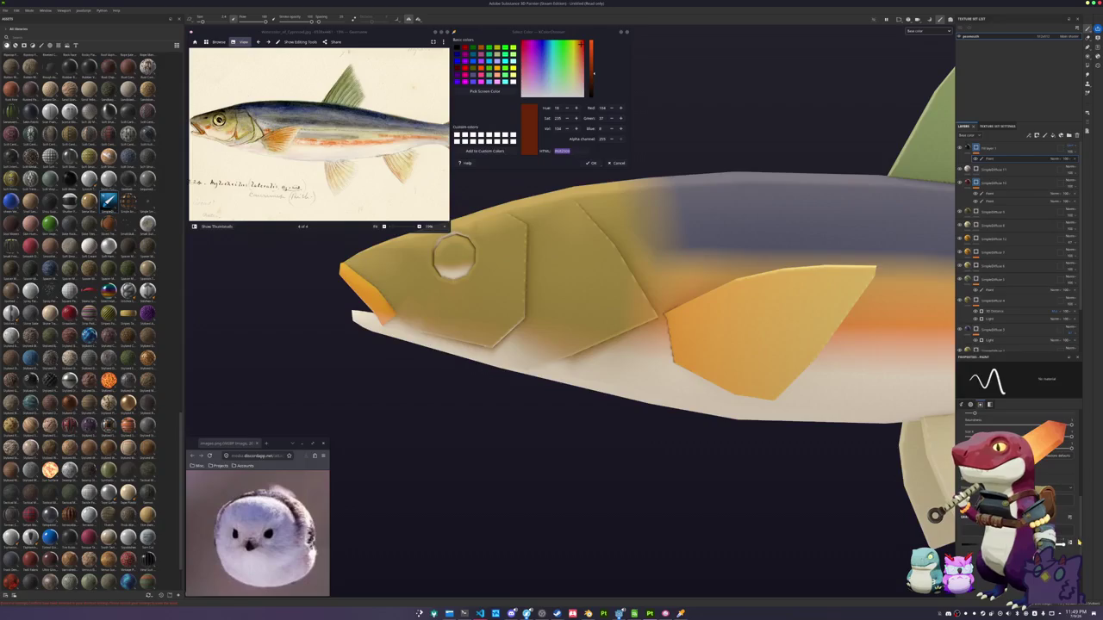
{"action": "left_click_drag", "start_coordinate": [592, 293], "coordinate": [561, 380], "text": "alt"}
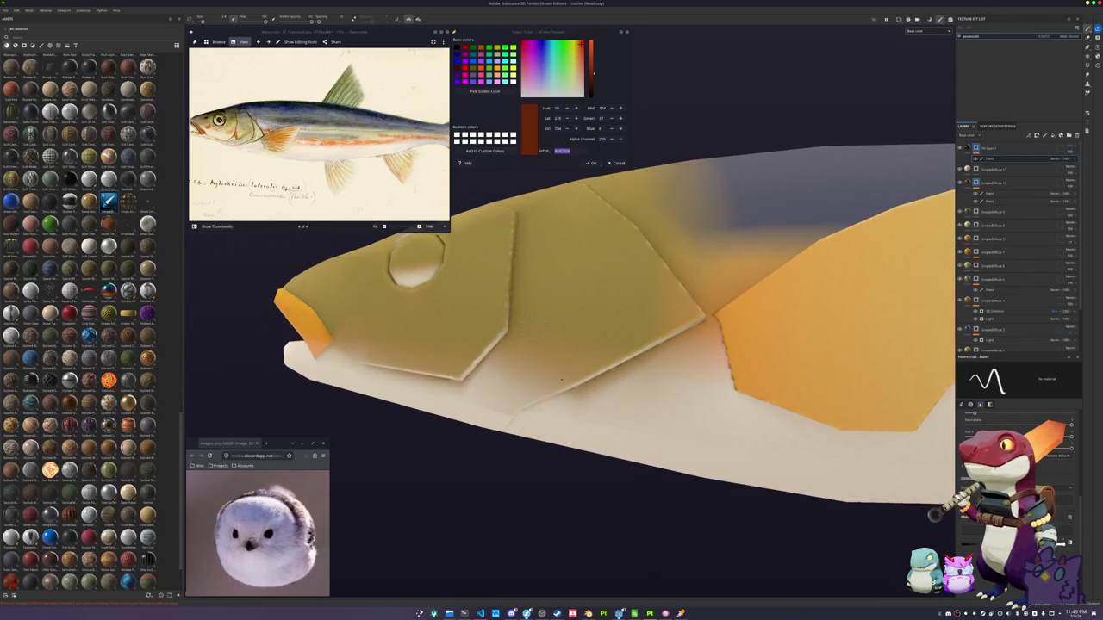
{"action": "mouse_move", "coordinate": [506, 332]}
{"action": "left_mouse_down"}
{"action": "mouse_move", "coordinate": [533, 367]}
{"action": "mouse_move", "coordinate": [573, 357]}
{"action": "mouse_move", "coordinate": [635, 302]}
{"action": "mouse_move", "coordinate": [641, 357]}
{"action": "left_mouse_up"}
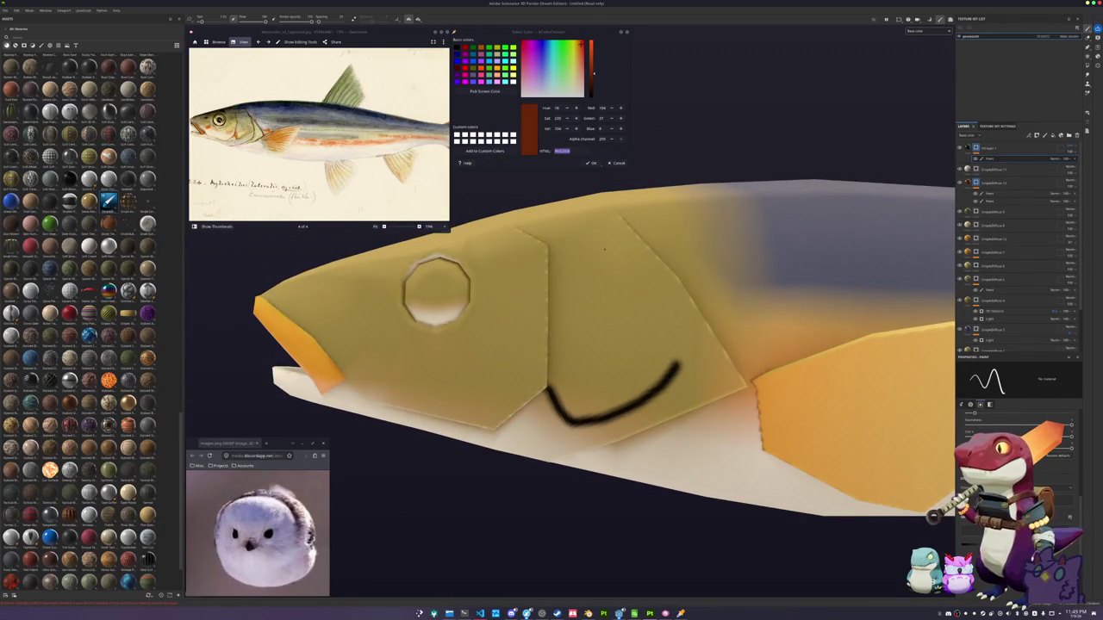
{"action": "mouse_move", "coordinate": [540, 259]}
{"action": "left_mouse_down", "text": "alt"}
{"action": "mouse_move", "coordinate": [531, 243]}
{"action": "mouse_move", "coordinate": [543, 226]}
{"action": "mouse_move", "coordinate": [610, 217]}
{"action": "mouse_move", "coordinate": [584, 289]}
{"action": "left_mouse_up", "text": "alt"}
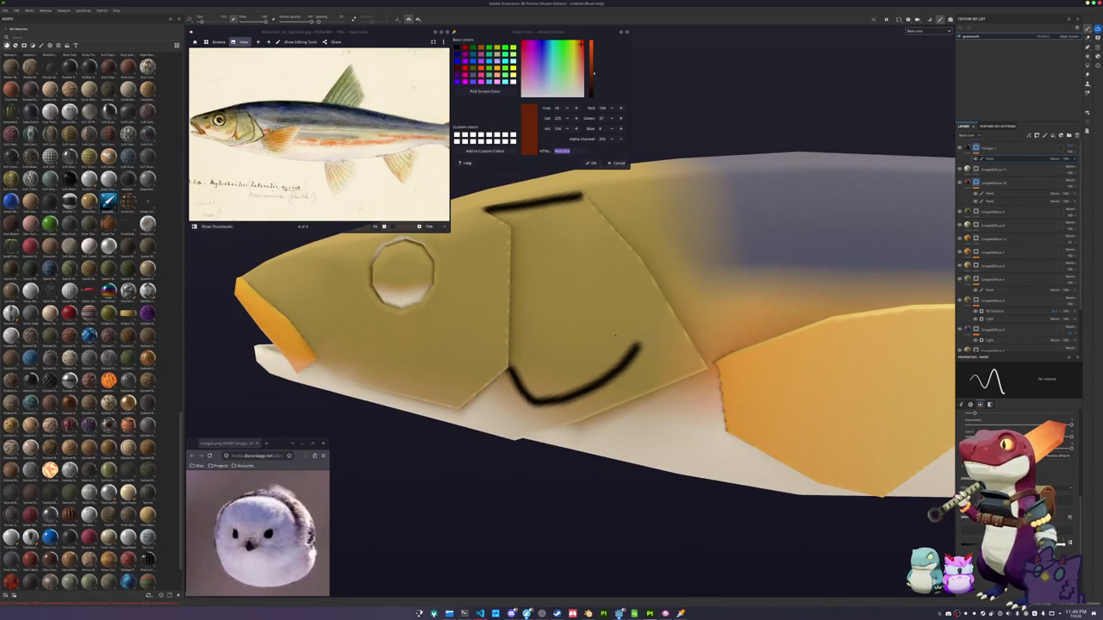
{"action": "mouse_move", "coordinate": [639, 329]}
{"action": "left_mouse_down"}
{"action": "mouse_move", "coordinate": [629, 261]}
{"action": "mouse_move", "coordinate": [583, 200]}
{"action": "left_mouse_up"}
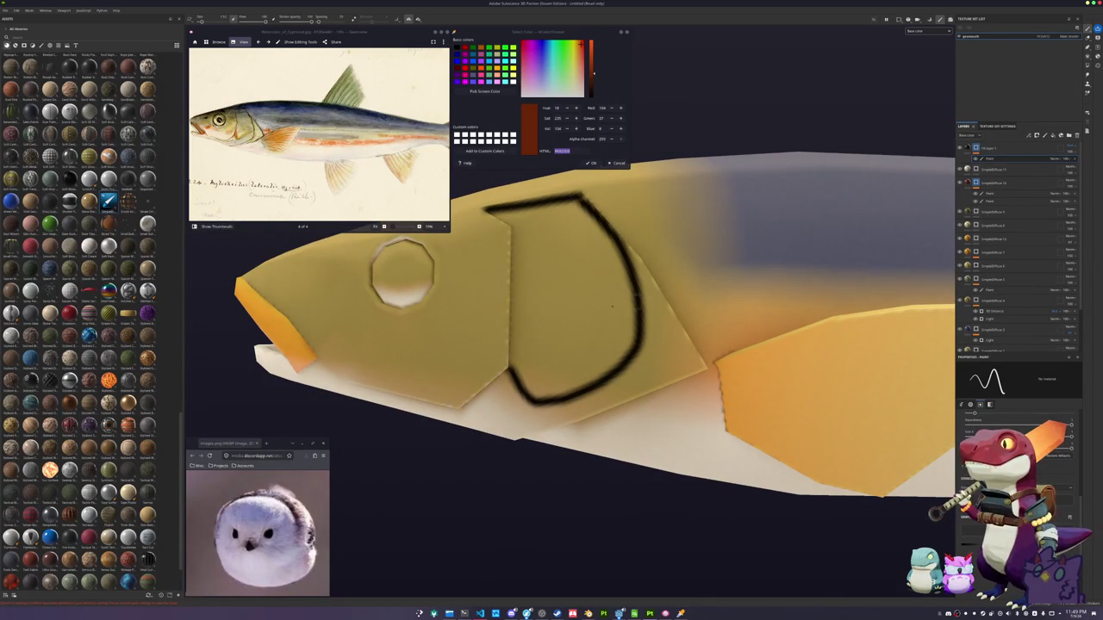
{"action": "left_click_drag", "start_coordinate": [641, 312], "coordinate": [633, 477]}
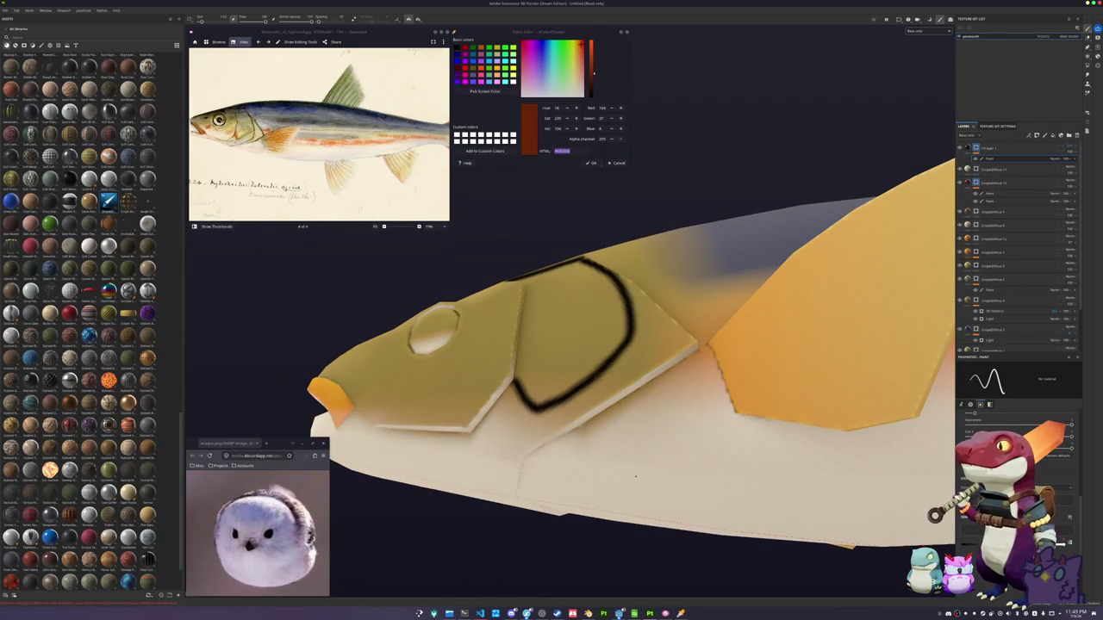
{"action": "left_click_drag", "start_coordinate": [634, 319], "coordinate": [632, 384]}
Paint two dark red lines under the head and along its lower side
{"action": "middle_click_drag", "start_coordinate": [624, 492], "coordinate": [688, 436], "text": "alt"}
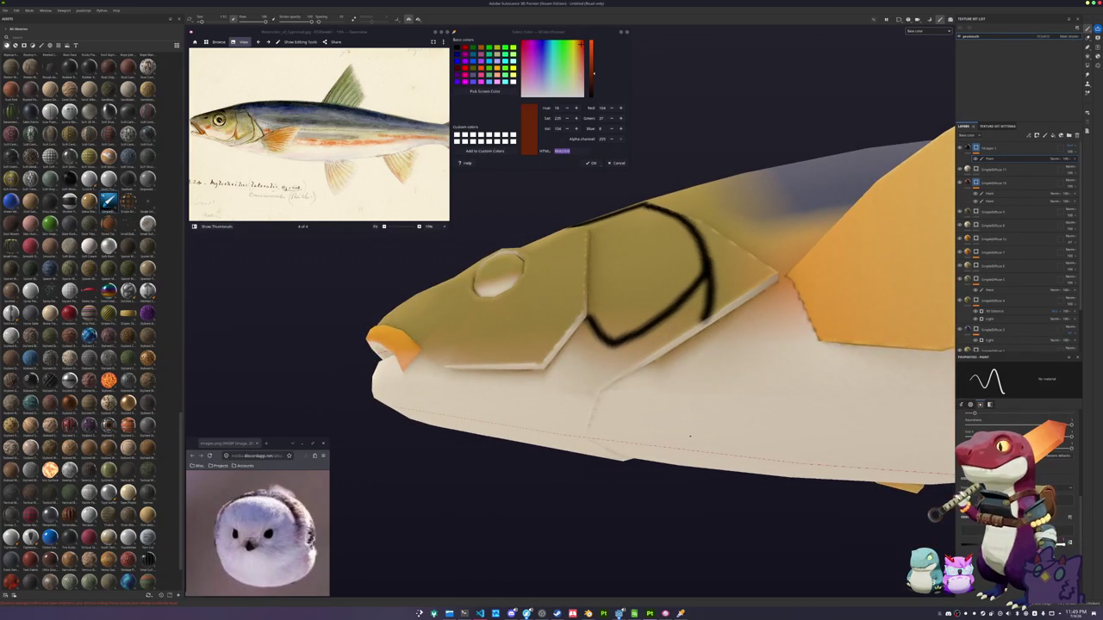
{"action": "mouse_move", "coordinate": [704, 319]}
{"action": "left_mouse_down"}
{"action": "mouse_move", "coordinate": [600, 387]}
{"action": "mouse_move", "coordinate": [584, 457]}
{"action": "mouse_move", "coordinate": [534, 453]}
{"action": "left_mouse_up"}
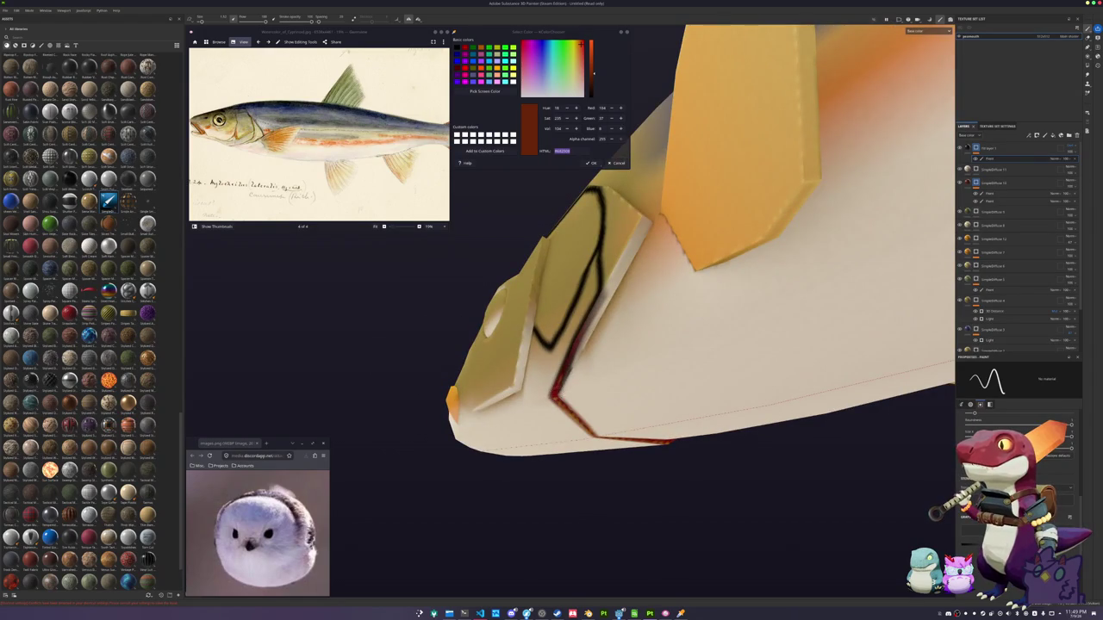
{"action": "left_click_drag", "start_coordinate": [555, 390], "coordinate": [648, 226]}
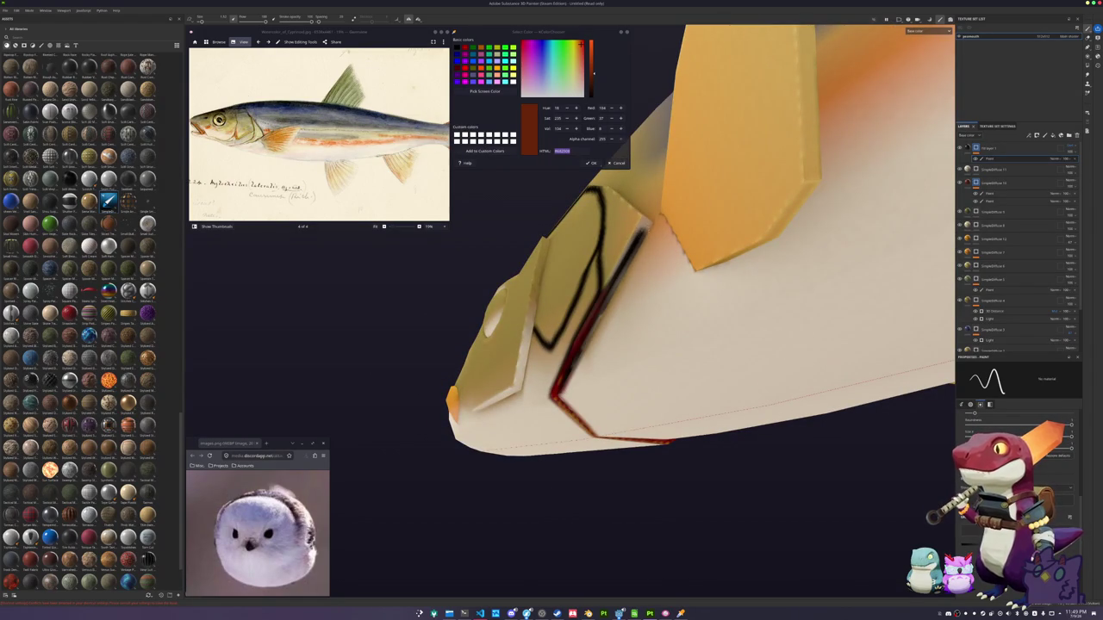
{"action": "left_click", "coordinate": [1088, 68]}
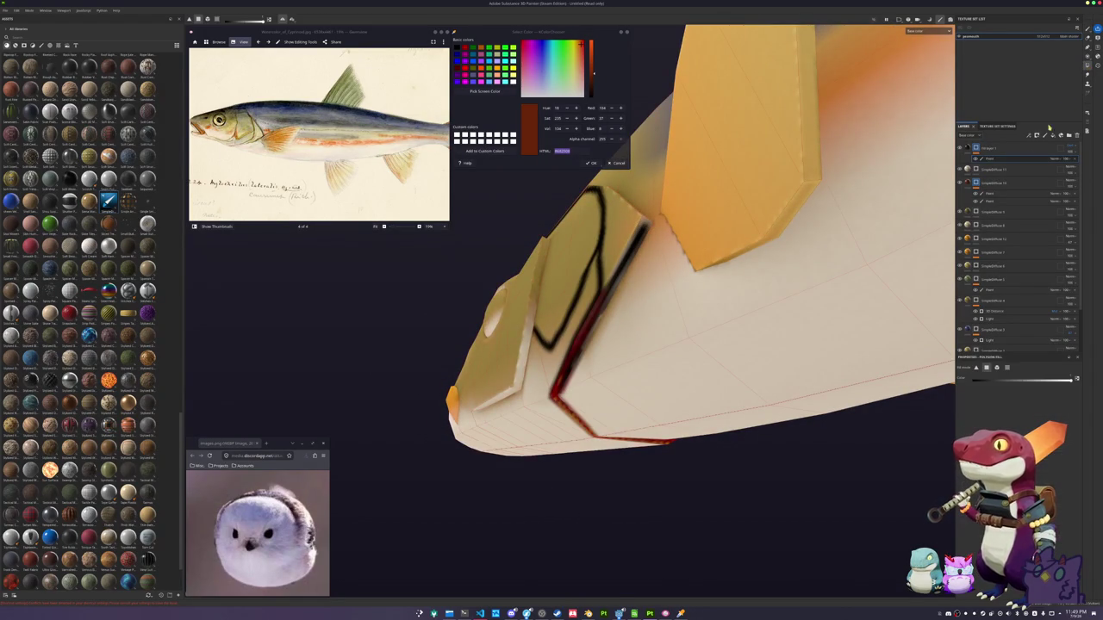
Polygon-fill the thin strip on the side of the fish head
{"action": "left_click", "coordinate": [615, 274]}
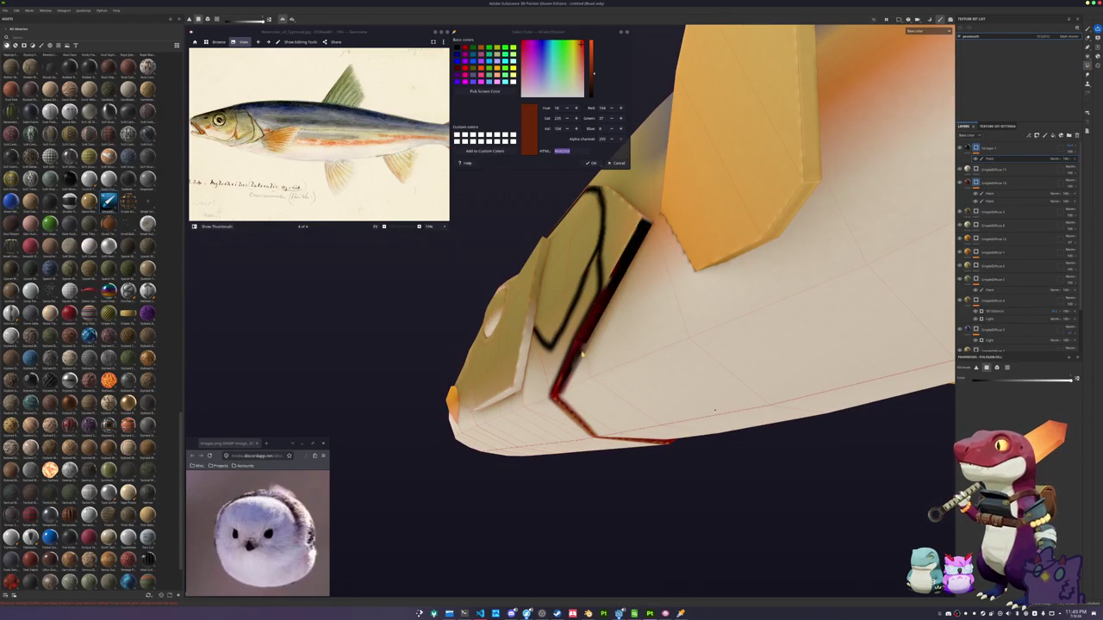
{"action": "left_click_drag", "start_coordinate": [615, 274], "coordinate": [581, 357], "text": "alt"}
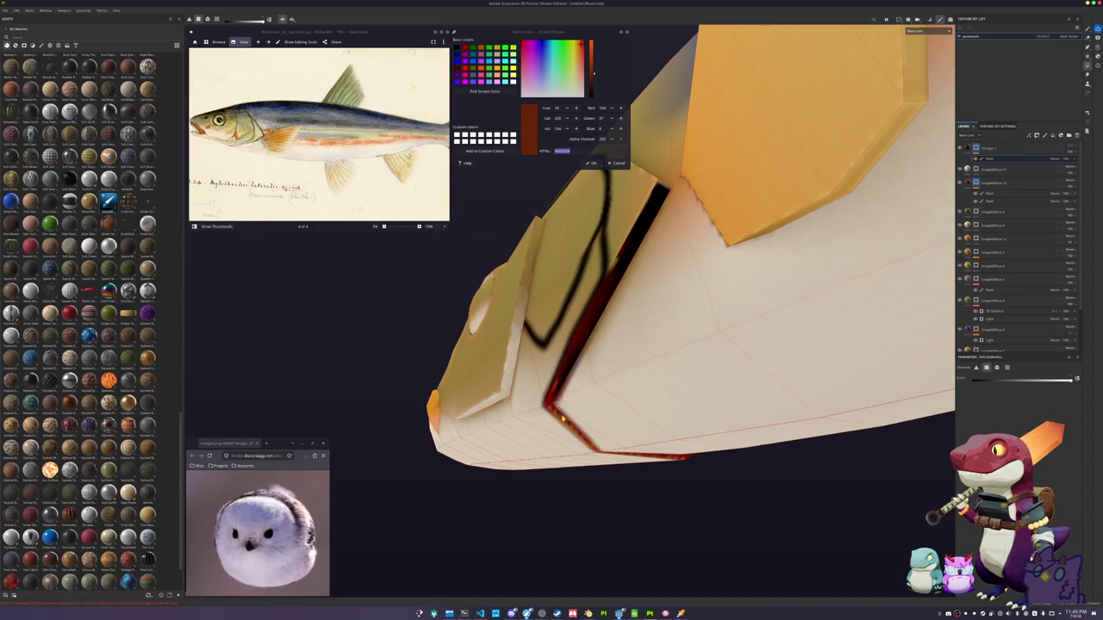
{"action": "scroll", "coordinate": [561, 418], "scroll_direction": "up", "scroll_amount": 3}
{"action": "left_click_drag", "start_coordinate": [562, 417], "coordinate": [641, 338], "text": "alt"}
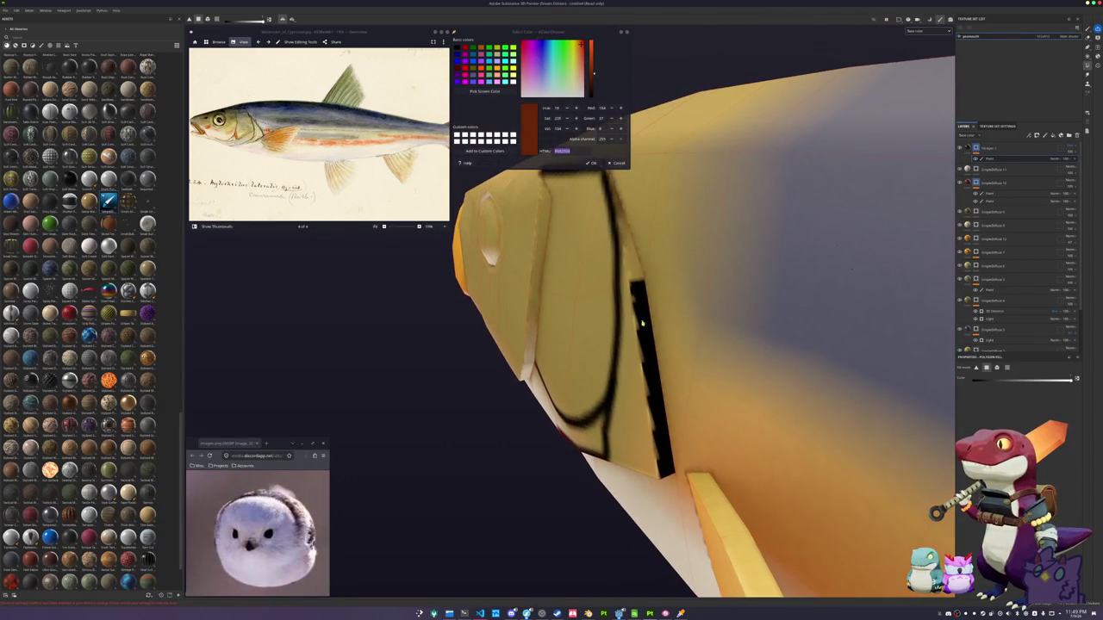
{"action": "left_click_drag", "start_coordinate": [828, 230], "coordinate": [738, 219], "text": "alt"}
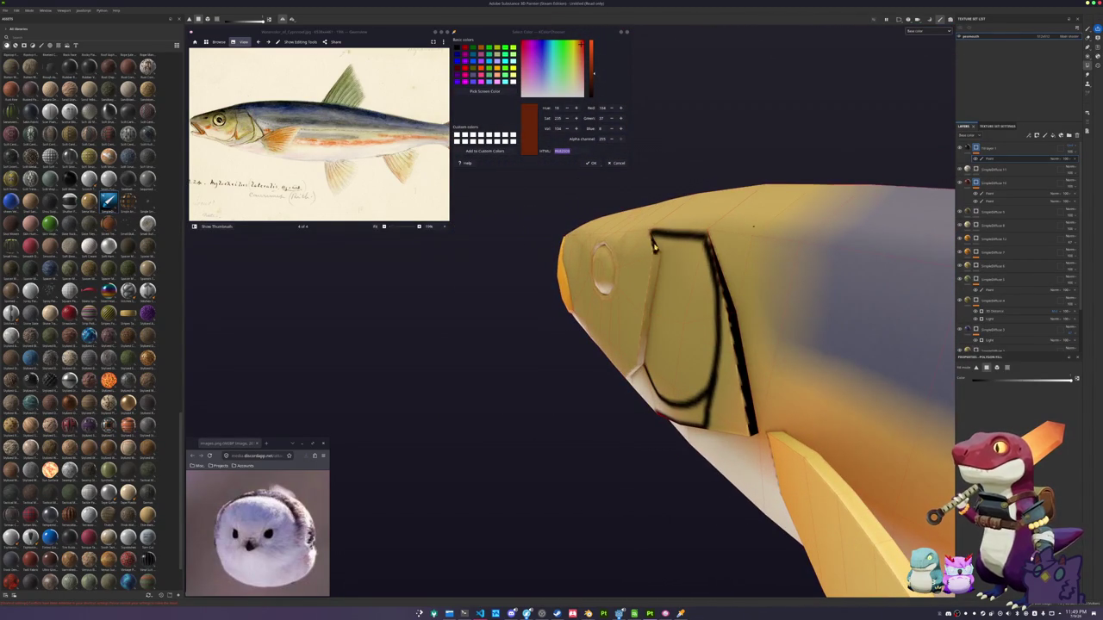
{"action": "mouse_move", "coordinate": [653, 311]}
{"action": "left_mouse_down", "text": "alt"}
{"action": "mouse_move", "coordinate": [629, 391]}
{"action": "mouse_move", "coordinate": [720, 399]}
{"action": "left_mouse_up", "text": "alt"}
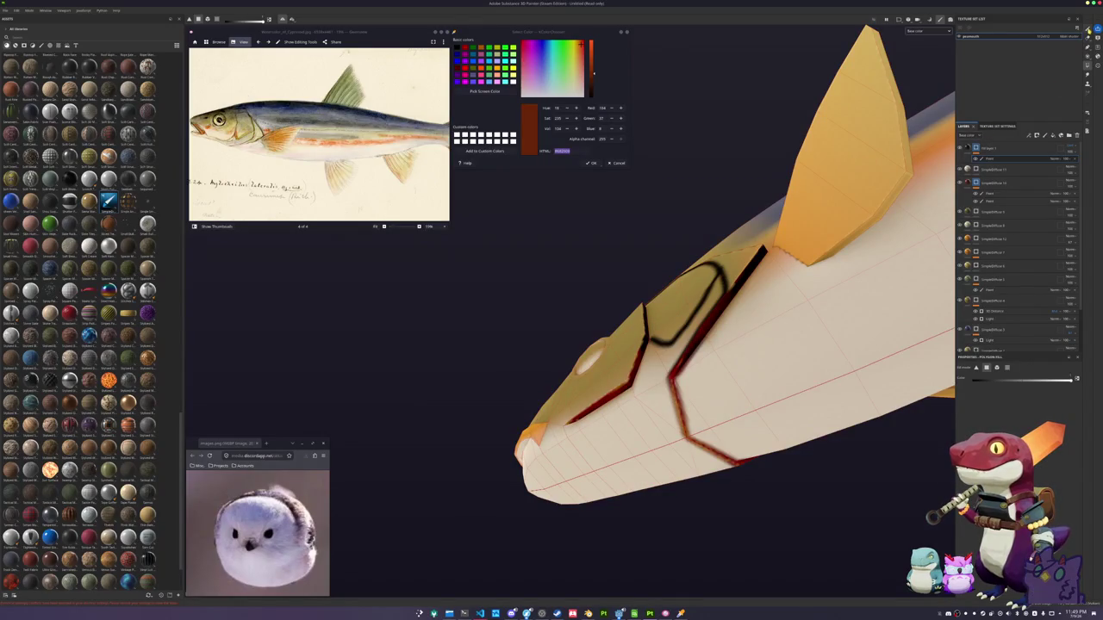
With the brush, paint a black line along the red lip seam from mouth to gill outline
{"action": "key", "text": "1"}
{"action": "mouse_move", "coordinate": [677, 234]}
{"action": "left_mouse_down", "text": "alt"}
{"action": "mouse_move", "coordinate": [645, 349]}
{"action": "mouse_move", "coordinate": [754, 468]}
{"action": "left_mouse_up", "text": "alt"}
{"action": "left_click_drag", "start_coordinate": [640, 399], "coordinate": [561, 419], "text": "alt"}
{"action": "scroll", "coordinate": [562, 419], "scroll_direction": "up", "scroll_amount": 2}
{"action": "mouse_move", "coordinate": [481, 331]}
{"action": "left_mouse_down"}
{"action": "mouse_move", "coordinate": [663, 372]}
{"action": "mouse_move", "coordinate": [620, 405]}
{"action": "mouse_move", "coordinate": [617, 371]}
{"action": "mouse_move", "coordinate": [644, 334]}
{"action": "mouse_move", "coordinate": [635, 320]}
{"action": "mouse_move", "coordinate": [655, 390]}
{"action": "left_mouse_up"}
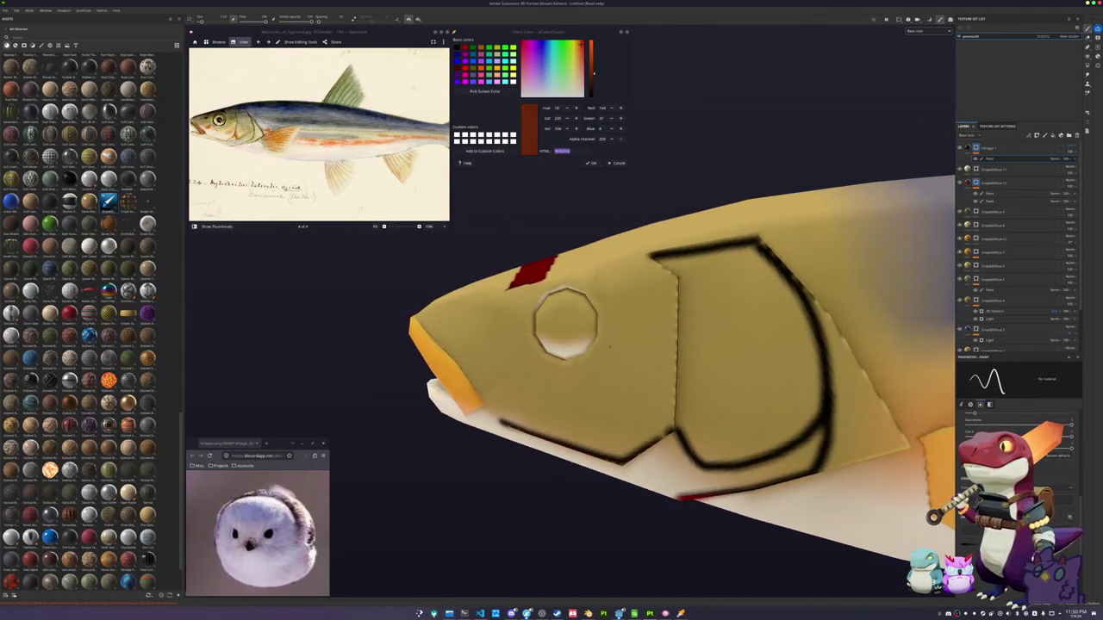
Undo the stray red patch on the head and a trial dark outline around the eye
{"action": "middle_click_drag", "start_coordinate": [656, 391], "coordinate": [748, 439], "text": "alt"}
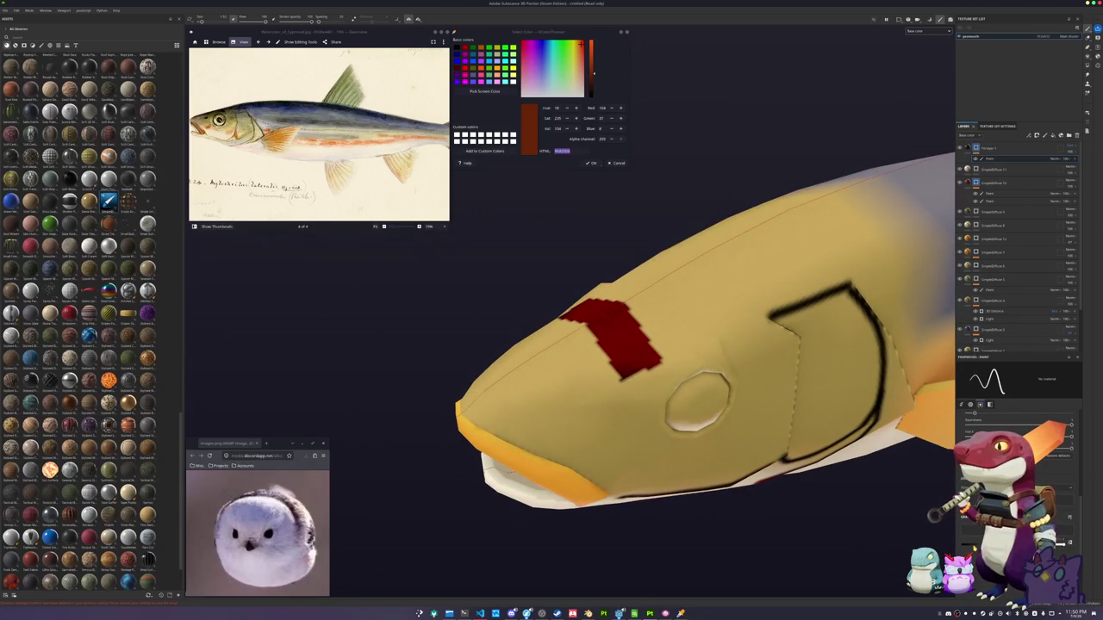
{"action": "key", "text": "ctrl+z"}
{"action": "key", "text": "ctrl+z"}
{"action": "key", "text": "ctrl+z"}
{"action": "key", "text": "ctrl+z"}
{"action": "key", "text": "ctrl+z"}
{"action": "key", "text": "ctrl+z"}
{"action": "key", "text": "ctrl+z"}
{"action": "key", "text": "ctrl+z"}
{"action": "key", "text": "ctrl+z"}
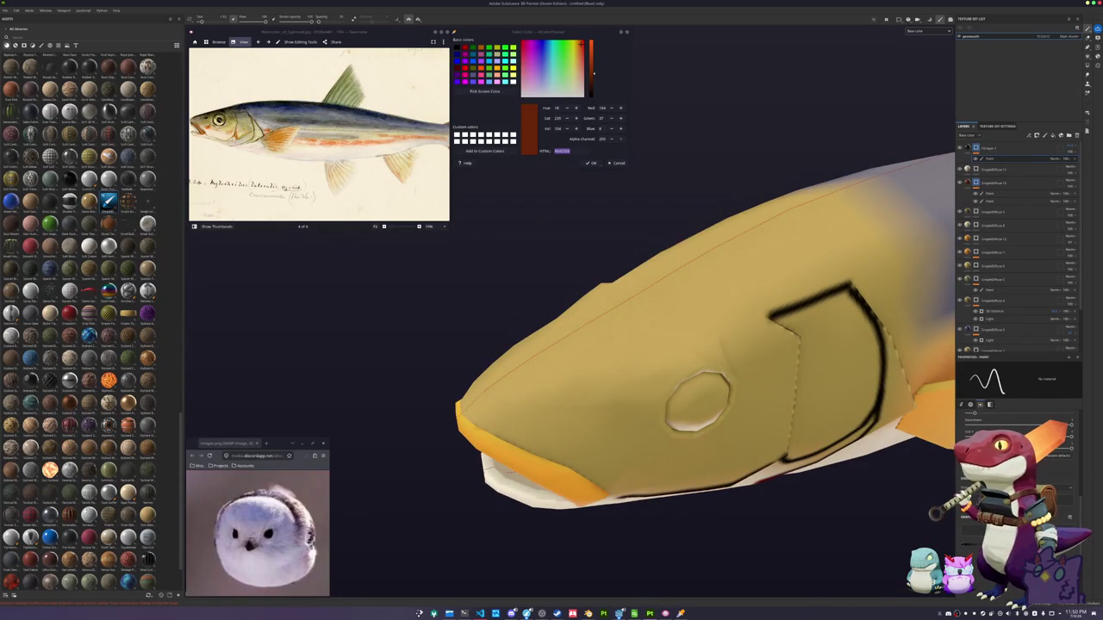
{"action": "left_click_drag", "start_coordinate": [568, 315], "coordinate": [524, 340], "text": "alt"}
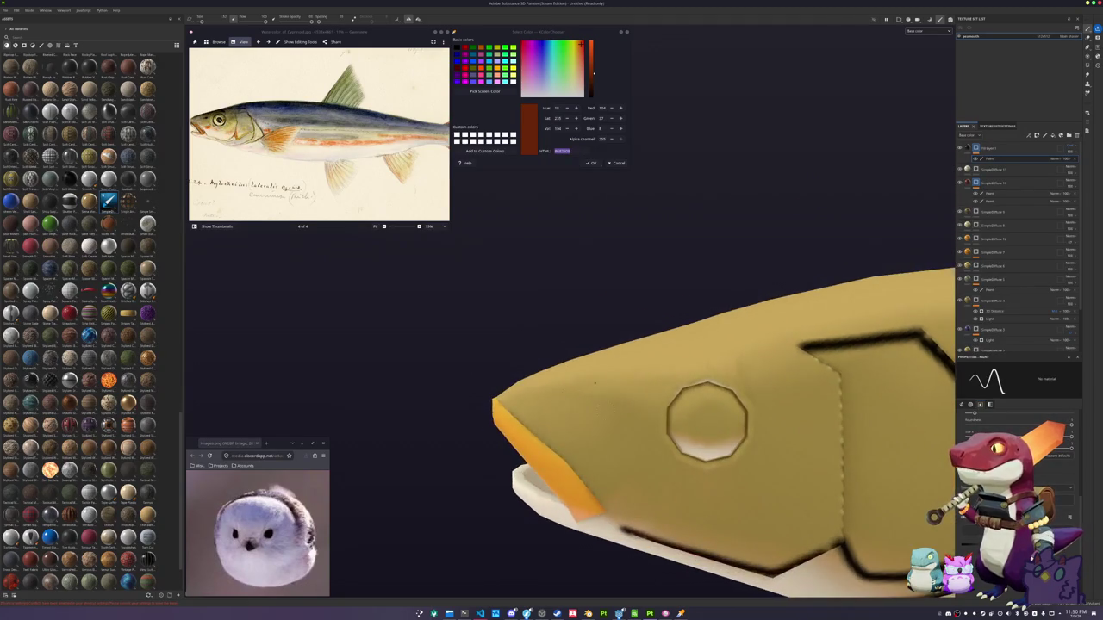
{"action": "mouse_move", "coordinate": [616, 408]}
{"action": "left_mouse_down"}
{"action": "mouse_move", "coordinate": [593, 401]}
{"action": "mouse_move", "coordinate": [558, 321]}
{"action": "mouse_move", "coordinate": [613, 275]}
{"action": "mouse_move", "coordinate": [569, 301]}
{"action": "mouse_move", "coordinate": [560, 370]}
{"action": "mouse_move", "coordinate": [586, 401]}
{"action": "mouse_move", "coordinate": [627, 409]}
{"action": "mouse_move", "coordinate": [672, 381]}
{"action": "mouse_move", "coordinate": [686, 338]}
{"action": "mouse_move", "coordinate": [680, 303]}
{"action": "mouse_move", "coordinate": [645, 277]}
{"action": "mouse_move", "coordinate": [603, 278]}
{"action": "mouse_move", "coordinate": [560, 306]}
{"action": "mouse_move", "coordinate": [556, 346]}
{"action": "mouse_move", "coordinate": [586, 271]}
{"action": "left_mouse_up"}
{"action": "key", "text": "ctrl+z"}
Paint a curved dark line above the eye, discarding a stray dab
{"action": "scroll", "coordinate": [556, 346], "scroll_direction": "down", "scroll_amount": 2}
{"action": "middle_click_drag", "start_coordinate": [586, 271], "coordinate": [576, 363], "text": "alt"}
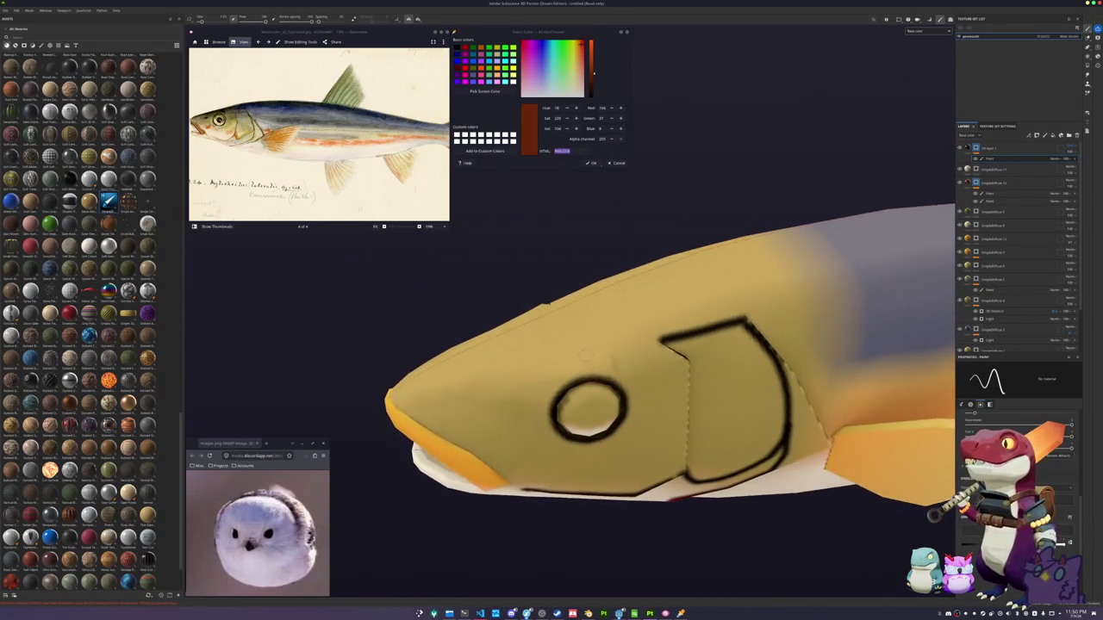
{"action": "left_click", "coordinate": [618, 351]}
{"action": "key", "text": "ctrl+z"}
{"action": "left_click_drag", "start_coordinate": [551, 328], "coordinate": [815, 374], "text": "alt"}
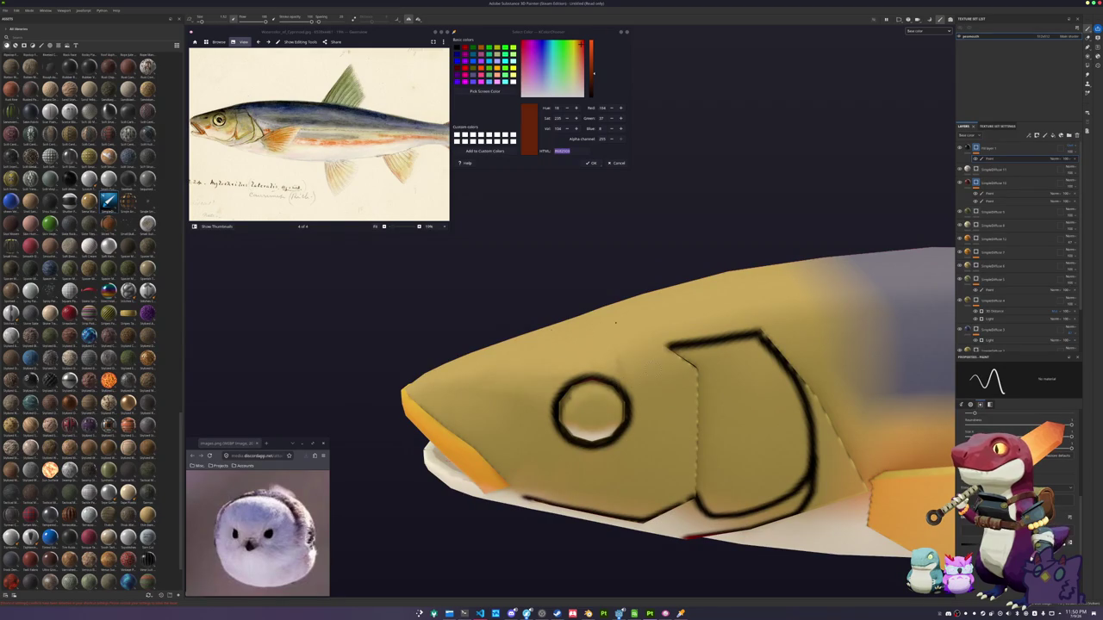
{"action": "left_click_drag", "start_coordinate": [650, 363], "coordinate": [593, 349]}
Paint a red line along the orange lip edge at the corners of the mouth
{"action": "left_click_drag", "start_coordinate": [476, 372], "coordinate": [582, 365], "text": "alt"}
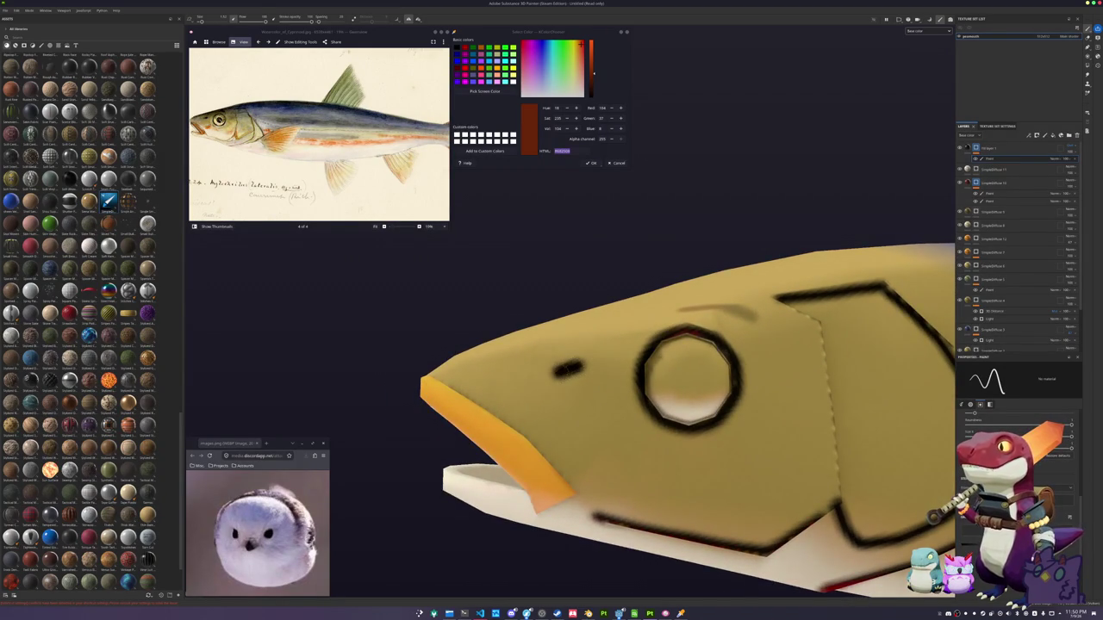
{"action": "left_click_drag", "start_coordinate": [510, 405], "coordinate": [617, 558], "text": "alt"}
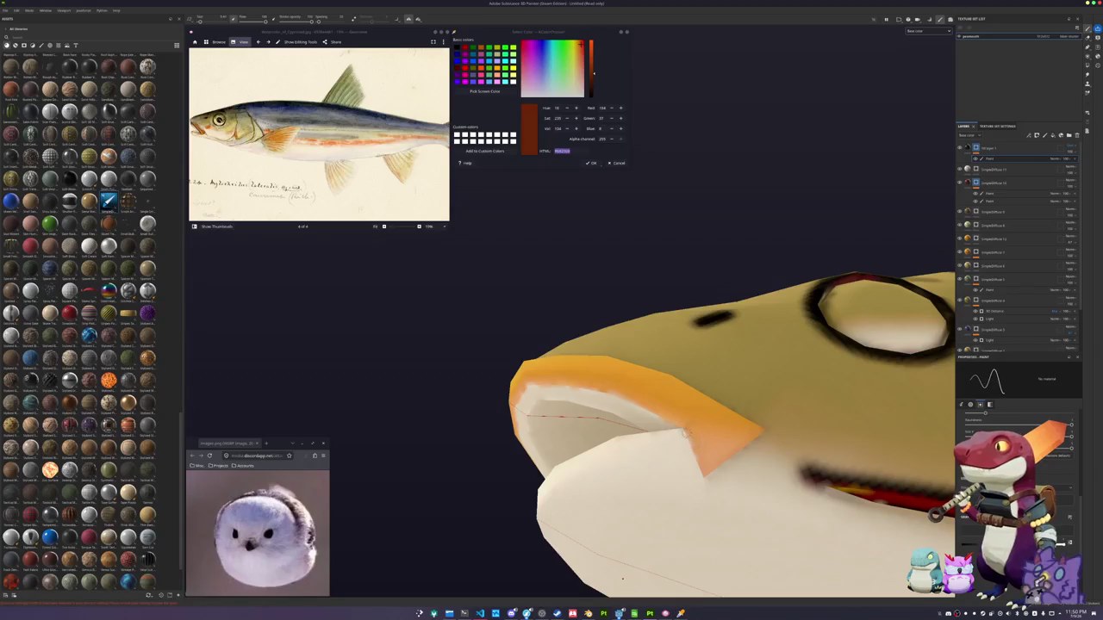
{"action": "mouse_move", "coordinate": [683, 426]}
{"action": "left_mouse_down"}
{"action": "mouse_move", "coordinate": [702, 478]}
{"action": "mouse_move", "coordinate": [617, 509]}
{"action": "mouse_move", "coordinate": [614, 479]}
{"action": "mouse_move", "coordinate": [638, 438]}
{"action": "mouse_move", "coordinate": [710, 516]}
{"action": "mouse_move", "coordinate": [665, 363]}
{"action": "mouse_move", "coordinate": [733, 353]}
{"action": "mouse_move", "coordinate": [854, 453]}
{"action": "left_mouse_up"}
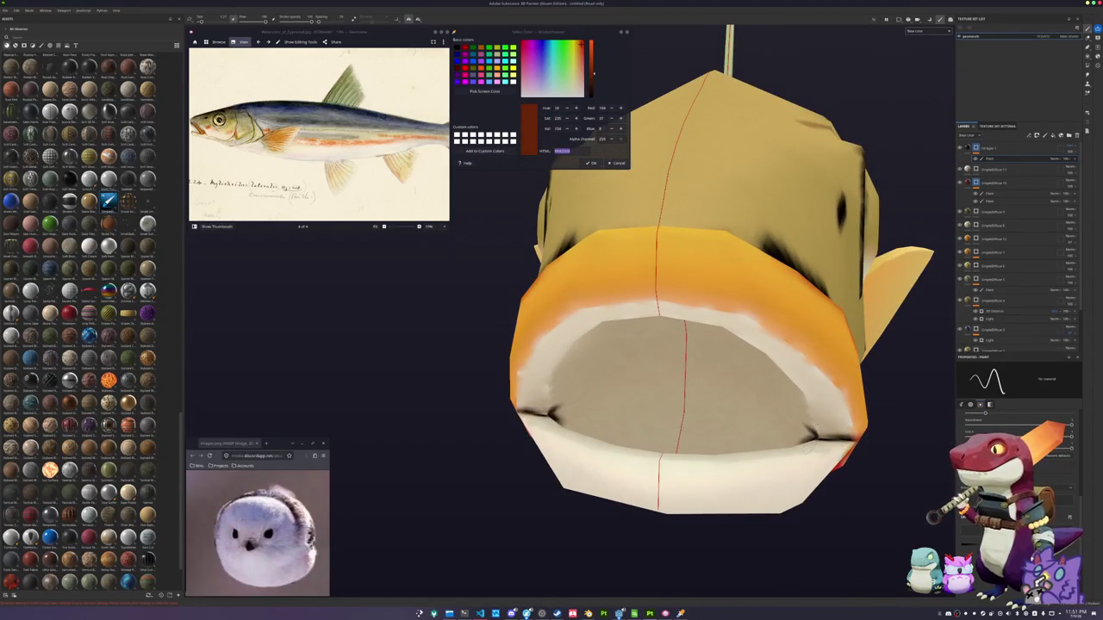
{"action": "mouse_move", "coordinate": [552, 413]}
{"action": "left_mouse_down", "text": "alt"}
{"action": "mouse_move", "coordinate": [597, 398]}
{"action": "mouse_move", "coordinate": [652, 353]}
{"action": "left_mouse_up", "text": "alt"}
{"action": "scroll", "coordinate": [652, 353], "scroll_direction": "down", "scroll_amount": 2}
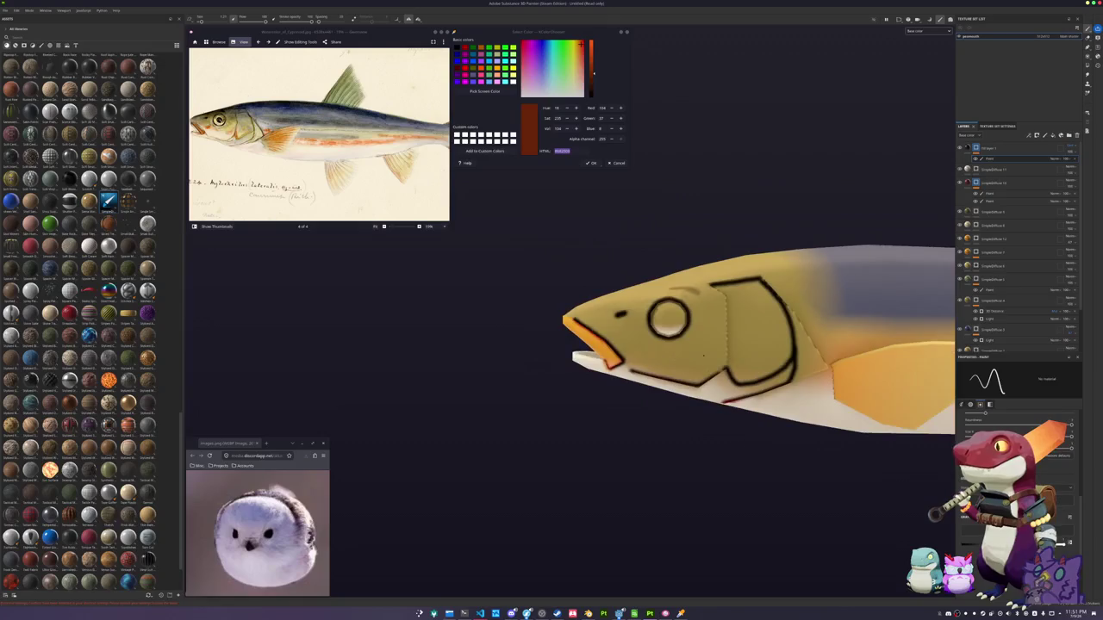
{"action": "scroll", "coordinate": [648, 360], "scroll_direction": "down", "scroll_amount": 2}
{"action": "scroll", "coordinate": [642, 368], "scroll_direction": "down", "scroll_amount": 2}
{"action": "scroll", "coordinate": [636, 377], "scroll_direction": "down", "scroll_amount": 3}
{"action": "scroll", "coordinate": [631, 384], "scroll_direction": "up", "scroll_amount": 3}
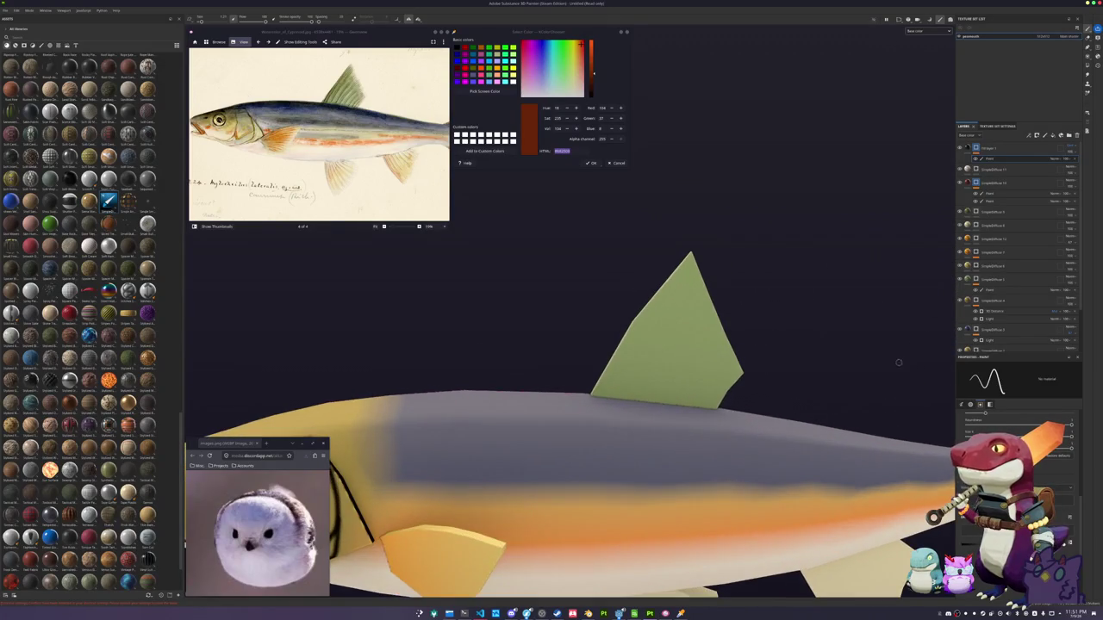
Paint straight and freehand black stripes across the green dorsal fin
{"action": "scroll", "coordinate": [683, 364], "scroll_direction": "up", "scroll_amount": 2}
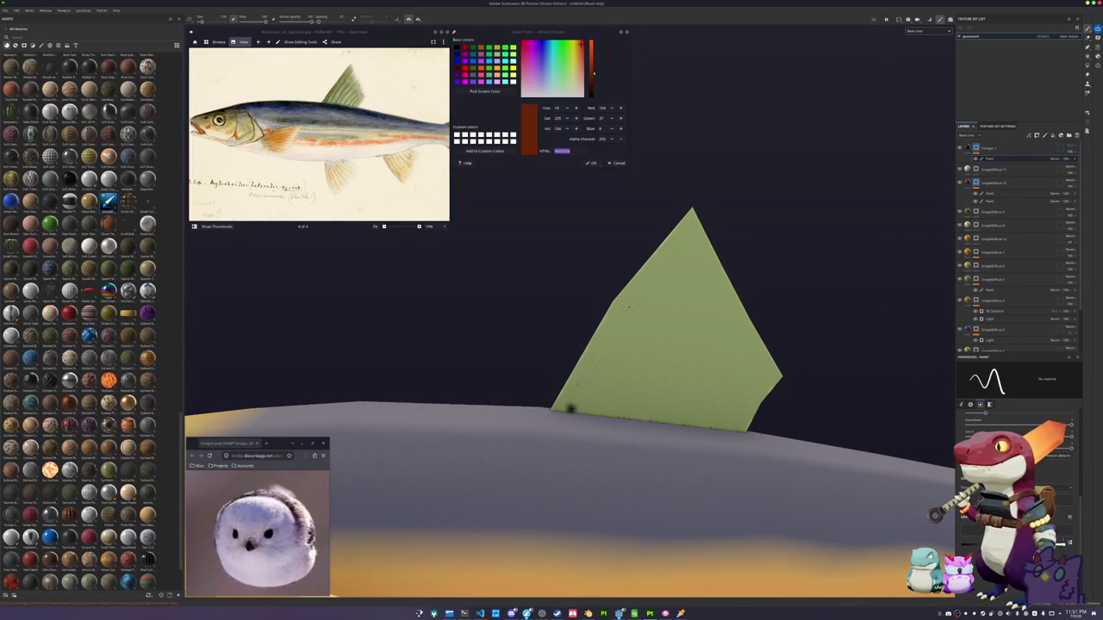
{"action": "left_click", "coordinate": [628, 306], "text": "shift"}
{"action": "left_click", "coordinate": [712, 220], "text": "shift"}
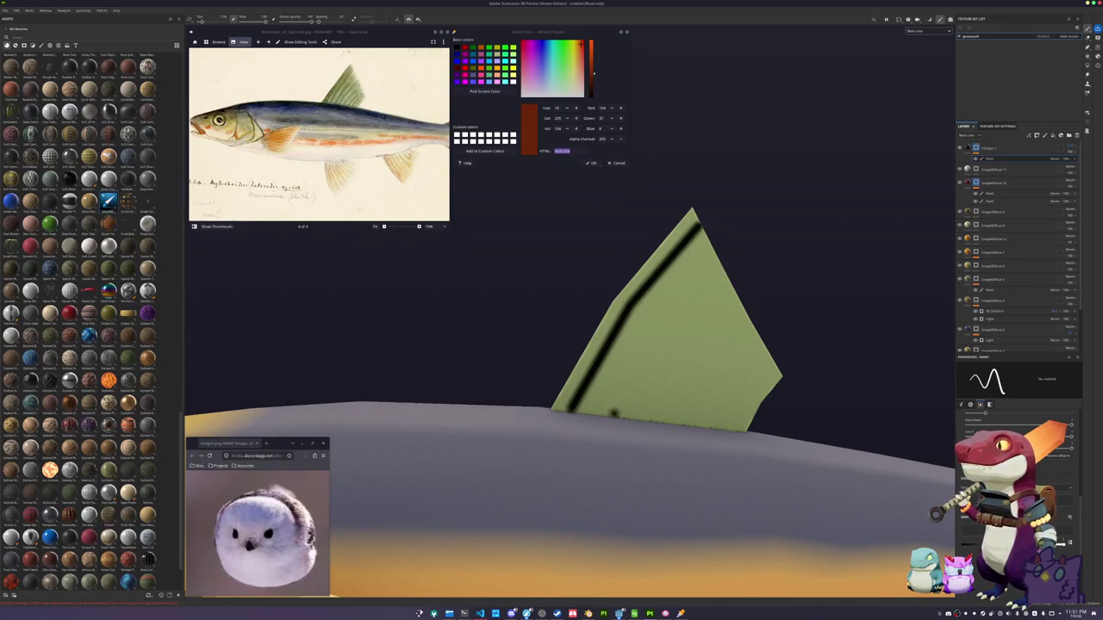
{"action": "left_click", "coordinate": [739, 256], "text": "shift"}
{"action": "middle_click_drag", "start_coordinate": [677, 360], "coordinate": [582, 336]}
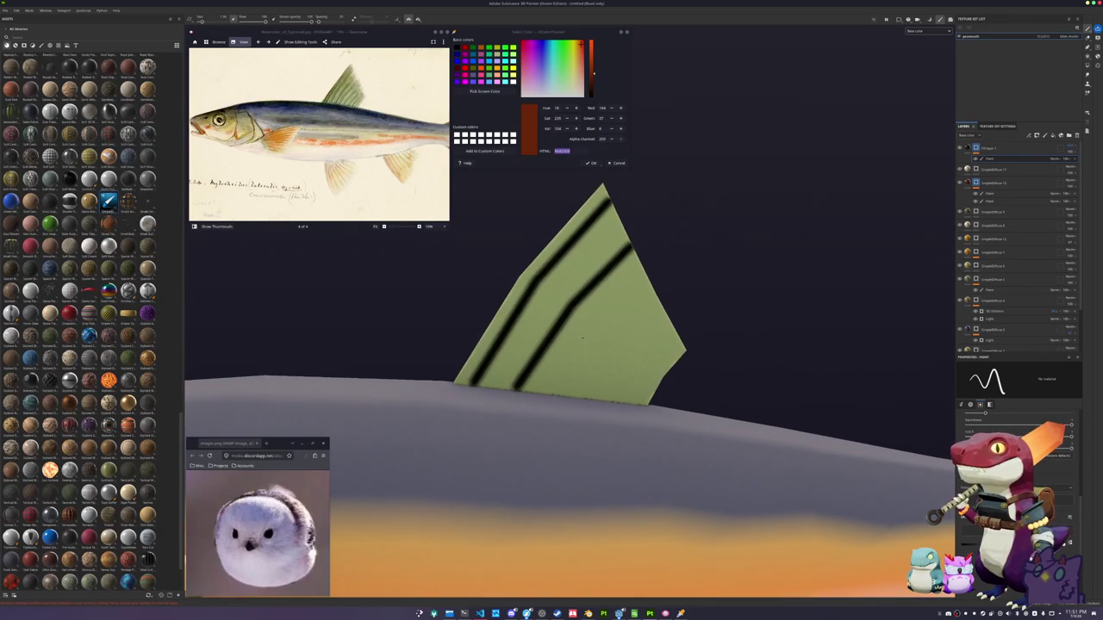
{"action": "left_click_drag", "start_coordinate": [565, 392], "coordinate": [649, 285]}
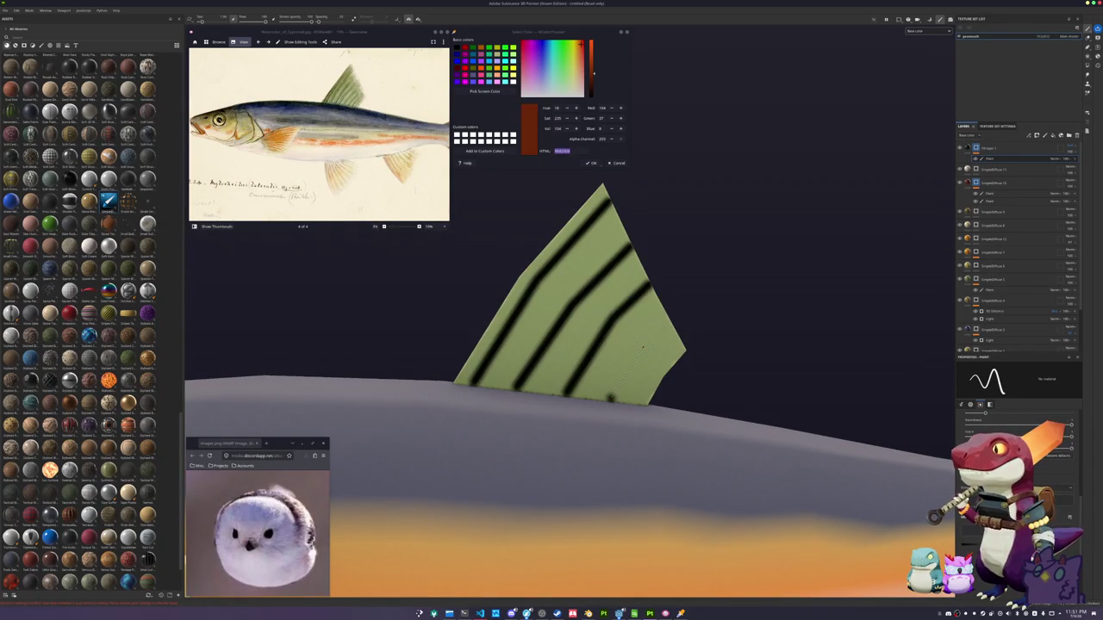
{"action": "left_click_drag", "start_coordinate": [611, 397], "coordinate": [672, 324]}
Paint two dark red stripes down the pale lower fin
{"action": "scroll", "coordinate": [726, 272], "scroll_direction": "down", "scroll_amount": 5}
{"action": "mouse_move", "coordinate": [621, 388]}
{"action": "left_mouse_down", "text": "alt"}
{"action": "mouse_move", "coordinate": [536, 398]}
{"action": "mouse_move", "coordinate": [569, 448]}
{"action": "left_mouse_up", "text": "alt"}
{"action": "scroll", "coordinate": [536, 398], "scroll_direction": "up", "scroll_amount": 2}
{"action": "scroll", "coordinate": [536, 397], "scroll_direction": "up", "scroll_amount": 2}
{"action": "left_click", "coordinate": [639, 515], "text": "shift"}
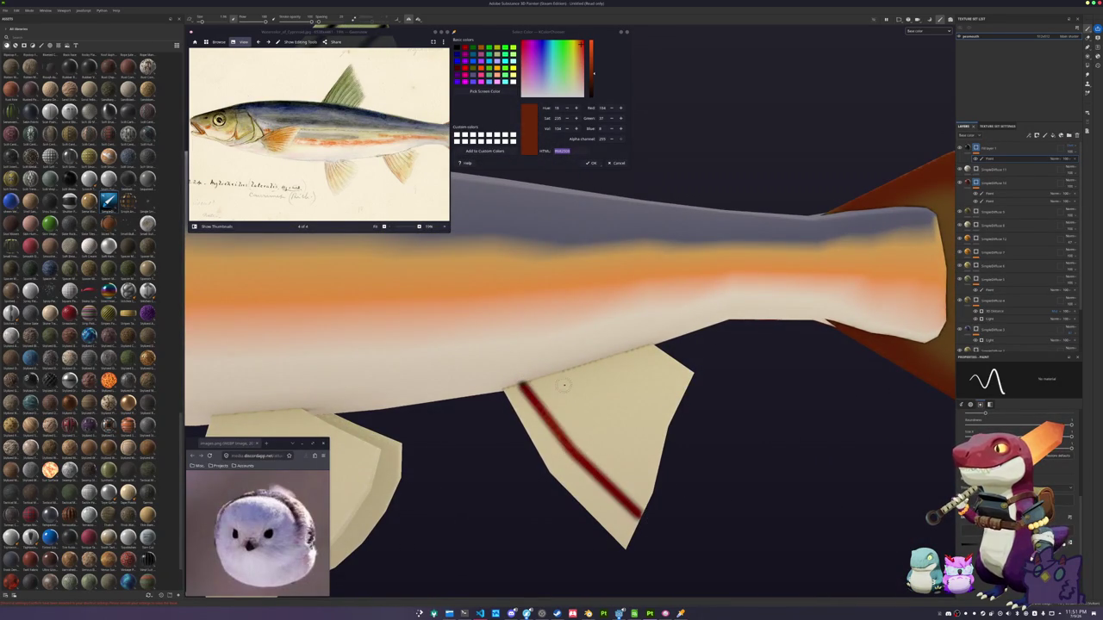
{"action": "left_click_drag", "start_coordinate": [570, 373], "coordinate": [662, 448]}
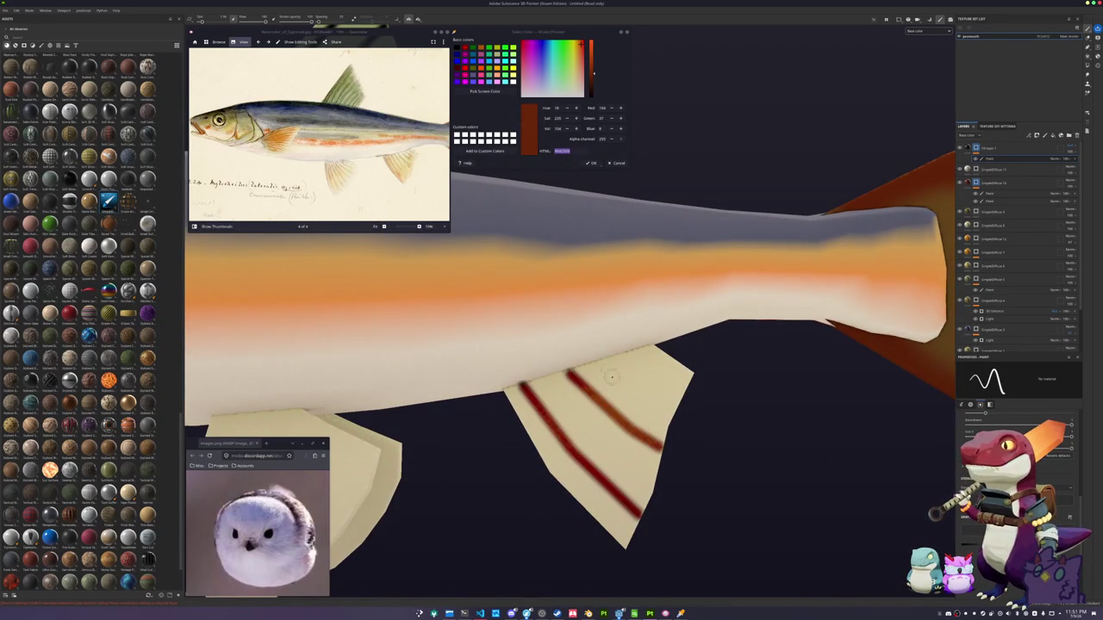
Paint straight black stripes along the tail fin out to its tip
{"action": "mouse_move", "coordinate": [732, 406]}
{"action": "left_mouse_down", "text": "alt"}
{"action": "mouse_move", "coordinate": [548, 406]}
{"action": "mouse_move", "coordinate": [603, 297]}
{"action": "mouse_move", "coordinate": [789, 225]}
{"action": "left_mouse_up", "text": "alt"}
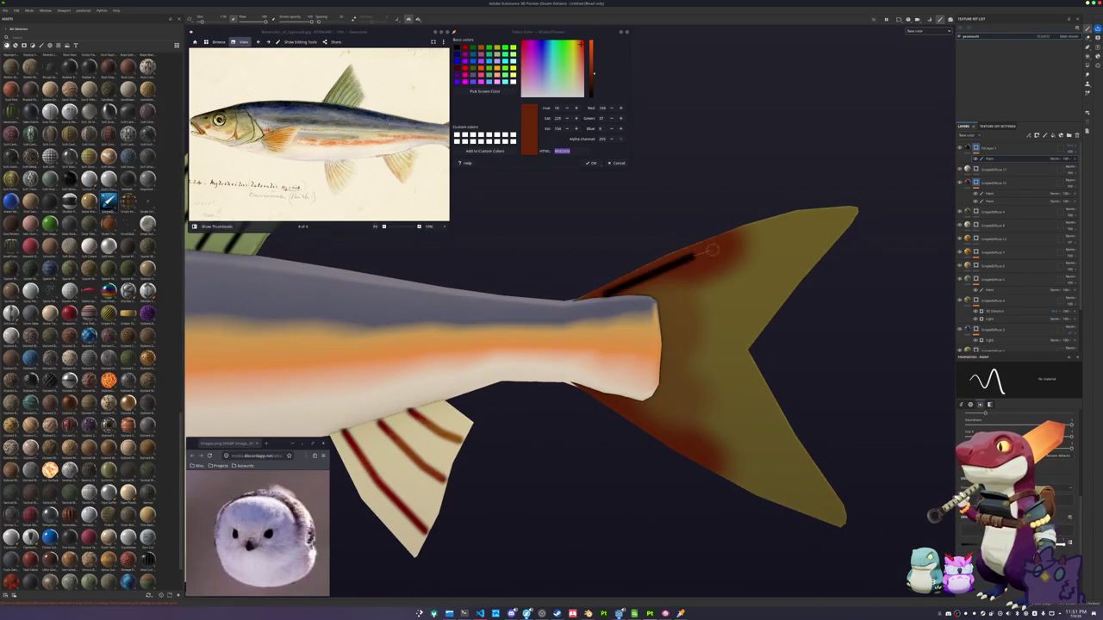
{"action": "left_click", "coordinate": [857, 208], "text": "shift"}
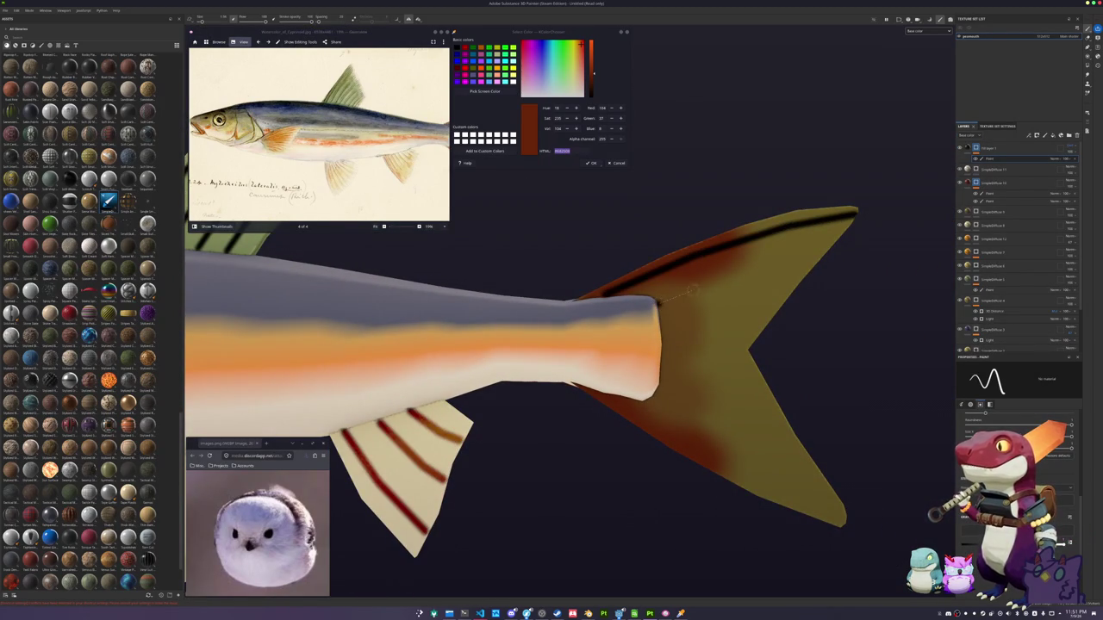
{"action": "left_click_drag", "start_coordinate": [660, 302], "coordinate": [838, 259]}
{"action": "left_click", "coordinate": [663, 341]}
{"action": "left_click", "coordinate": [850, 341], "text": "shift"}
{"action": "middle_click_drag", "start_coordinate": [850, 342], "coordinate": [613, 309], "text": "alt"}
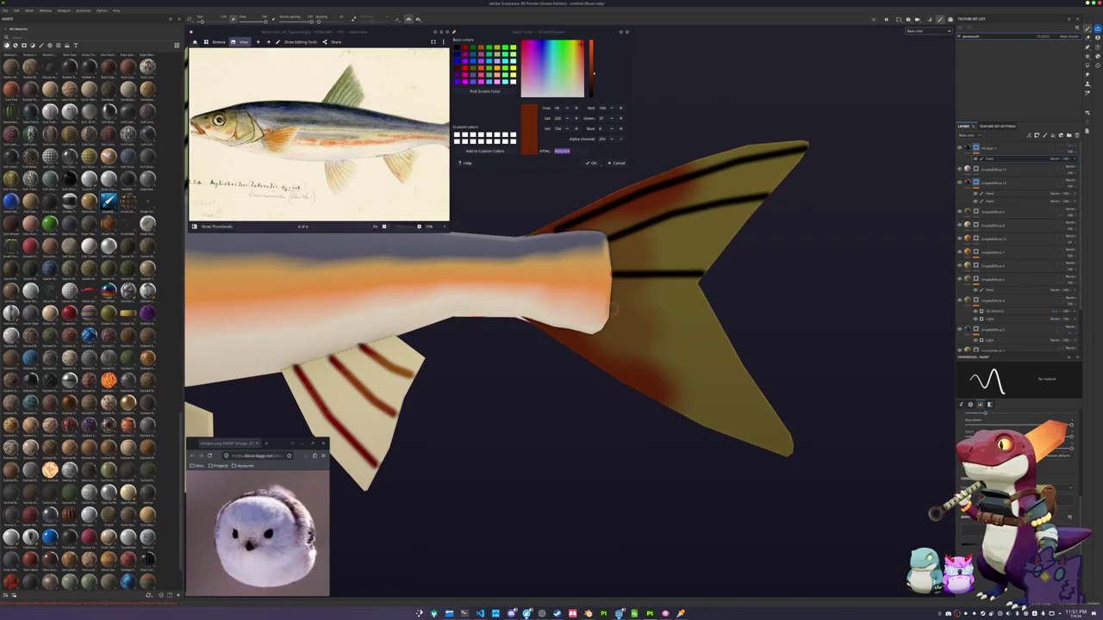
{"action": "middle_click_drag", "start_coordinate": [636, 374], "coordinate": [602, 281], "text": "alt"}
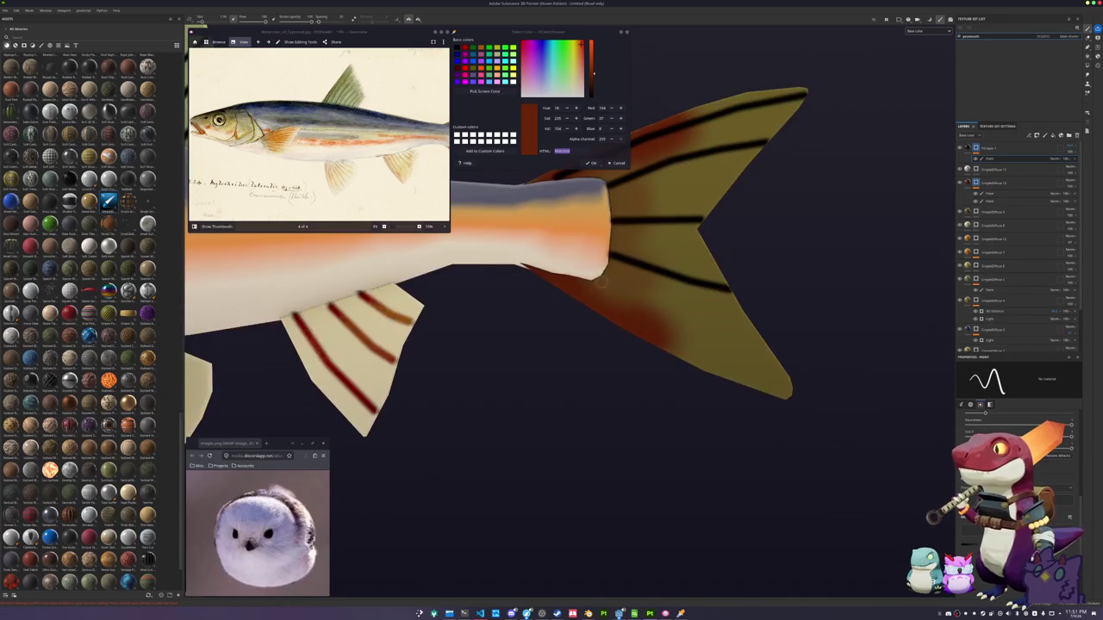
Add another tail-fin stripe and a straight black line along the tail's lower edge
{"action": "left_click", "coordinate": [709, 331], "text": "shift"}
{"action": "left_click", "coordinate": [819, 369], "text": "shift"}
{"action": "mouse_move", "coordinate": [820, 369]}
{"action": "left_mouse_down", "text": "alt"}
{"action": "mouse_move", "coordinate": [668, 386]}
{"action": "mouse_move", "coordinate": [662, 367]}
{"action": "left_mouse_up", "text": "alt"}
{"action": "left_click", "coordinate": [662, 372]}
{"action": "left_click", "coordinate": [741, 422], "text": "shift"}
{"action": "left_click", "coordinate": [868, 470], "text": "shift"}
Paint three dark red straight stripes down the pelvic fin, starting at its front edge
{"action": "key", "text": "f"}
{"action": "left_click_drag", "start_coordinate": [679, 457], "coordinate": [630, 423], "text": "alt"}
{"action": "scroll", "coordinate": [612, 462], "scroll_direction": "up", "scroll_amount": 3}
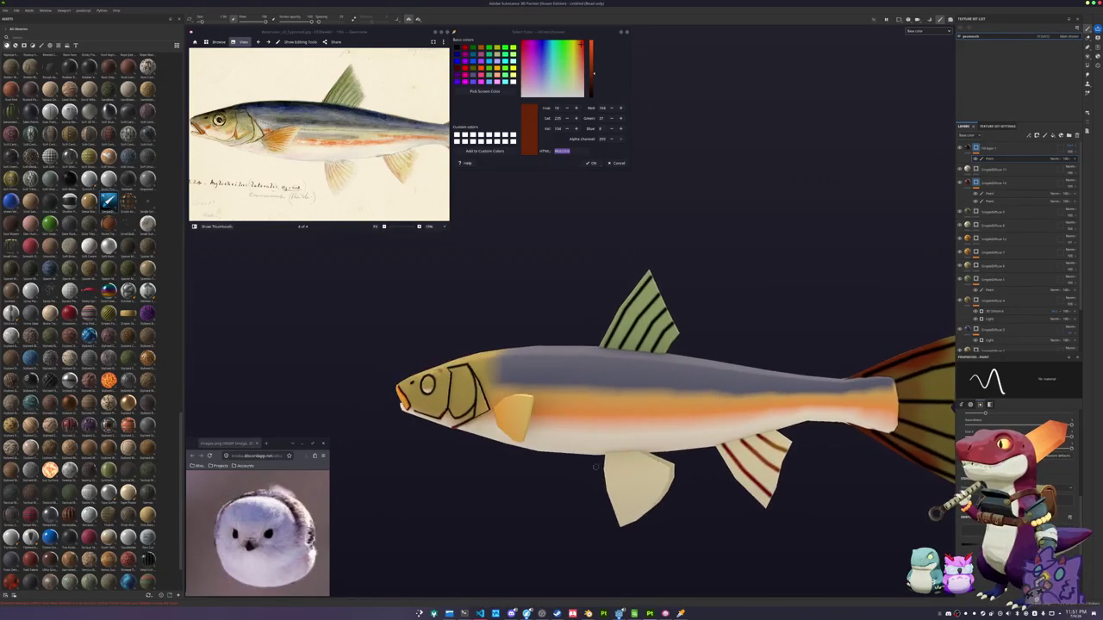
{"action": "scroll", "coordinate": [611, 464], "scroll_direction": "up", "scroll_amount": 1}
{"action": "scroll", "coordinate": [637, 440], "scroll_direction": "up", "scroll_amount": 2}
{"action": "scroll", "coordinate": [670, 398], "scroll_direction": "up", "scroll_amount": 1}
{"action": "scroll", "coordinate": [671, 394], "scroll_direction": "up", "scroll_amount": 1}
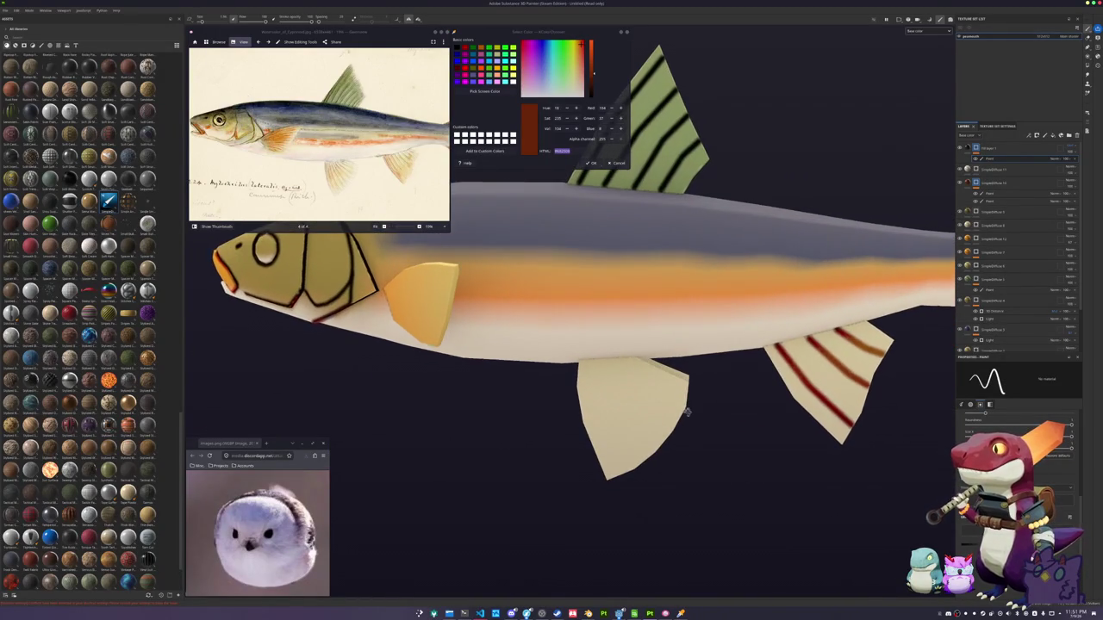
{"action": "mouse_move", "coordinate": [586, 361]}
{"action": "left_mouse_down"}
{"action": "mouse_move", "coordinate": [591, 407]}
{"action": "mouse_move", "coordinate": [628, 482]}
{"action": "left_mouse_up"}
{"action": "scroll", "coordinate": [628, 483], "scroll_direction": "up", "scroll_amount": 1}
{"action": "scroll", "coordinate": [603, 423], "scroll_direction": "up", "scroll_amount": 1}
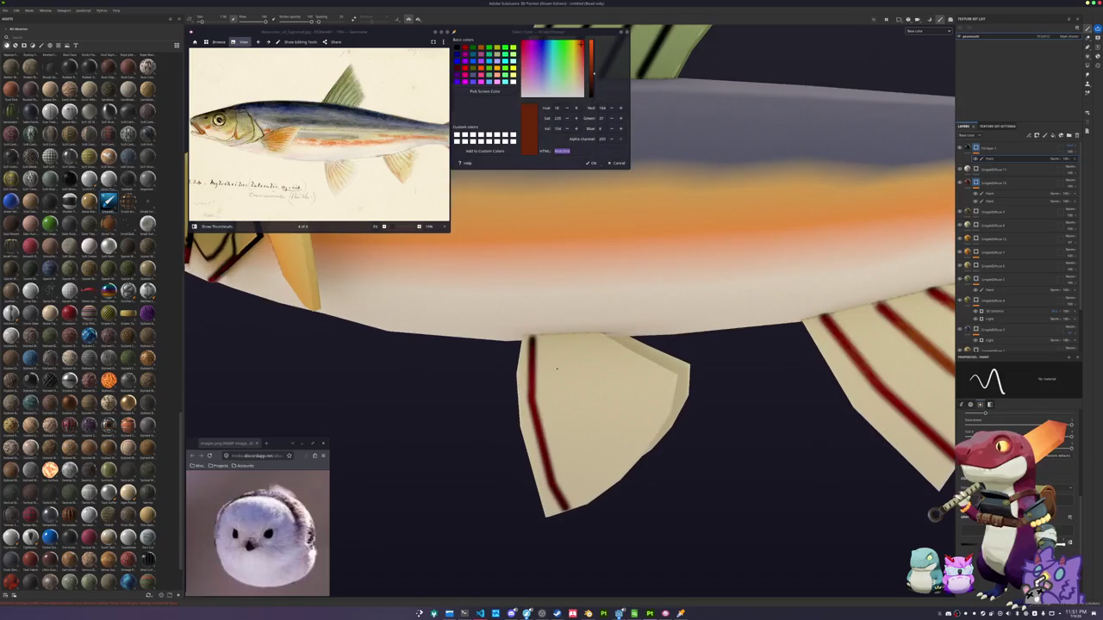
{"action": "left_click", "coordinate": [570, 414], "text": "shift"}
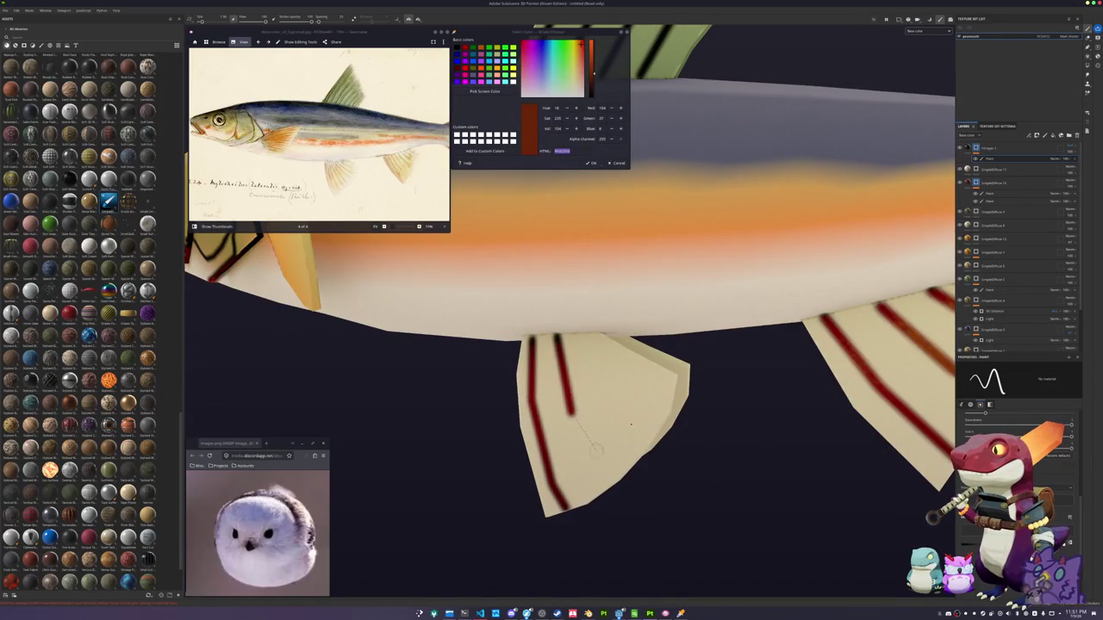
{"action": "left_click", "coordinate": [608, 488], "text": "shift"}
{"action": "left_click_drag", "start_coordinate": [607, 488], "coordinate": [530, 448], "text": "alt"}
{"action": "left_click", "coordinate": [594, 336]}
{"action": "left_click", "coordinate": [619, 391], "text": "shift"}
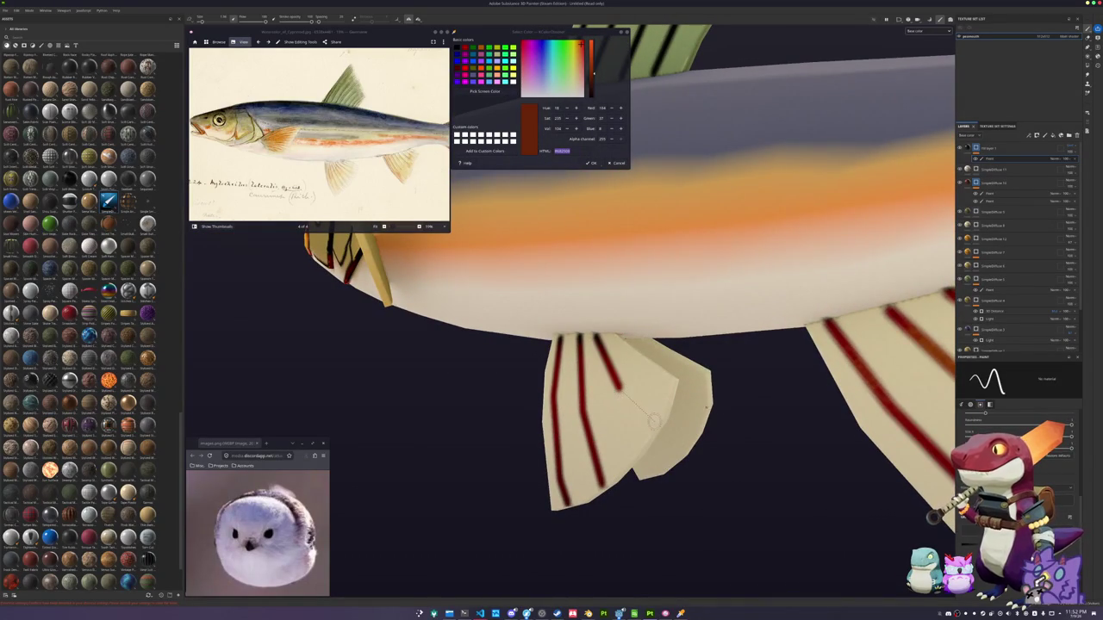
Paint dark stripes across the pelvic fin, viewed from below
{"action": "mouse_move", "coordinate": [656, 426]}
{"action": "left_mouse_down", "text": "alt"}
{"action": "mouse_move", "coordinate": [609, 379]}
{"action": "mouse_move", "coordinate": [712, 321]}
{"action": "left_mouse_up", "text": "alt"}
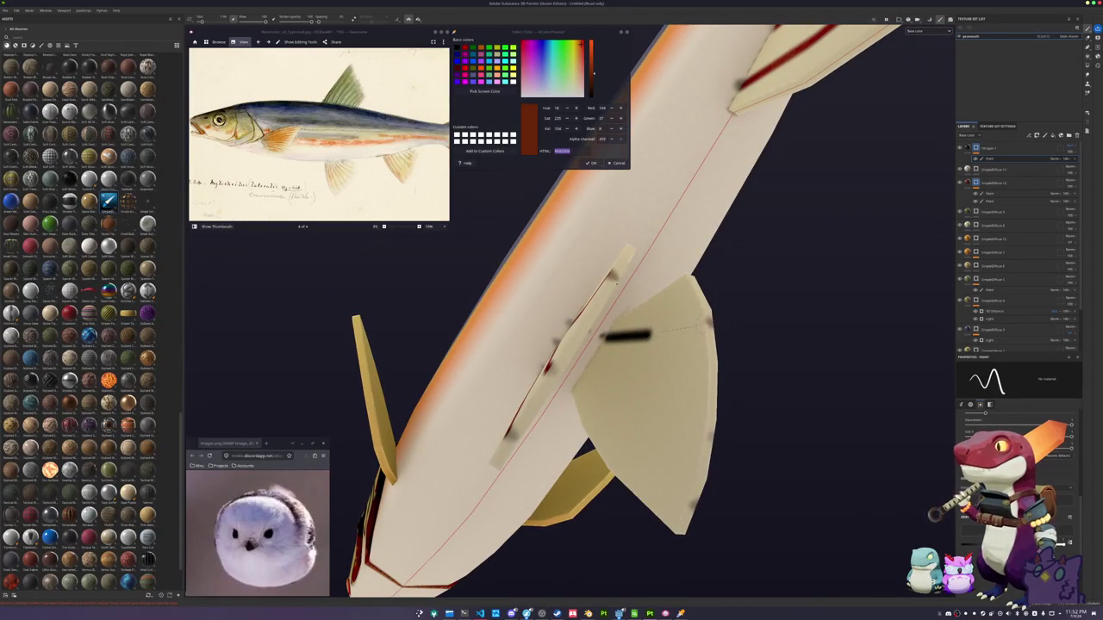
{"action": "left_click", "coordinate": [566, 352]}
{"action": "left_click", "coordinate": [716, 418], "text": "shift"}
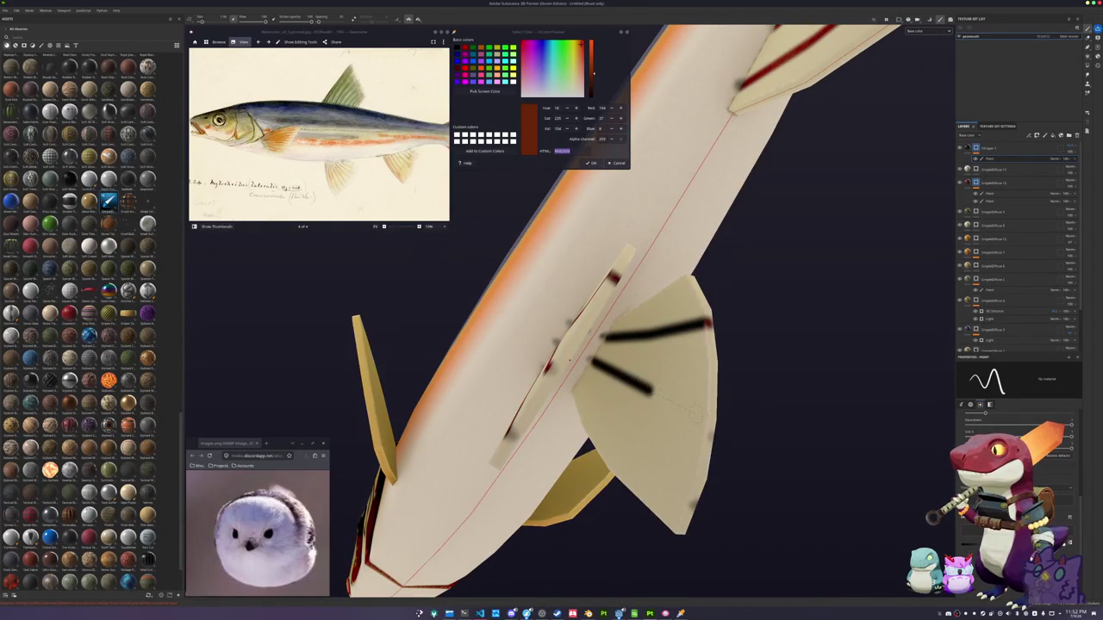
{"action": "left_click_drag", "start_coordinate": [652, 434], "coordinate": [617, 325], "text": "alt"}
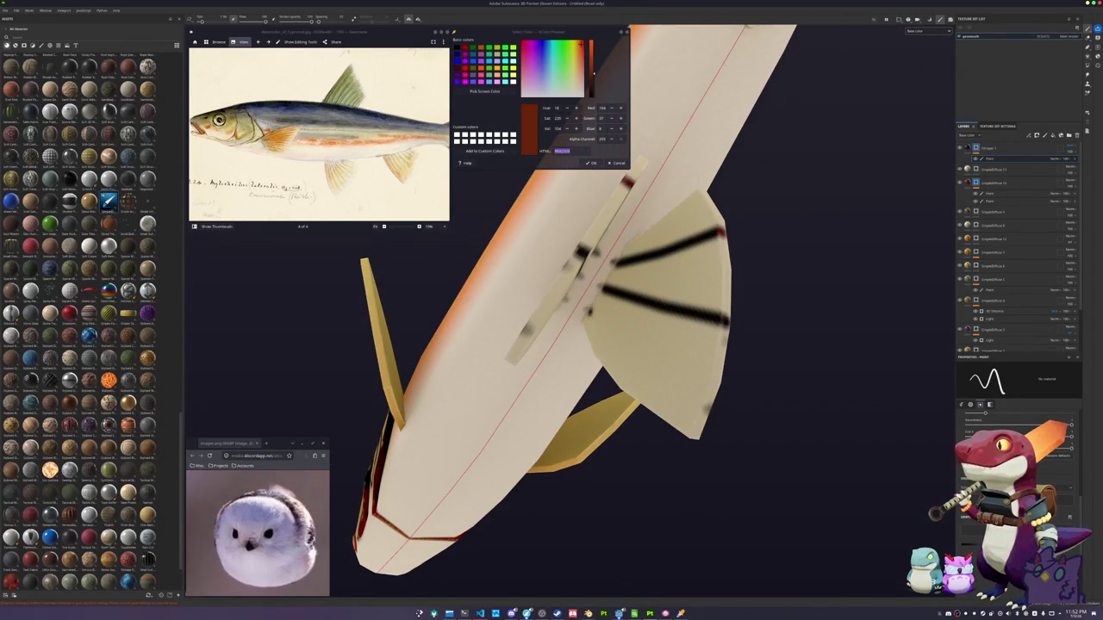
{"action": "left_click", "coordinate": [589, 309]}
{"action": "left_click", "coordinate": [648, 375], "text": "shift"}
{"action": "left_click", "coordinate": [595, 320]}
{"action": "left_click", "coordinate": [714, 412], "text": "shift"}
Paint three red ray stripes along the near pectoral fin out to its tip
{"action": "left_click_drag", "start_coordinate": [714, 411], "coordinate": [518, 327], "text": "alt"}
{"action": "scroll", "coordinate": [476, 313], "scroll_direction": "up", "scroll_amount": 5}
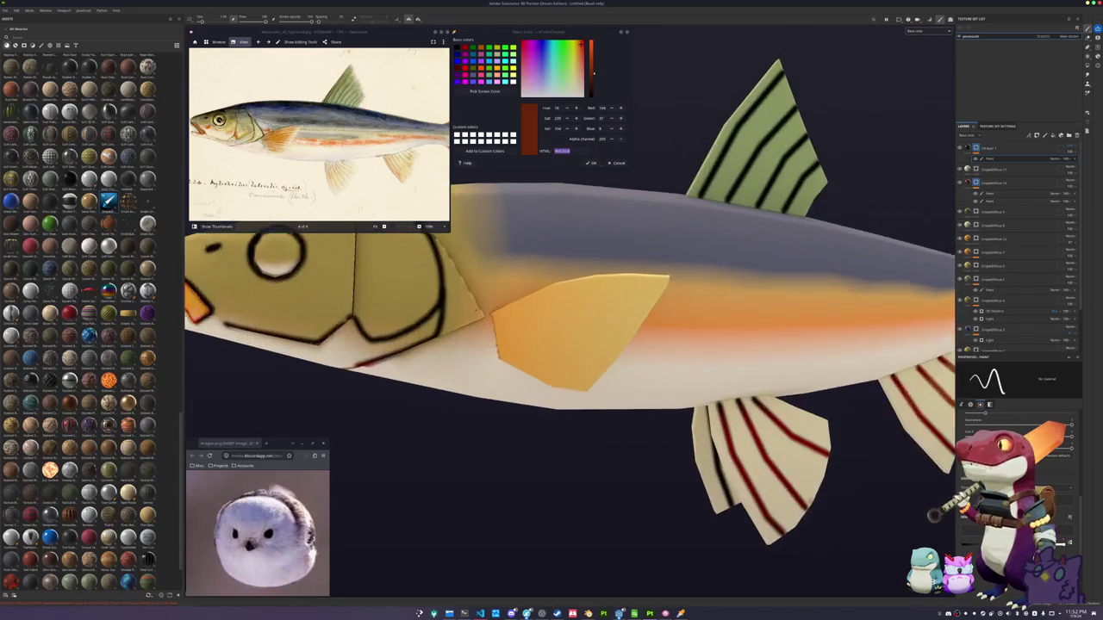
{"action": "scroll", "coordinate": [482, 316], "scroll_direction": "up", "scroll_amount": 2}
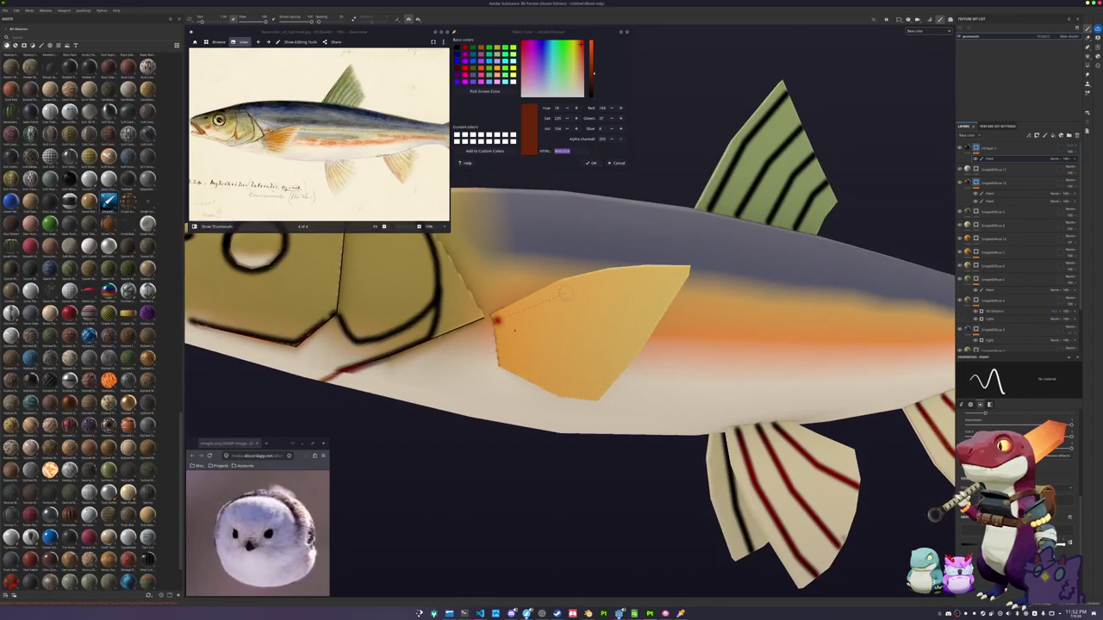
{"action": "left_click", "coordinate": [566, 293], "text": "shift"}
{"action": "left_click", "coordinate": [687, 273], "text": "shift"}
{"action": "left_click_drag", "start_coordinate": [687, 273], "coordinate": [534, 328], "text": "alt"}
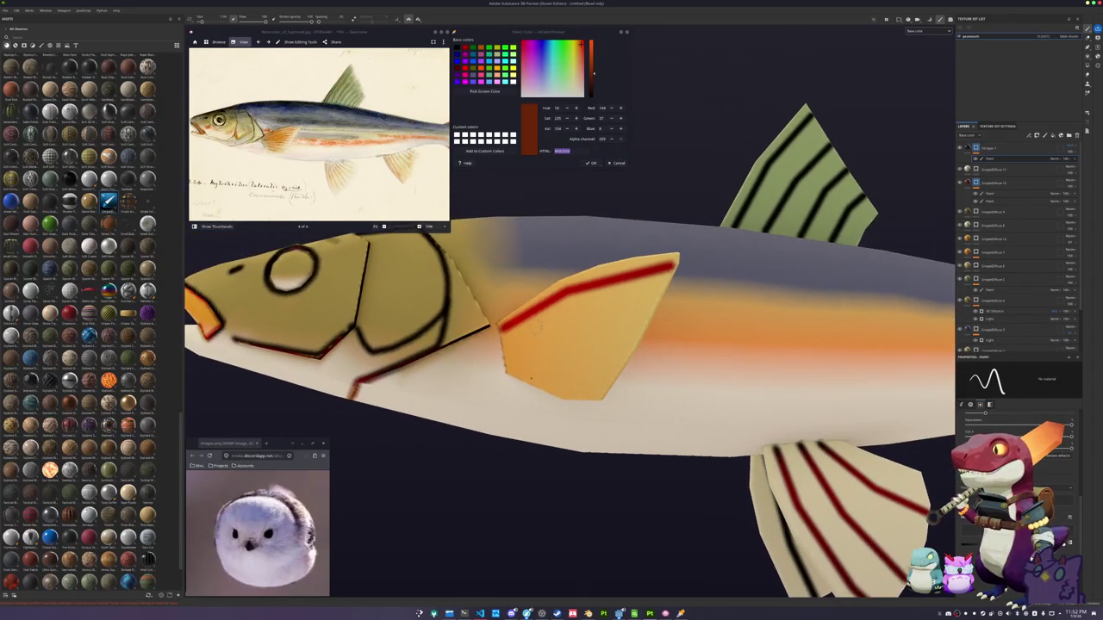
{"action": "left_click", "coordinate": [502, 346]}
{"action": "left_click", "coordinate": [576, 326], "text": "shift"}
{"action": "left_click", "coordinate": [651, 315], "text": "shift"}
{"action": "left_click_drag", "start_coordinate": [651, 316], "coordinate": [481, 374], "text": "alt"}
{"action": "left_click", "coordinate": [471, 334]}
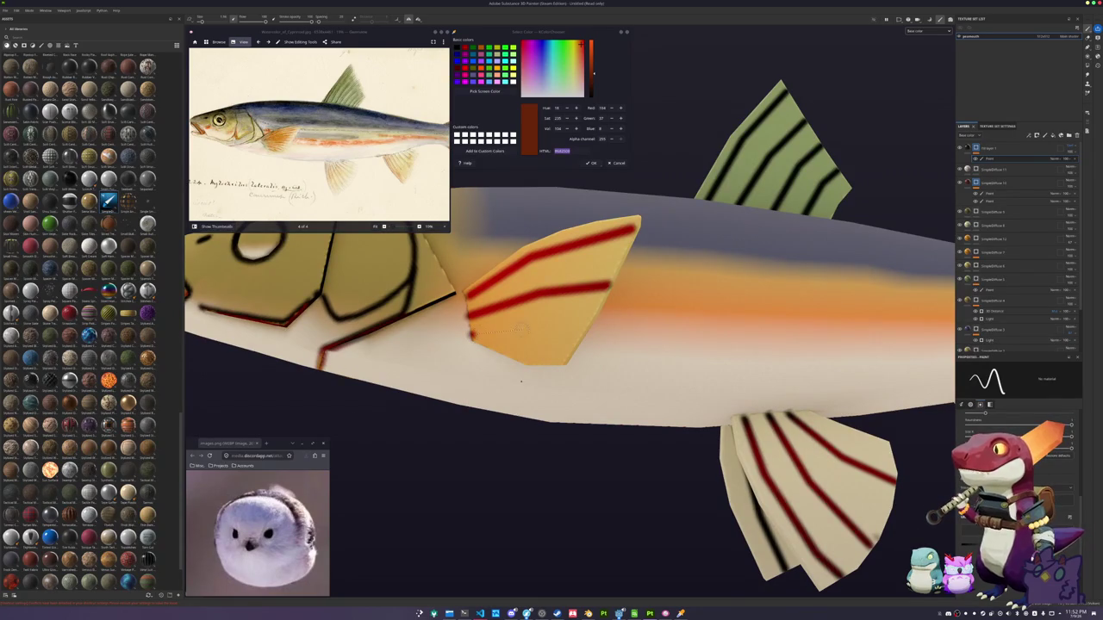
{"action": "left_click", "coordinate": [534, 332], "text": "shift"}
Paint two black stripes across the opposite pectoral fin
{"action": "left_click_drag", "start_coordinate": [560, 396], "coordinate": [825, 326], "text": "alt"}
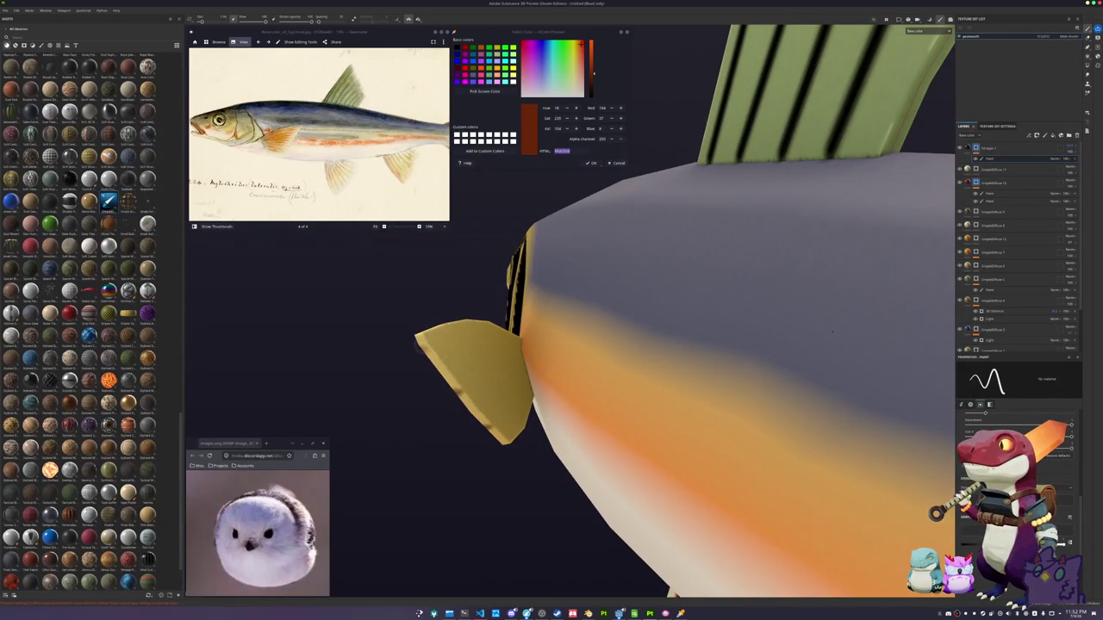
{"action": "left_click_drag", "start_coordinate": [418, 342], "coordinate": [520, 346]}
{"action": "left_click_drag", "start_coordinate": [456, 389], "coordinate": [526, 367]}
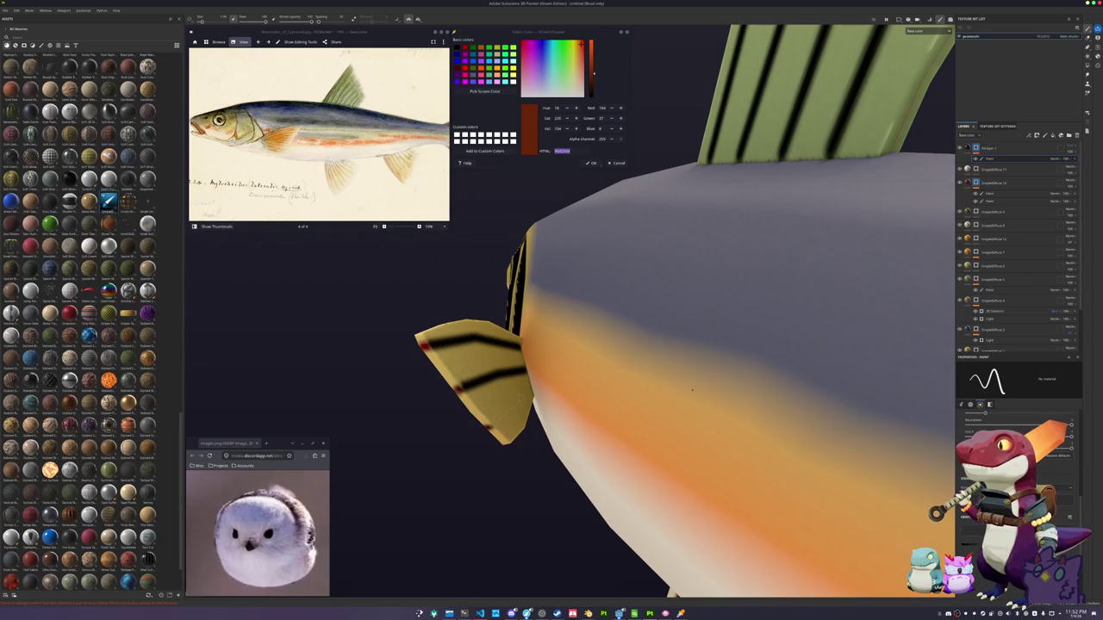
{"action": "scroll", "coordinate": [476, 415], "scroll_direction": "down", "scroll_amount": 5}
{"action": "scroll", "coordinate": [587, 417], "scroll_direction": "down", "scroll_amount": 2}
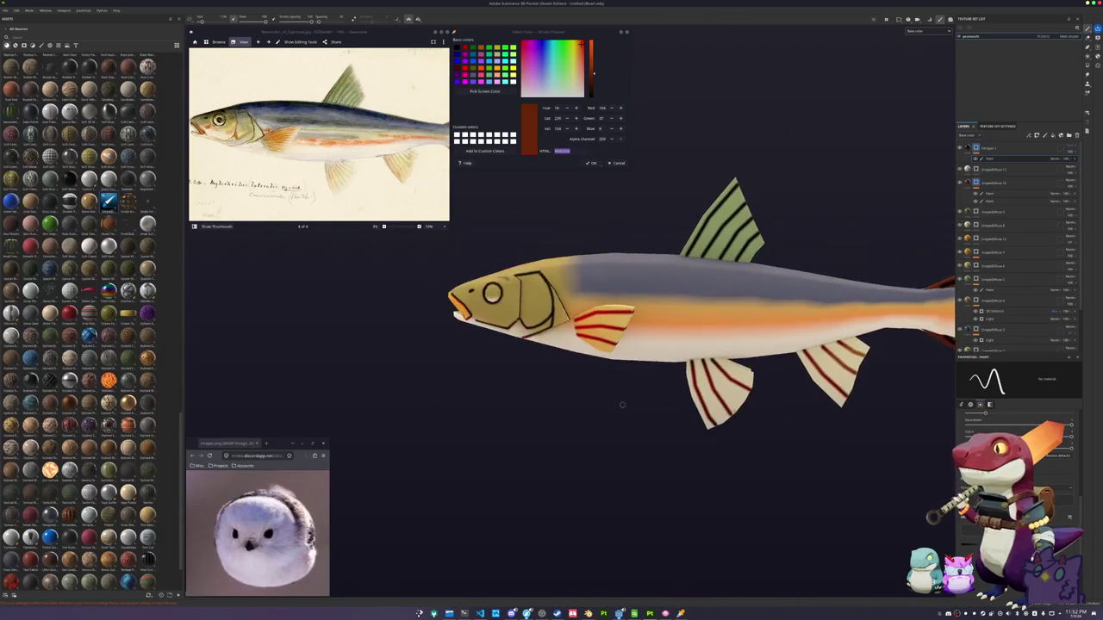
{"action": "mouse_move", "coordinate": [576, 427]}
{"action": "left_mouse_down", "text": "alt"}
{"action": "mouse_move", "coordinate": [517, 392]}
{"action": "mouse_move", "coordinate": [606, 391]}
{"action": "mouse_move", "coordinate": [451, 405]}
{"action": "left_mouse_up", "text": "alt"}
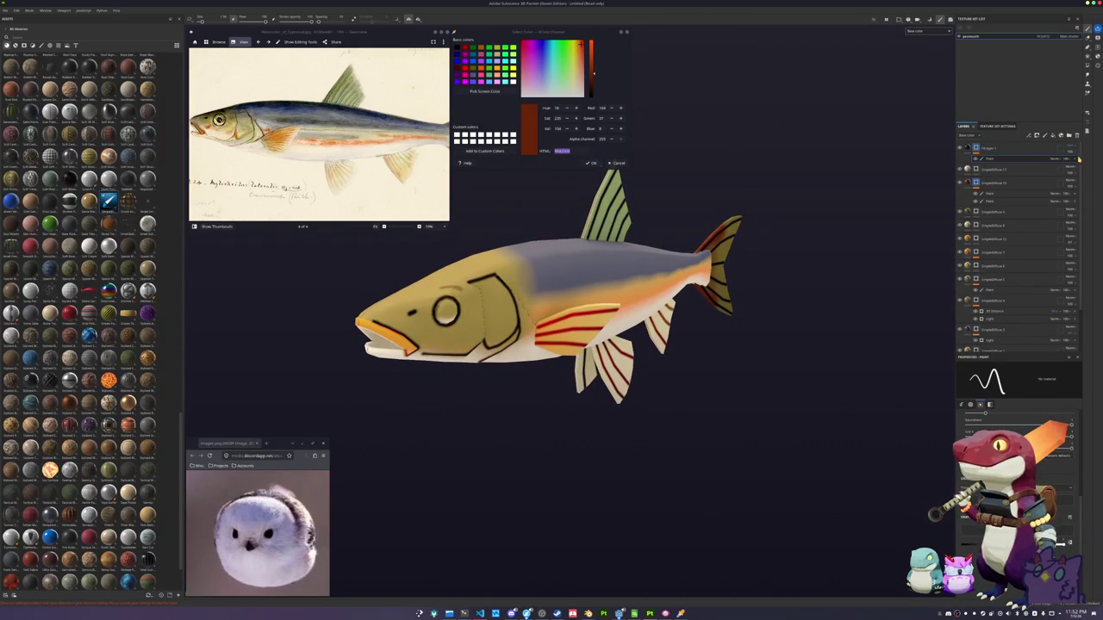
Lower the stroke layer's opacity to soften outlines and stripes, and add a top fill layer
{"action": "left_click_drag", "start_coordinate": [1074, 153], "coordinate": [1082, 162]}
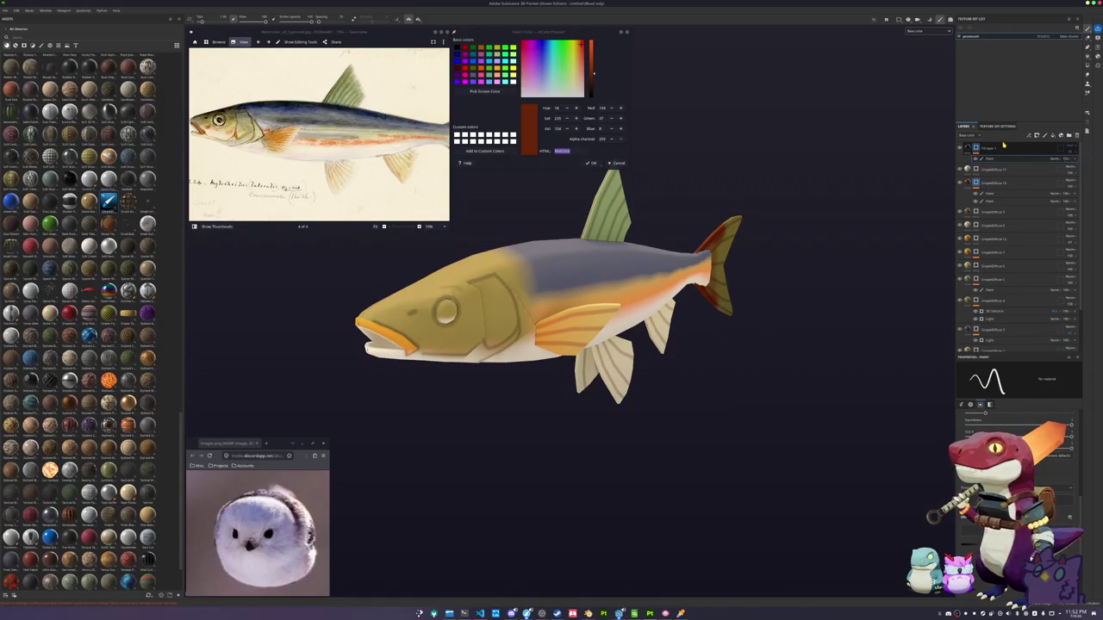
{"action": "key", "text": "ctrl+d"}
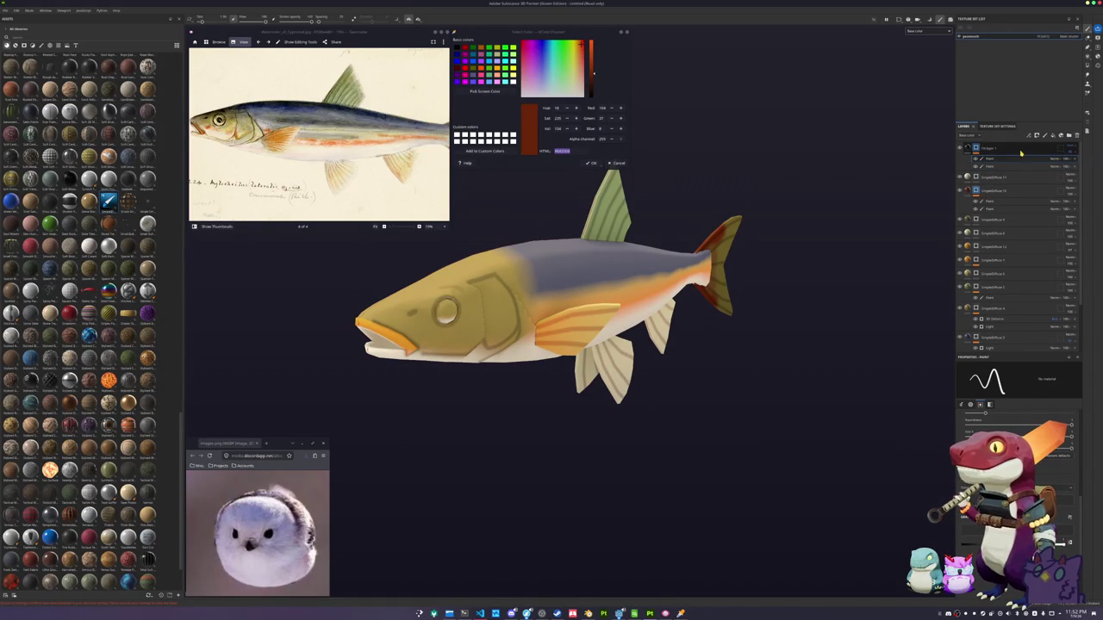
{"action": "key", "text": "ctrl+d"}
{"action": "key", "text": "Delete"}
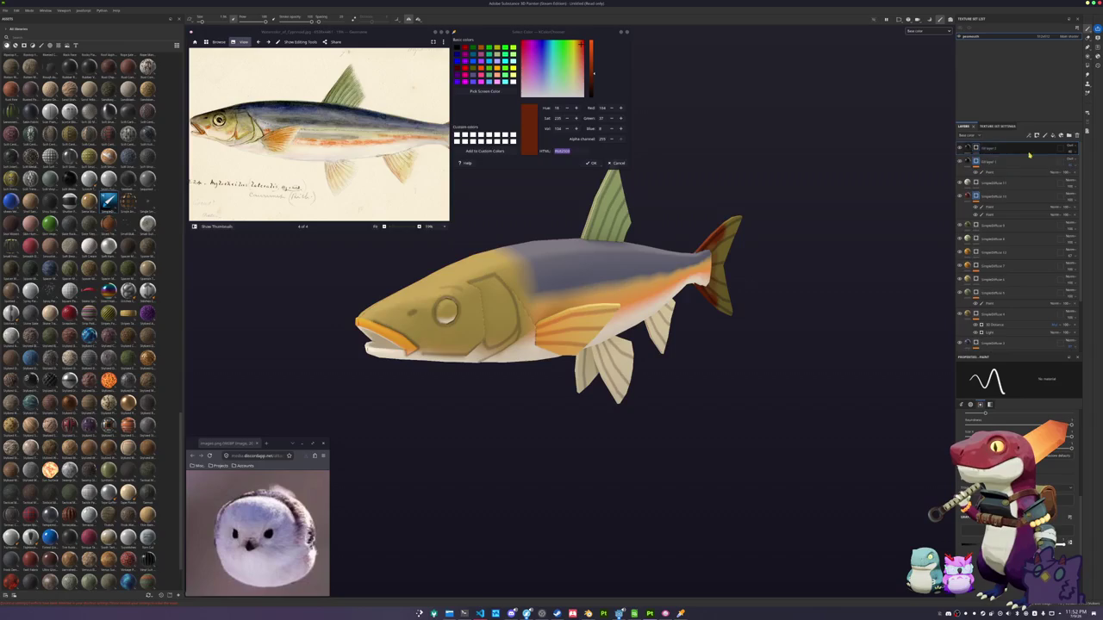
Add a fill effect to the new top layer and pick a grayscale texture for it
{"action": "right_click", "coordinate": [974, 148]}
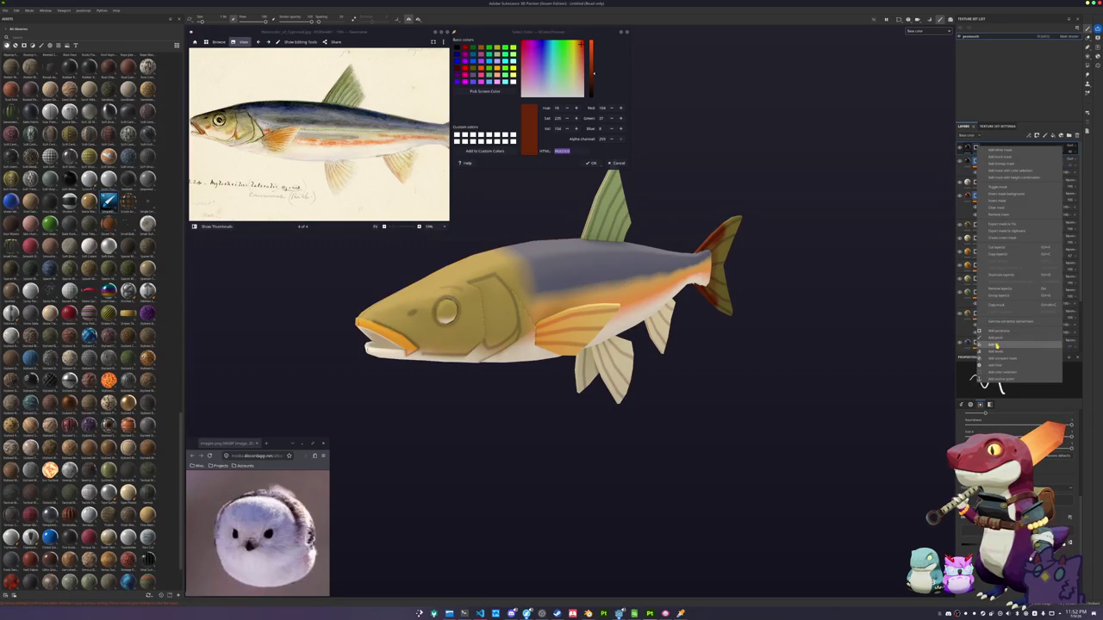
{"action": "left_click", "coordinate": [1006, 344]}
{"action": "left_click", "coordinate": [1069, 438]}
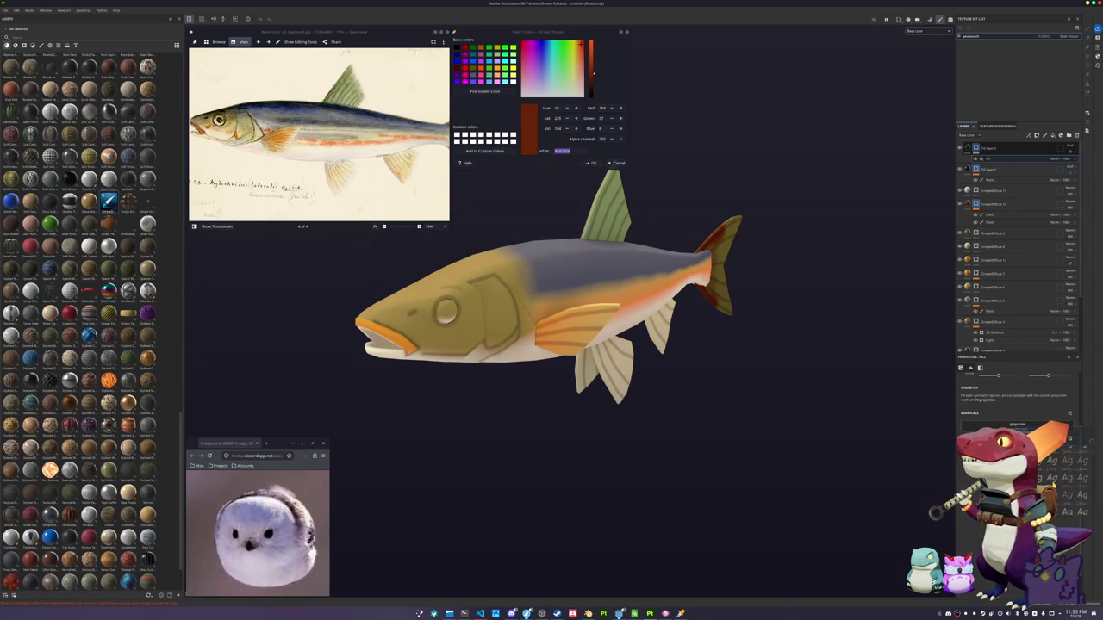
{"action": "left_click", "coordinate": [1070, 166]}
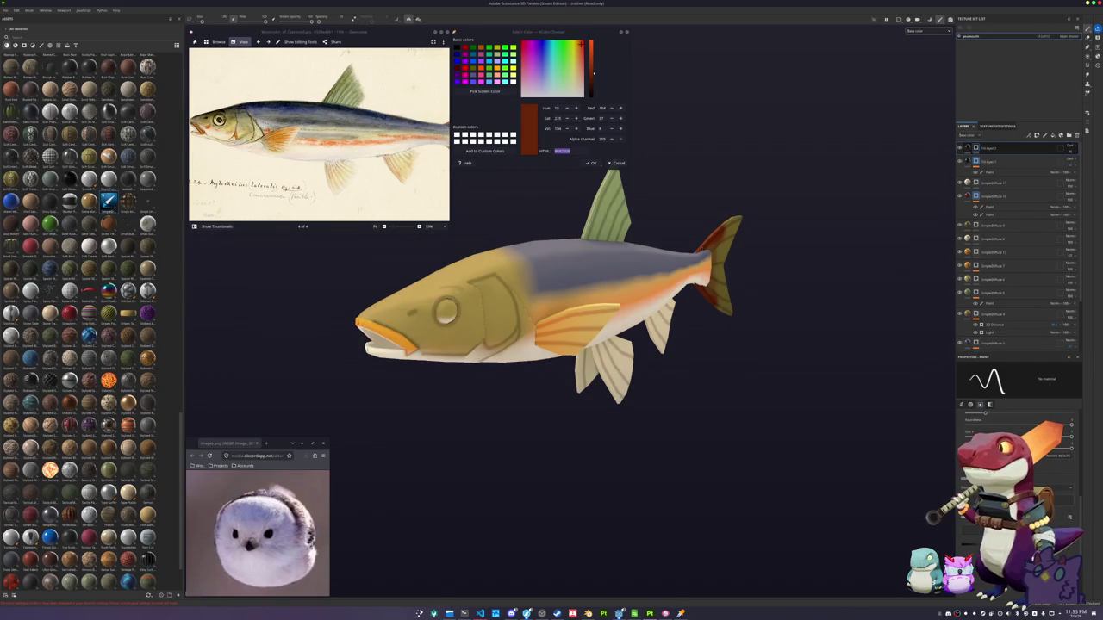
{"action": "left_click_drag", "start_coordinate": [551, 310], "coordinate": [621, 310], "text": "alt"}
{"action": "scroll", "coordinate": [603, 311], "scroll_direction": "up", "scroll_amount": 2}
{"action": "scroll", "coordinate": [626, 310], "scroll_direction": "up", "scroll_amount": 1}
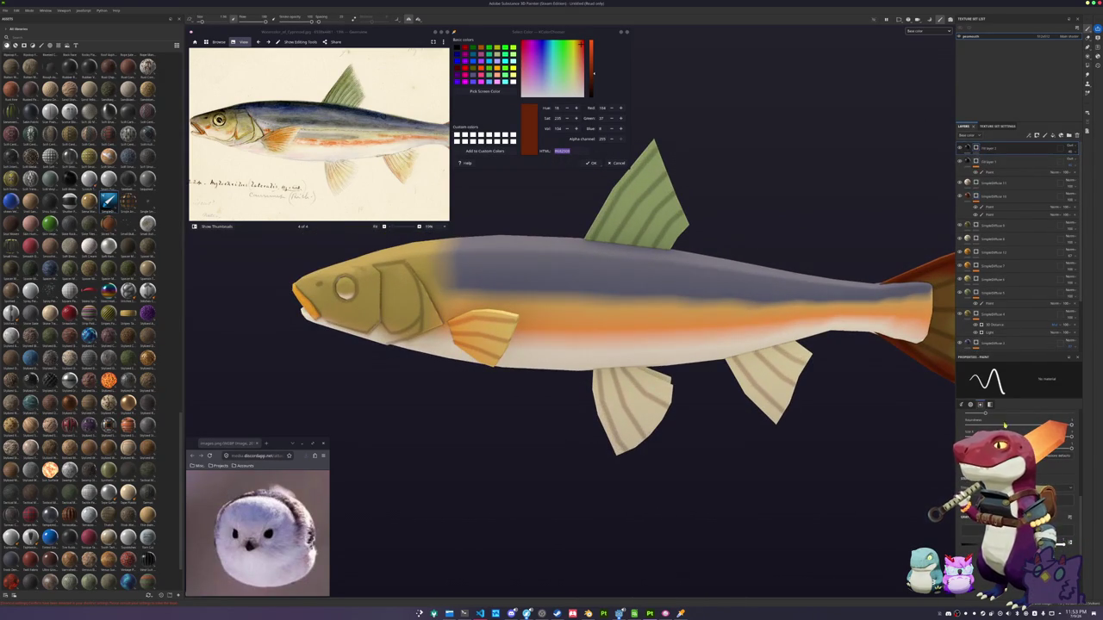
{"action": "mouse_move", "coordinate": [1017, 161]}
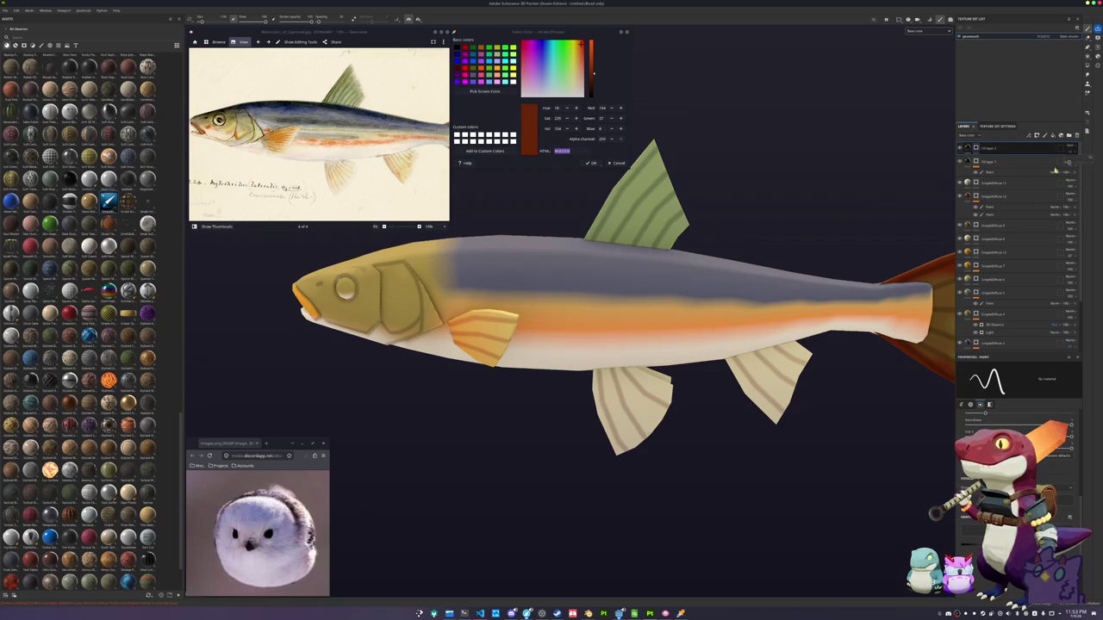
{"action": "left_click_drag", "start_coordinate": [785, 225], "coordinate": [741, 226], "text": "alt"}
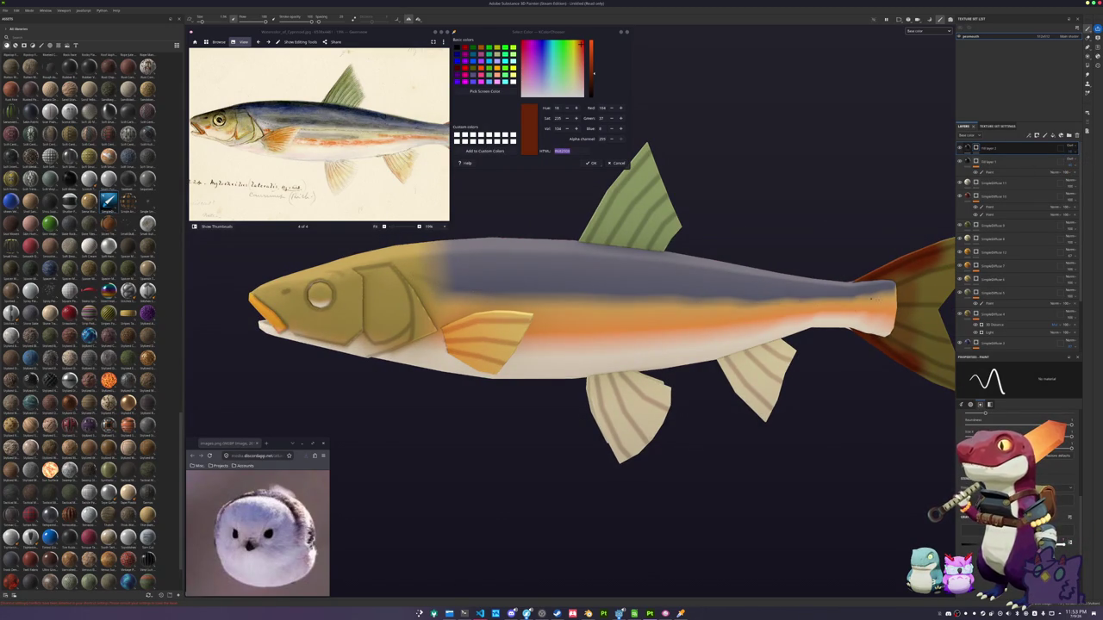
{"action": "left_click_drag", "start_coordinate": [537, 378], "coordinate": [604, 329], "text": "alt"}
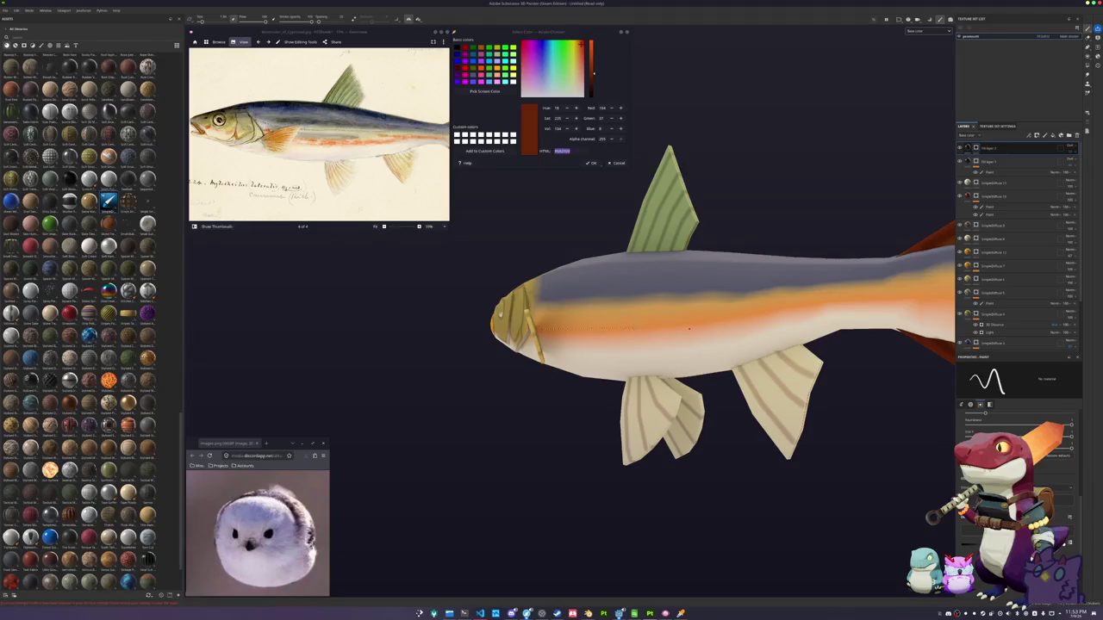
{"action": "key", "text": "f"}
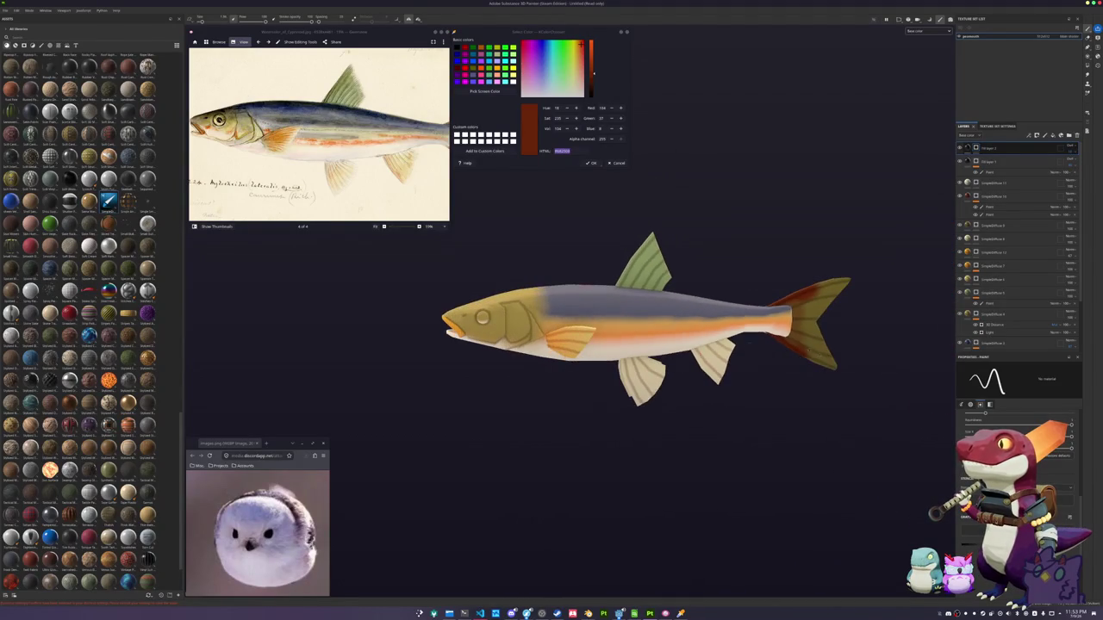
{"action": "scroll", "coordinate": [597, 343], "scroll_direction": "down", "scroll_amount": 1}
{"action": "scroll", "coordinate": [655, 340], "scroll_direction": "down", "scroll_amount": 1}
{"action": "scroll", "coordinate": [712, 338], "scroll_direction": "down", "scroll_amount": 1}
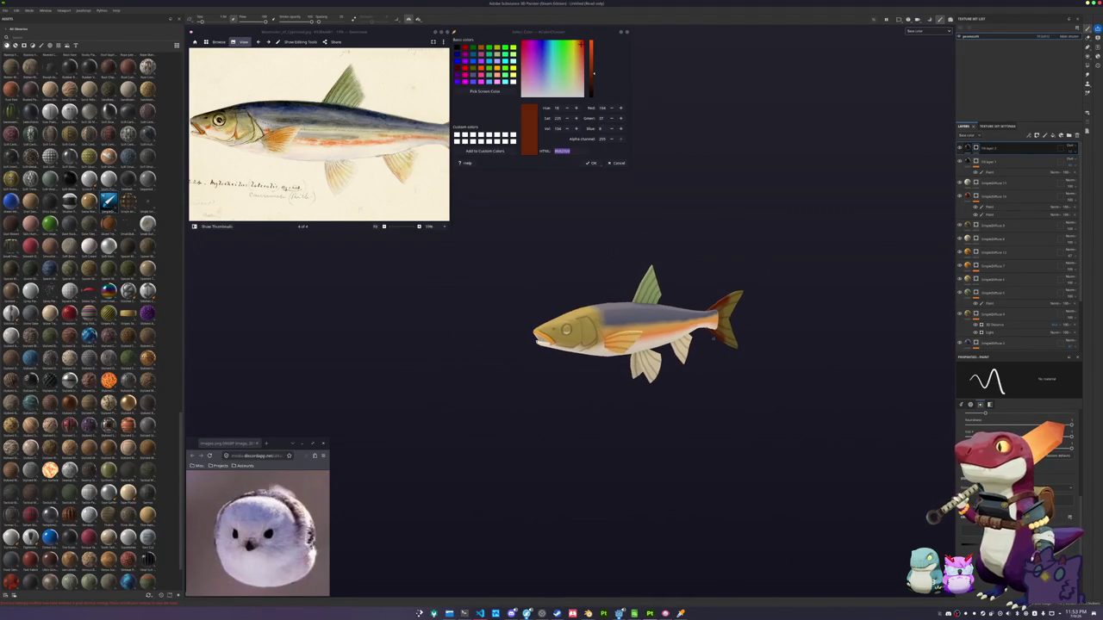
Switch the reference viewer to the fish photograph and add a new top fill layer
{"action": "left_click", "coordinate": [217, 226]}
{"action": "left_click", "coordinate": [258, 210]}
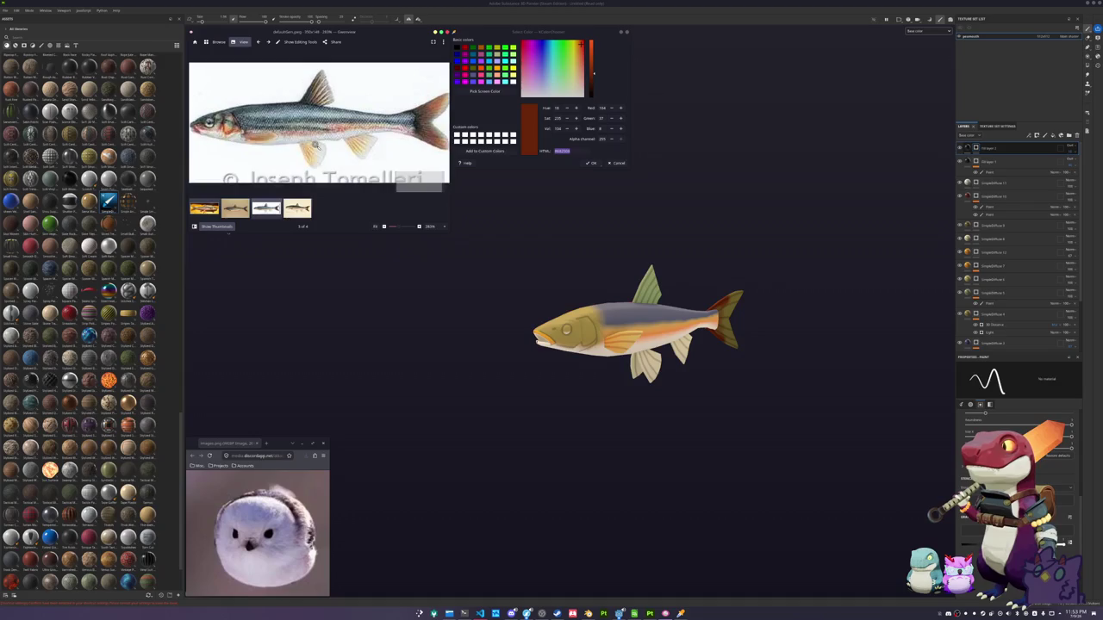
{"action": "key", "text": "ctrl+d"}
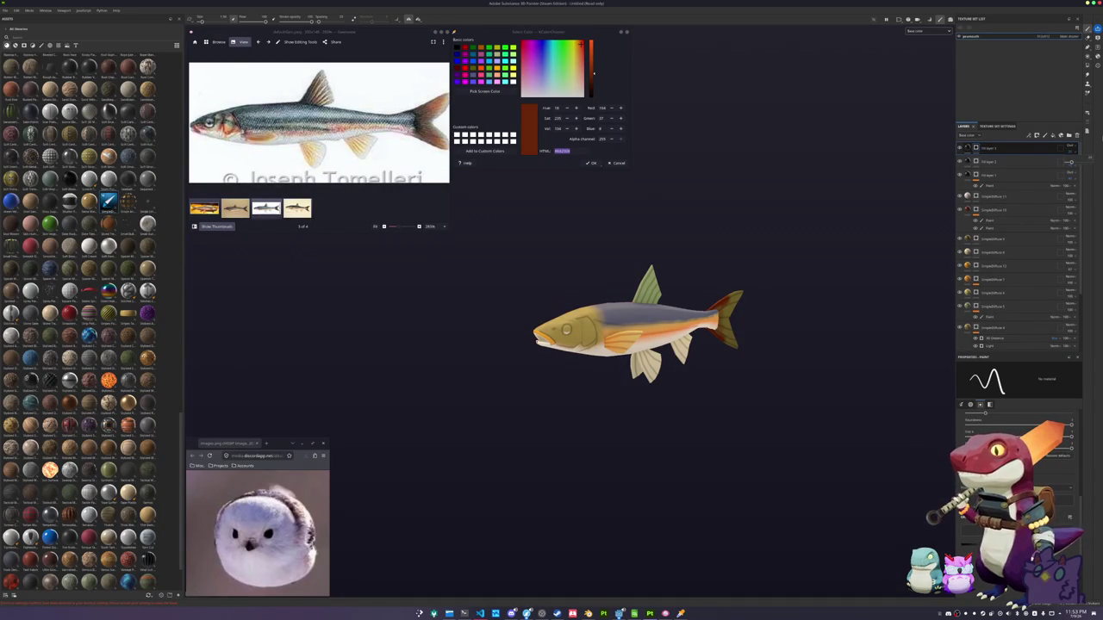
Add a fill effect to the new fill layer, leaving its grayscale texture unset
{"action": "right_click", "coordinate": [974, 148]}
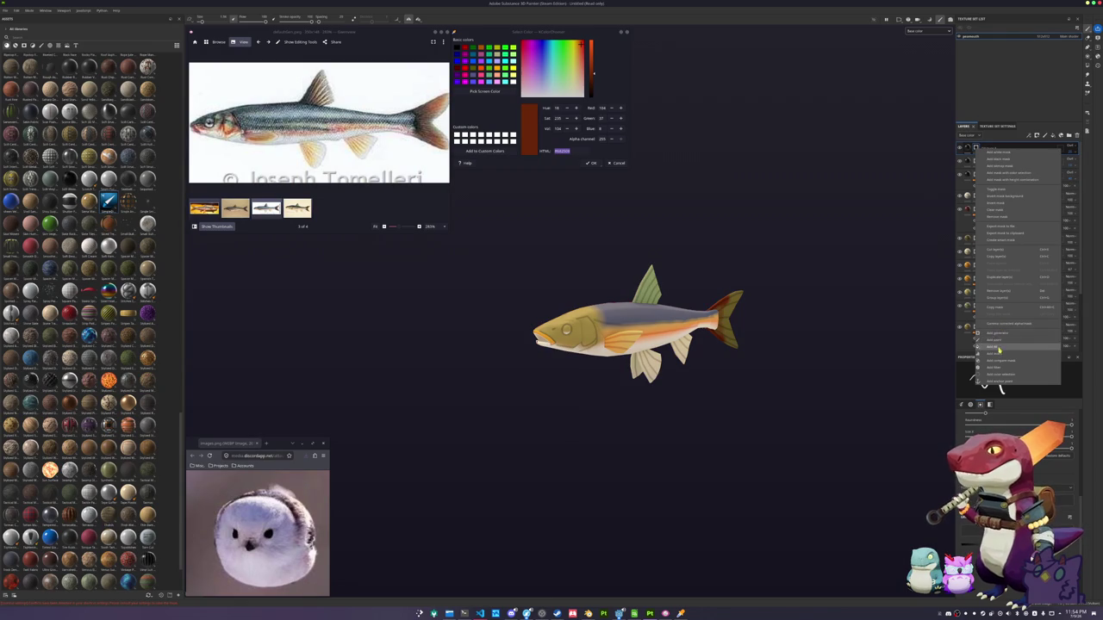
{"action": "left_click", "coordinate": [994, 347]}
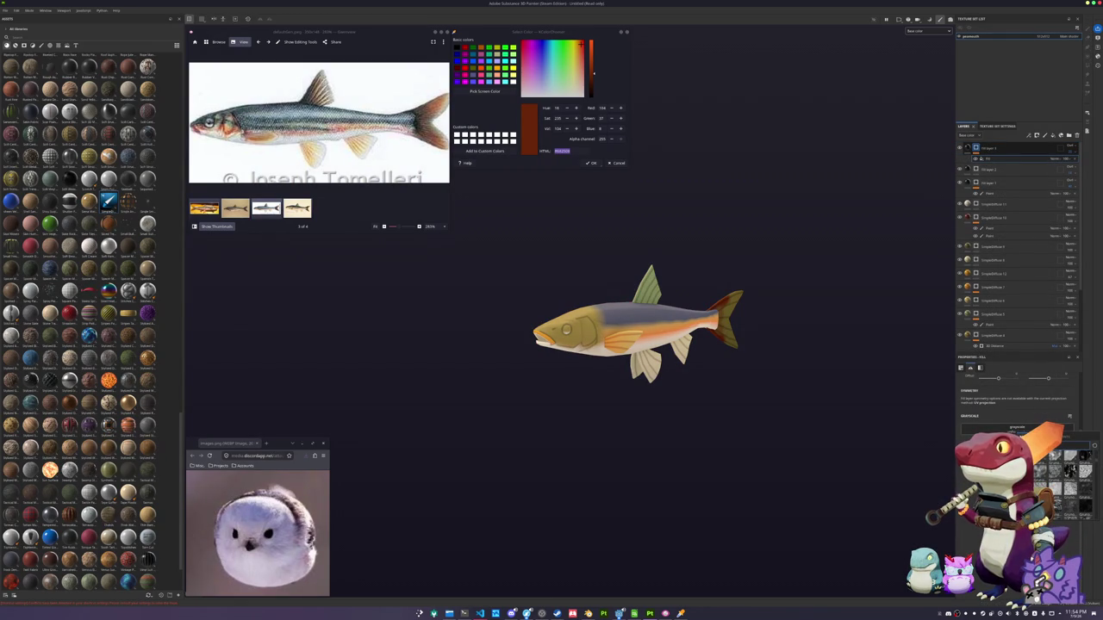
{"action": "left_click", "coordinate": [1070, 441]}
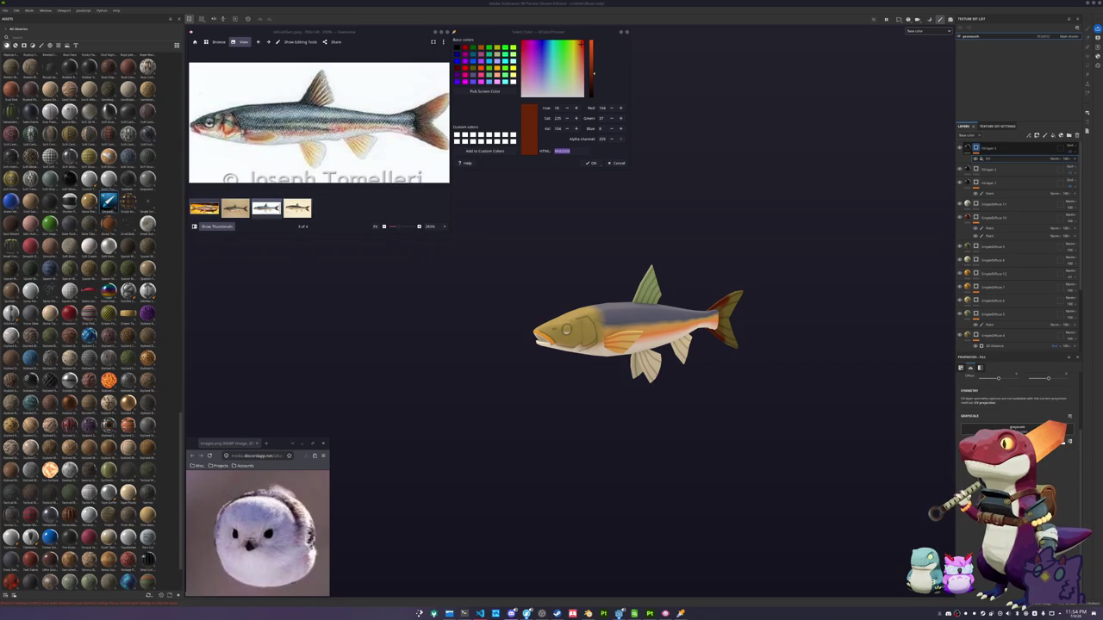
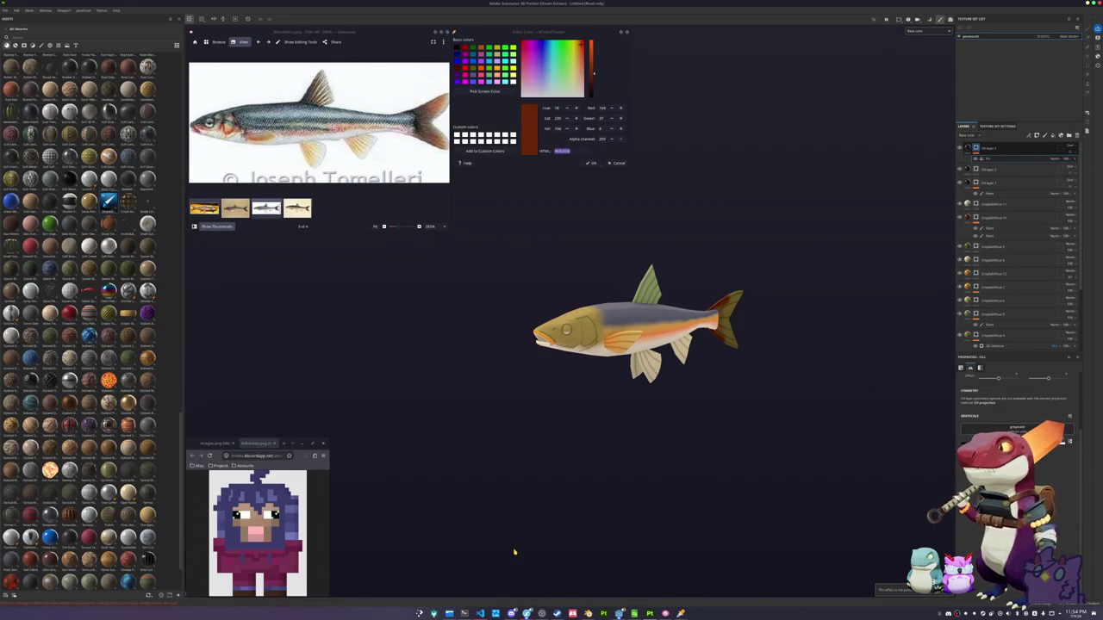
Choose a grayscale pattern preset for the top fill layer's Grayscale slot to break up the back band
{"action": "left_click_drag", "start_coordinate": [512, 545], "coordinate": [640, 422], "text": "alt"}
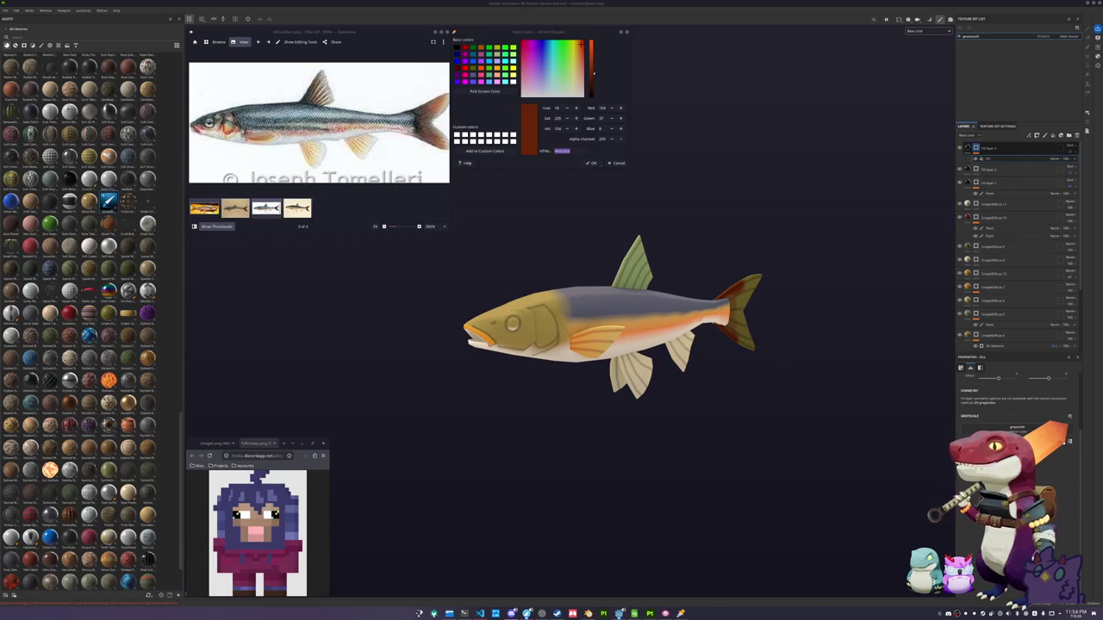
{"action": "left_click_drag", "start_coordinate": [816, 382], "coordinate": [814, 342], "text": "alt"}
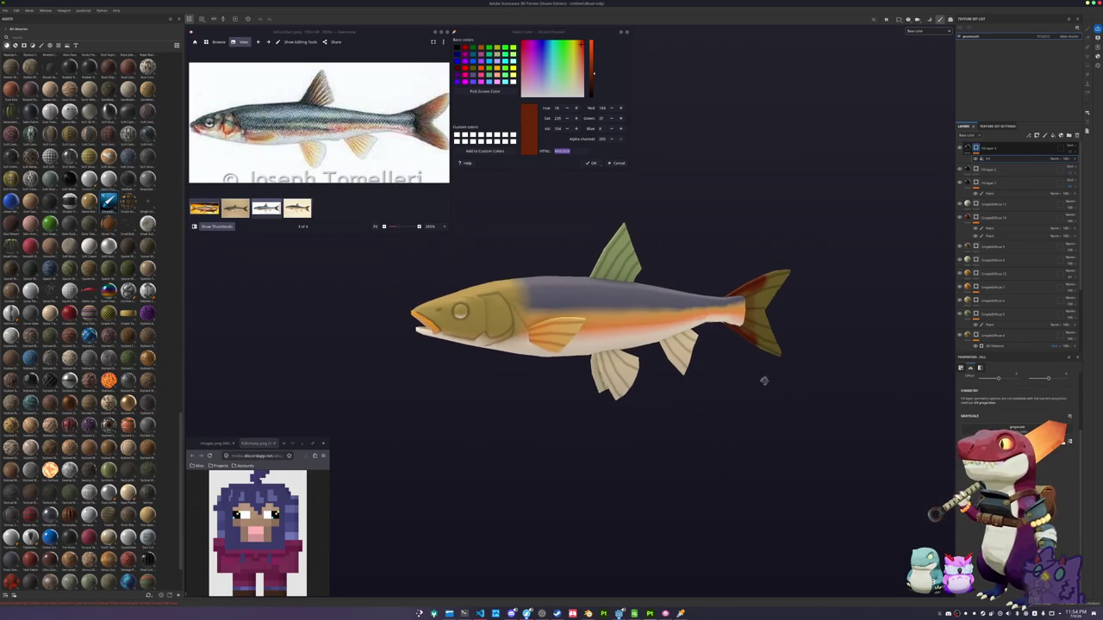
{"action": "left_click", "coordinate": [1005, 430]}
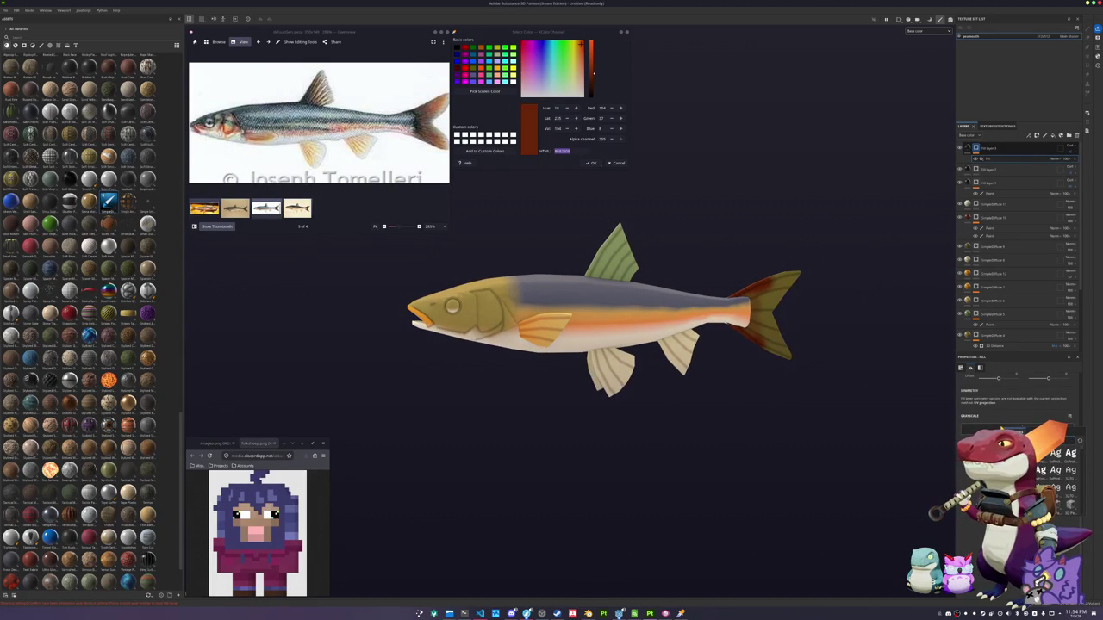
{"action": "scroll", "coordinate": [1055, 483], "scroll_direction": "down", "scroll_amount": 2}
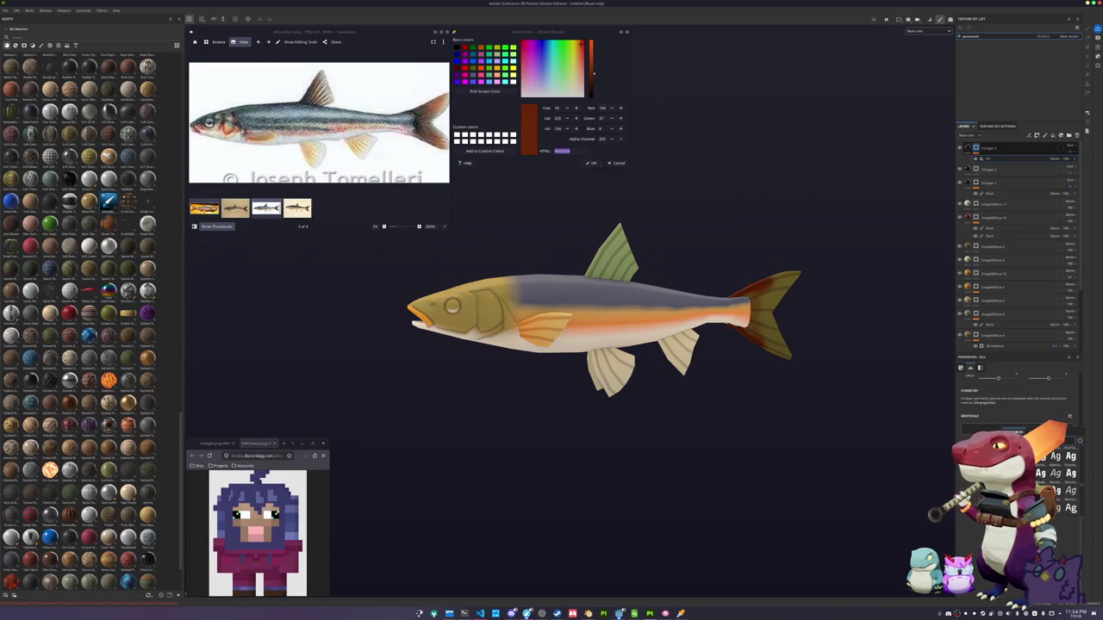
{"action": "key", "text": "Escape"}
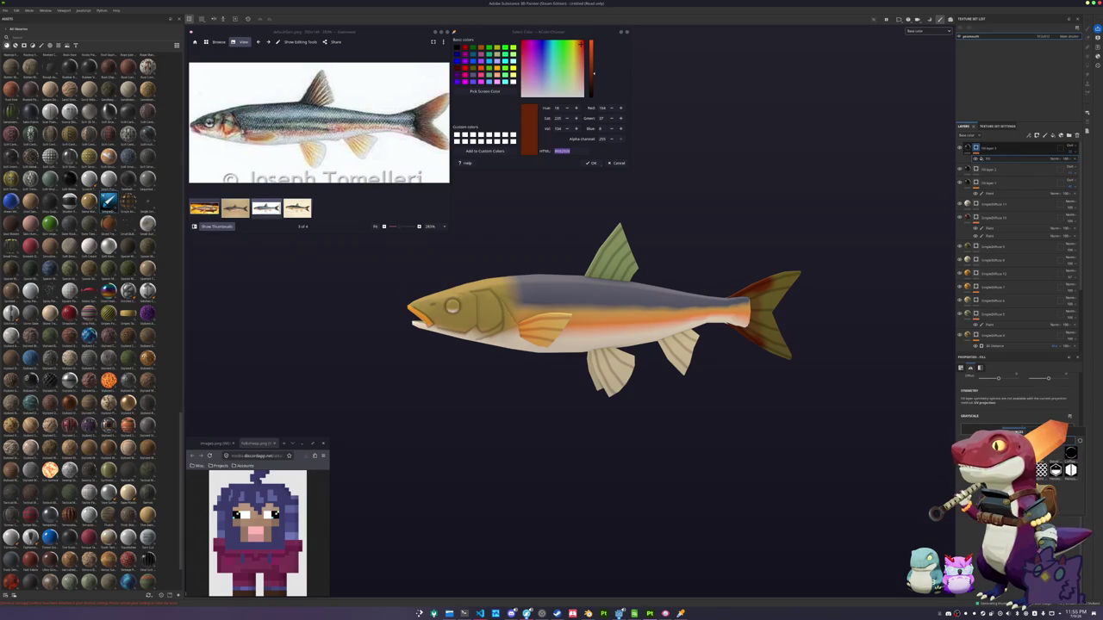
{"action": "key", "text": "Return"}
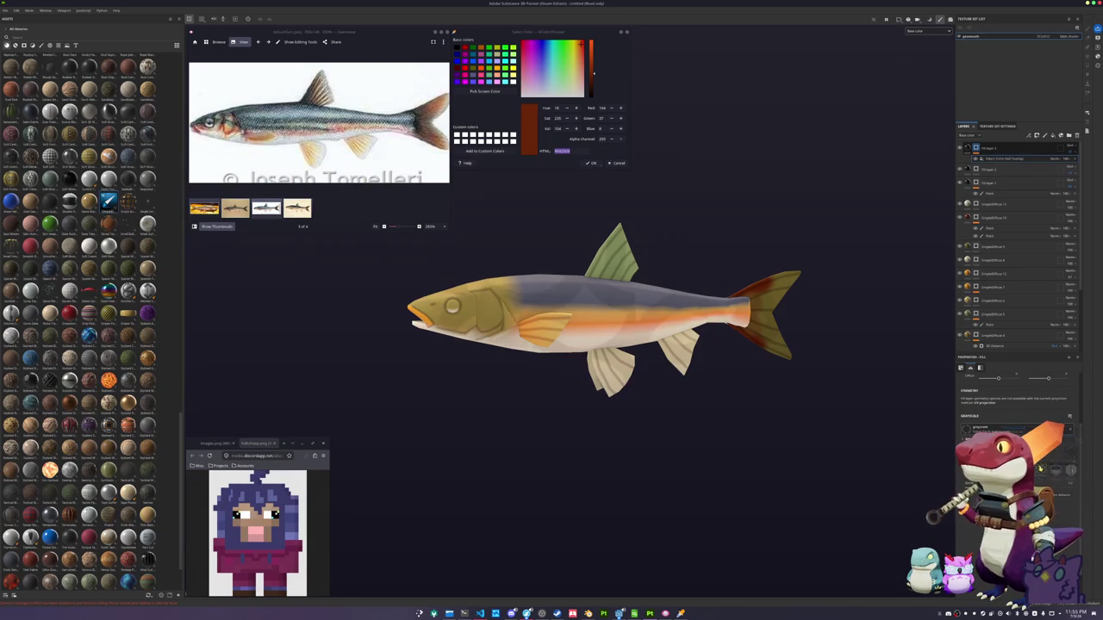
Switch the fill to 3D projection and shift the scale pattern down the fish body
{"action": "scroll", "coordinate": [1017, 413], "scroll_direction": "up", "scroll_amount": 5}
{"action": "left_click", "coordinate": [995, 390]}
{"action": "left_click", "coordinate": [999, 402]}
{"action": "scroll", "coordinate": [1017, 396], "scroll_direction": "up", "scroll_amount": 2}
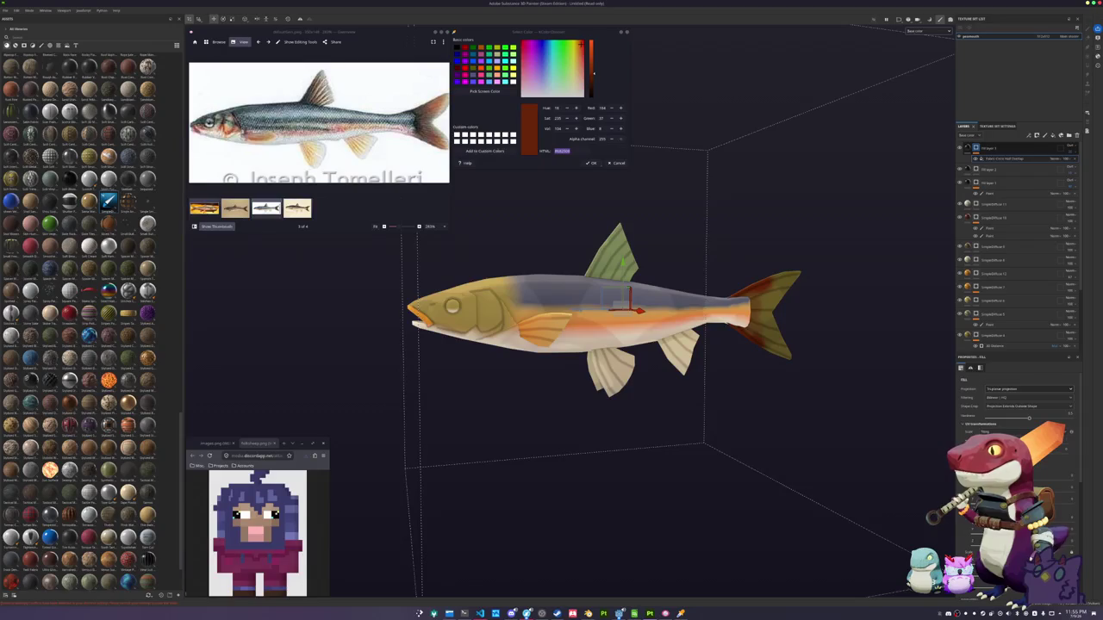
{"action": "left_click_drag", "start_coordinate": [629, 302], "coordinate": [621, 357]}
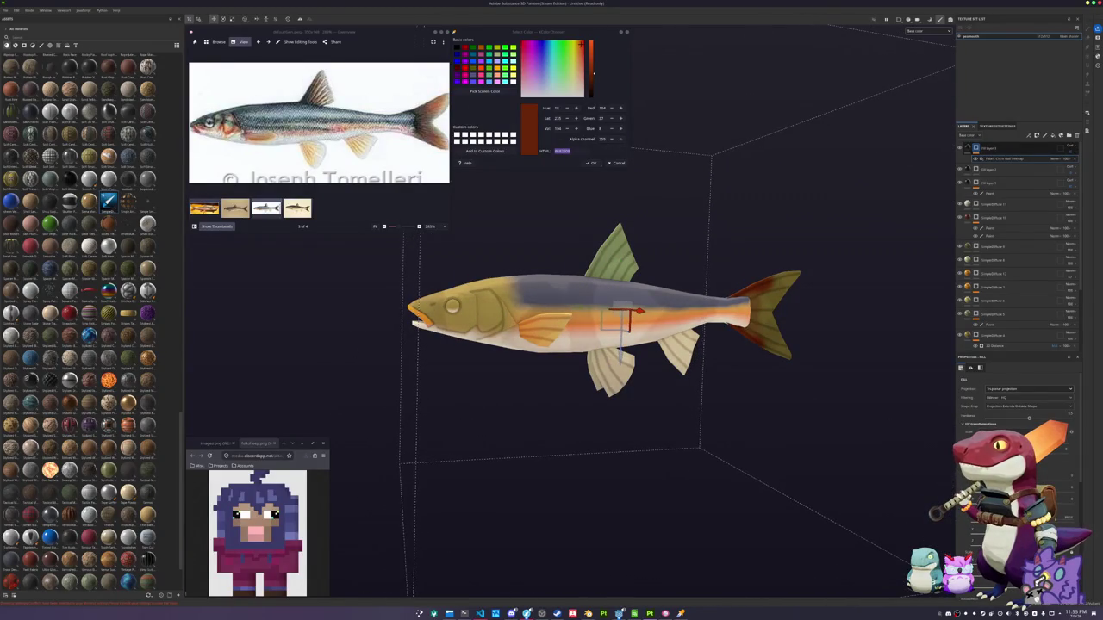
{"action": "key", "text": "Return"}
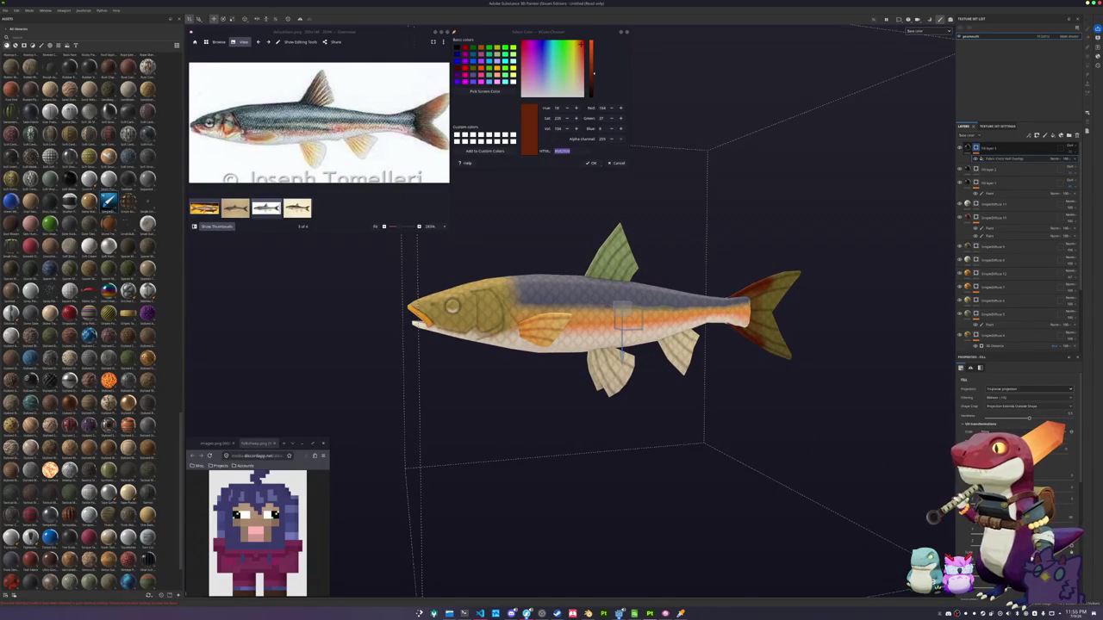
{"action": "right_click", "coordinate": [978, 150]}
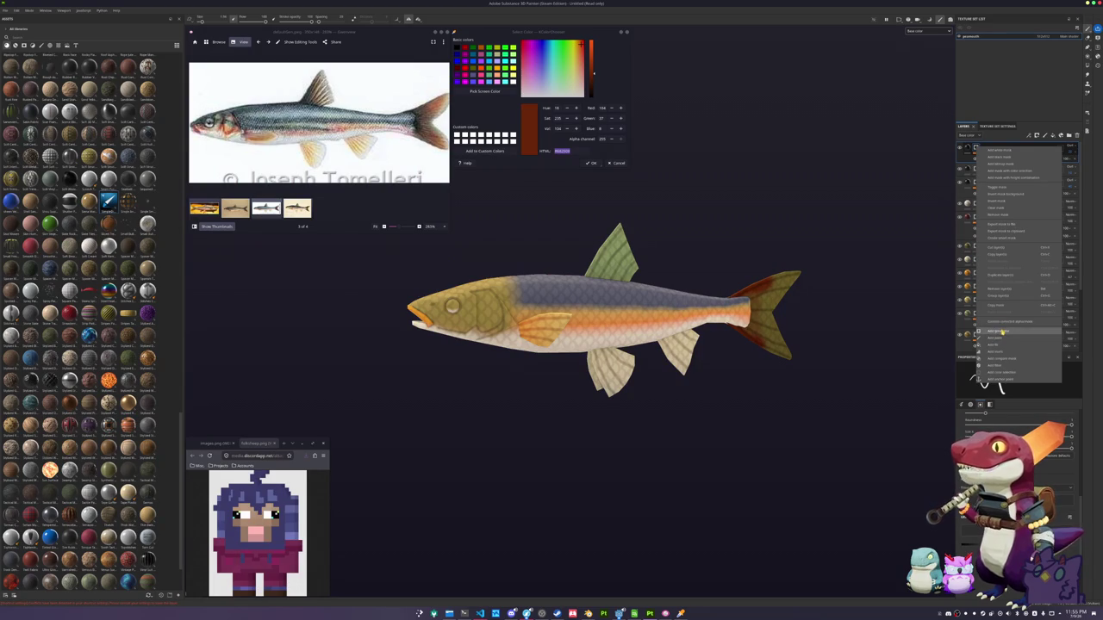
Add a generator to the top layer's mask, set its blend mode, and choose Light
{"action": "left_click", "coordinate": [1003, 330]}
{"action": "left_click", "coordinate": [1057, 160]}
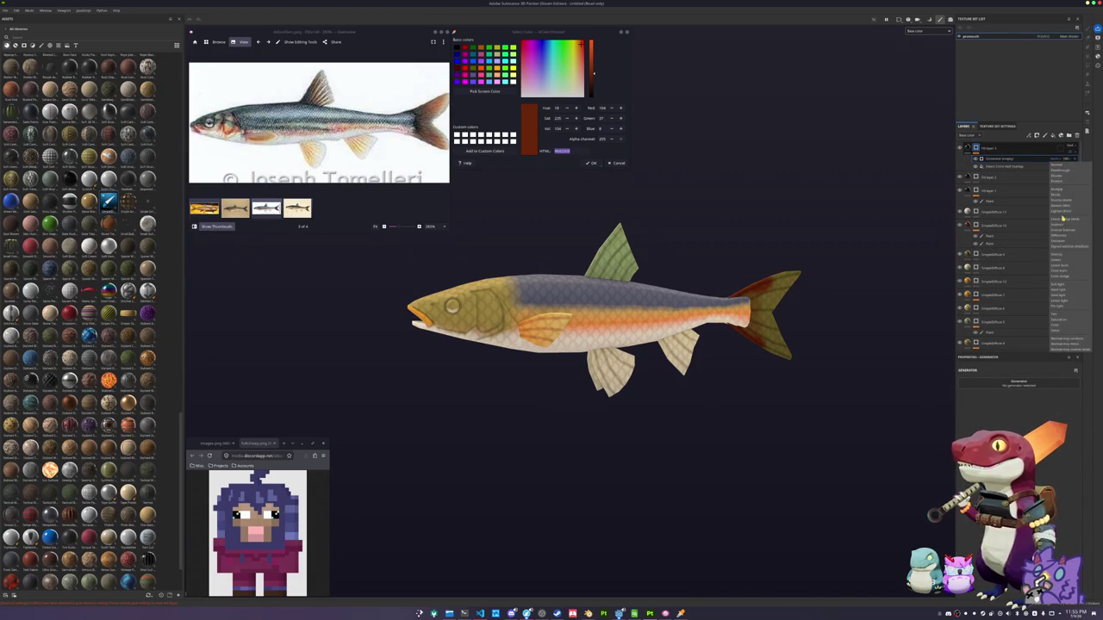
{"action": "left_click", "coordinate": [1060, 193]}
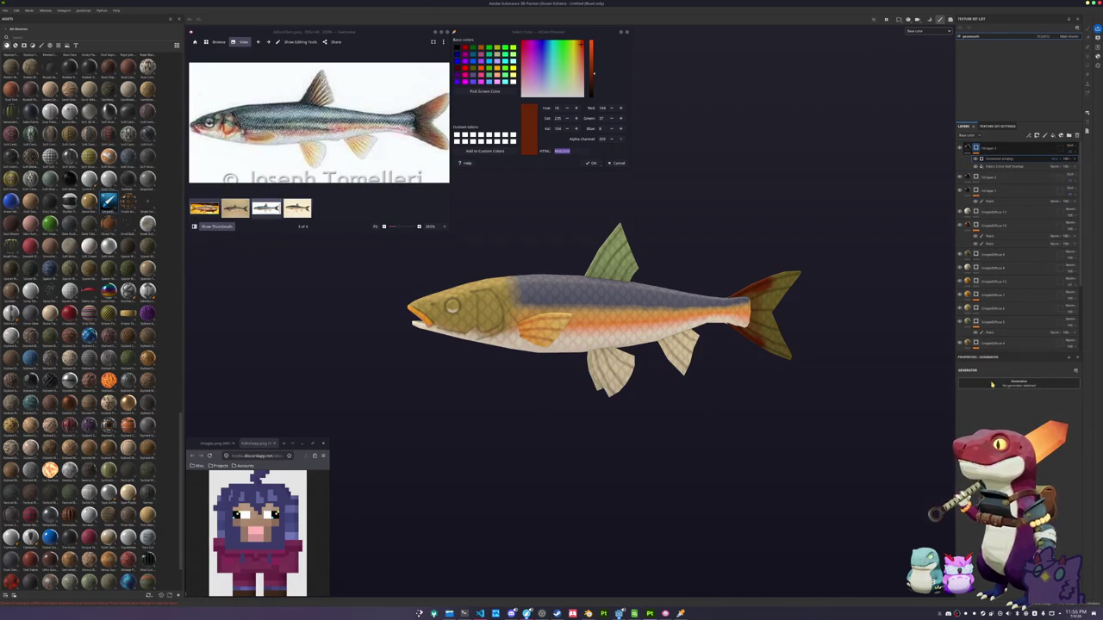
{"action": "left_click", "coordinate": [1019, 384]}
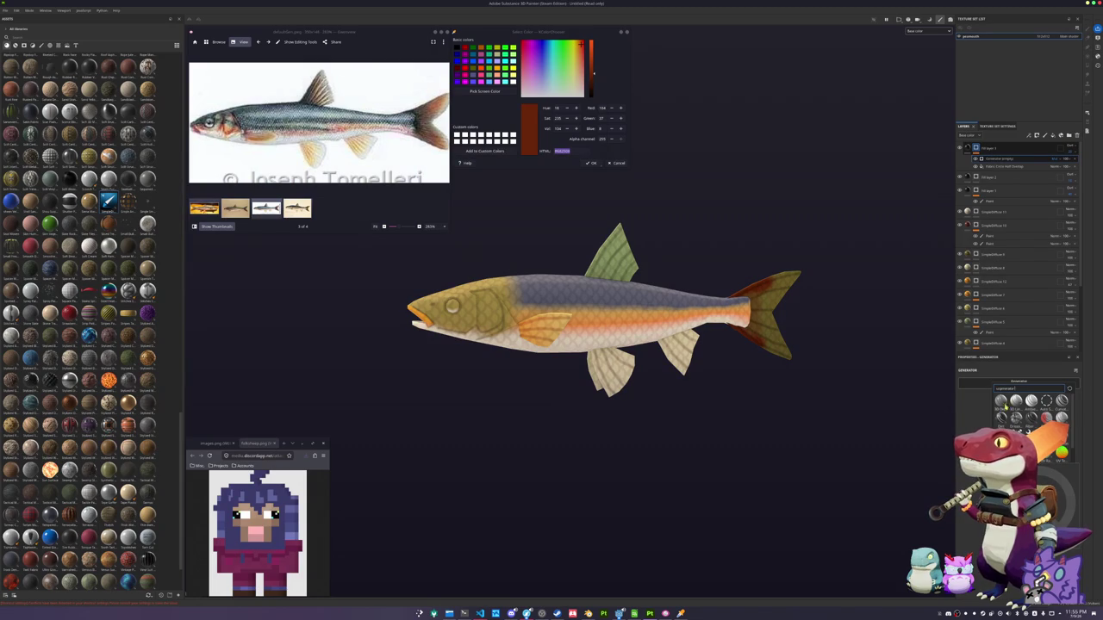
{"action": "left_click", "coordinate": [1000, 418]}
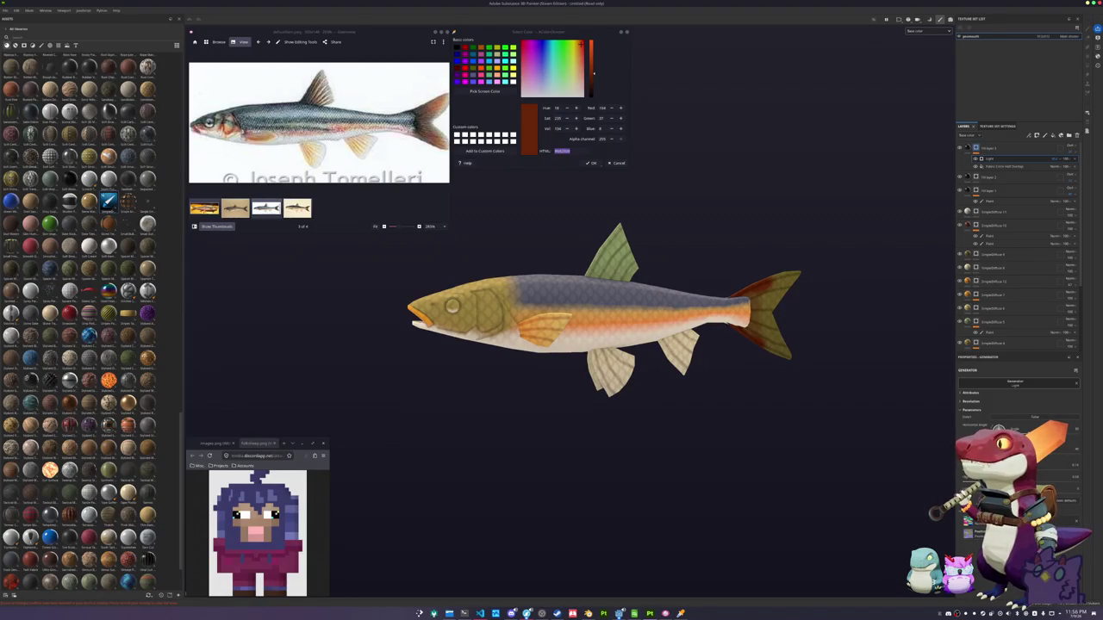
{"action": "right_click", "coordinate": [983, 383]}
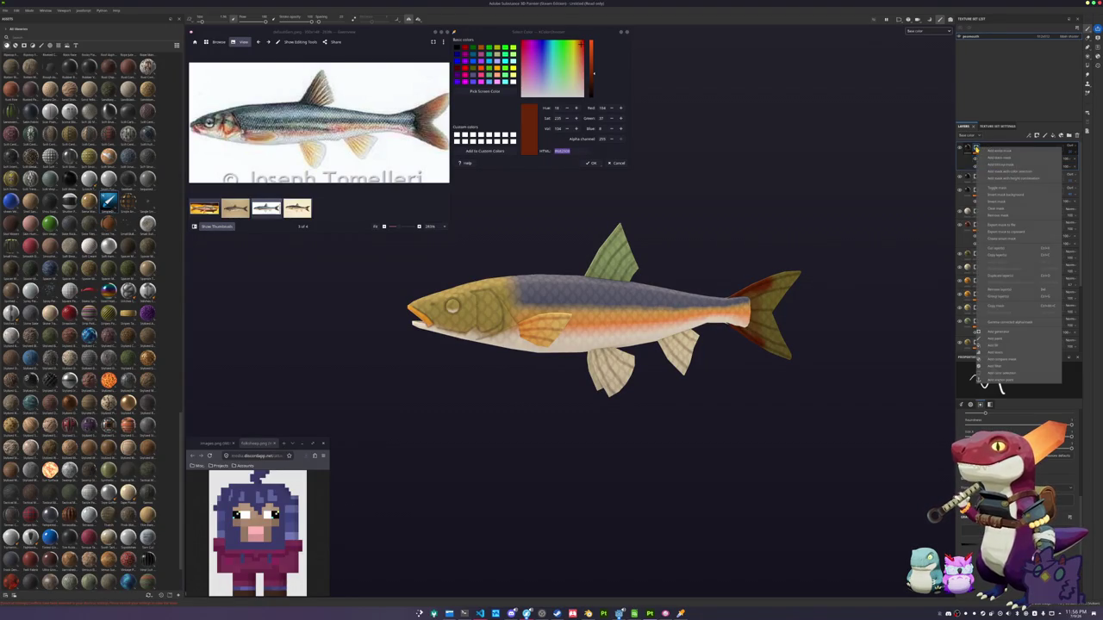
Add a Paint effect to the mask and rectangle-fill areas near the tail and dorsal fin
{"action": "left_click", "coordinate": [997, 342]}
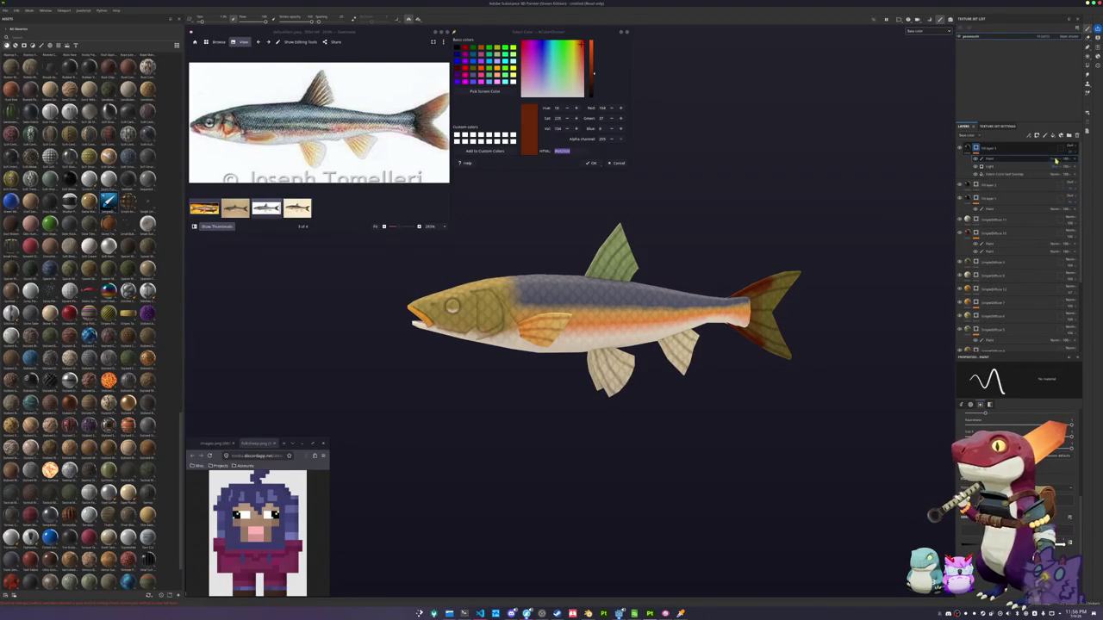
{"action": "left_click", "coordinate": [1088, 65]}
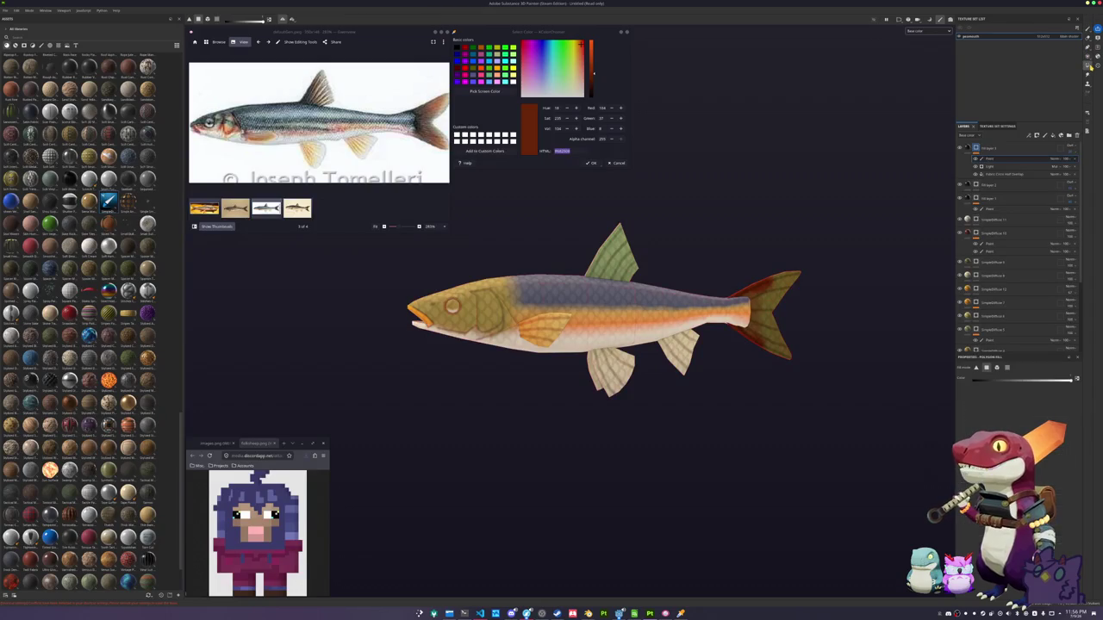
{"action": "left_click", "coordinate": [1003, 369]}
{"action": "left_click_drag", "start_coordinate": [817, 369], "coordinate": [771, 313]}
{"action": "left_click_drag", "start_coordinate": [664, 249], "coordinate": [630, 252]}
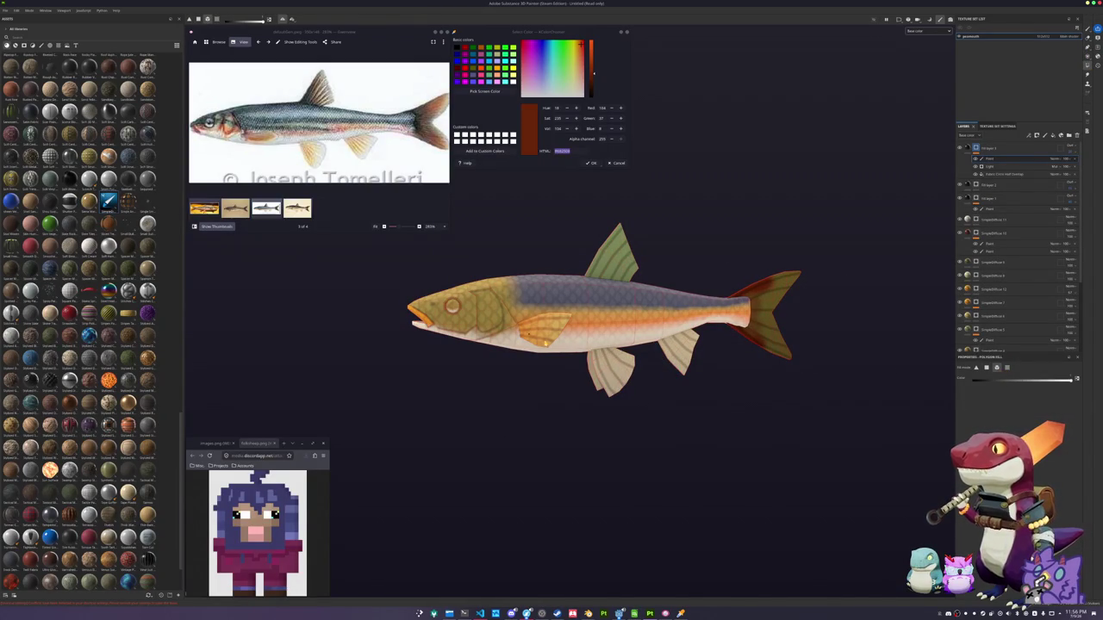
Switch to the brush, inspect the fish head up close, and add a new layer folder
{"action": "left_click_drag", "start_coordinate": [545, 342], "coordinate": [790, 290], "text": "alt"}
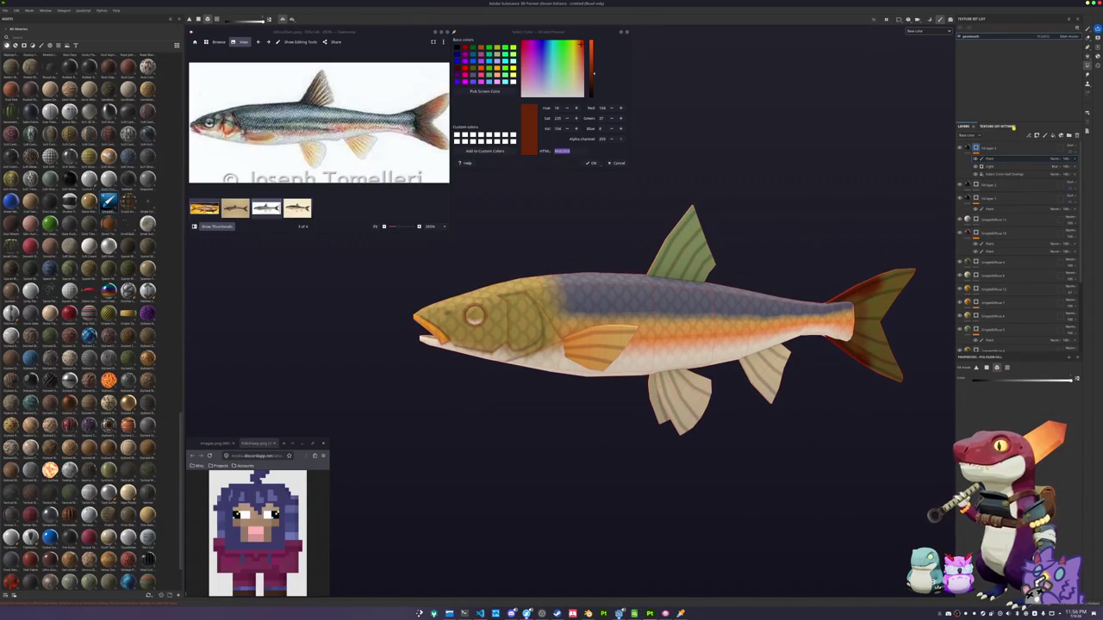
{"action": "left_click", "coordinate": [1087, 29]}
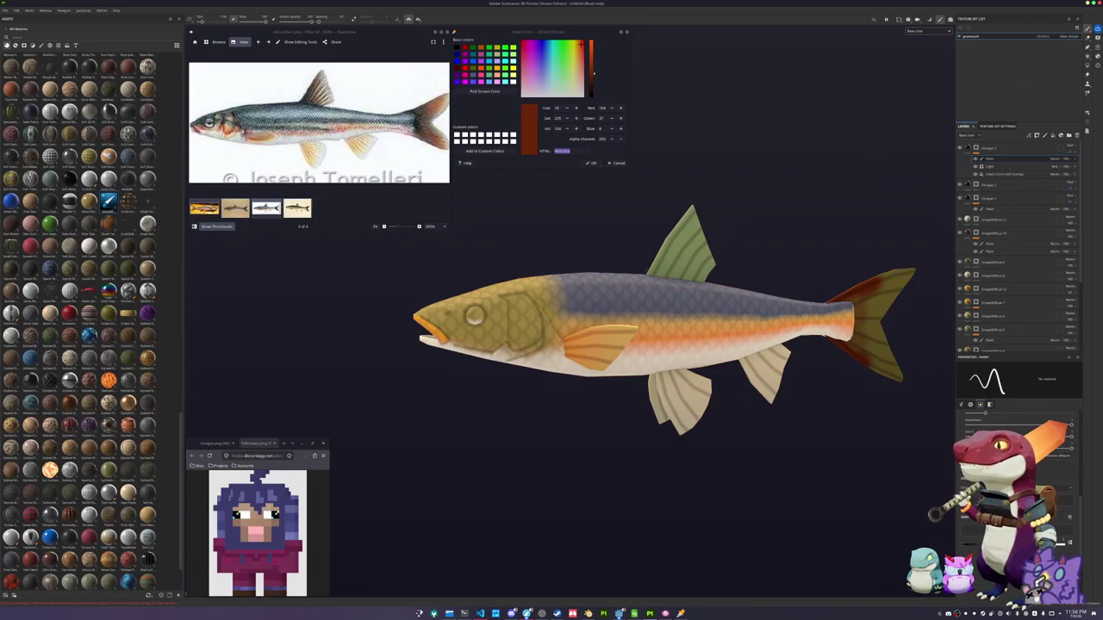
{"action": "middle_click_drag", "start_coordinate": [431, 274], "coordinate": [554, 280], "text": "alt"}
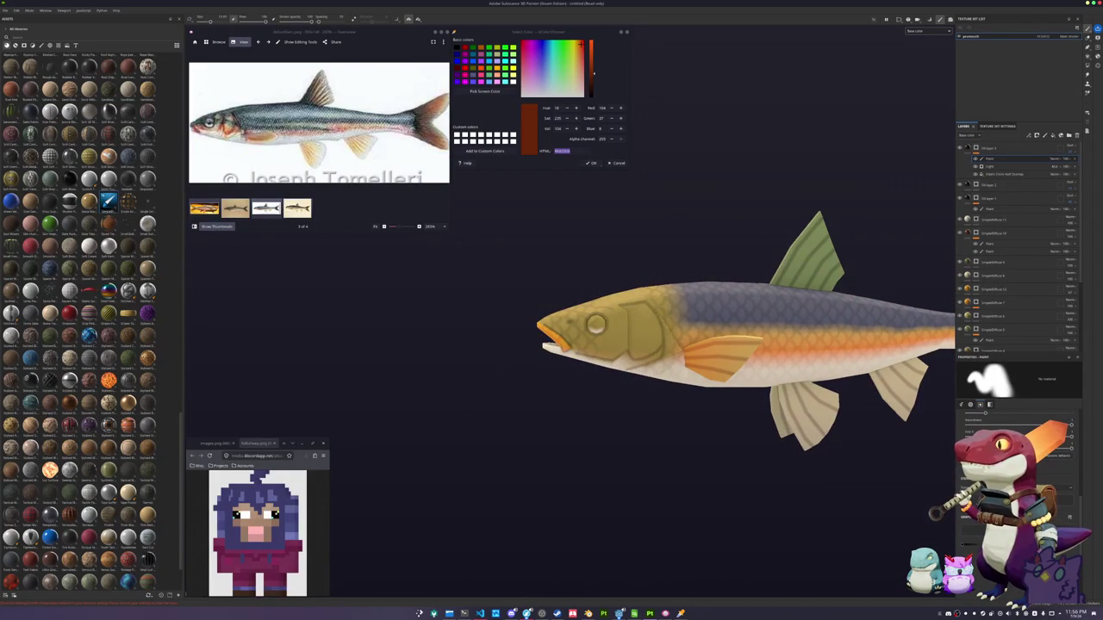
{"action": "left_click_drag", "start_coordinate": [555, 297], "coordinate": [702, 423], "text": "alt"}
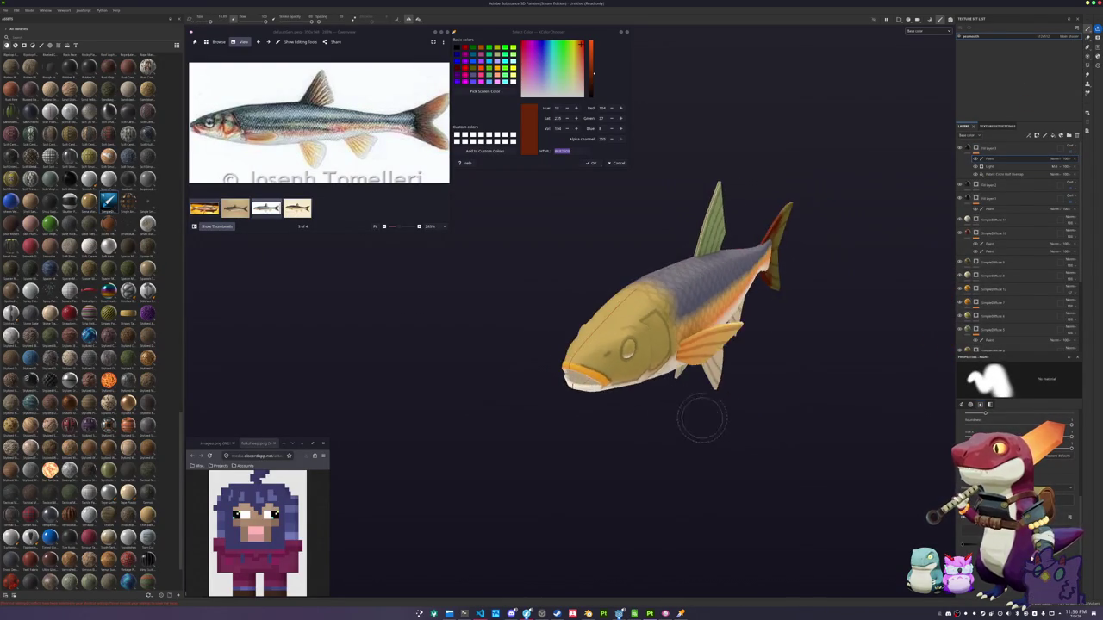
{"action": "scroll", "coordinate": [566, 418], "scroll_direction": "up", "scroll_amount": 3}
{"action": "mouse_move", "coordinate": [505, 406]}
{"action": "left_mouse_down", "text": "alt"}
{"action": "mouse_move", "coordinate": [510, 382]}
{"action": "mouse_move", "coordinate": [498, 405]}
{"action": "left_mouse_up", "text": "alt"}
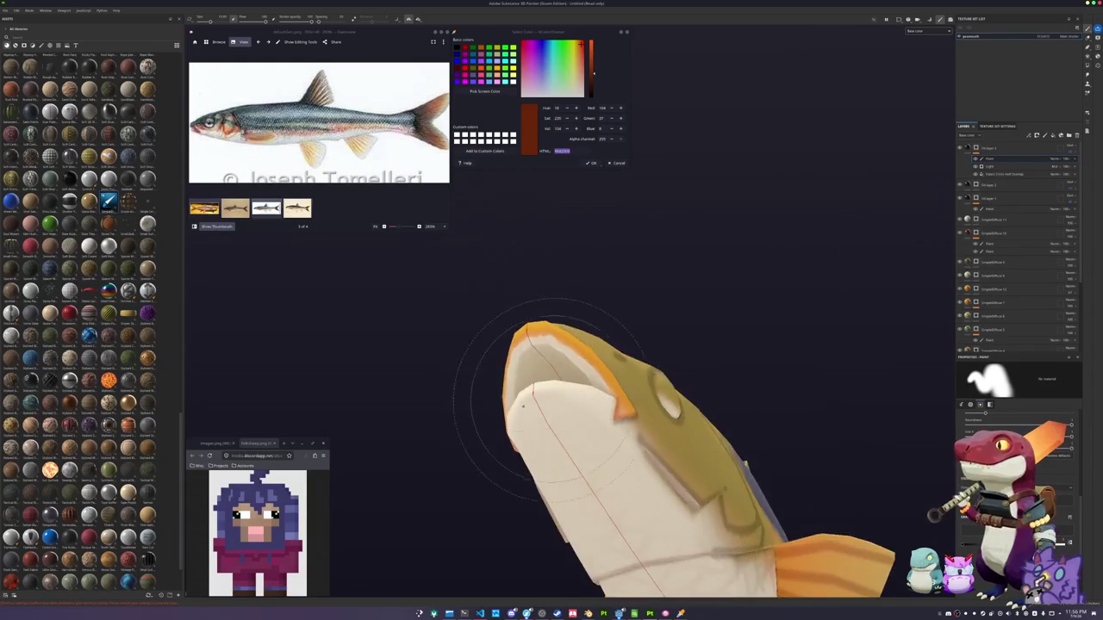
{"action": "left_click_drag", "start_coordinate": [500, 450], "coordinate": [517, 405], "text": "alt"}
{"action": "scroll", "coordinate": [517, 405], "scroll_direction": "down", "scroll_amount": 3}
{"action": "scroll", "coordinate": [517, 405], "scroll_direction": "down", "scroll_amount": 2}
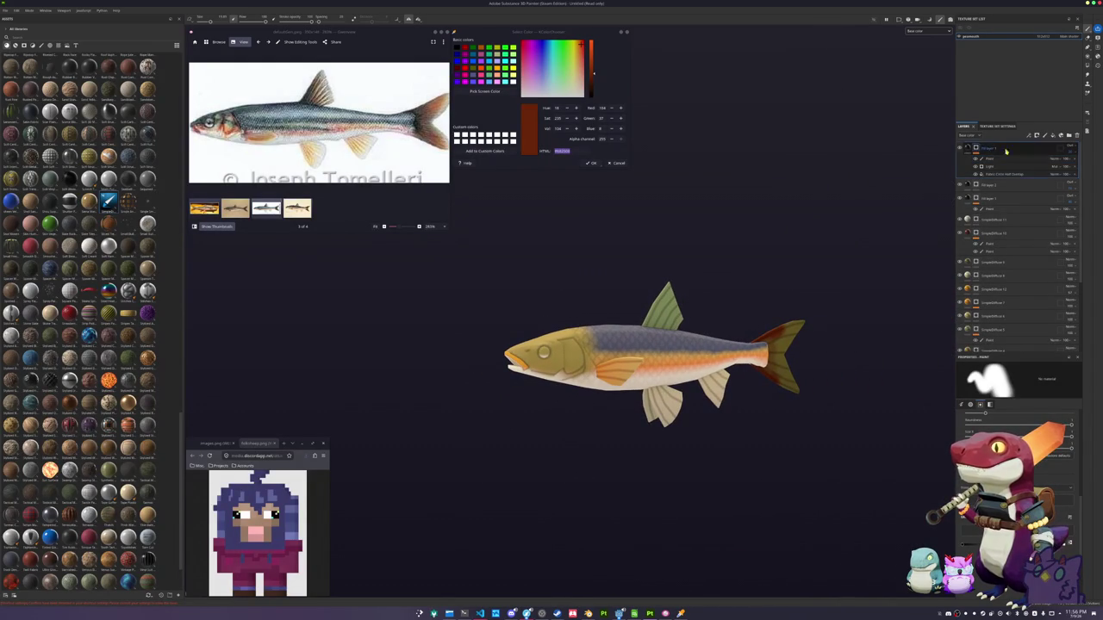
{"action": "left_click", "coordinate": [1069, 136]}
{"action": "left_click", "coordinate": [1069, 148]}
{"action": "left_click", "coordinate": [1070, 159]}
{"action": "left_click", "coordinate": [1024, 394]}
{"action": "scroll", "coordinate": [837, 423], "scroll_direction": "up", "scroll_amount": 2}
{"action": "mouse_move", "coordinate": [837, 424]}
{"action": "left_mouse_down", "text": "alt"}
{"action": "mouse_move", "coordinate": [832, 459]}
{"action": "mouse_move", "coordinate": [836, 416]}
{"action": "left_mouse_up", "text": "alt"}
{"action": "scroll", "coordinate": [824, 399], "scroll_direction": "up", "scroll_amount": 2}
{"action": "scroll", "coordinate": [824, 399], "scroll_direction": "up", "scroll_amount": 2}
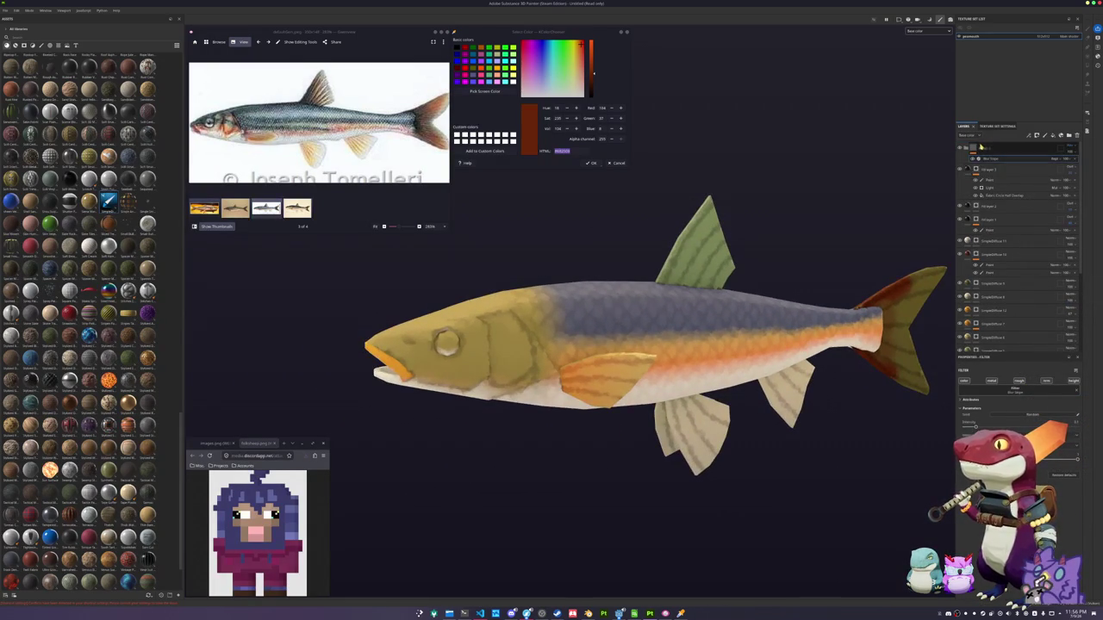
{"action": "key", "text": "ctrl+z"}
{"action": "key", "text": "ctrl+z"}
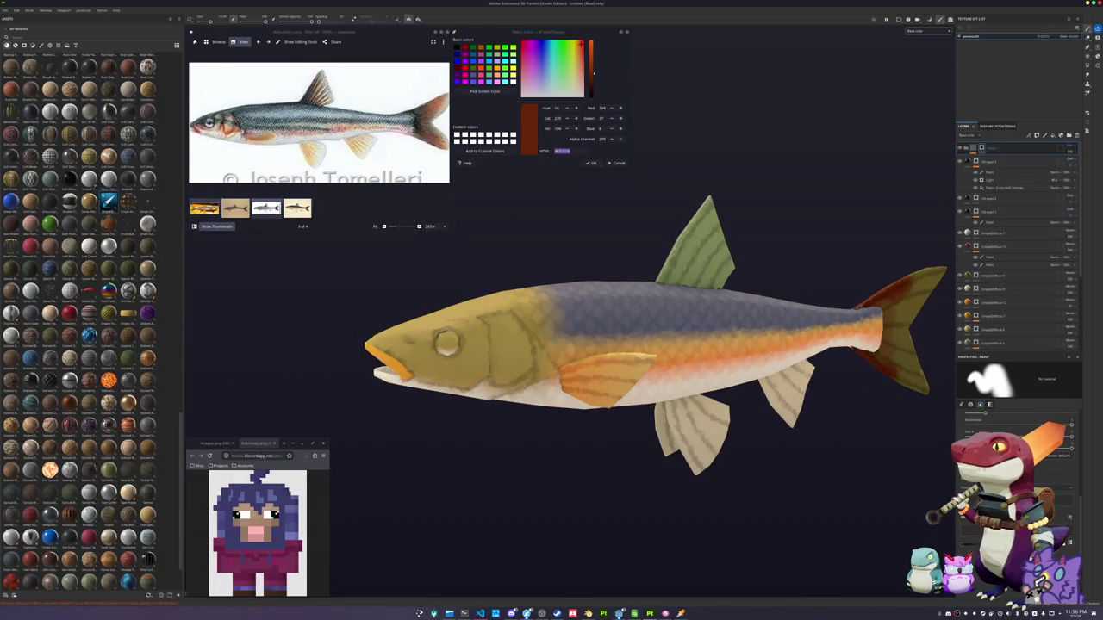
{"action": "scroll", "coordinate": [542, 413], "scroll_direction": "up", "scroll_amount": 1}
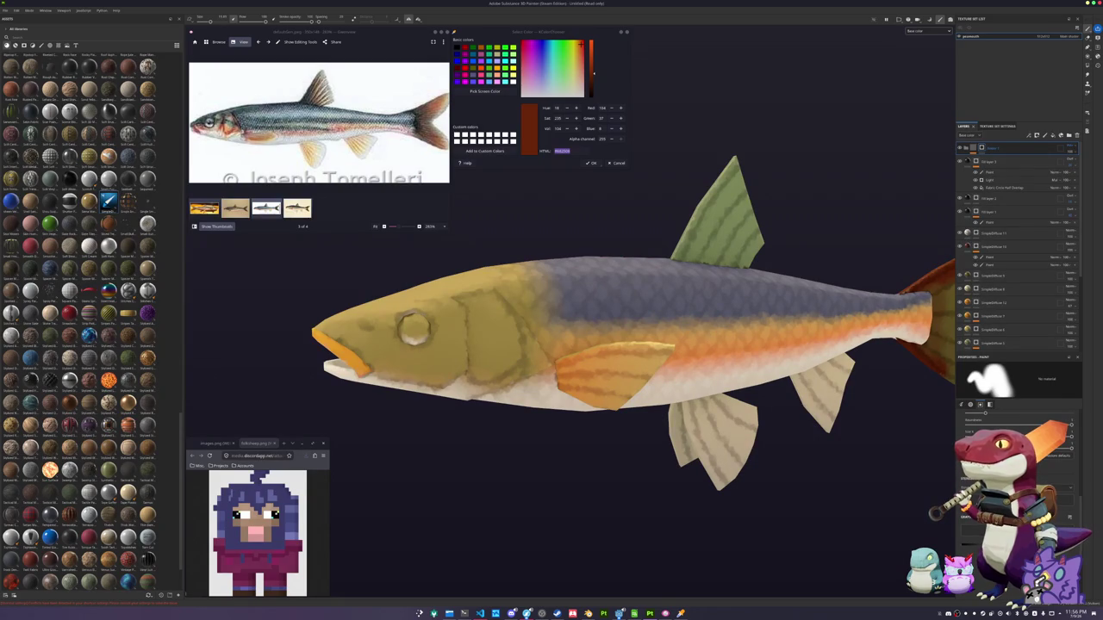
{"action": "left_click_drag", "start_coordinate": [534, 401], "coordinate": [520, 319], "text": "alt"}
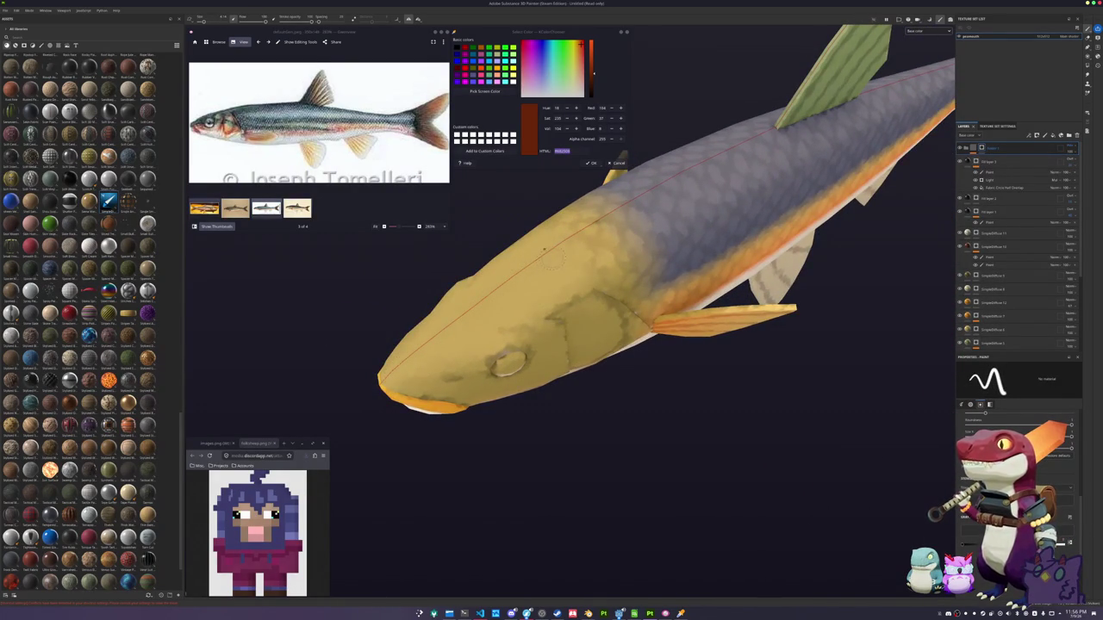
{"action": "mouse_move", "coordinate": [578, 439]}
{"action": "left_mouse_down", "text": "alt"}
{"action": "mouse_move", "coordinate": [362, 300]}
{"action": "mouse_move", "coordinate": [455, 381]}
{"action": "left_mouse_up", "text": "alt"}
{"action": "right_click_drag", "start_coordinate": [455, 381], "coordinate": [759, 337], "text": "alt"}
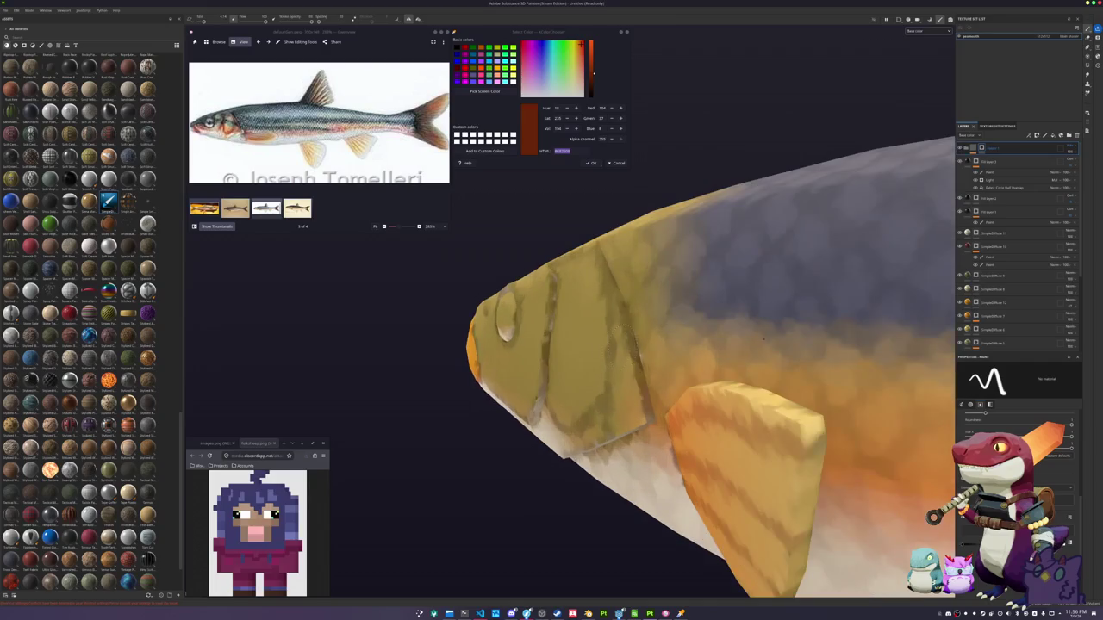
{"action": "mouse_move", "coordinate": [547, 468]}
{"action": "left_mouse_down", "text": "alt"}
{"action": "mouse_move", "coordinate": [719, 347]}
{"action": "mouse_move", "coordinate": [537, 339]}
{"action": "mouse_move", "coordinate": [537, 310]}
{"action": "mouse_move", "coordinate": [555, 407]}
{"action": "mouse_move", "coordinate": [595, 442]}
{"action": "mouse_move", "coordinate": [668, 415]}
{"action": "mouse_move", "coordinate": [529, 385]}
{"action": "mouse_move", "coordinate": [545, 350]}
{"action": "mouse_move", "coordinate": [780, 337]}
{"action": "left_mouse_up", "text": "alt"}
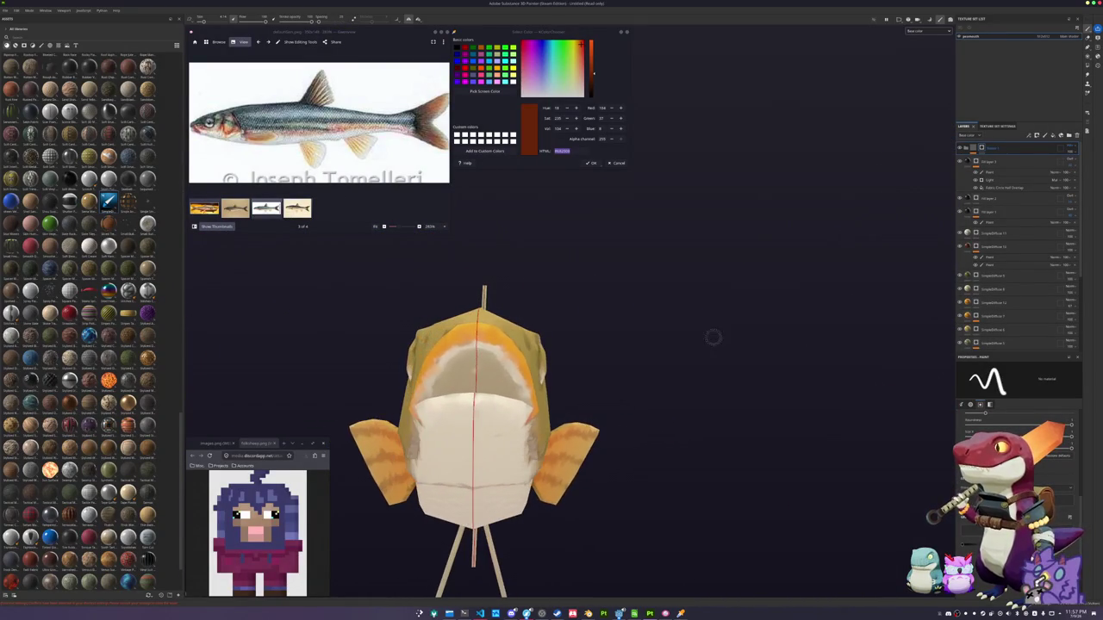
{"action": "left_click_drag", "start_coordinate": [481, 371], "coordinate": [543, 343], "text": "alt"}
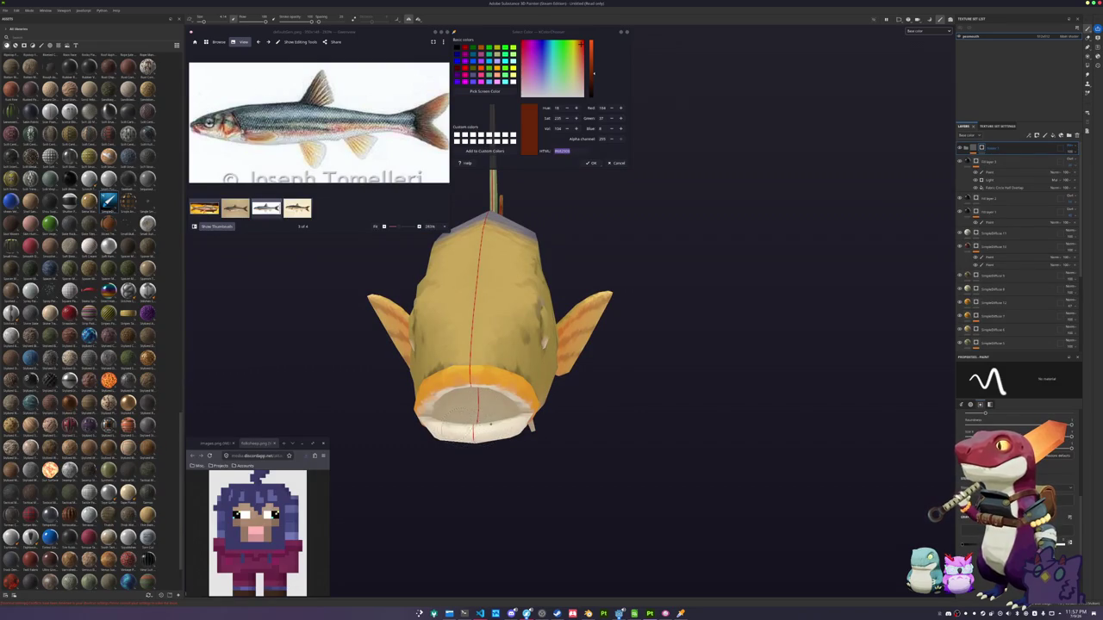
{"action": "left_click_drag", "start_coordinate": [379, 355], "coordinate": [405, 355], "text": "alt"}
{"action": "scroll", "coordinate": [509, 370], "scroll_direction": "up", "scroll_amount": 3}
{"action": "scroll", "coordinate": [509, 370], "scroll_direction": "up", "scroll_amount": 2}
{"action": "scroll", "coordinate": [509, 371], "scroll_direction": "up", "scroll_amount": 2}
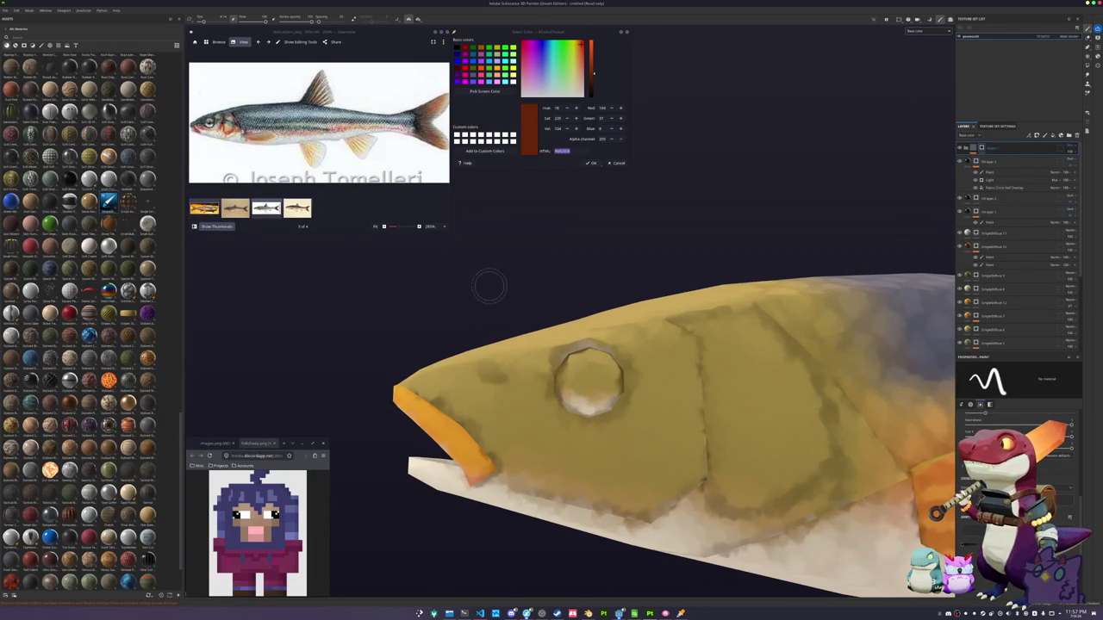
Sample the reference eye's pale yellow into a new fill layer moved to the top
{"action": "key", "text": "Home"}
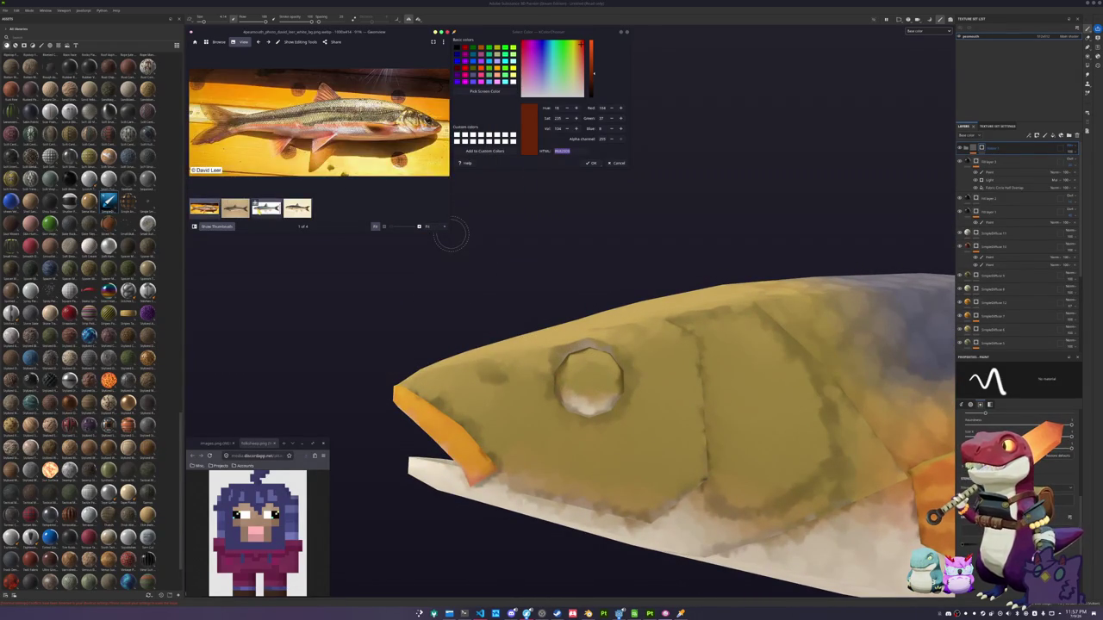
{"action": "key", "text": "End"}
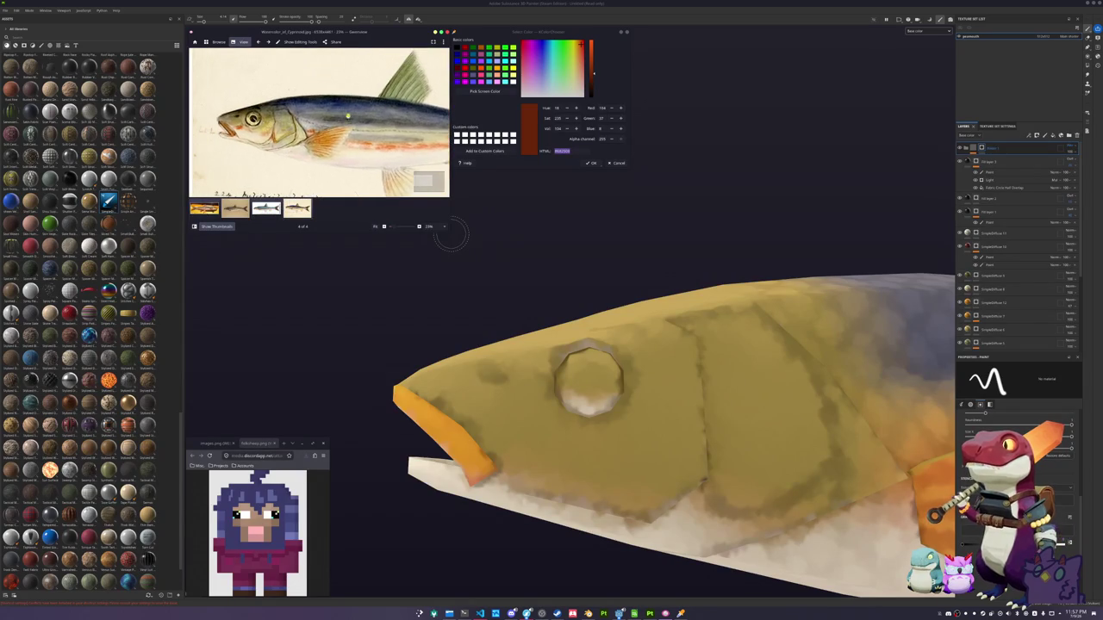
{"action": "left_click", "coordinate": [484, 91]}
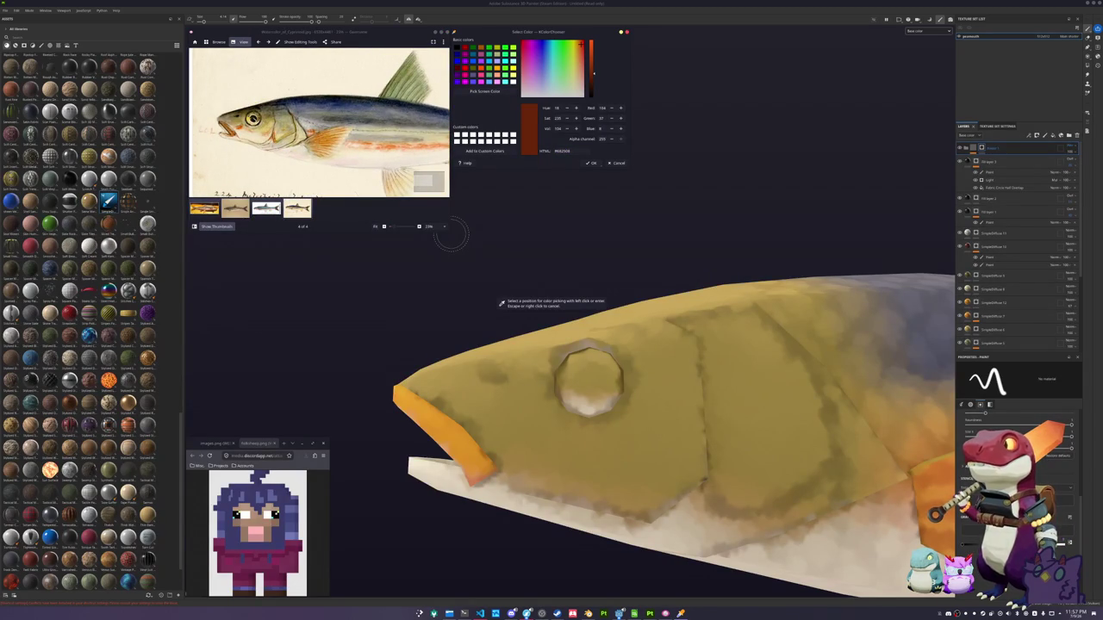
{"action": "left_click", "coordinate": [501, 304]}
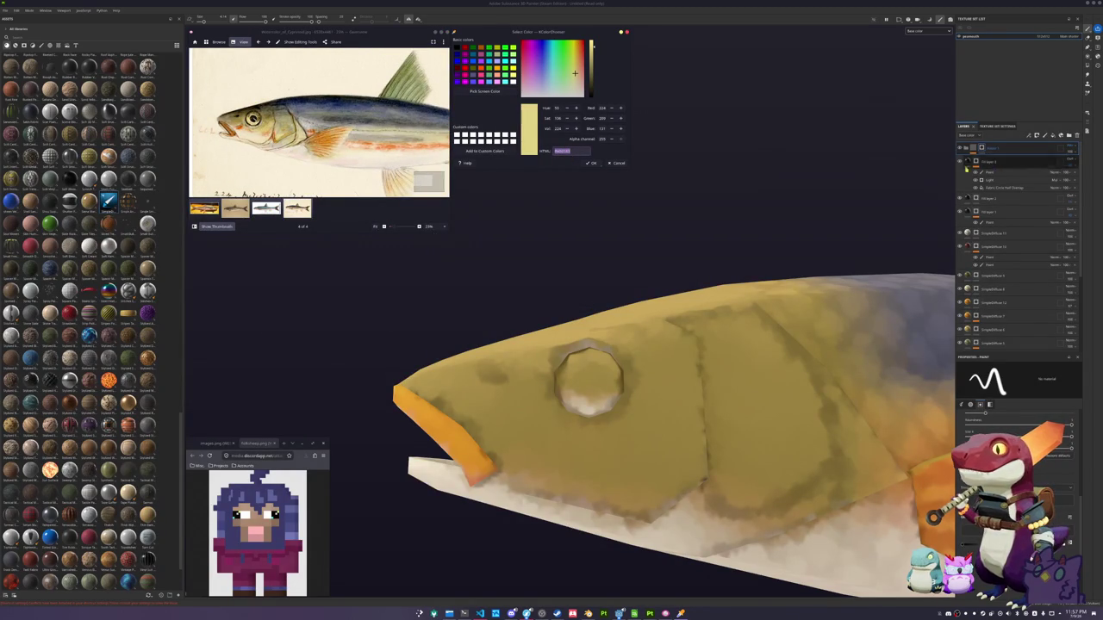
{"action": "left_click", "coordinate": [1054, 137]}
{"action": "left_click_drag", "start_coordinate": [983, 162], "coordinate": [999, 145]}
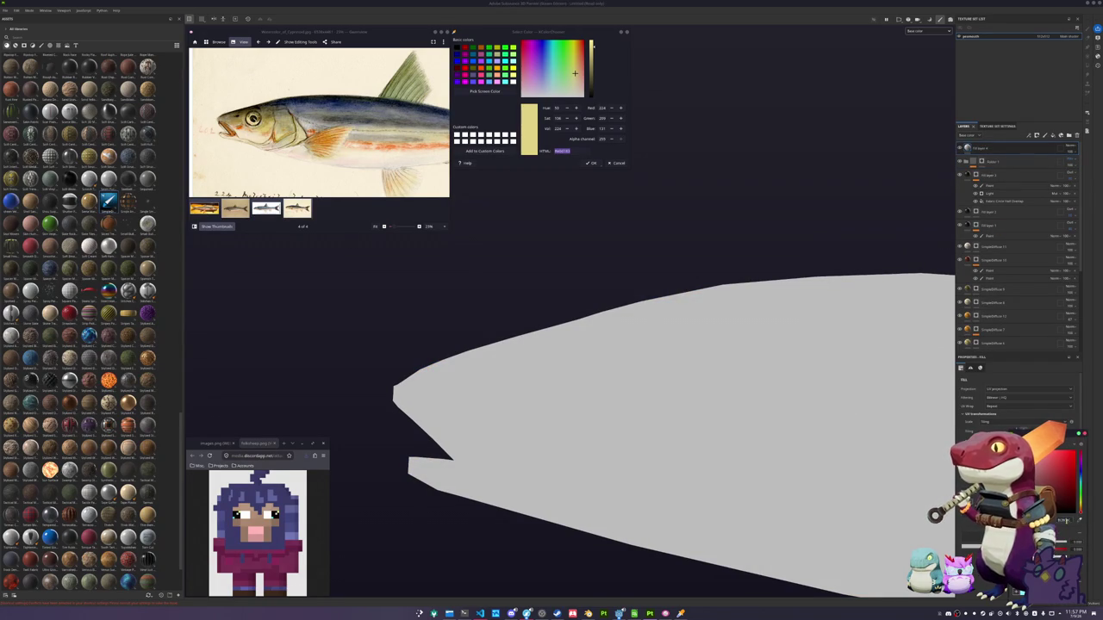
{"action": "left_click", "coordinate": [1061, 474]}
Give the yellow fill a black mask with a paint layer and paint the fish's eye
{"action": "right_click", "coordinate": [1004, 149]}
{"action": "left_click", "coordinate": [1026, 157]}
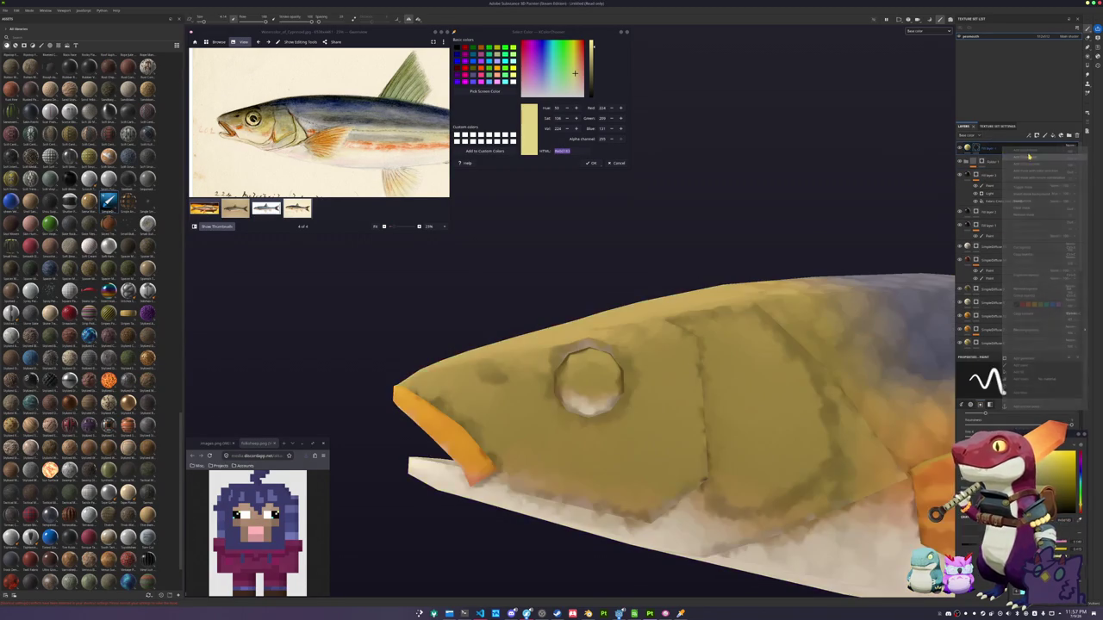
{"action": "right_click", "coordinate": [977, 150]}
{"action": "left_click", "coordinate": [997, 343]}
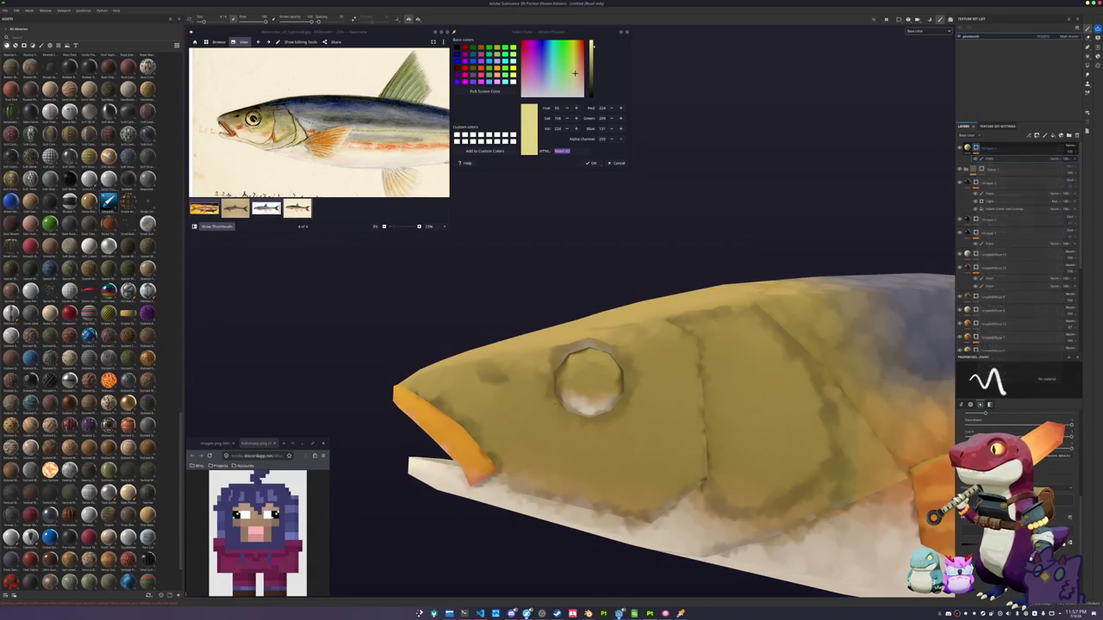
{"action": "left_click_drag", "start_coordinate": [517, 388], "coordinate": [554, 379], "text": "alt"}
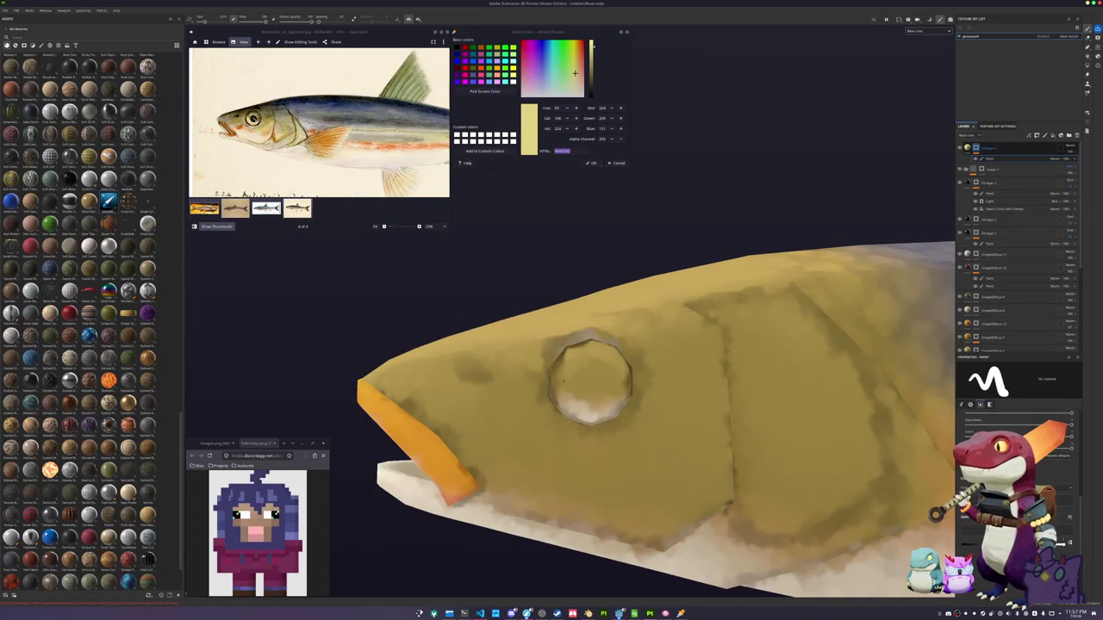
{"action": "left_click", "coordinate": [591, 379]}
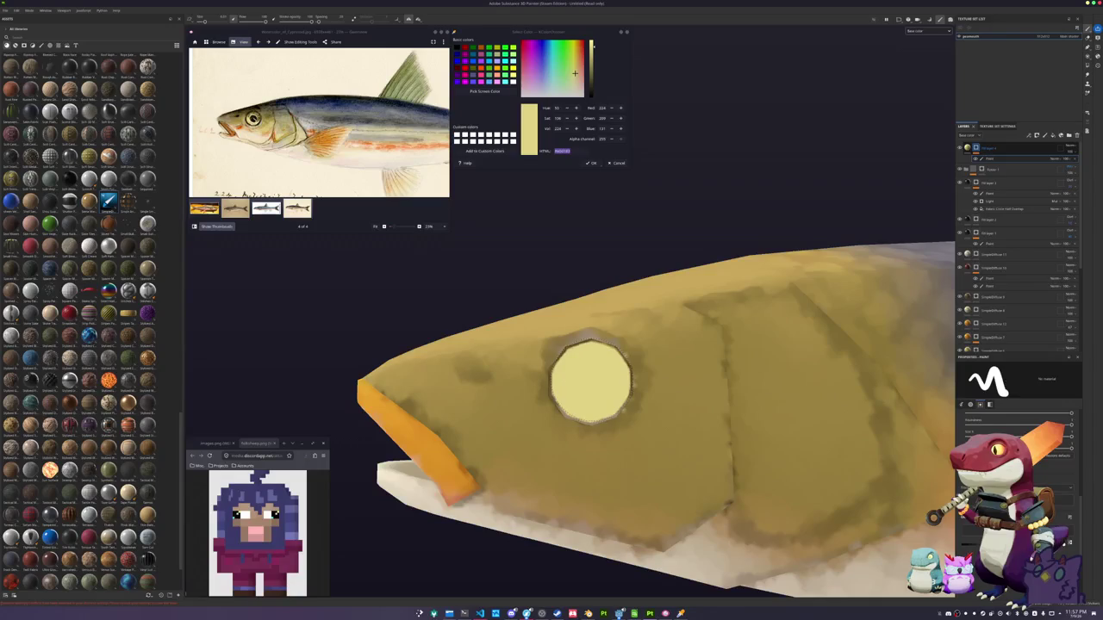
{"action": "left_click", "coordinate": [590, 381]}
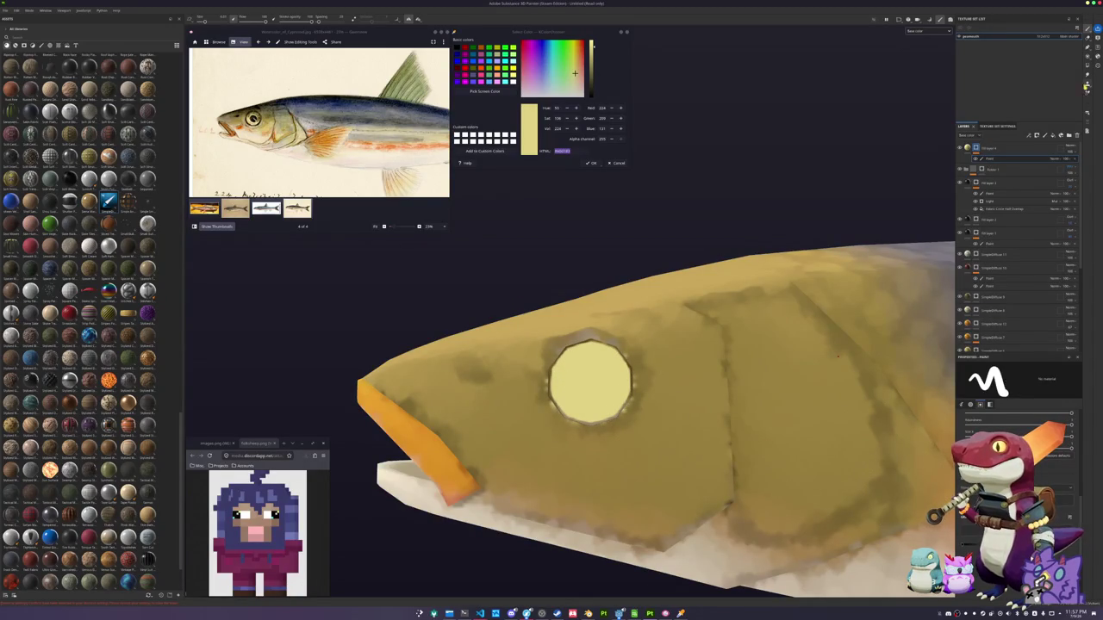
Switch to Polygon Fill, view the eye and fin from higher up, and begin another colour pick
{"action": "left_click", "coordinate": [1088, 57]}
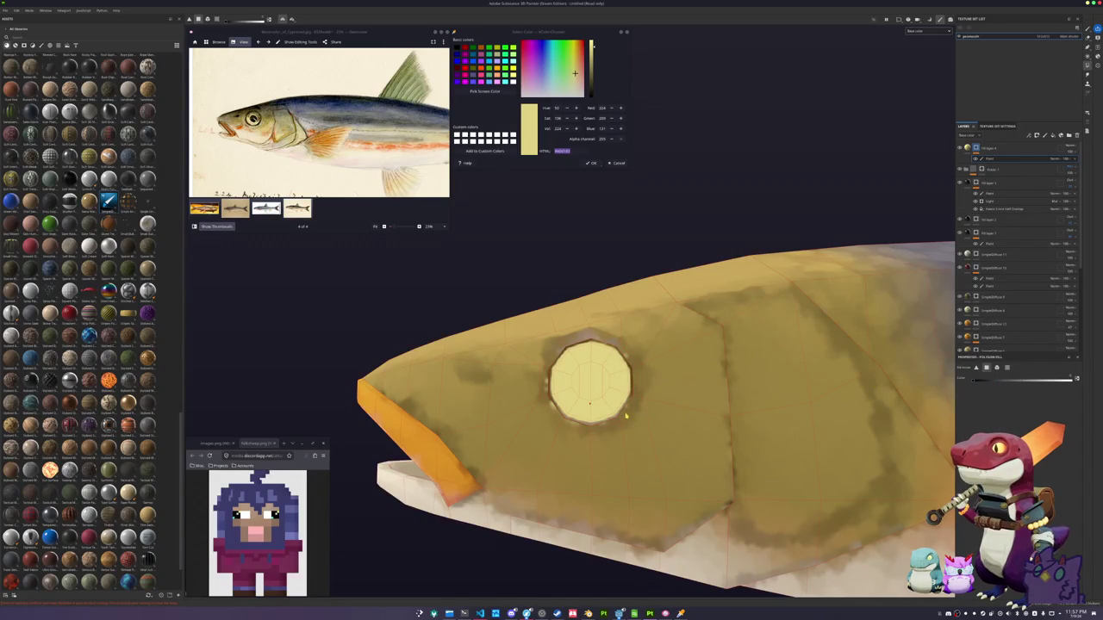
{"action": "scroll", "coordinate": [609, 424], "scroll_direction": "up", "scroll_amount": 2}
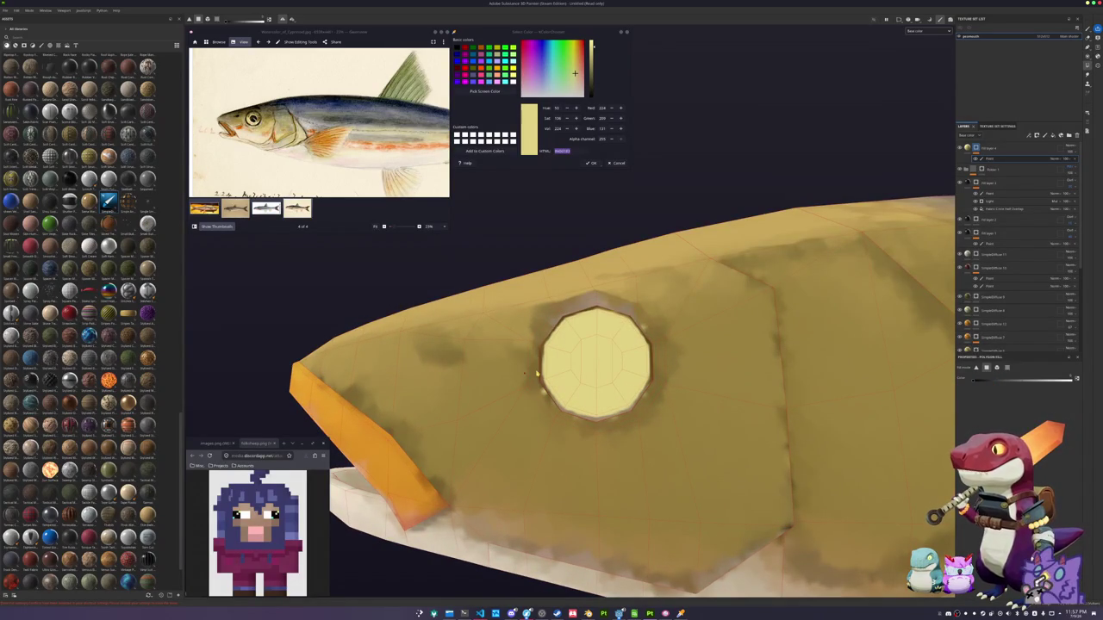
{"action": "left_click_drag", "start_coordinate": [526, 385], "coordinate": [605, 340], "text": "alt"}
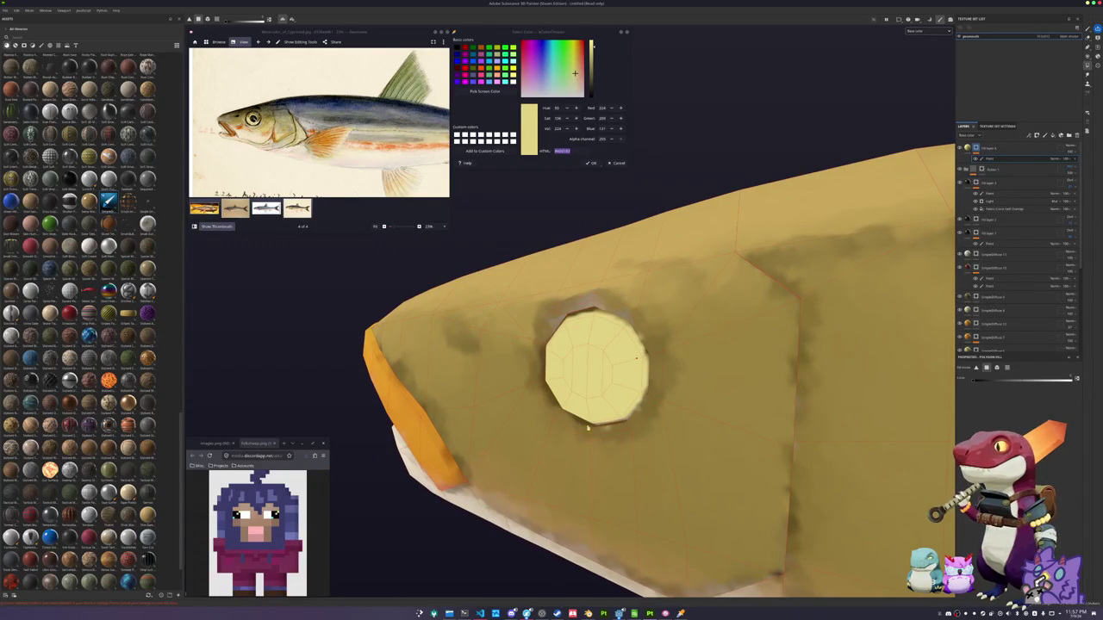
{"action": "mouse_move", "coordinate": [605, 428]}
{"action": "left_mouse_down", "text": "alt"}
{"action": "mouse_move", "coordinate": [627, 400]}
{"action": "mouse_move", "coordinate": [608, 336]}
{"action": "left_mouse_up", "text": "alt"}
{"action": "scroll", "coordinate": [626, 401], "scroll_direction": "up", "scroll_amount": 2}
{"action": "scroll", "coordinate": [622, 300], "scroll_direction": "down", "scroll_amount": 5}
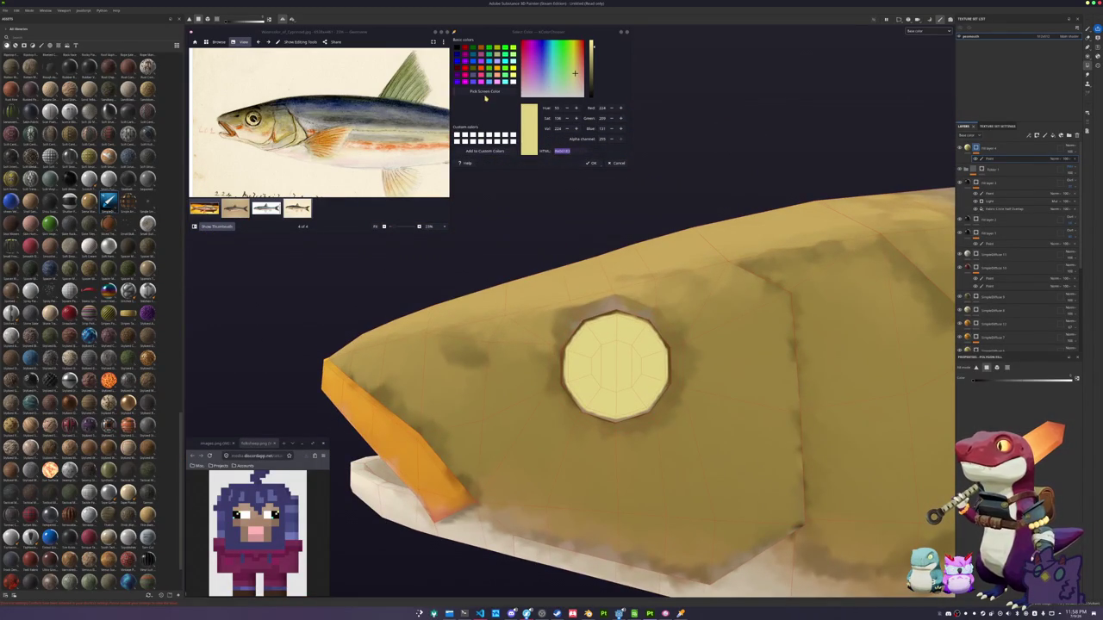
{"action": "left_click", "coordinate": [485, 91]}
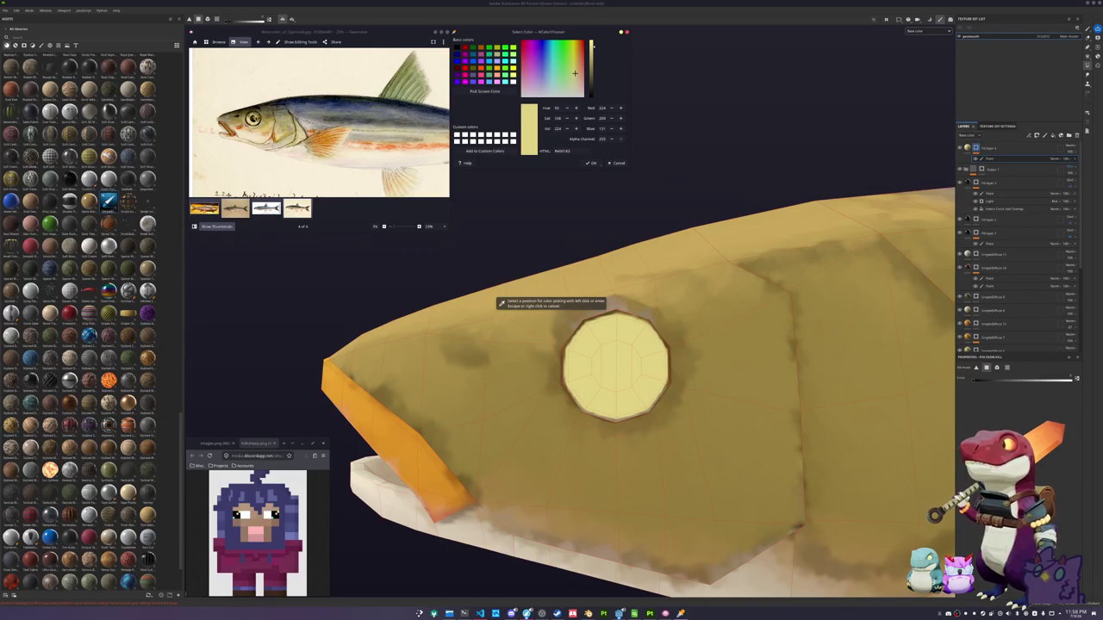
Sample a near-black colour and add another eye fill layer tinted olive-yellow
{"action": "left_click", "coordinate": [501, 303]}
{"action": "scroll", "coordinate": [252, 118], "scroll_direction": "up", "scroll_amount": 3, "text": "ctrl"}
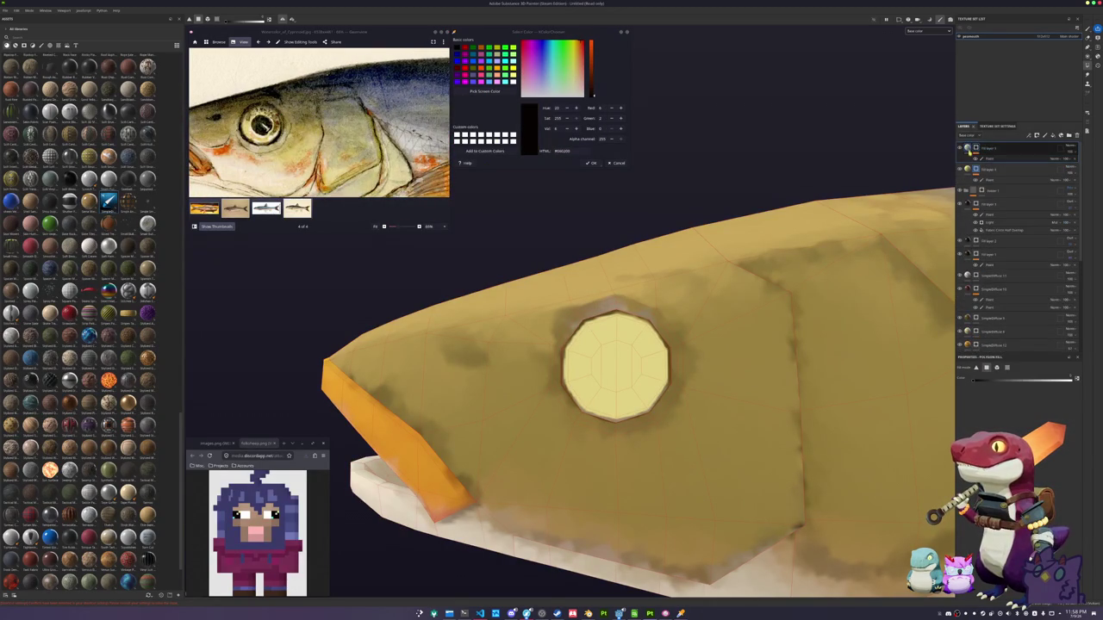
{"action": "left_click", "coordinate": [1054, 135]}
{"action": "left_click", "coordinate": [1023, 430]}
{"action": "left_click_drag", "start_coordinate": [1060, 482], "coordinate": [1048, 466]}
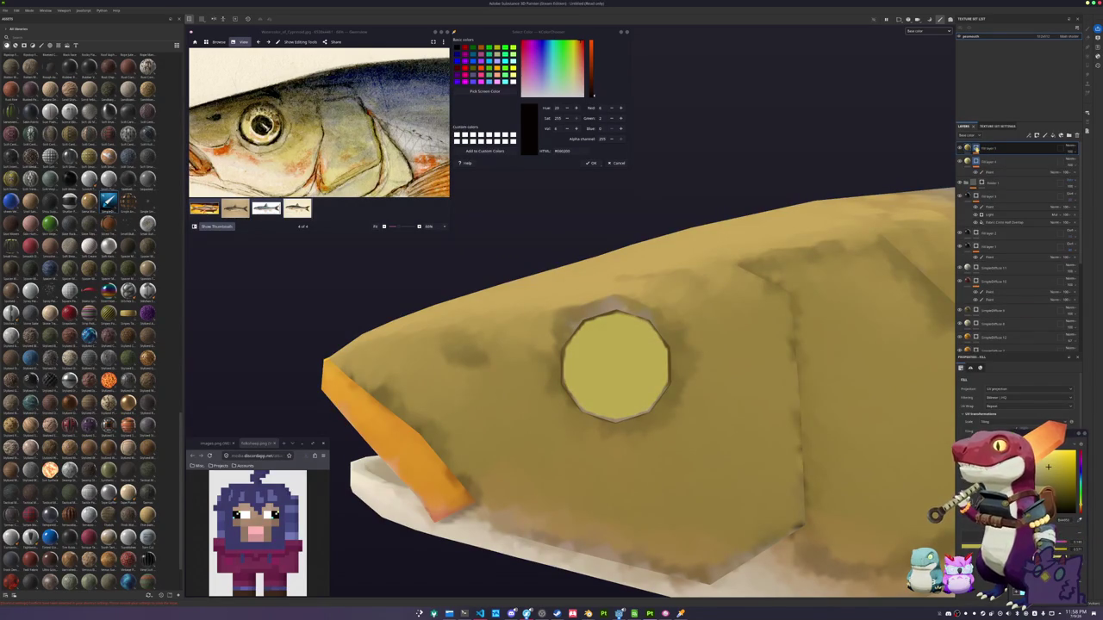
Add a paint effect to the olive layer and brush lighter yellow onto the eye's lower half
{"action": "right_click", "coordinate": [980, 148]}
{"action": "left_click", "coordinate": [996, 342]}
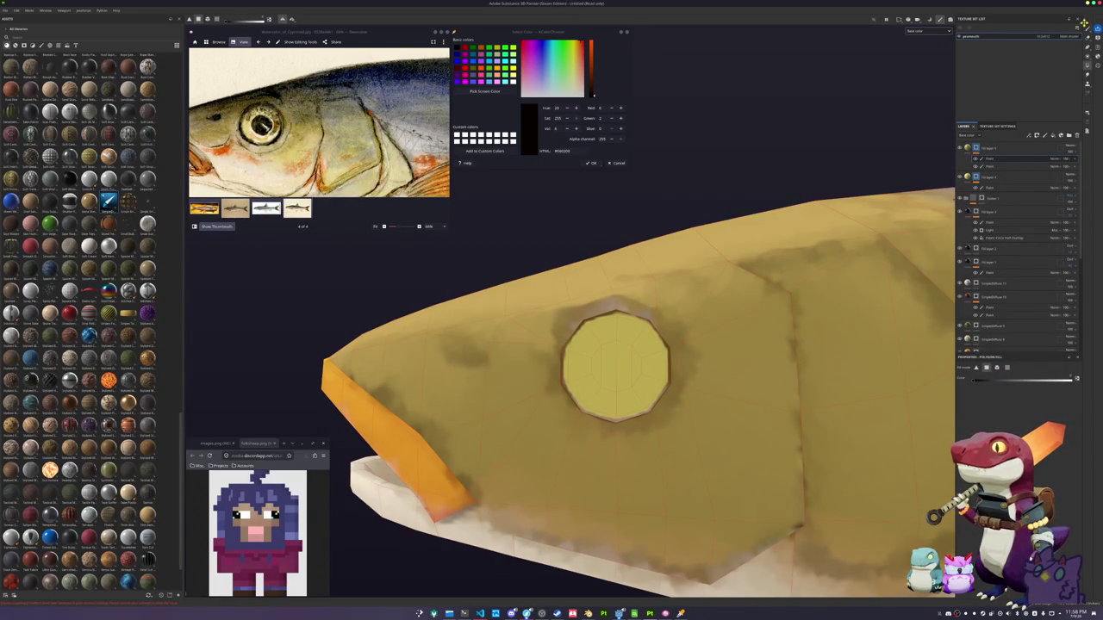
{"action": "key", "text": "1"}
{"action": "scroll", "coordinate": [675, 383], "scroll_direction": "up", "scroll_amount": 2}
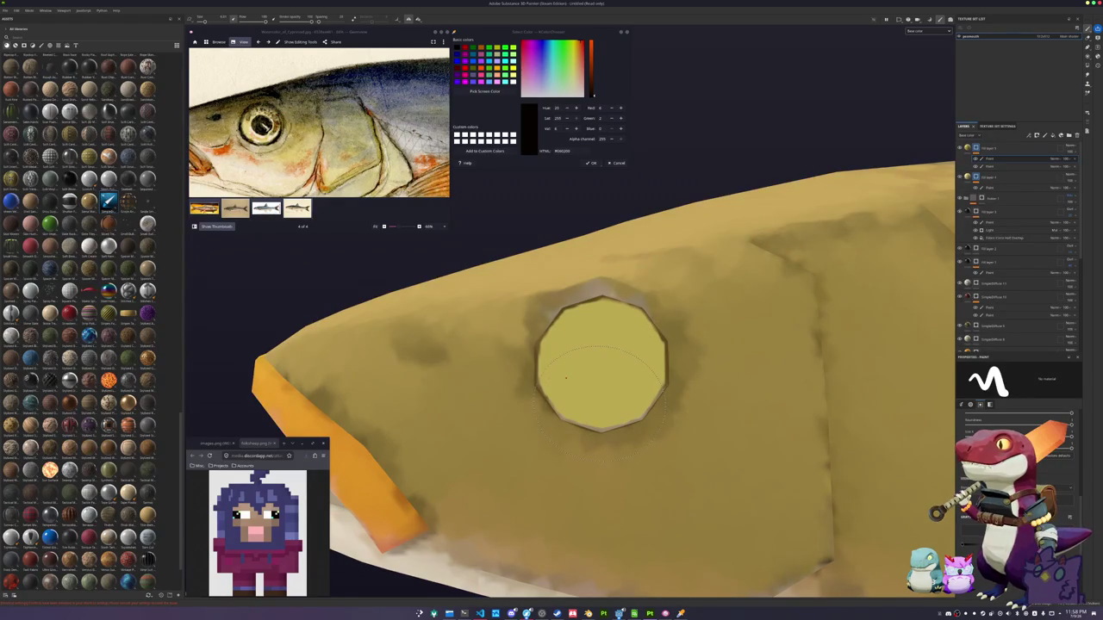
{"action": "mouse_move", "coordinate": [565, 376]}
{"action": "left_mouse_down"}
{"action": "mouse_move", "coordinate": [507, 411]}
{"action": "mouse_move", "coordinate": [517, 457]}
{"action": "left_mouse_up"}
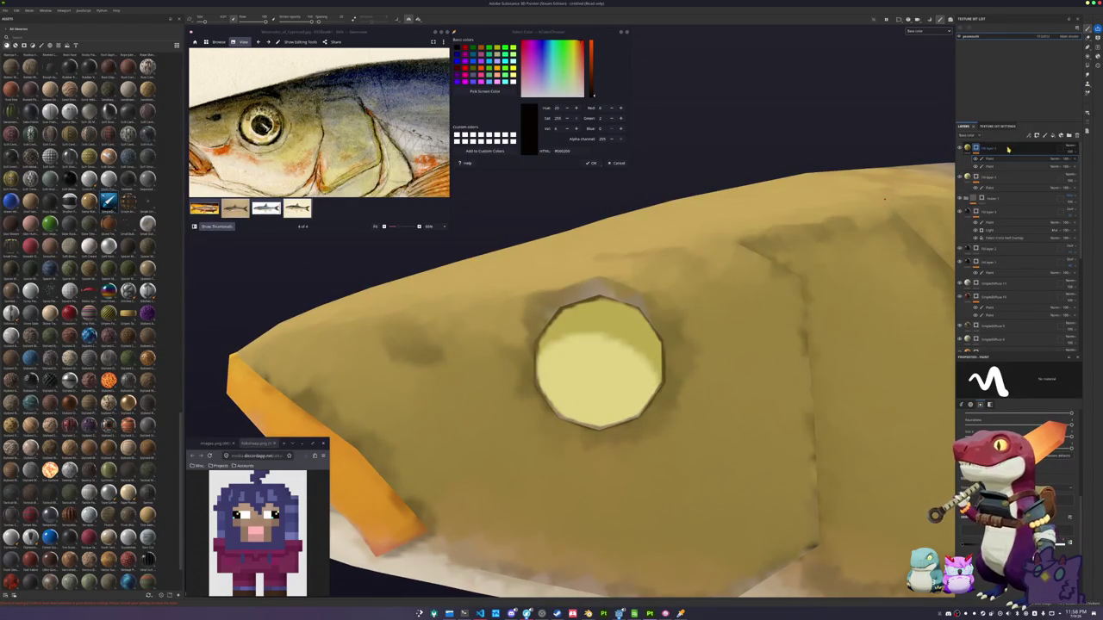
Paint a black pupil in the eye centre and turn the fish to a three-quarter view
{"action": "left_click", "coordinate": [1050, 136]}
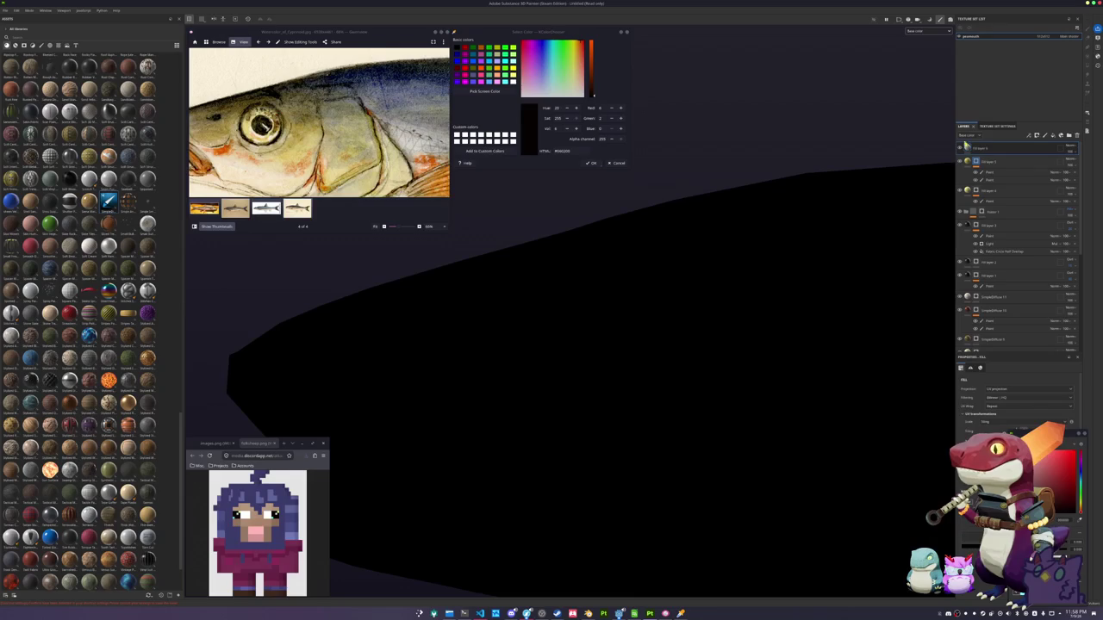
{"action": "key", "text": "ctrl+z"}
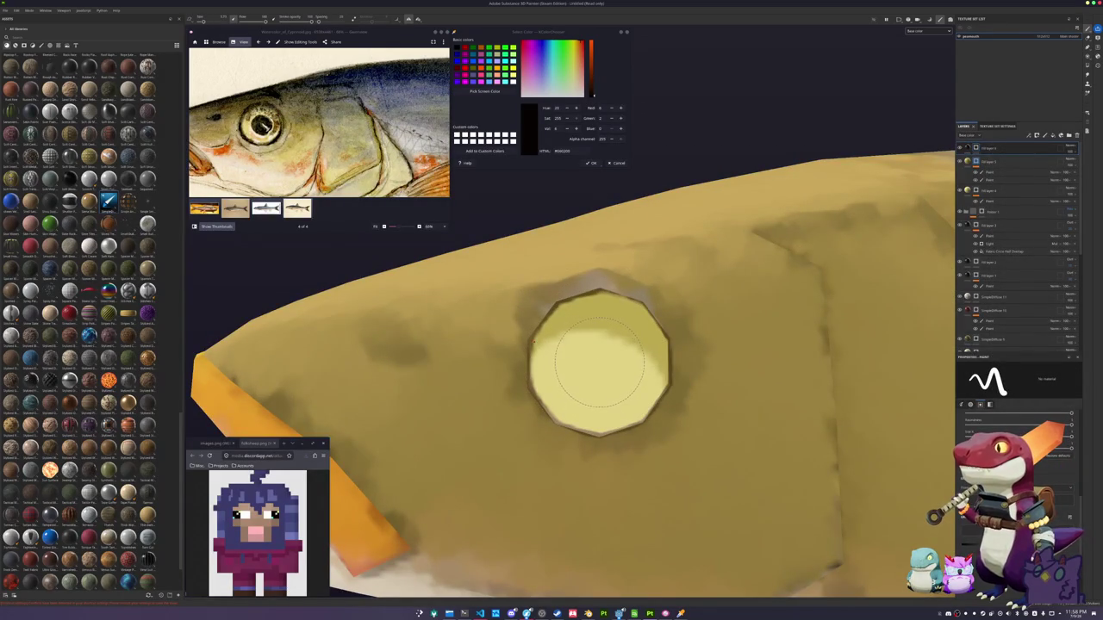
{"action": "left_click", "coordinate": [600, 360]}
{"action": "scroll", "coordinate": [600, 360], "scroll_direction": "down", "scroll_amount": 5}
{"action": "scroll", "coordinate": [600, 360], "scroll_direction": "down", "scroll_amount": 5}
{"action": "mouse_move", "coordinate": [654, 405]}
{"action": "left_mouse_down", "text": "alt"}
{"action": "mouse_move", "coordinate": [676, 428]}
{"action": "mouse_move", "coordinate": [732, 440]}
{"action": "left_mouse_up", "text": "alt"}
{"action": "key", "text": "ctrl+s"}
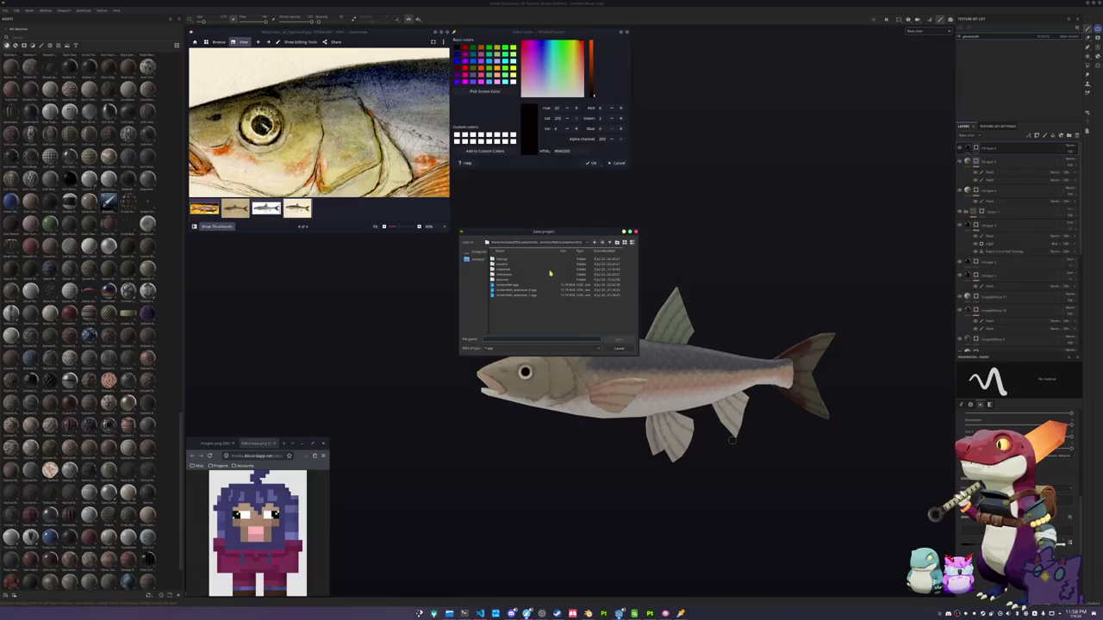
Save the fish project in the last listed recent folder with the file name 'd'
{"action": "left_click_drag", "start_coordinate": [556, 233], "coordinate": [778, 256]}
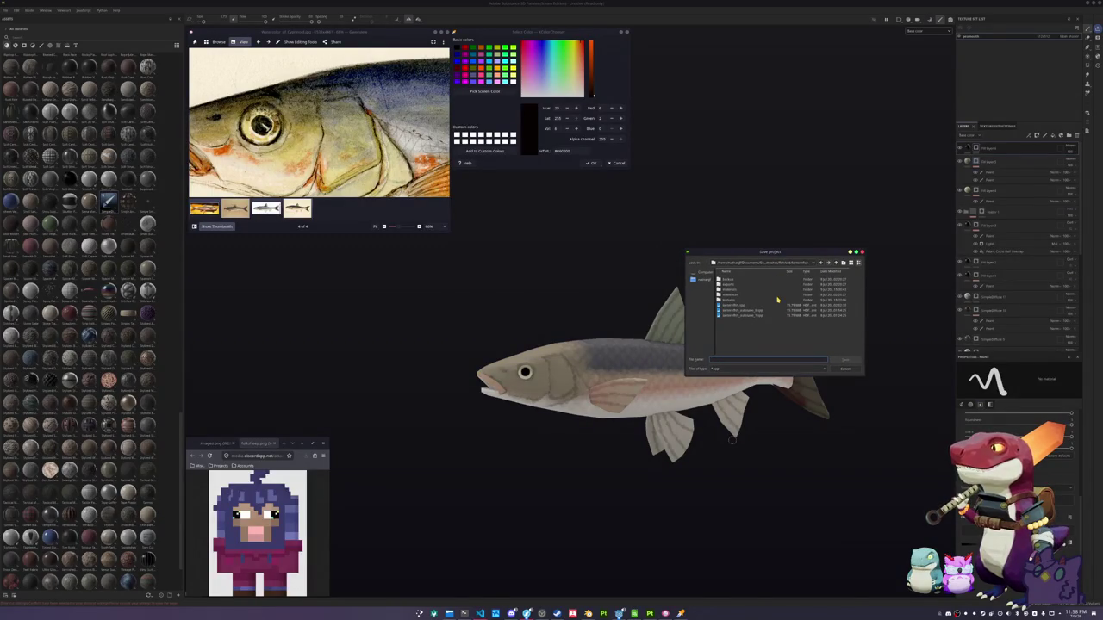
{"action": "left_click", "coordinate": [791, 263]}
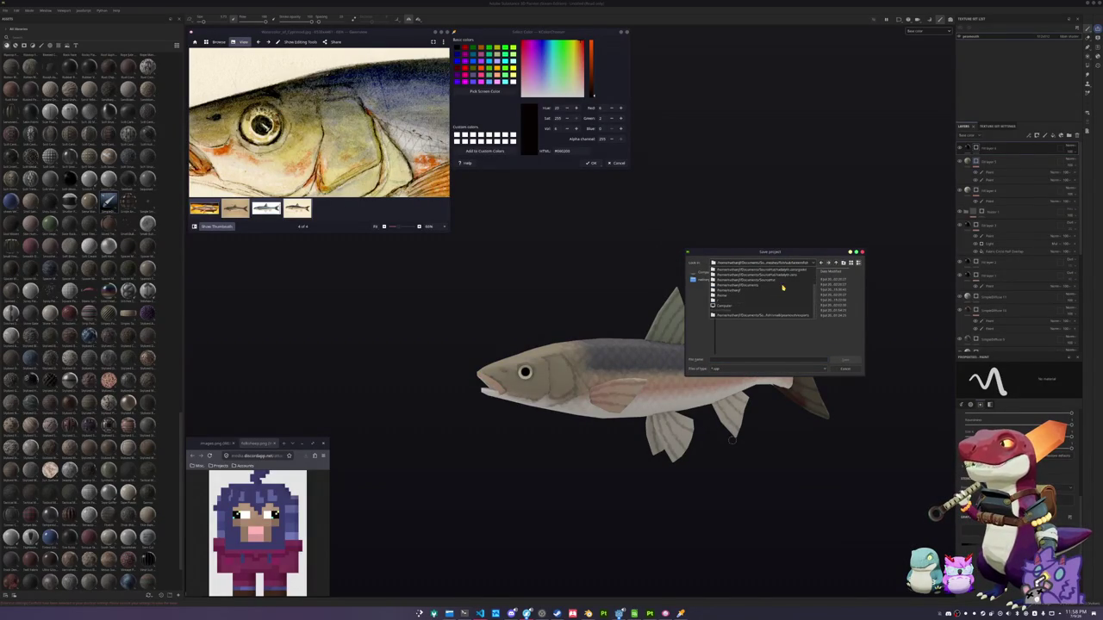
{"action": "left_click", "coordinate": [781, 317]}
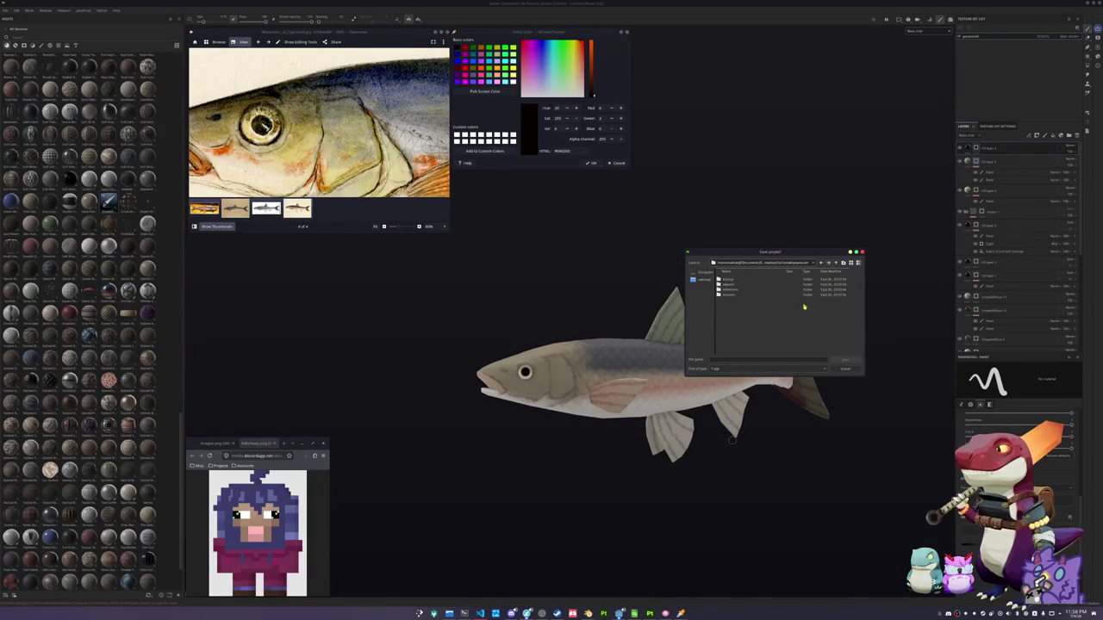
{"action": "left_click", "coordinate": [762, 358]}
{"action": "type", "text": "d"}
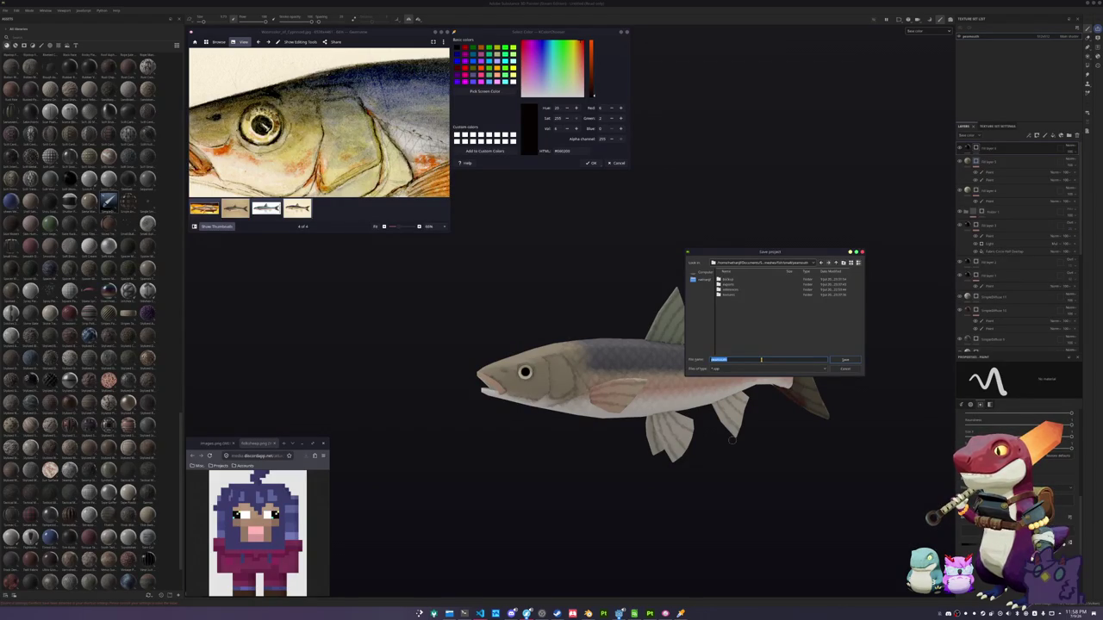
{"action": "key", "text": "Return"}
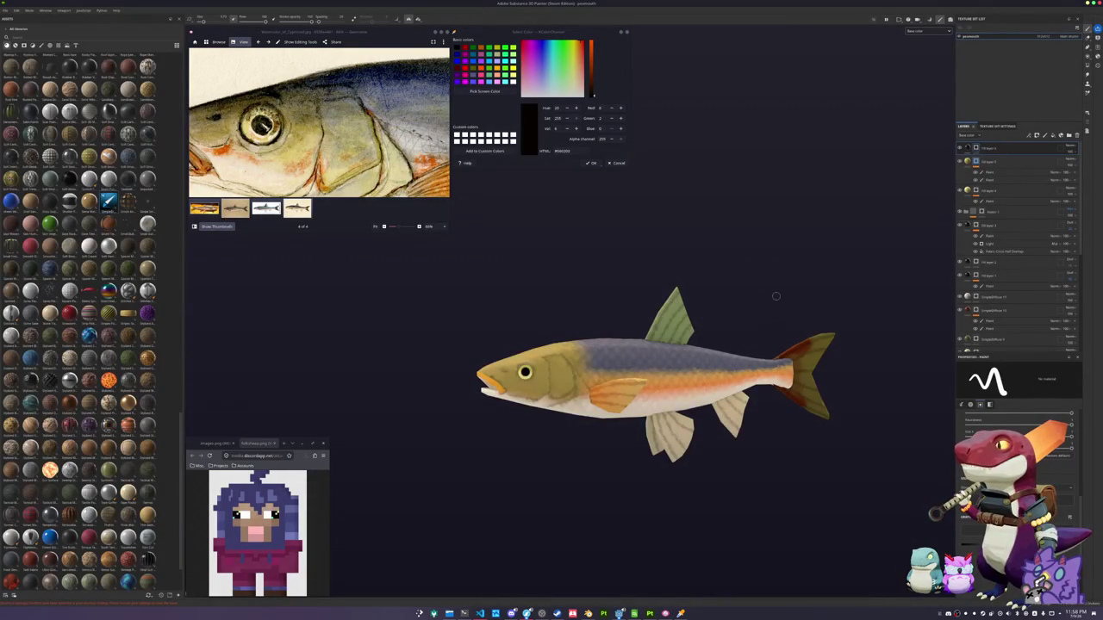
{"action": "left_click_drag", "start_coordinate": [776, 296], "coordinate": [792, 292], "text": "alt"}
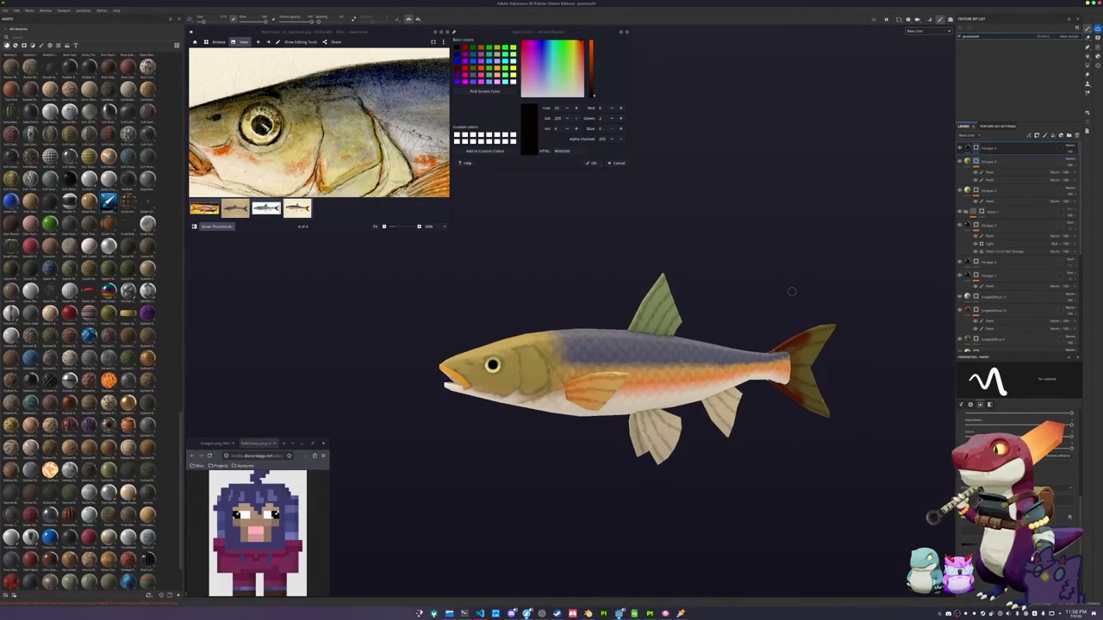
{"action": "key", "text": "ctrl+shift+e"}
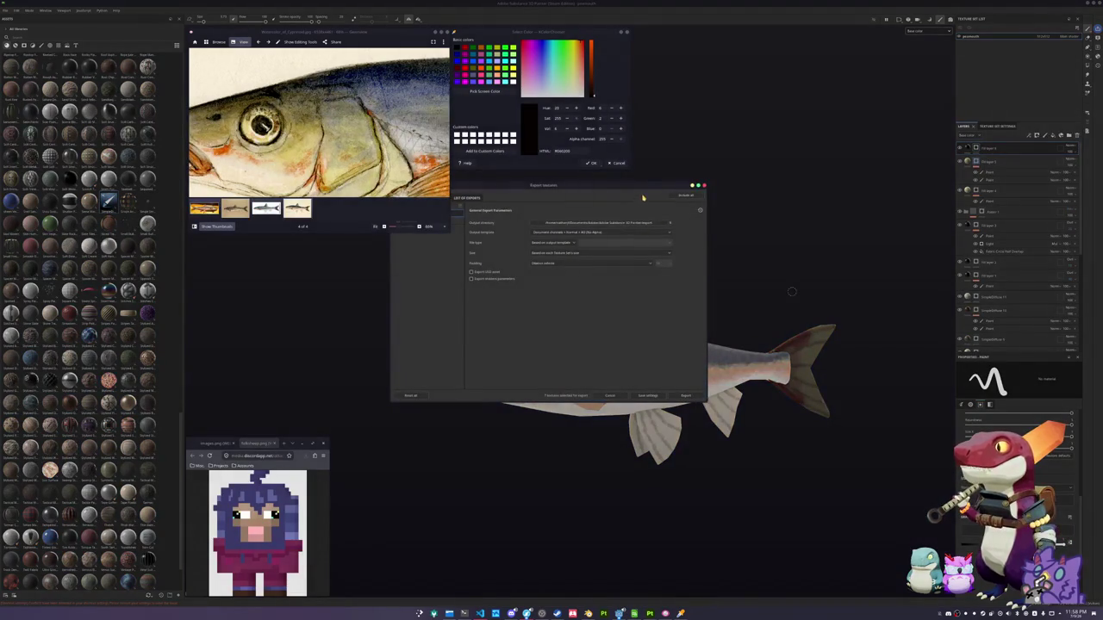
Export the pescesolo texture maps as PNGs into the fish project's folder
{"action": "left_click", "coordinate": [716, 250]}
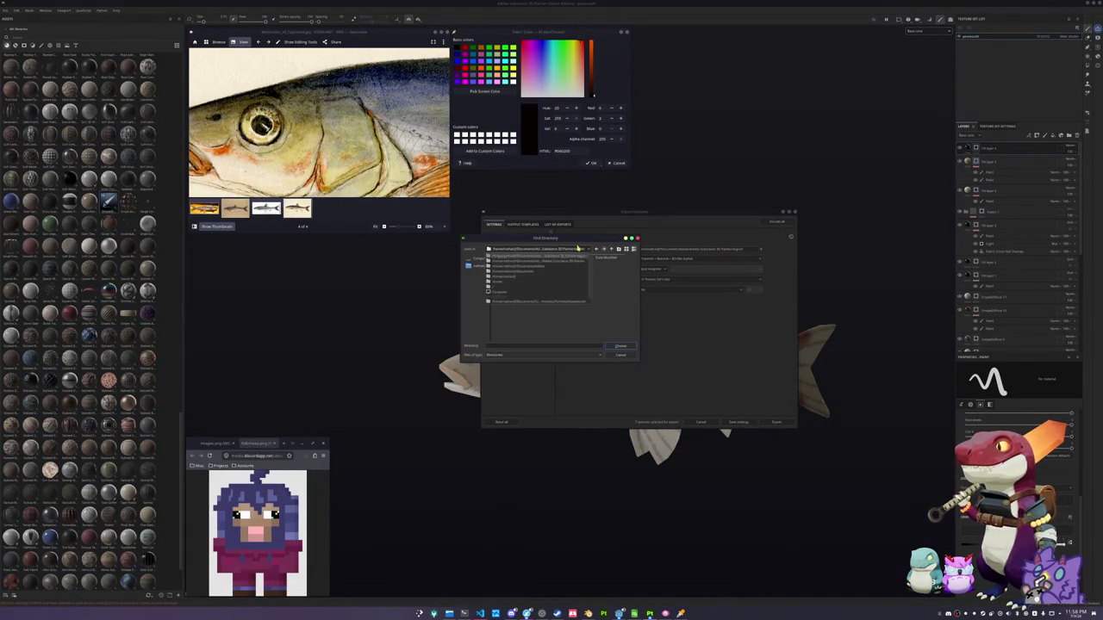
{"action": "left_click", "coordinate": [567, 302]}
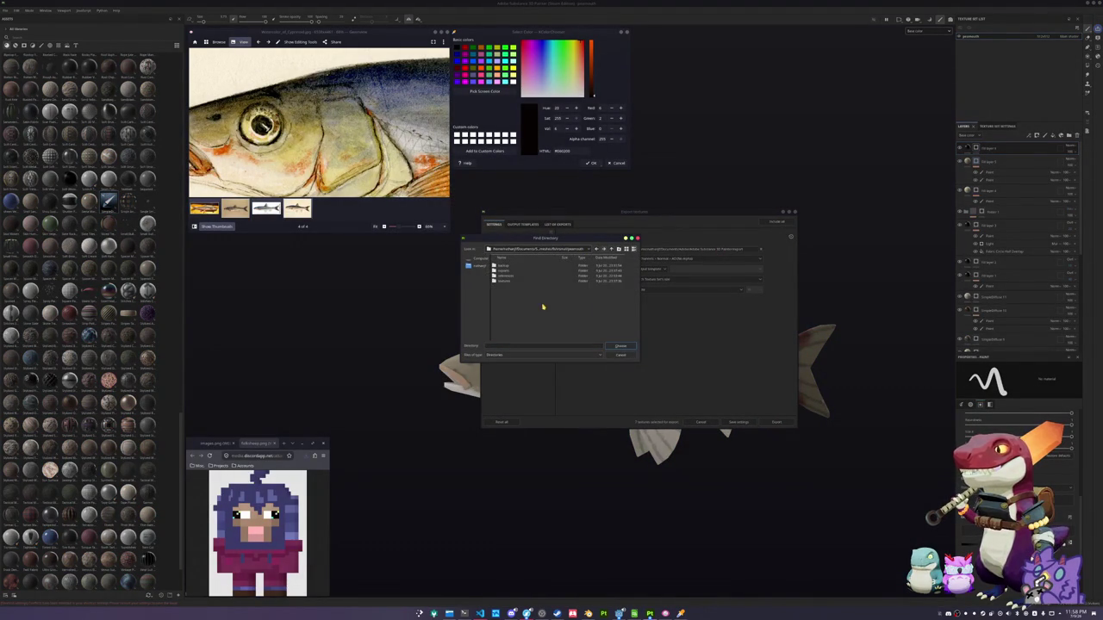
{"action": "left_click", "coordinate": [619, 345]}
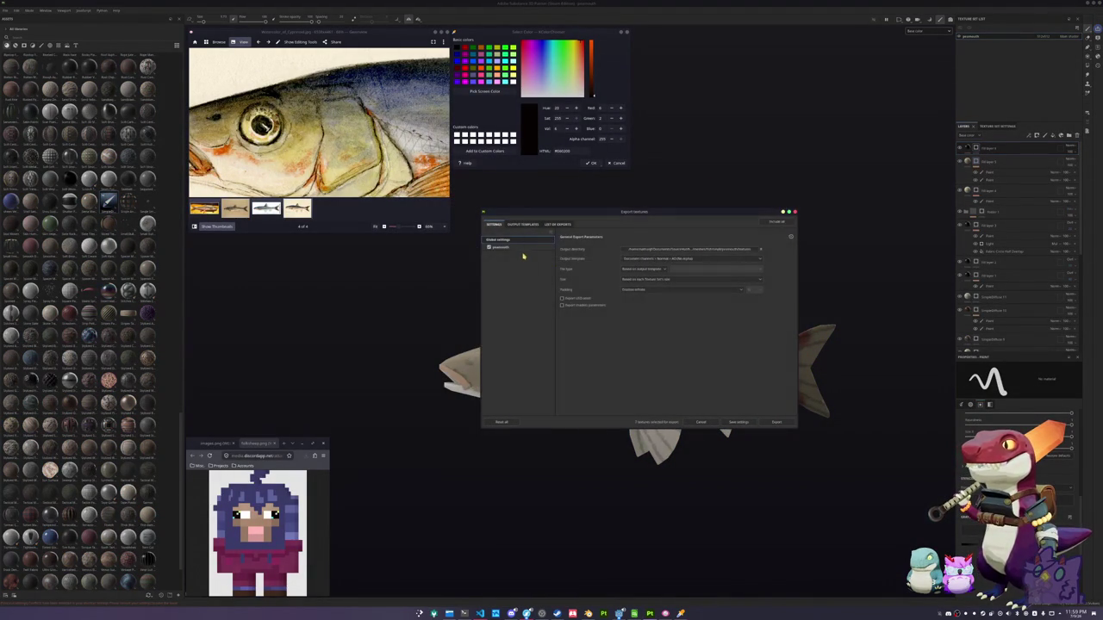
{"action": "left_click", "coordinate": [525, 249]}
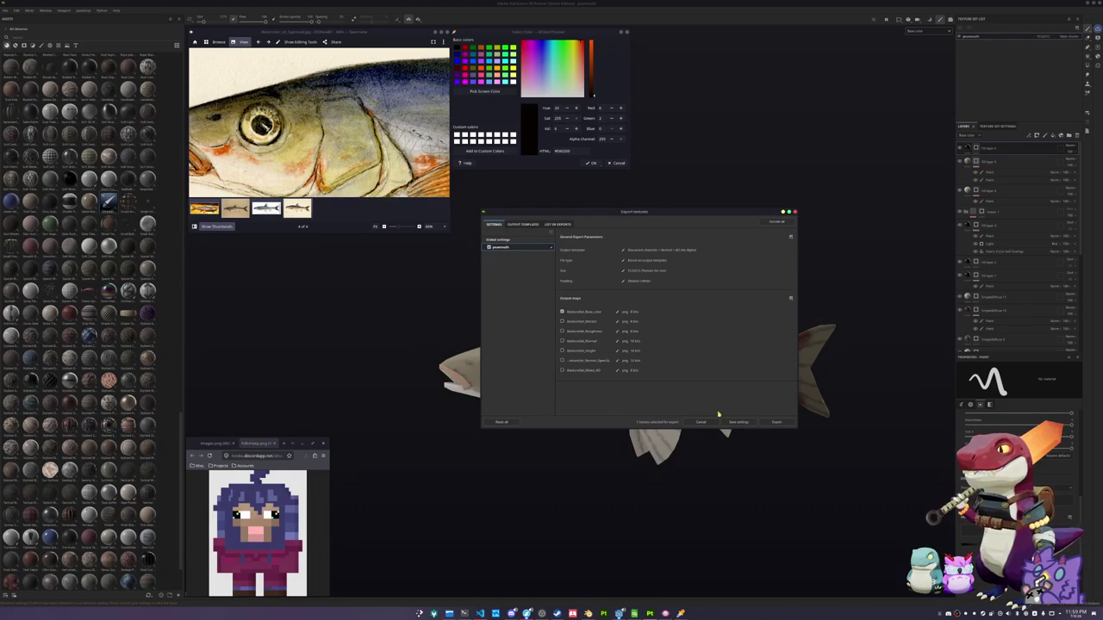
{"action": "left_click", "coordinate": [776, 422]}
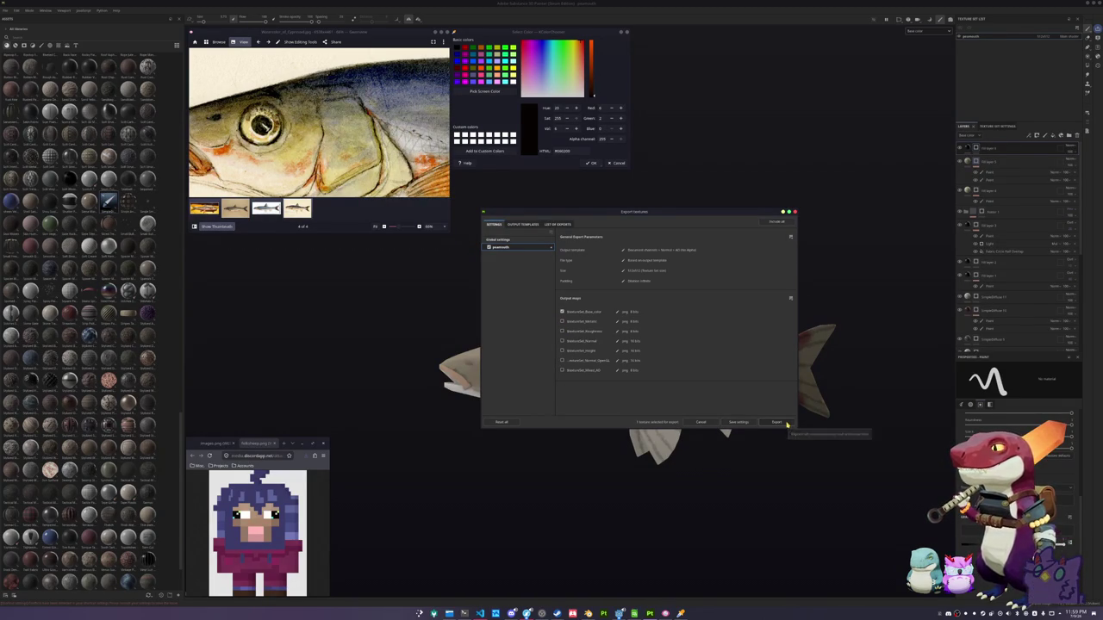
{"action": "scroll", "coordinate": [710, 431], "scroll_direction": "up", "scroll_amount": 2}
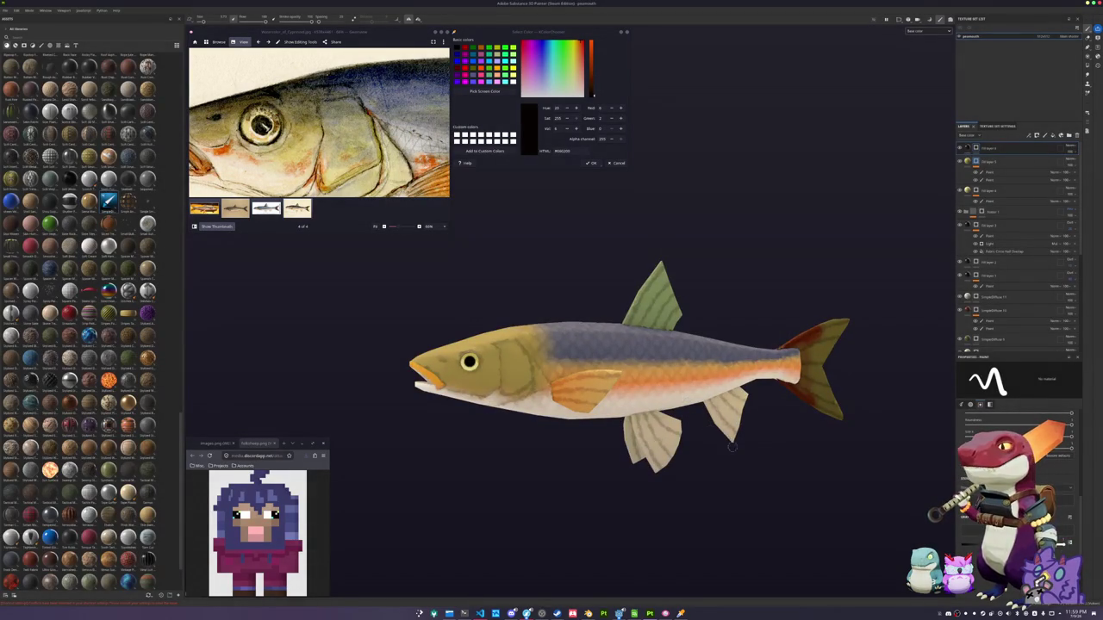
{"action": "left_click_drag", "start_coordinate": [733, 451], "coordinate": [616, 515], "text": "alt"}
{"action": "left_click", "coordinate": [465, 614]}
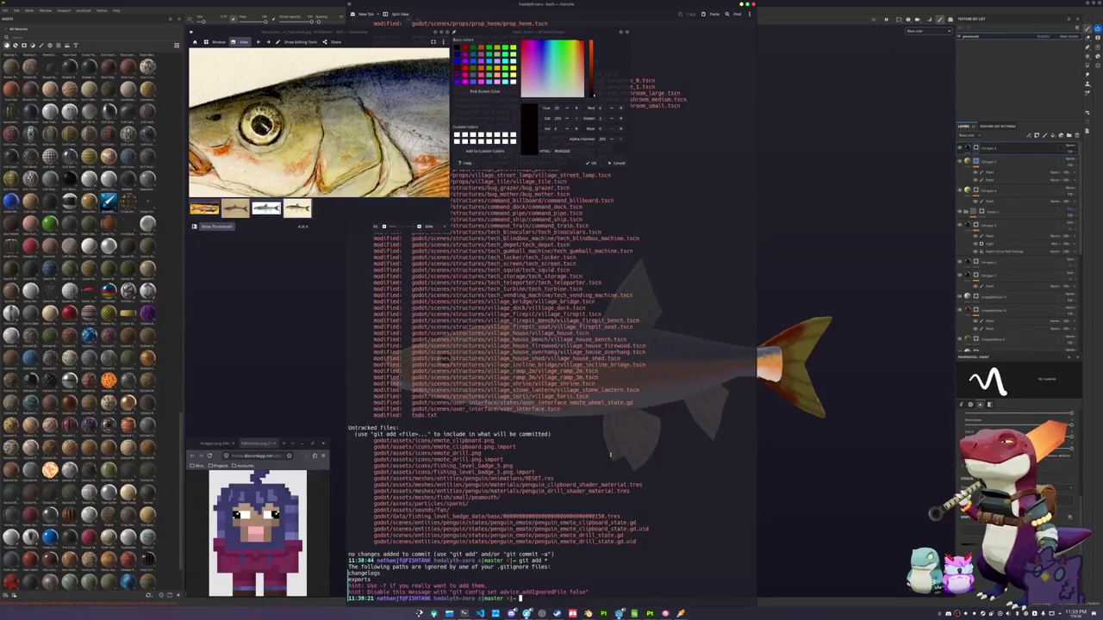
Open todo.txt in nano and add the line '[ ] Import all the hats from hadalyth'
{"action": "type", "text": "nano todo.txt"}
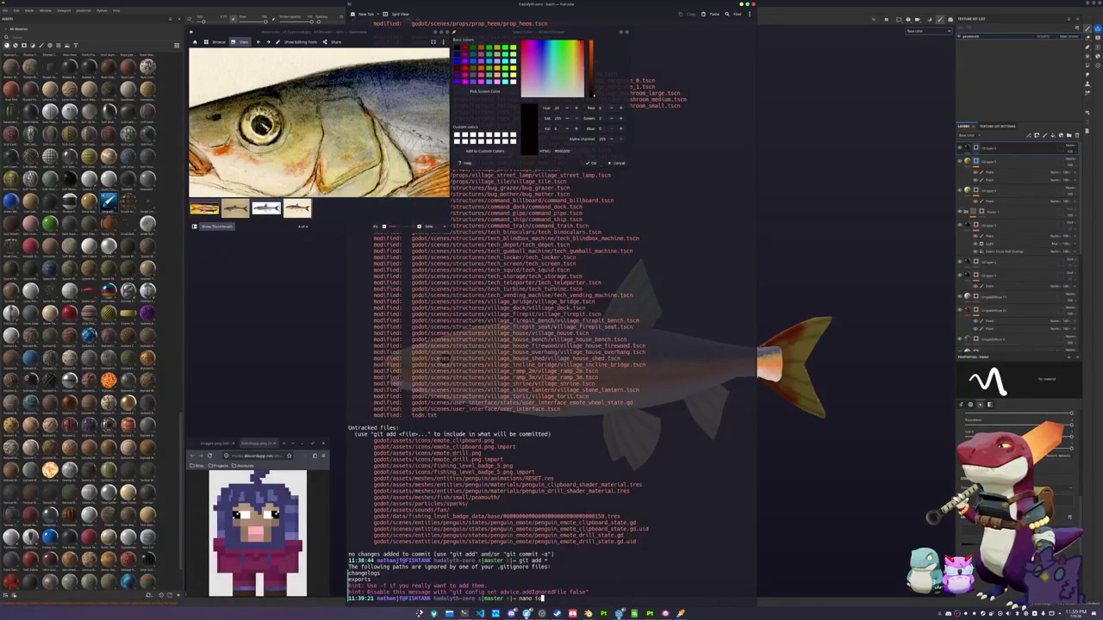
{"action": "key", "text": "Return"}
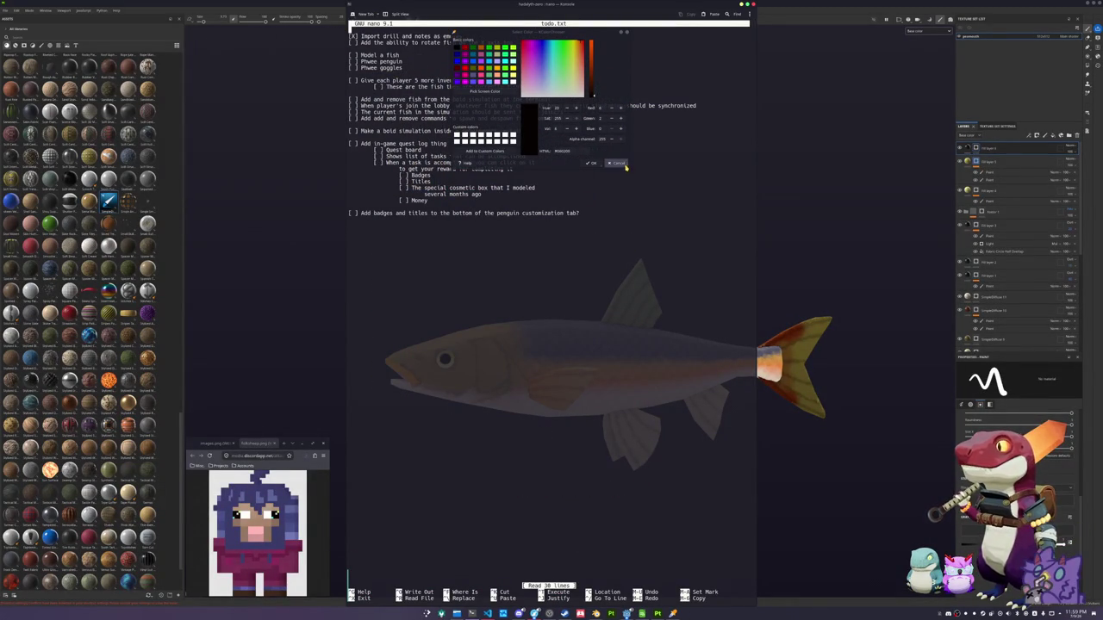
{"action": "key", "text": "Return"}
{"action": "key", "text": "Up"}
{"action": "type", "text": "[ ] "}
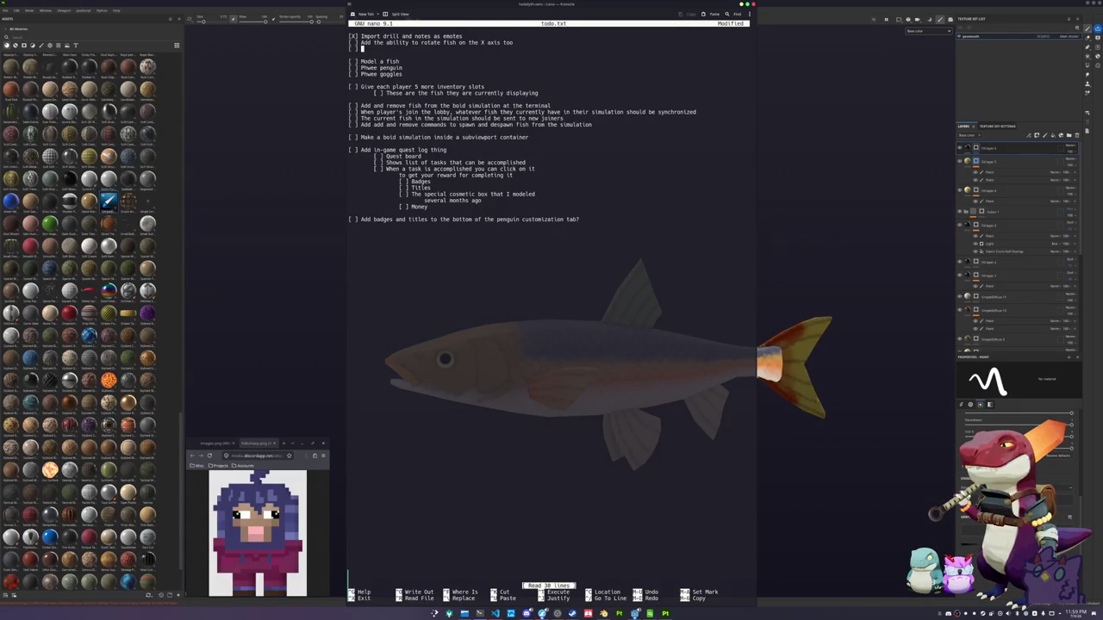
{"action": "type", "text": "Import all the hats from hadalyth"}
Move the hats task to the second line, save todo.txt, and return to Substance Painter
{"action": "key", "text": "ctrl+shift+Left"}
{"action": "key", "text": "ctrl+shift+Left"}
{"action": "key", "text": "ctrl+shift+Left"}
{"action": "key", "text": "ctrl+shift+Left"}
{"action": "key", "text": "ctrl+shift+Left"}
{"action": "key", "text": "ctrl+shift+Left"}
{"action": "key", "text": "ctrl+shift+Left"}
{"action": "key", "text": "shift+Left"}
{"action": "key", "text": "shift+Left"}
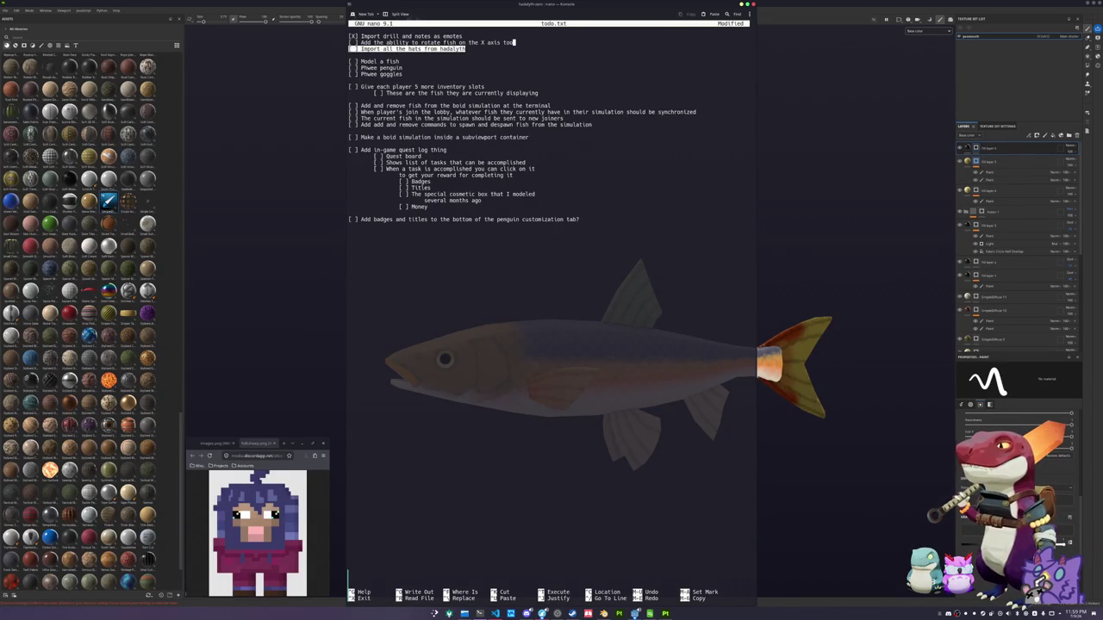
{"action": "key", "text": "BackSpace"}
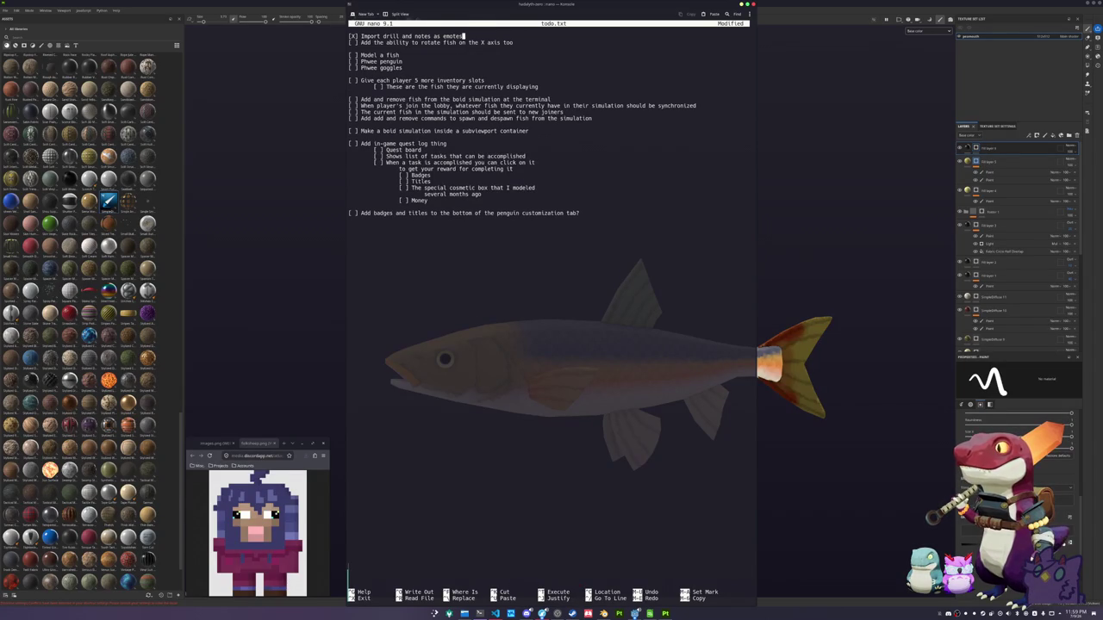
{"action": "key", "text": "alt+u"}
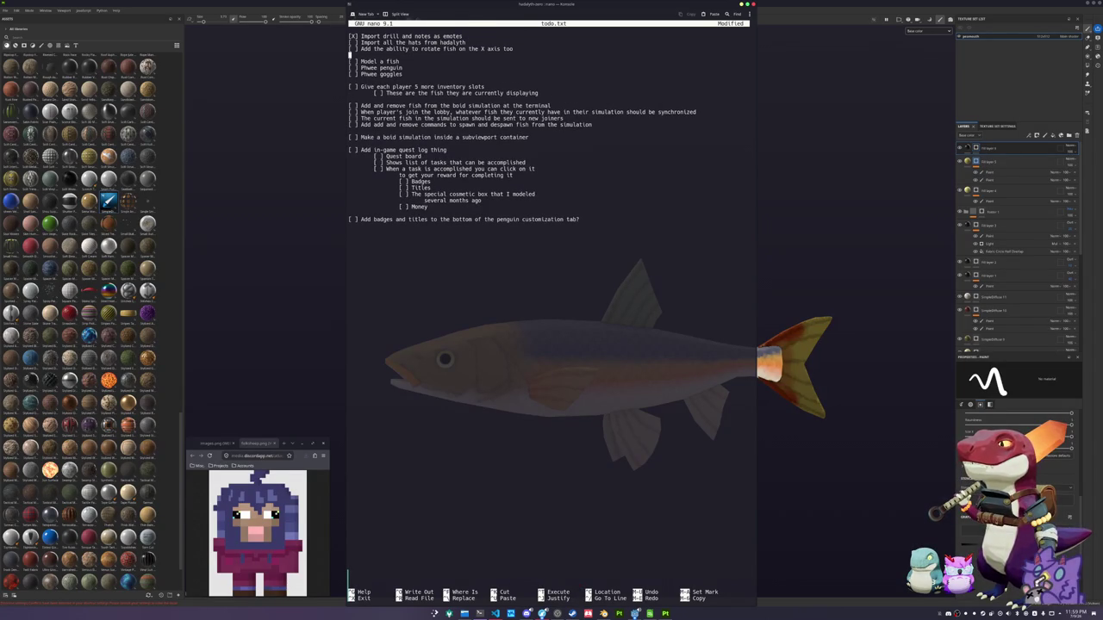
{"action": "key", "text": "ctrl+x"}
{"action": "key", "text": "y"}
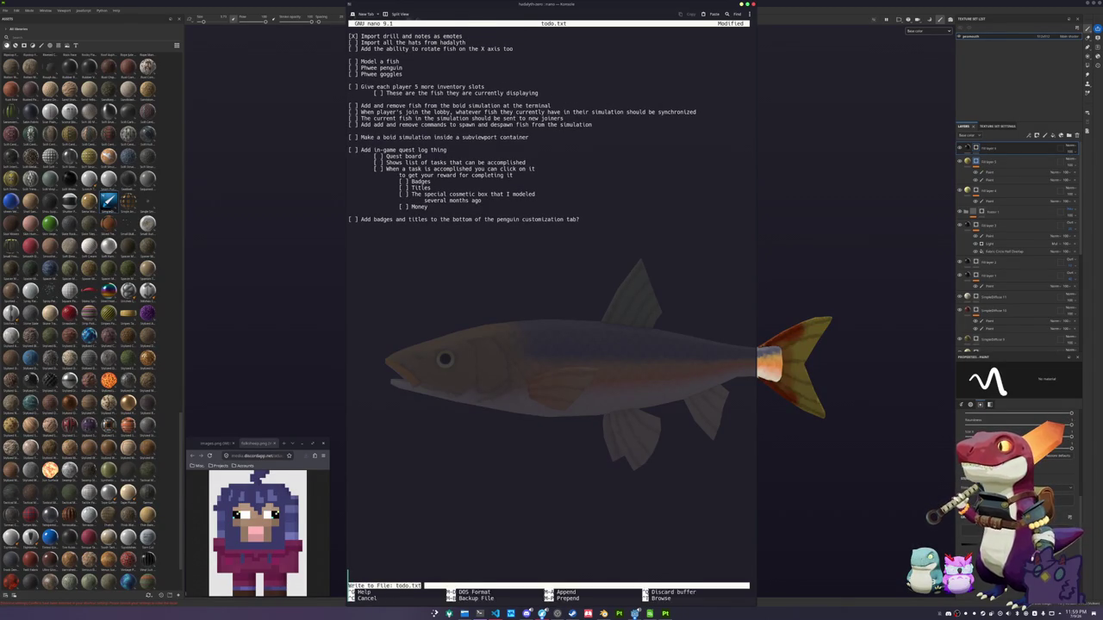
{"action": "key", "text": "Return"}
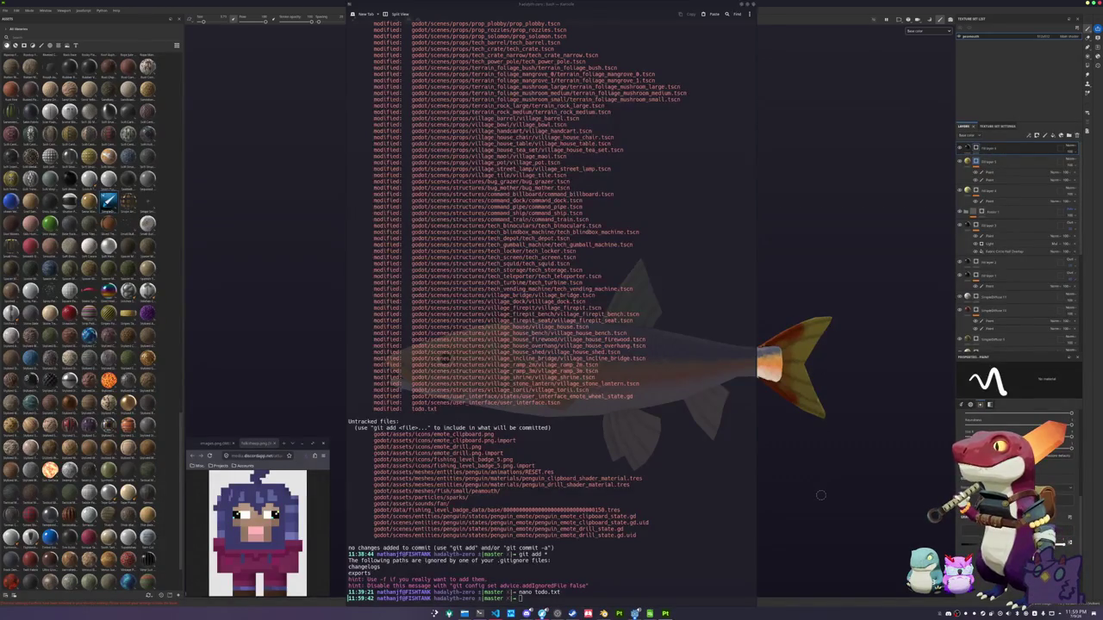
{"action": "left_click", "coordinate": [821, 495]}
{"action": "left_click_drag", "start_coordinate": [815, 485], "coordinate": [785, 483], "text": "alt"}
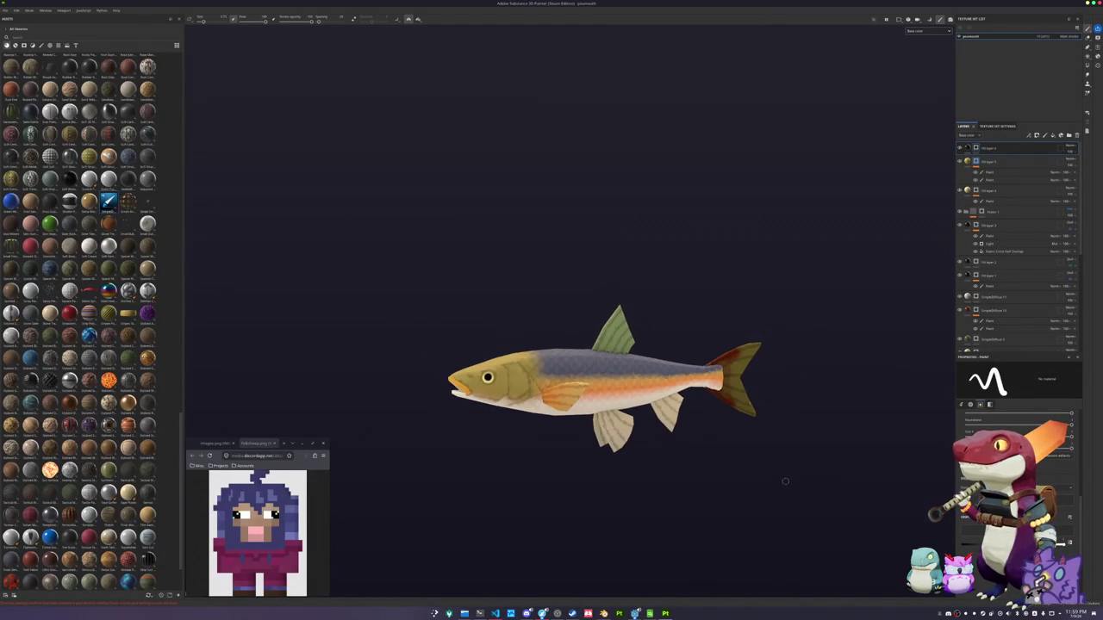
Re-export the fish textures, then switch to the Godot editor so it reimports them
{"action": "key", "text": "ctrl+shift+e"}
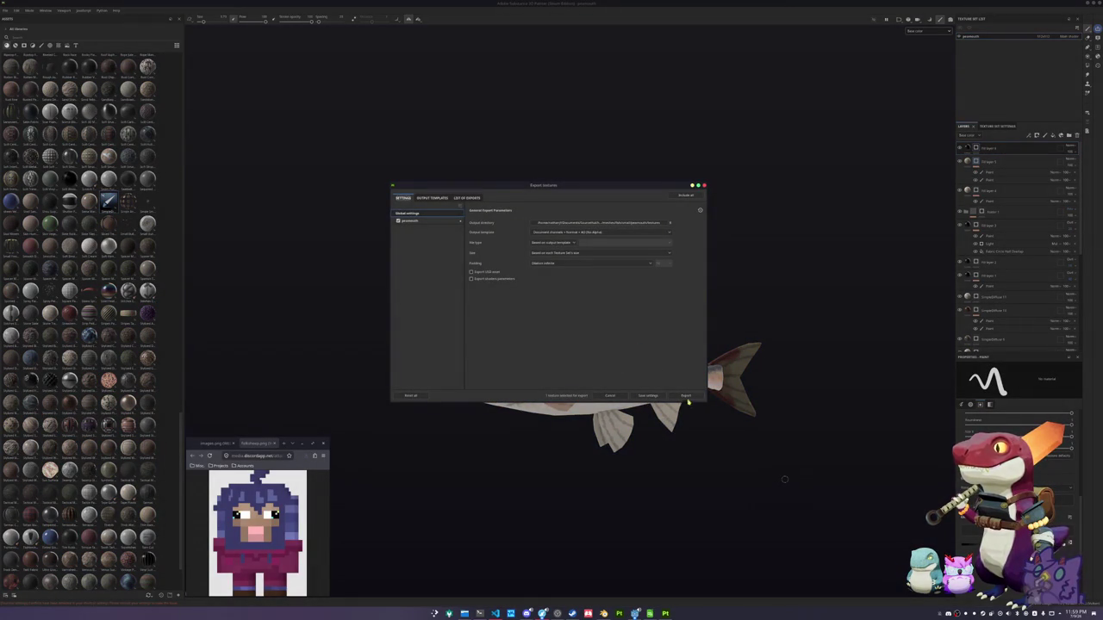
{"action": "left_click", "coordinate": [686, 397]}
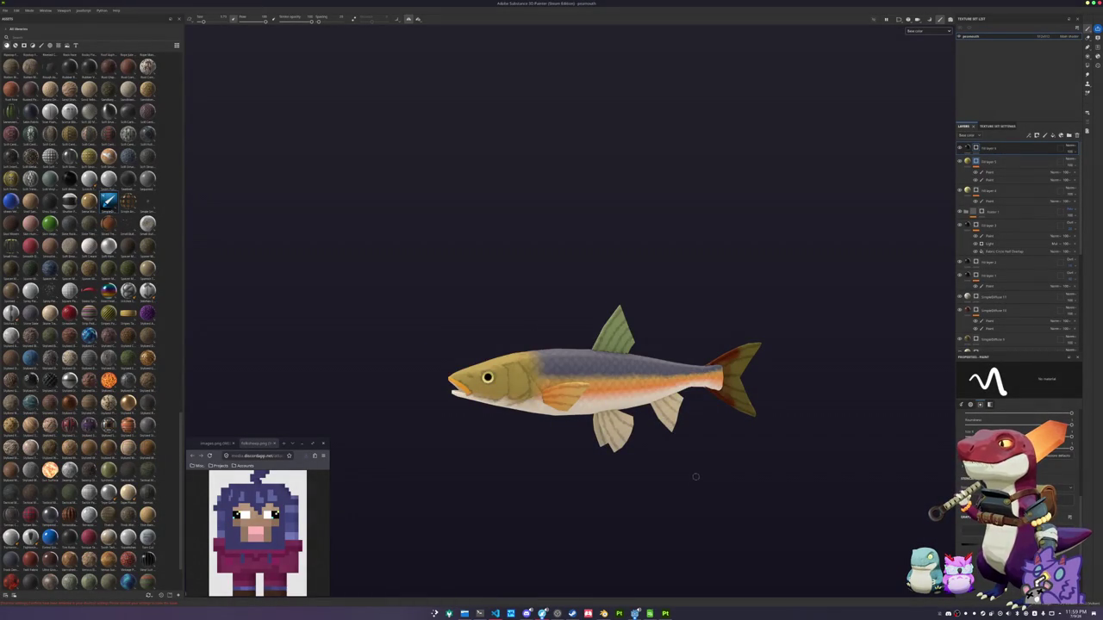
{"action": "middle_click_drag", "start_coordinate": [704, 470], "coordinate": [670, 461], "text": "alt"}
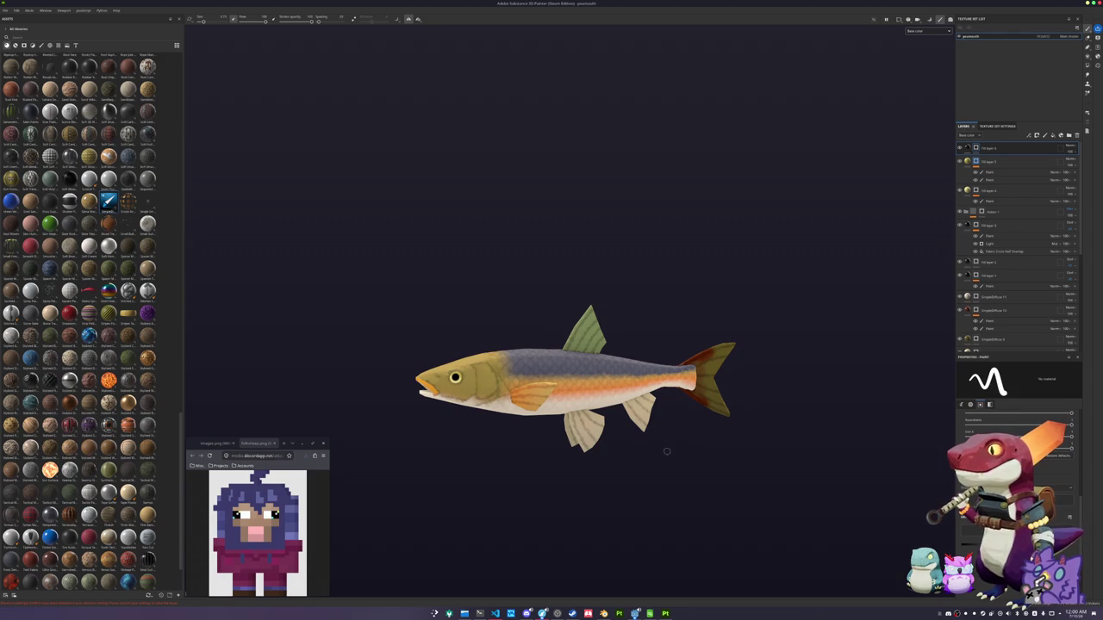
{"action": "key", "text": "alt+Tab"}
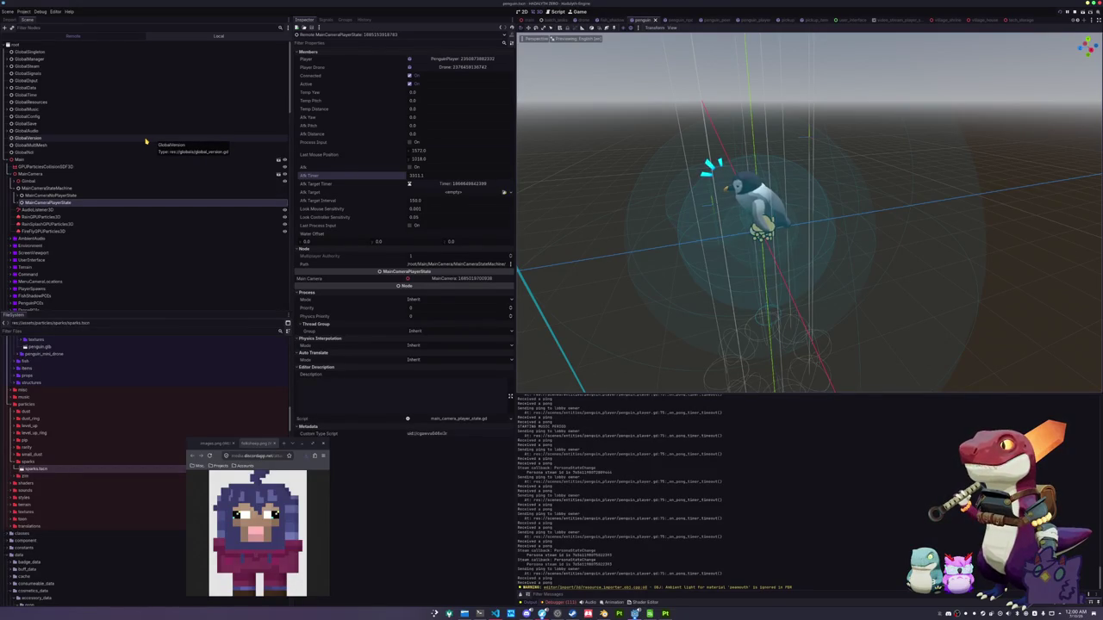
Switch to the batch_tasks scene and review the running game's GlobalData and GlobalTime values
{"action": "left_click", "coordinate": [214, 443]}
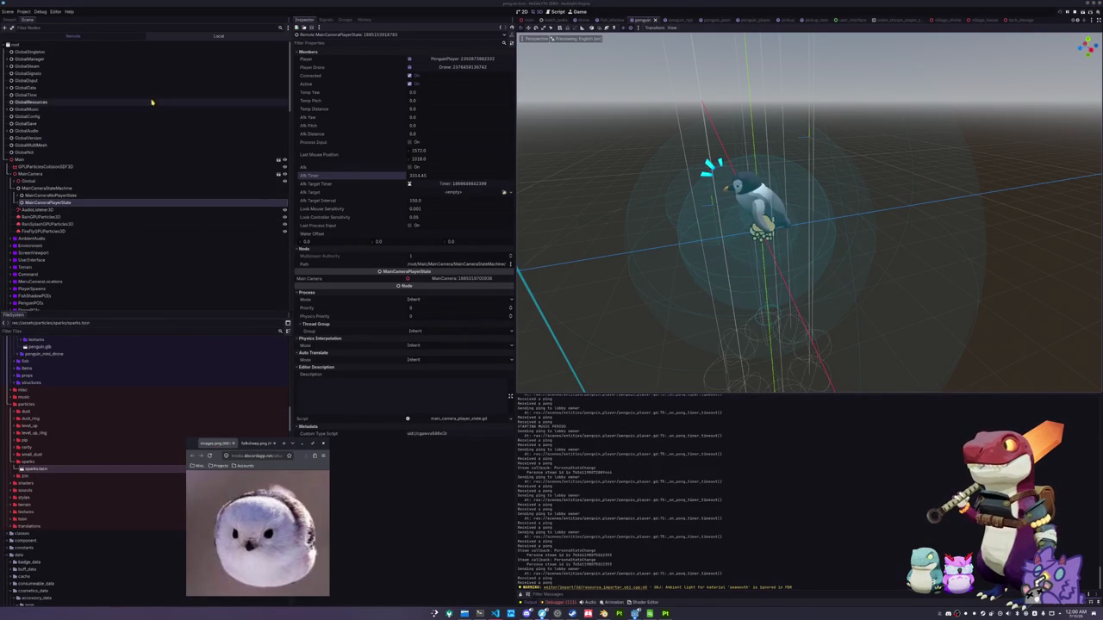
{"action": "left_click", "coordinate": [551, 19]}
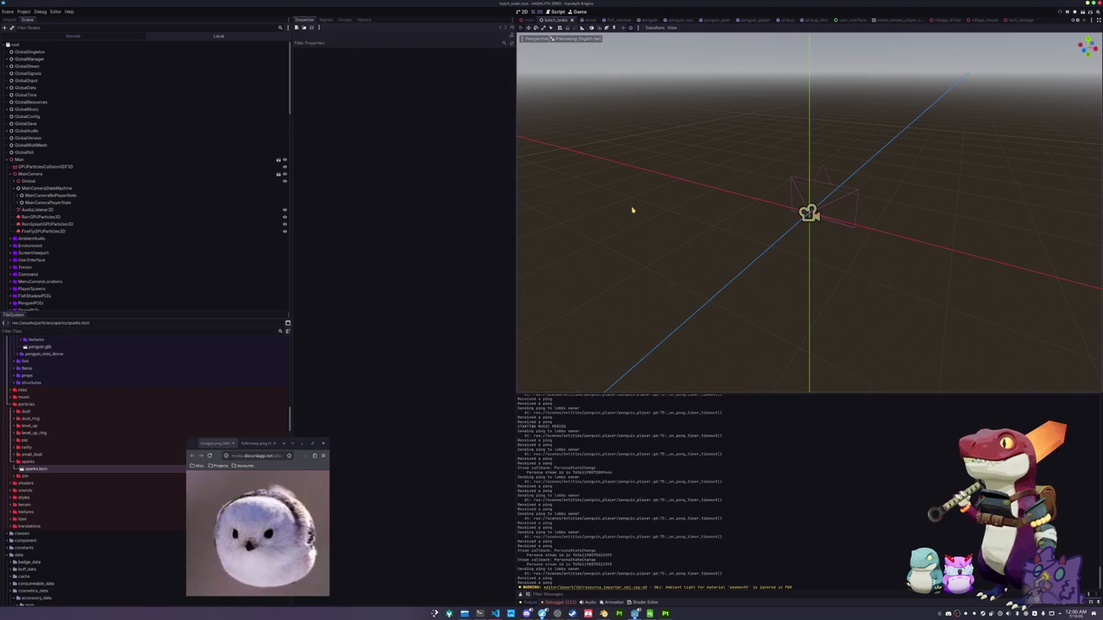
{"action": "left_click", "coordinate": [183, 88]}
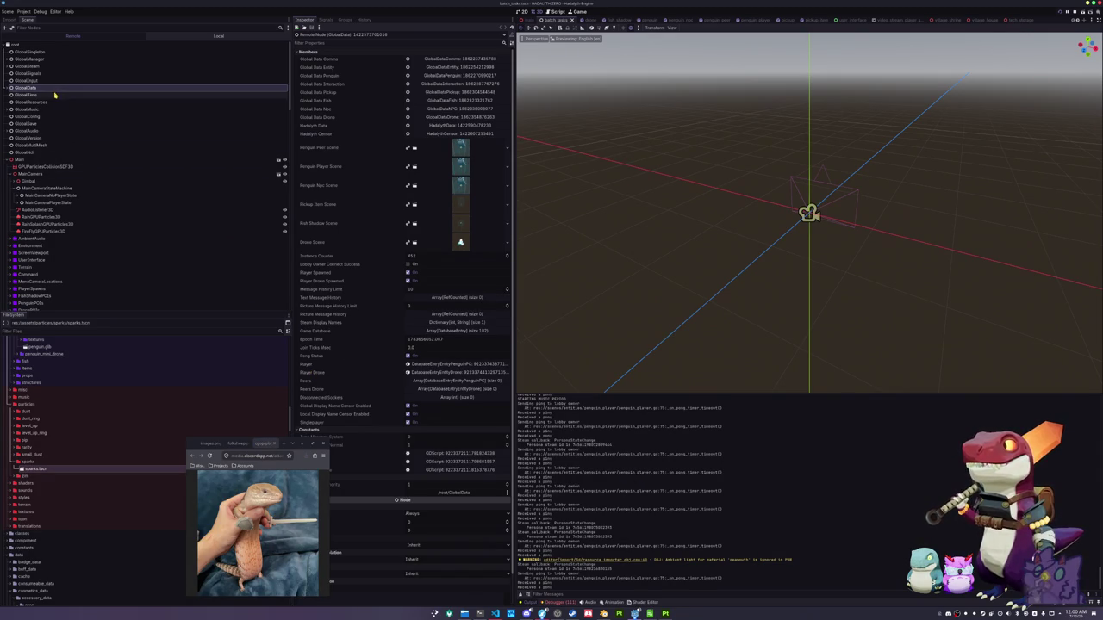
{"action": "left_click", "coordinate": [99, 96]}
Select BatchFishTasks in the local scene tree and save the batch_tasks scene
{"action": "left_click", "coordinate": [206, 35]}
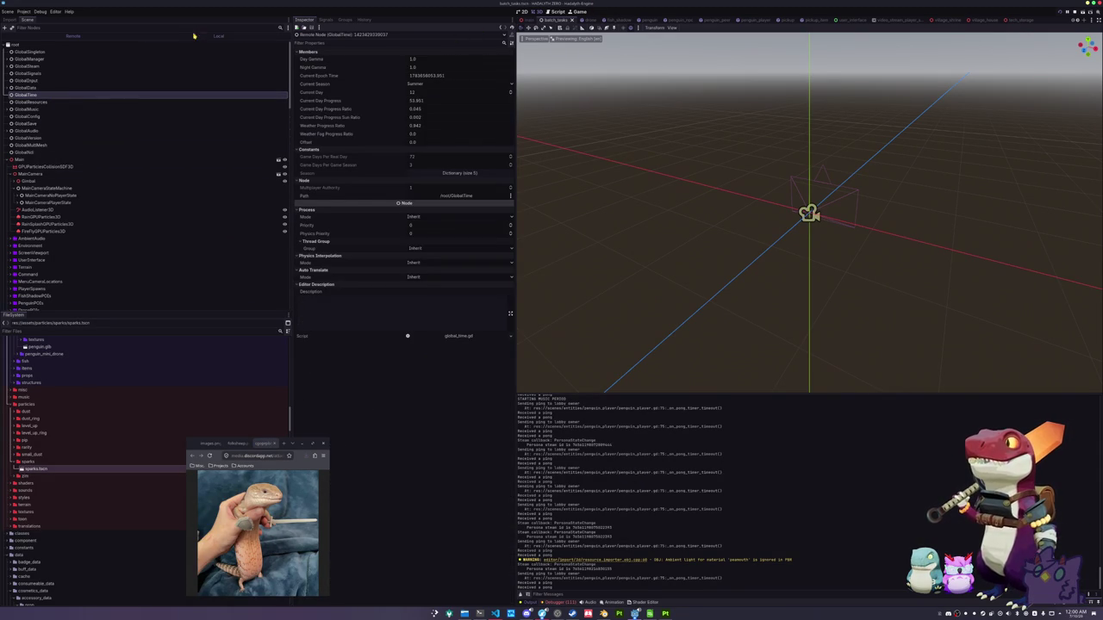
{"action": "left_click", "coordinate": [88, 53]}
{"action": "key", "text": "ctrl+s"}
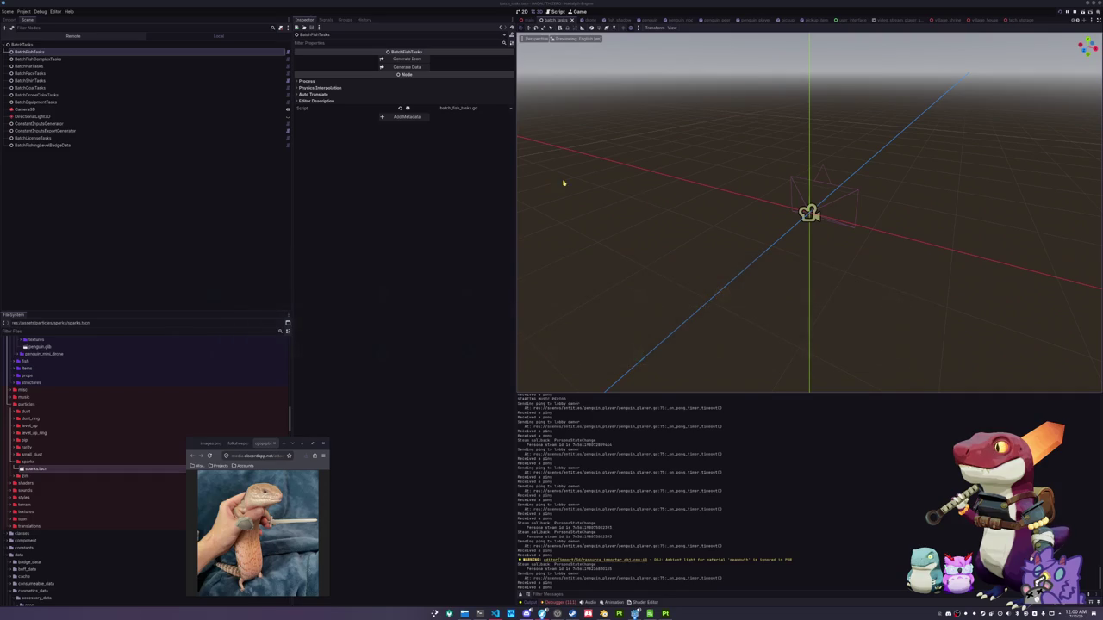
Run the batch generation over all fish meshes and save the scene
{"action": "left_click", "coordinate": [52, 131]}
{"action": "left_click", "coordinate": [30, 52]}
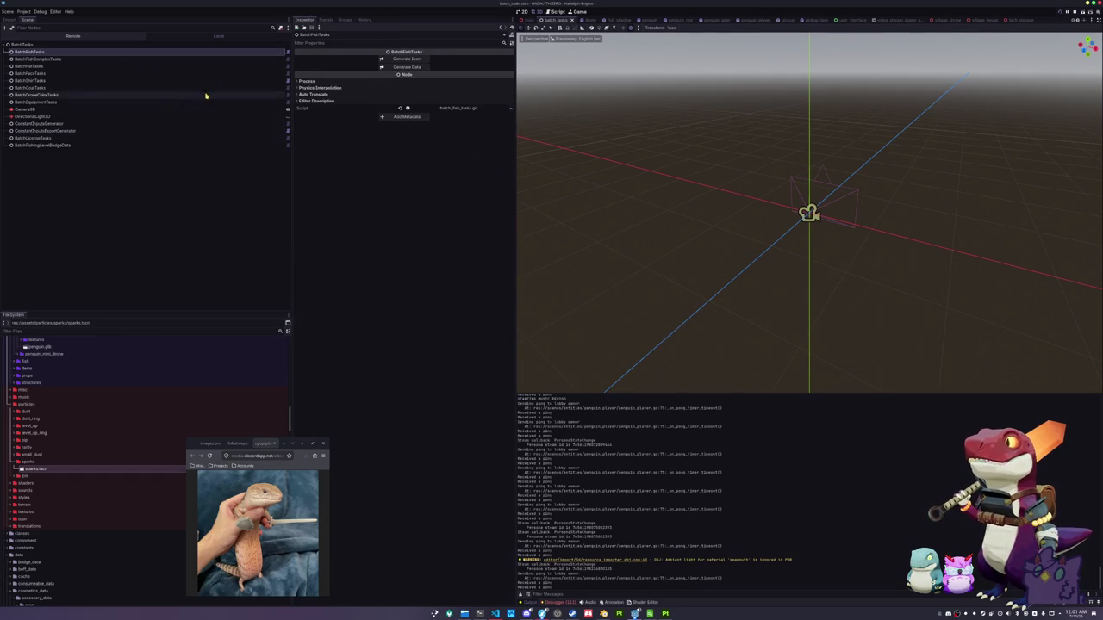
{"action": "left_click", "coordinate": [423, 58]}
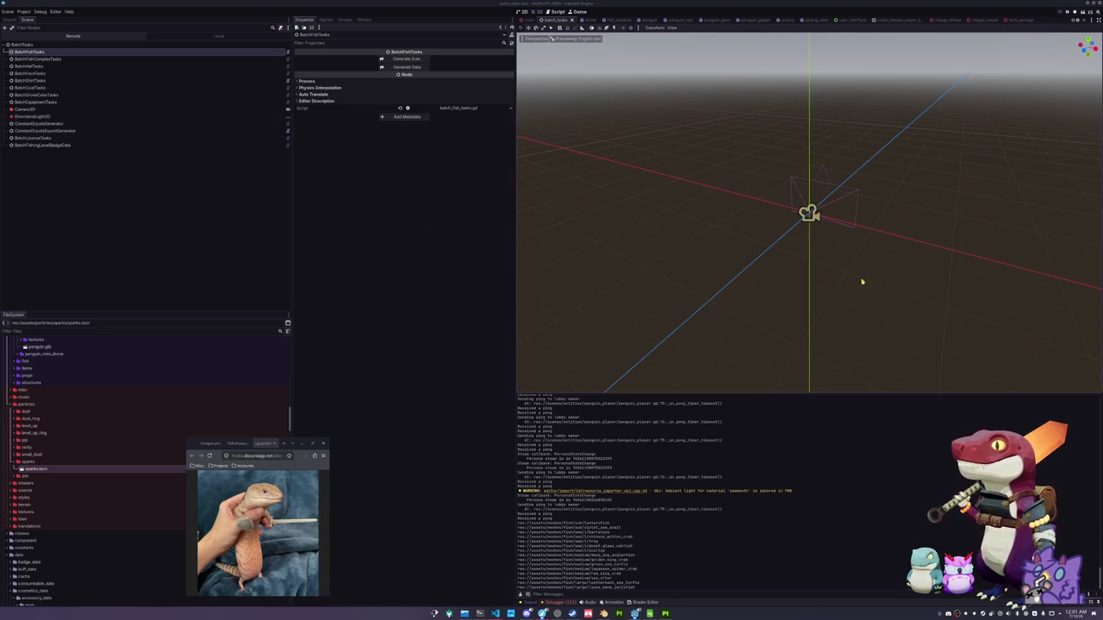
{"action": "key", "text": "ctrl+s"}
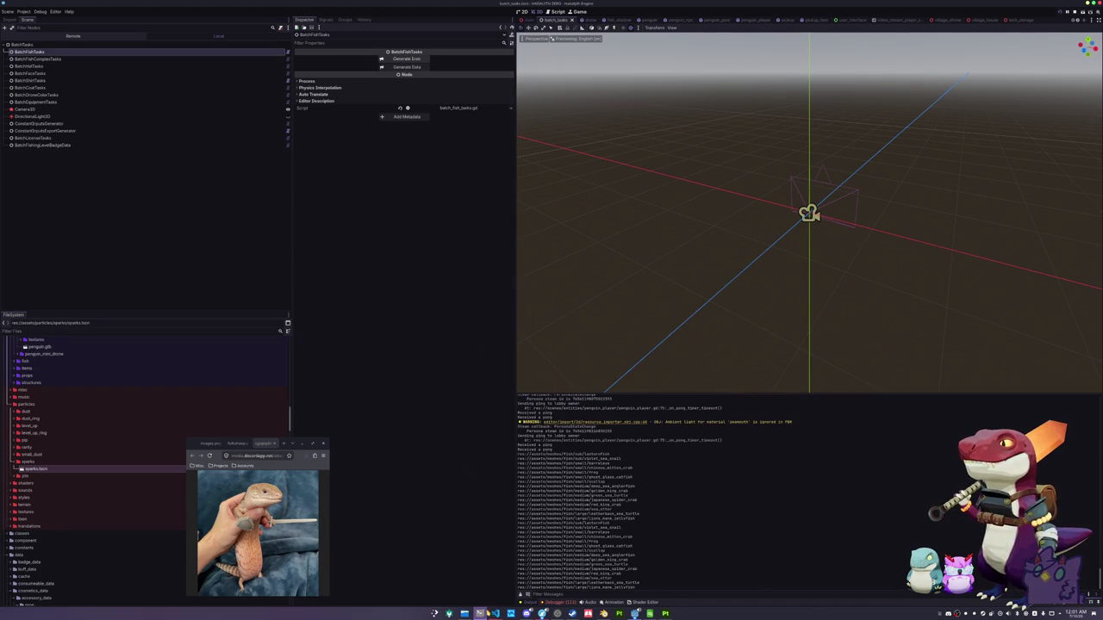
Check git status in the terminal, then generate icons for all fish meshes
{"action": "left_click", "coordinate": [488, 614]}
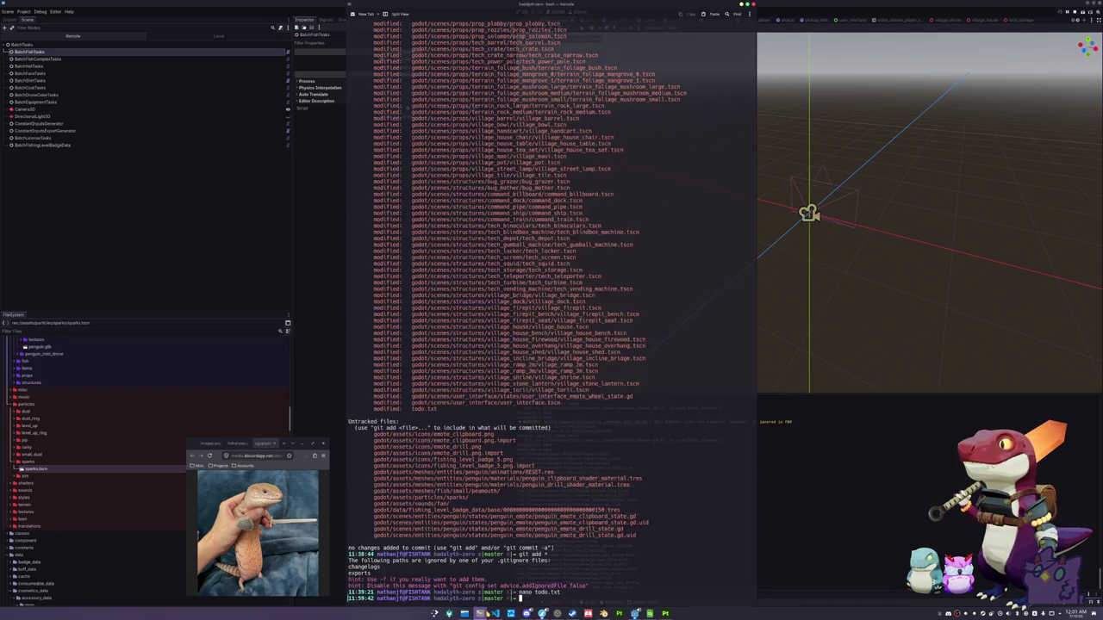
{"action": "left_click", "coordinate": [868, 551]}
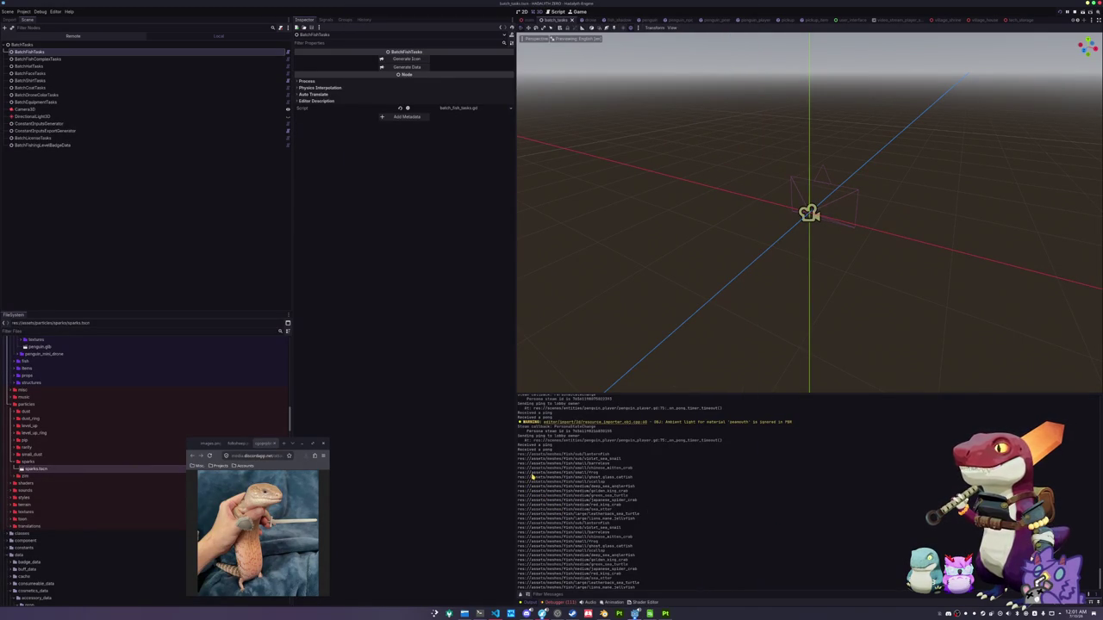
{"action": "key", "text": "alt+Tab"}
{"action": "key", "text": "alt+Tab"}
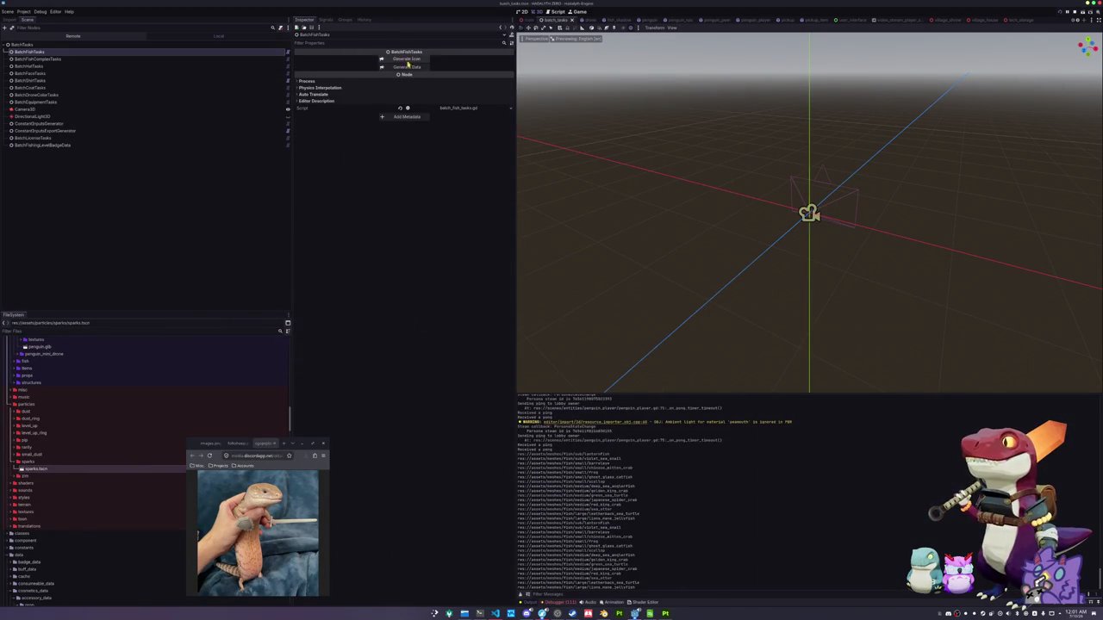
{"action": "left_click", "coordinate": [412, 59]}
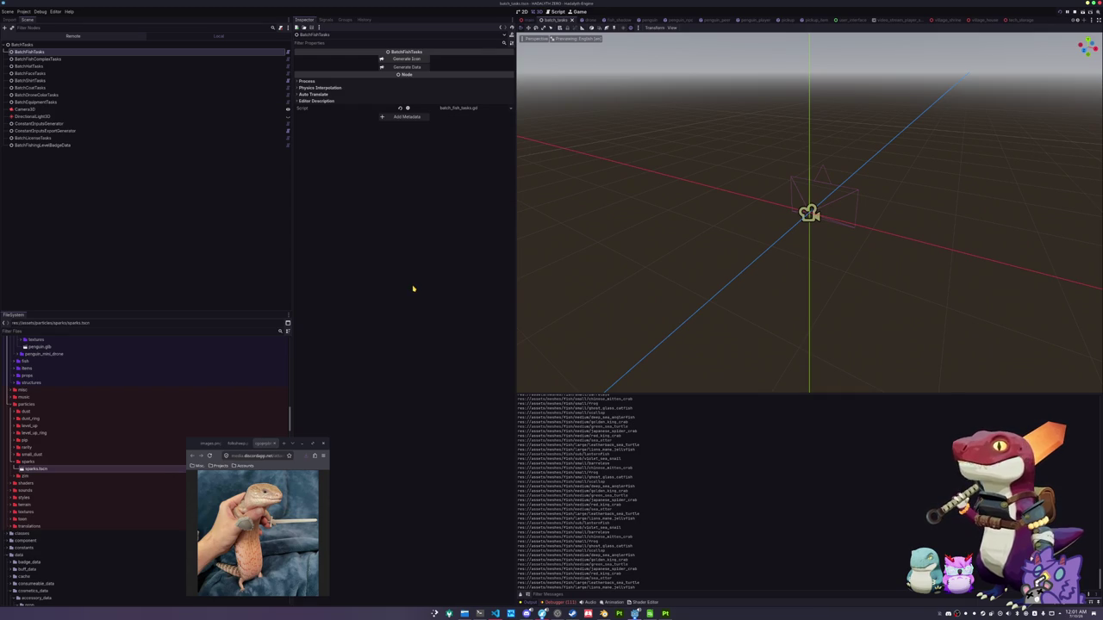
{"action": "key", "text": "alt+Tab"}
{"action": "key", "text": "alt+Tab"}
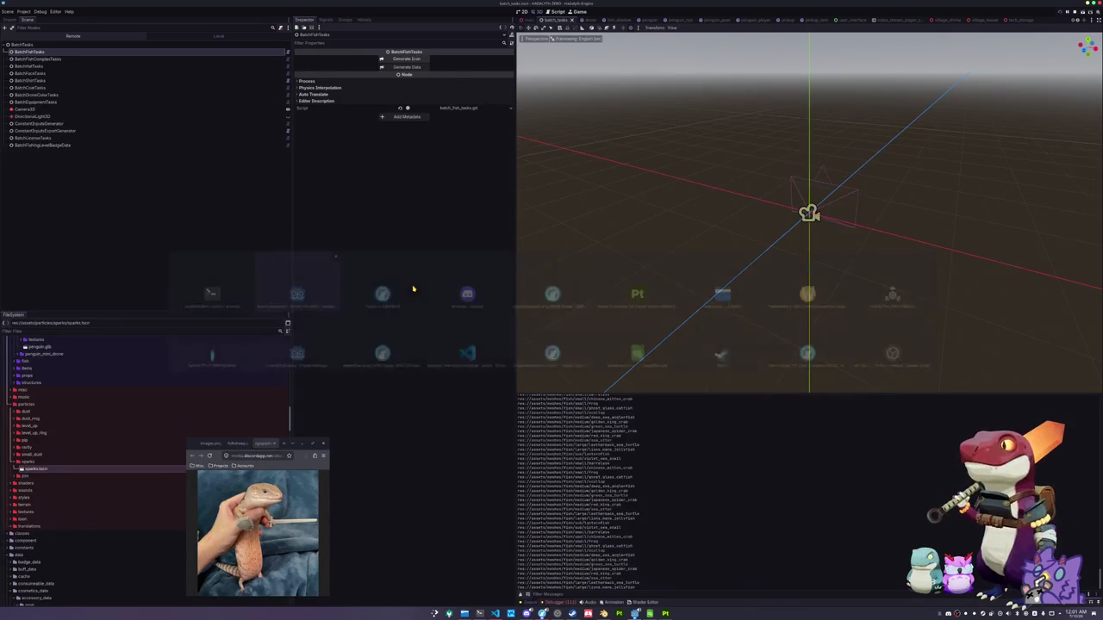
Generate the fish data for all meshes, checking the terminal, then run it again
{"action": "key", "text": "alt+Tab"}
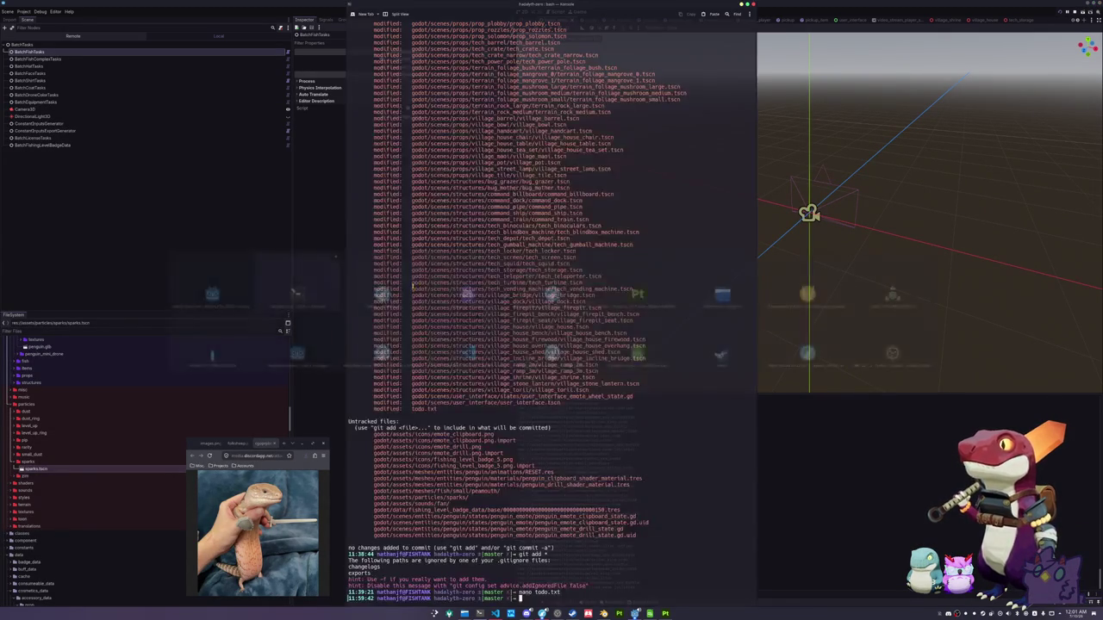
{"action": "key", "text": "alt+Tab"}
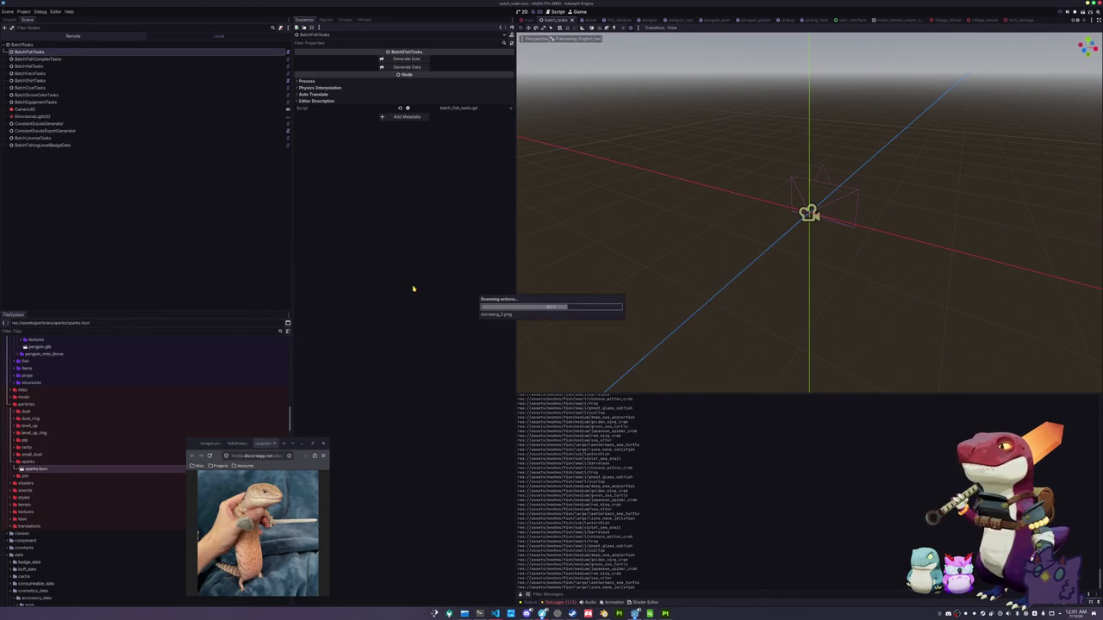
{"action": "left_click", "coordinate": [404, 68]}
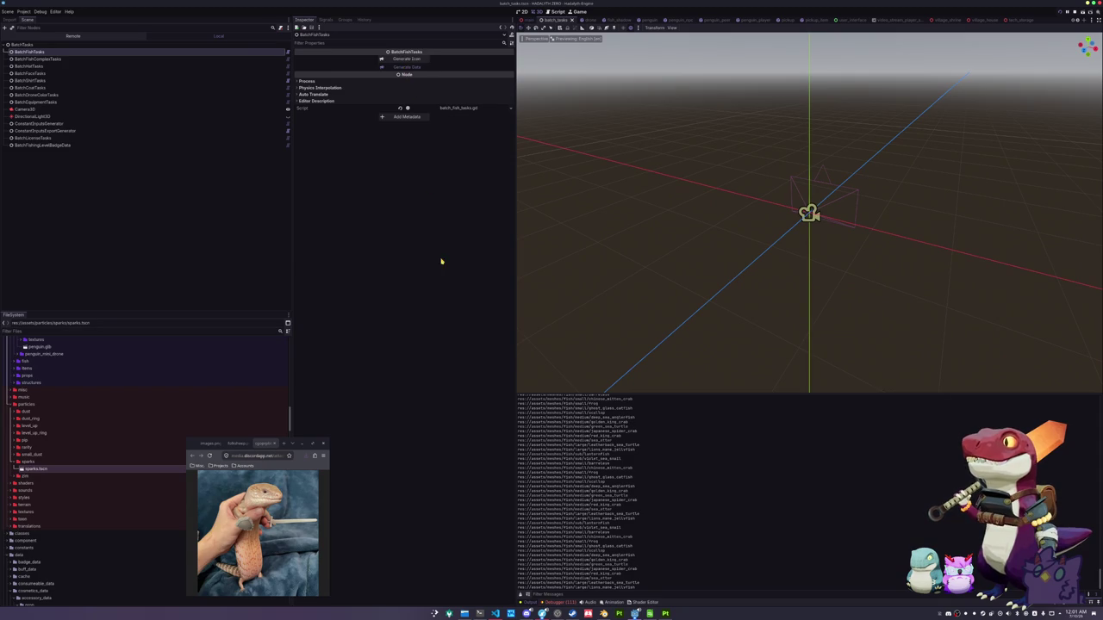
{"action": "key", "text": "alt+Tab"}
{"action": "key", "text": "alt+Tab"}
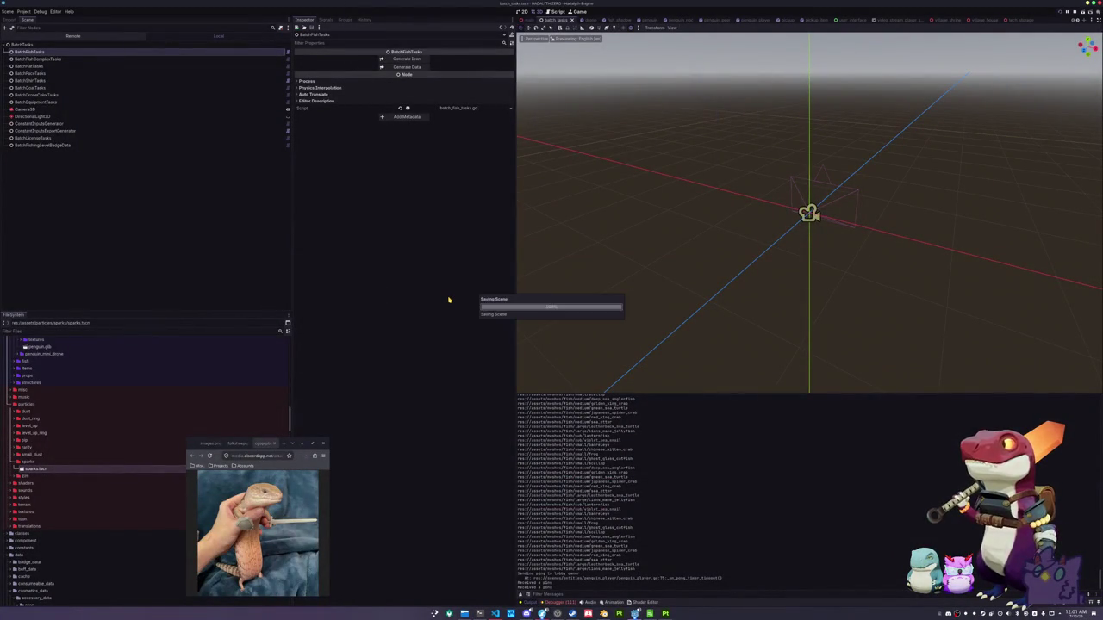
{"action": "key", "text": "alt+Tab"}
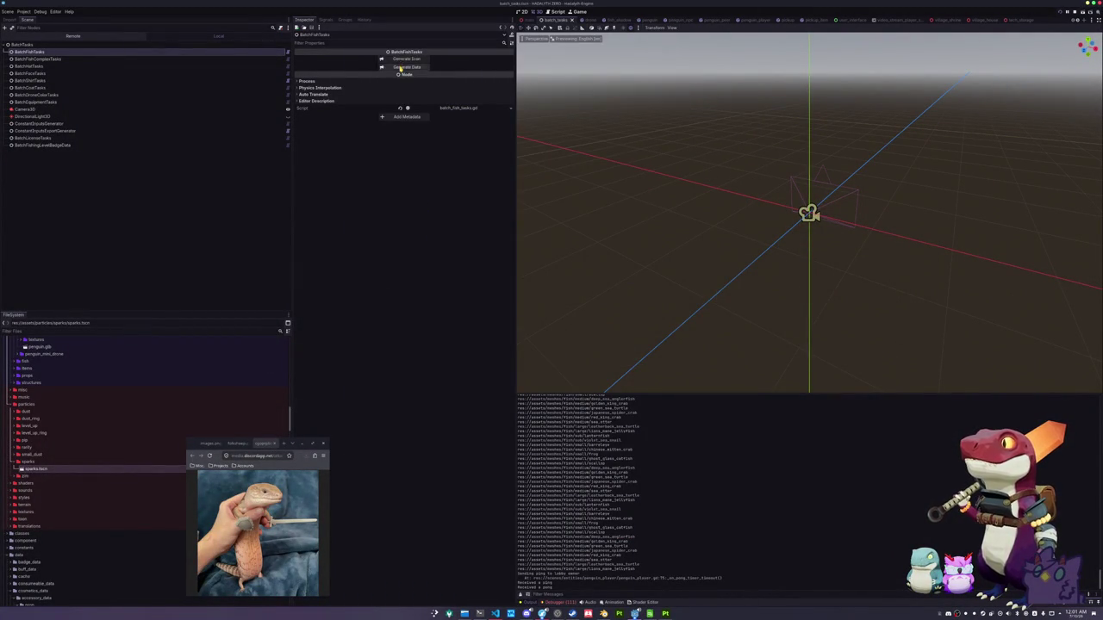
{"action": "key", "text": "alt+Tab"}
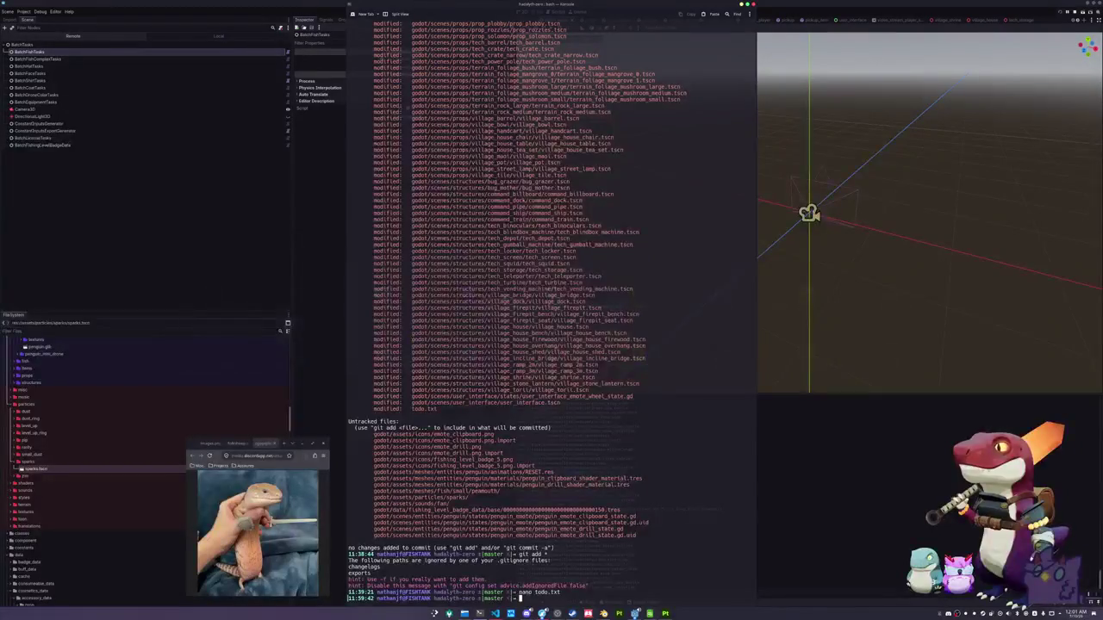
{"action": "key", "text": "alt+Tab"}
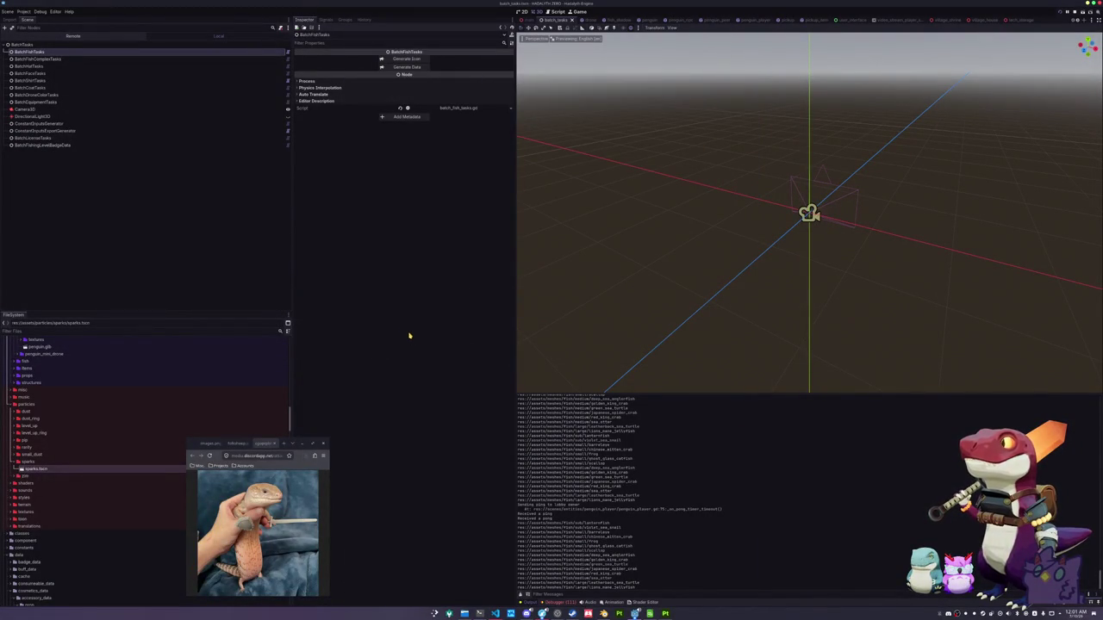
{"action": "left_click", "coordinate": [391, 69]}
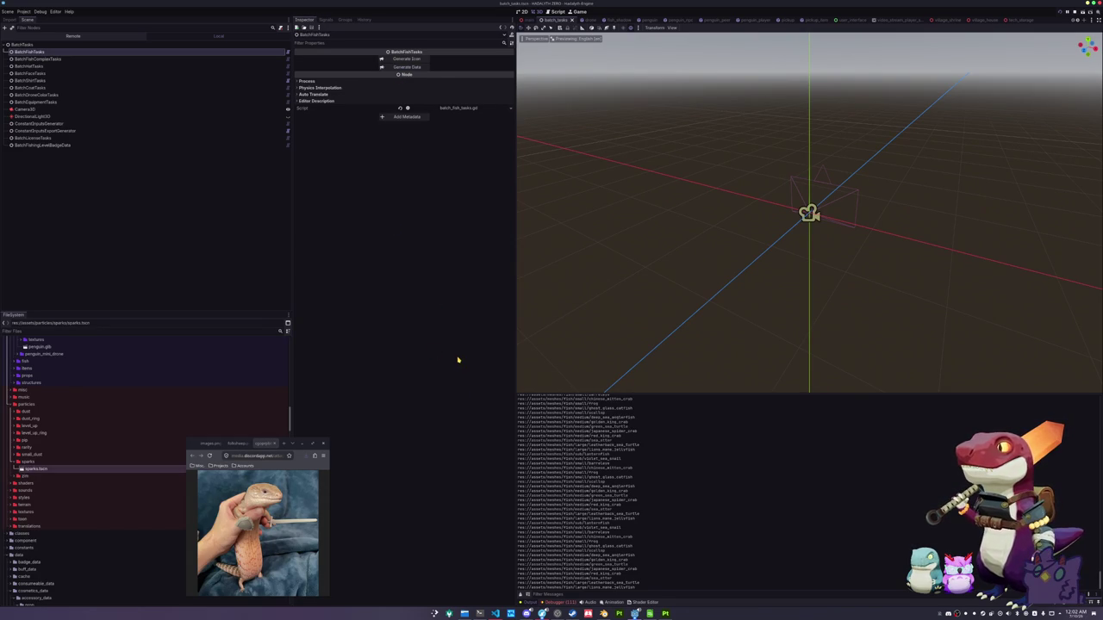
Return to Godot and run the game with F6 to reach the HADALYTH ZERO title menu
{"action": "key", "text": "alt+Tab"}
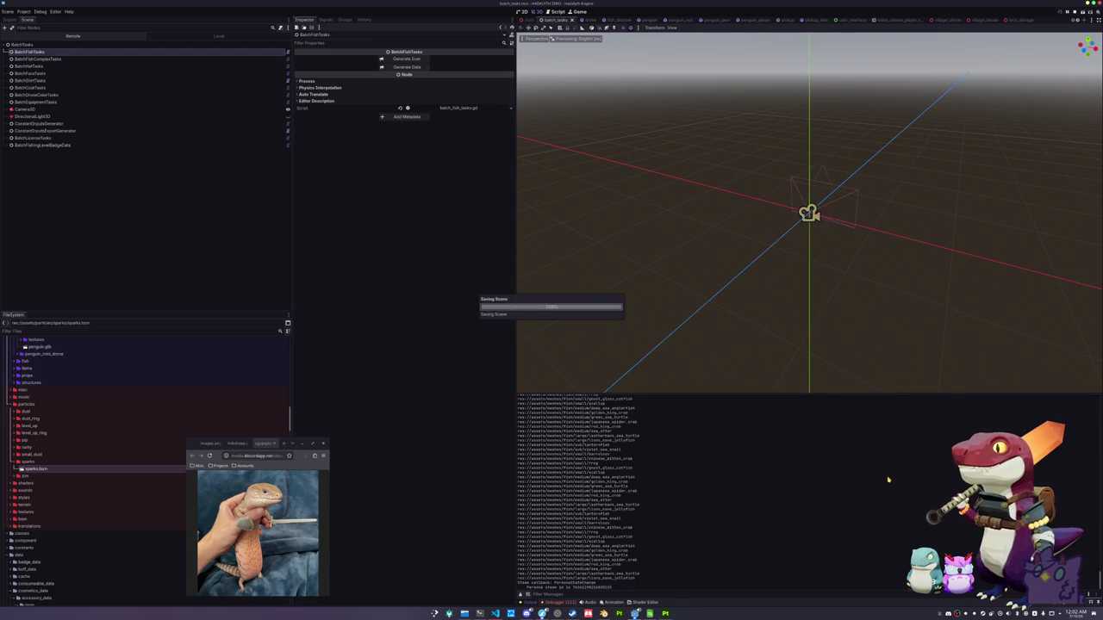
{"action": "key", "text": "F6"}
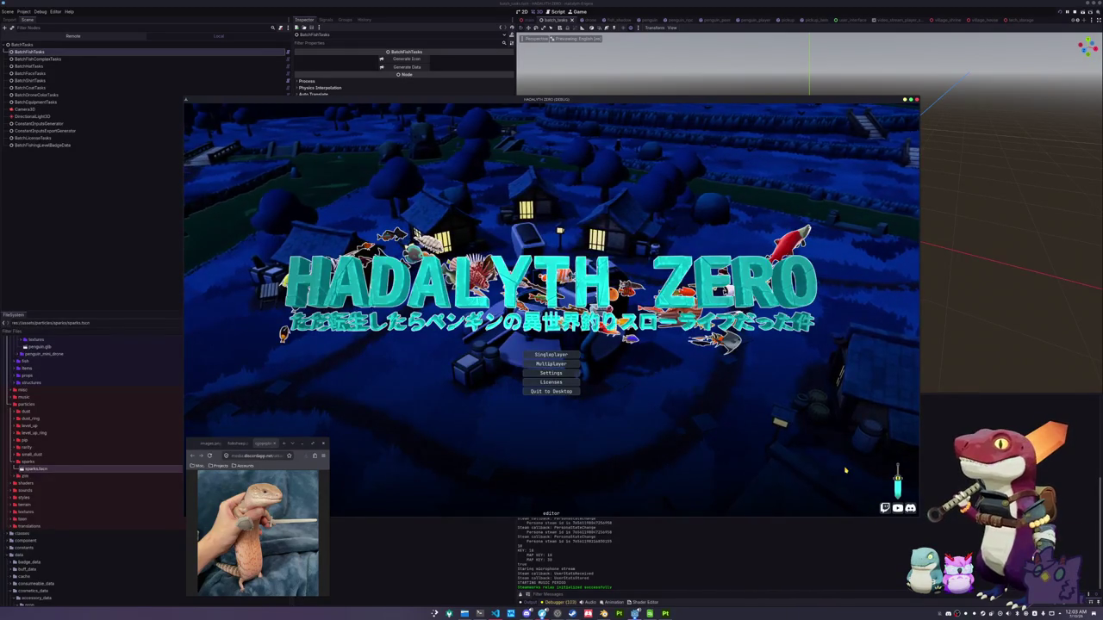
Start a Singleplayer game and add a Peamouth with the console command add inventory_item "Peamouth"
{"action": "left_click", "coordinate": [571, 355]}
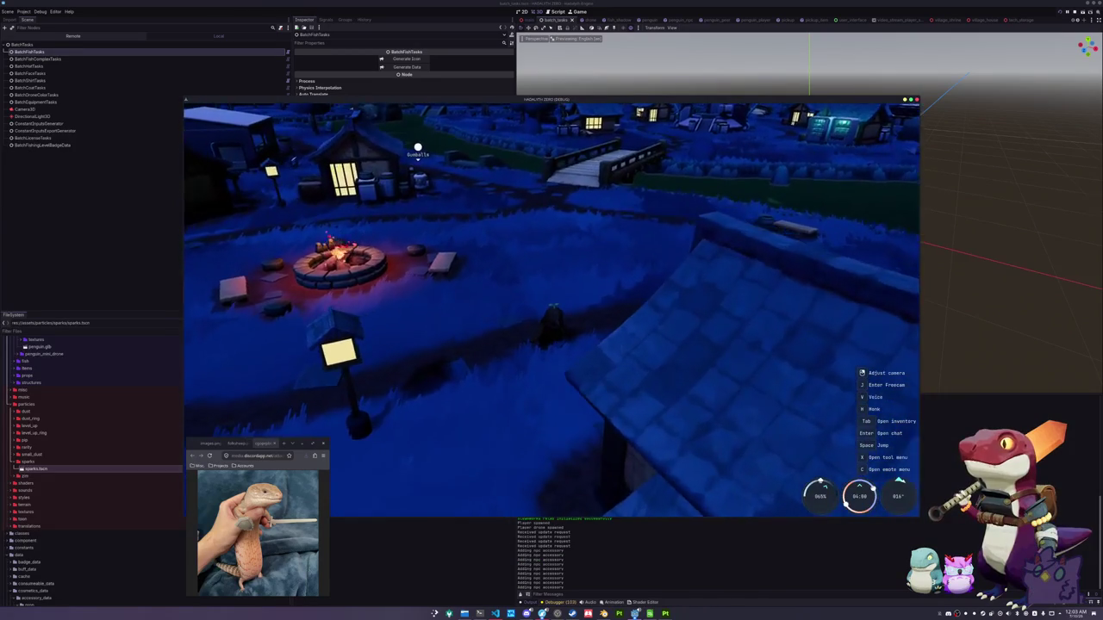
{"action": "key", "text": "grave"}
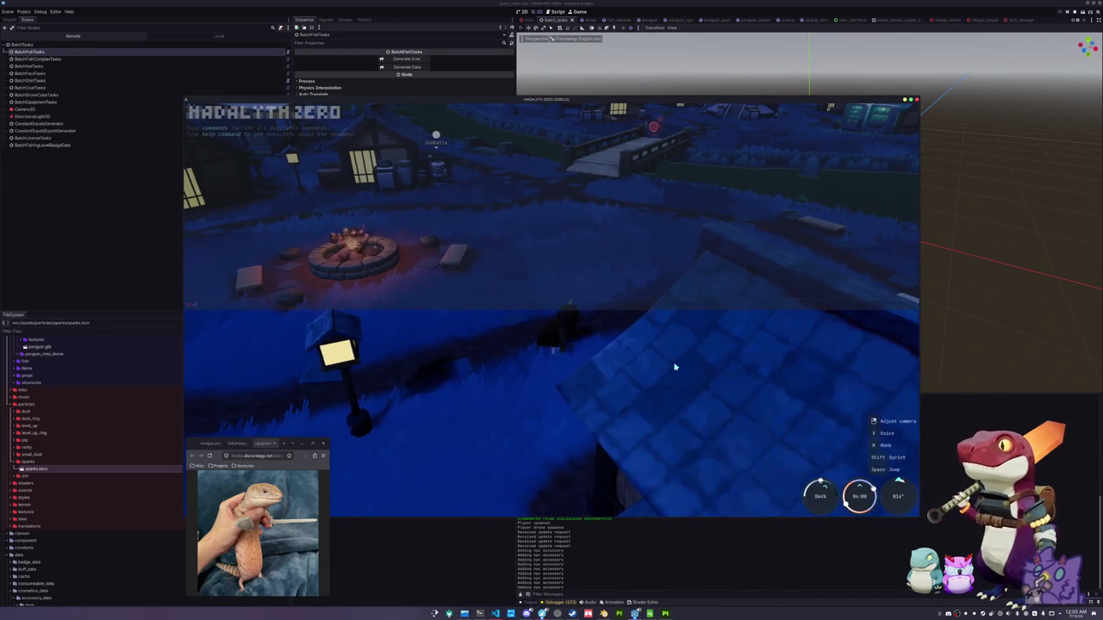
{"action": "type", "text": "add inventory_item \"F"}
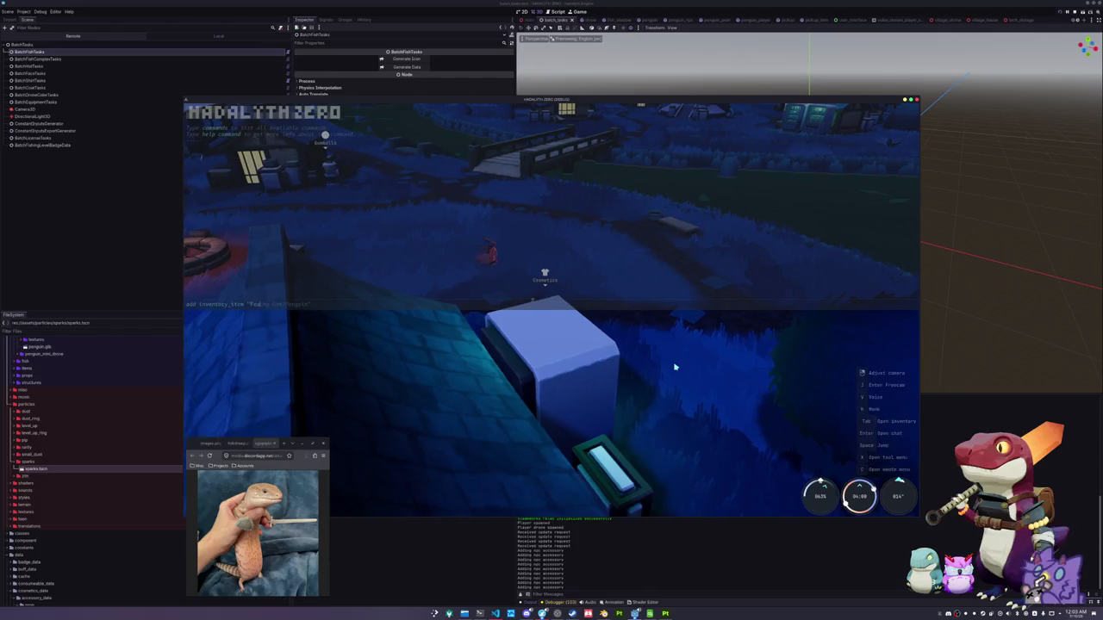
{"action": "key", "text": "Tab"}
{"action": "key", "text": "Tab"}
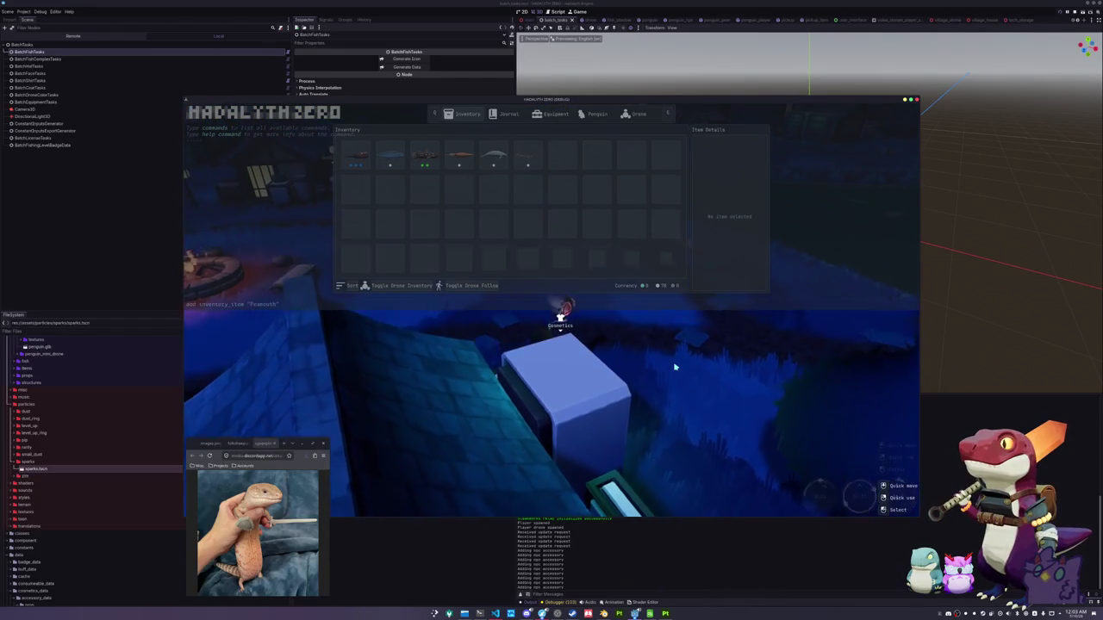
{"action": "key", "text": "Return"}
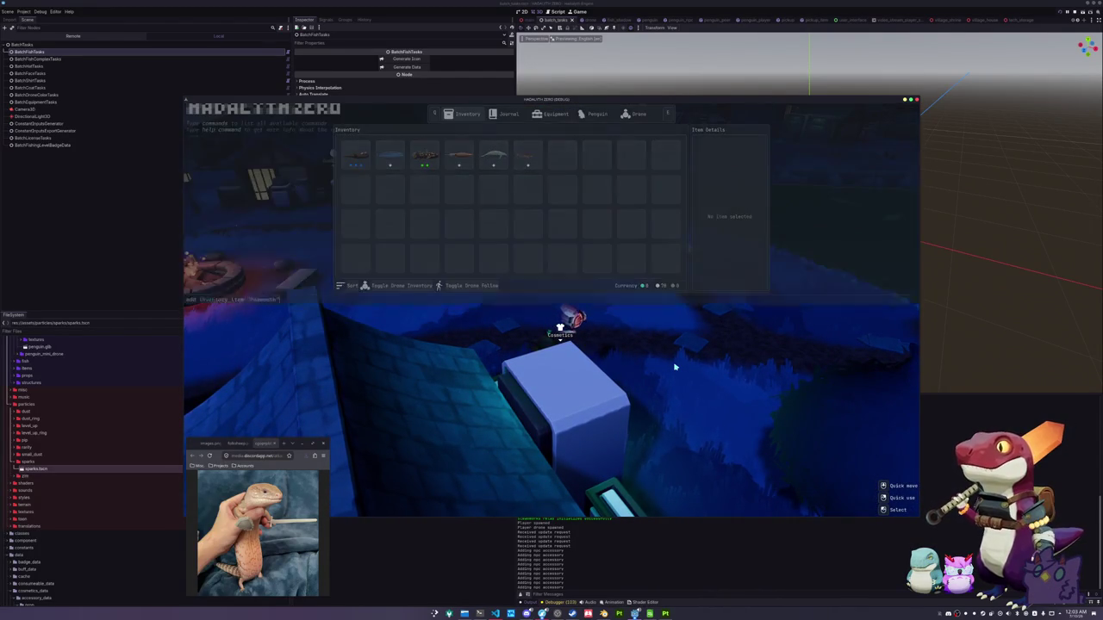
Close the console, open the inventory, and have the penguin hold the Peamouth
{"action": "key", "text": "Escape"}
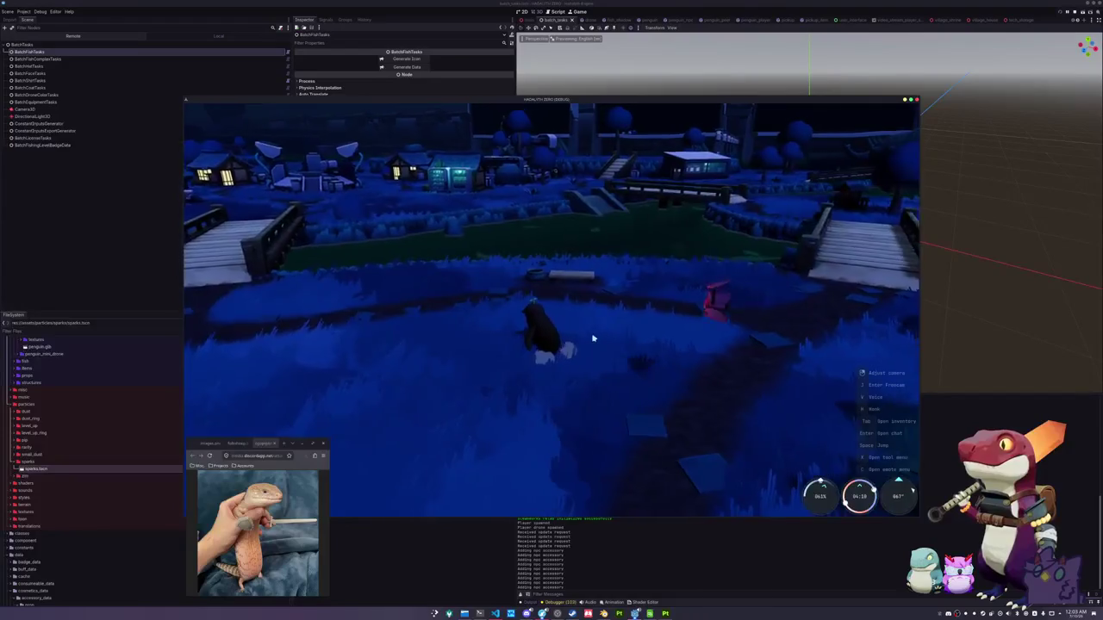
{"action": "key", "text": "Tab"}
{"action": "key", "text": "Tab"}
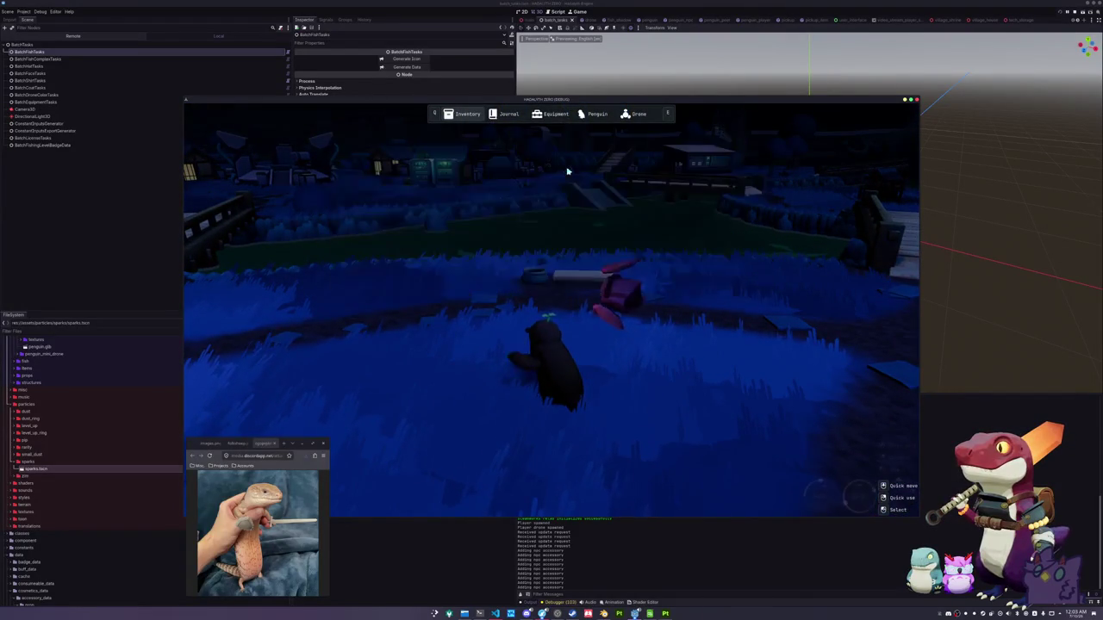
{"action": "key", "text": "w"}
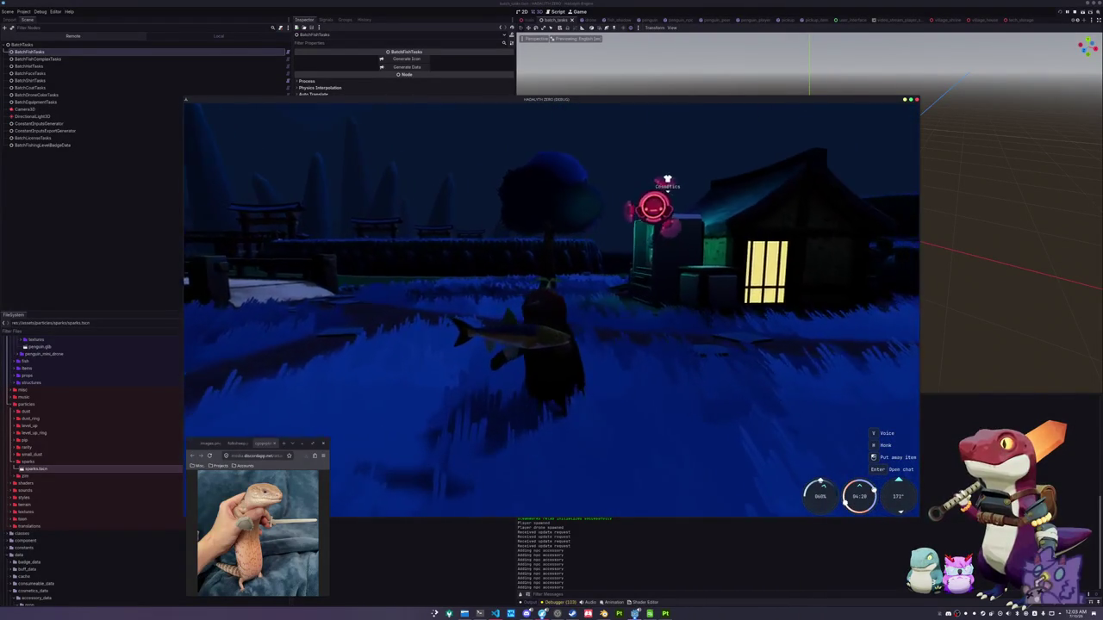